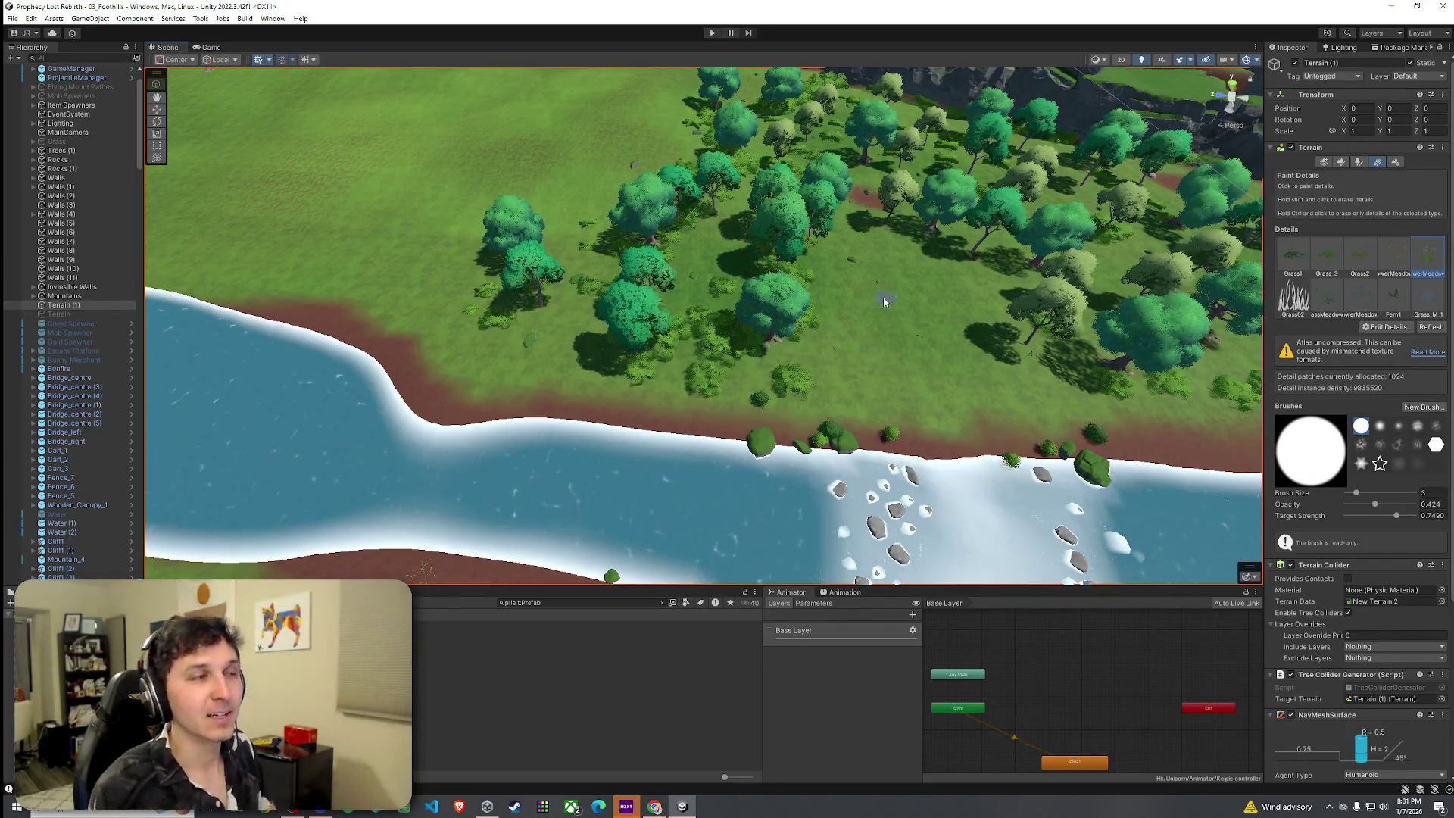
# Switch the terrain to Paint Trees mode and fly in over the bushes toward the tree line.
pyautogui.moveTo(865, 285)
pyautogui.mouseDown()
pyautogui.moveTo(890, 274)
pyautogui.moveTo(877, 258)
pyautogui.moveTo(814, 306)
pyautogui.moveTo(871, 318)
pyautogui.mouseUp()
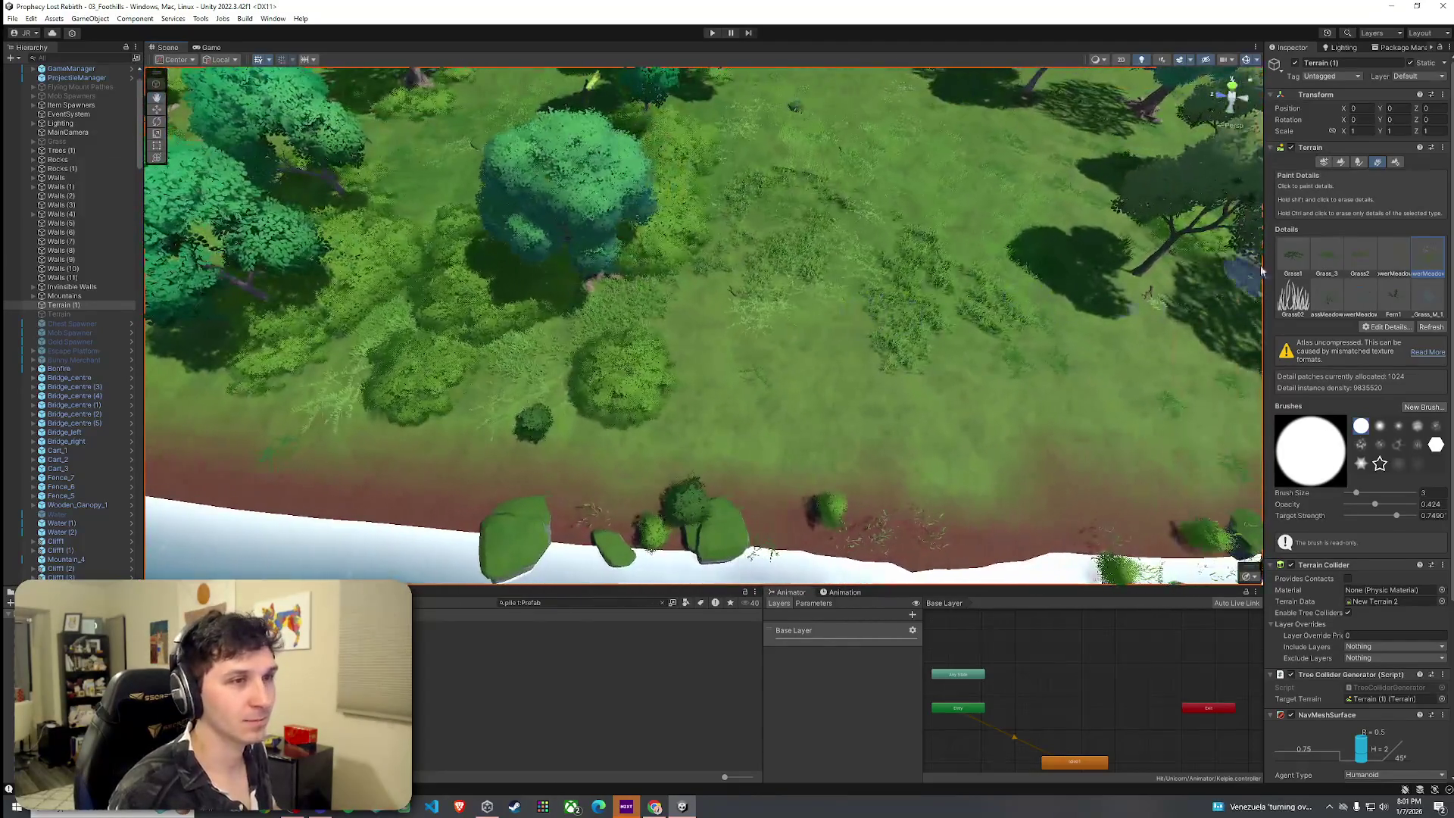
pyautogui.click(1359, 164)
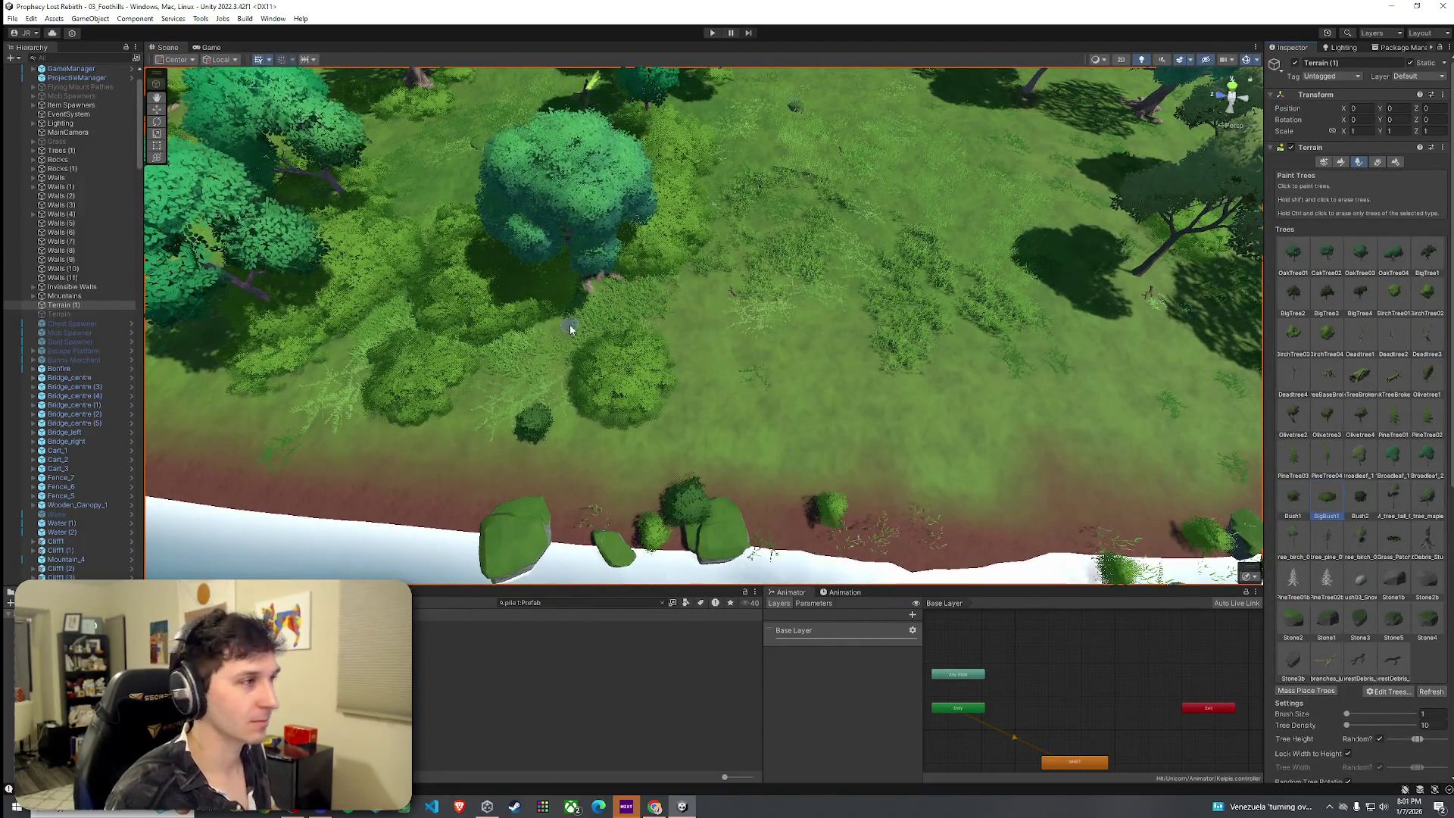
pyautogui.moveTo(474, 324)
pyautogui.mouseDown()
pyautogui.moveTo(454, 288)
pyautogui.moveTo(471, 274)
pyautogui.mouseUp()
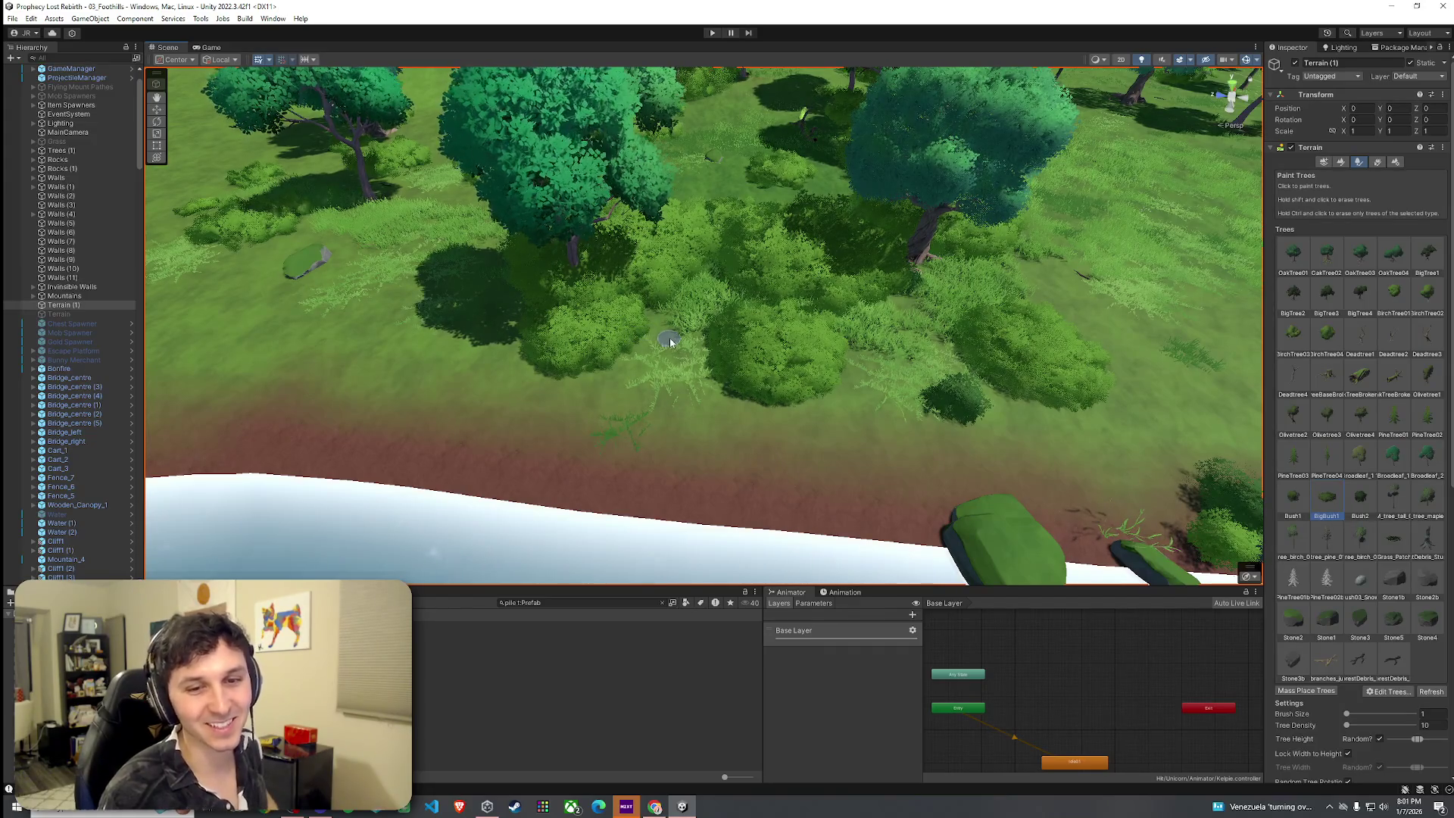
pyautogui.moveTo(670, 340)
pyautogui.mouseDown()
pyautogui.moveTo(627, 227)
pyautogui.moveTo(537, 198)
pyautogui.moveTo(845, 320)
pyautogui.moveTo(565, 358)
pyautogui.mouseUp()
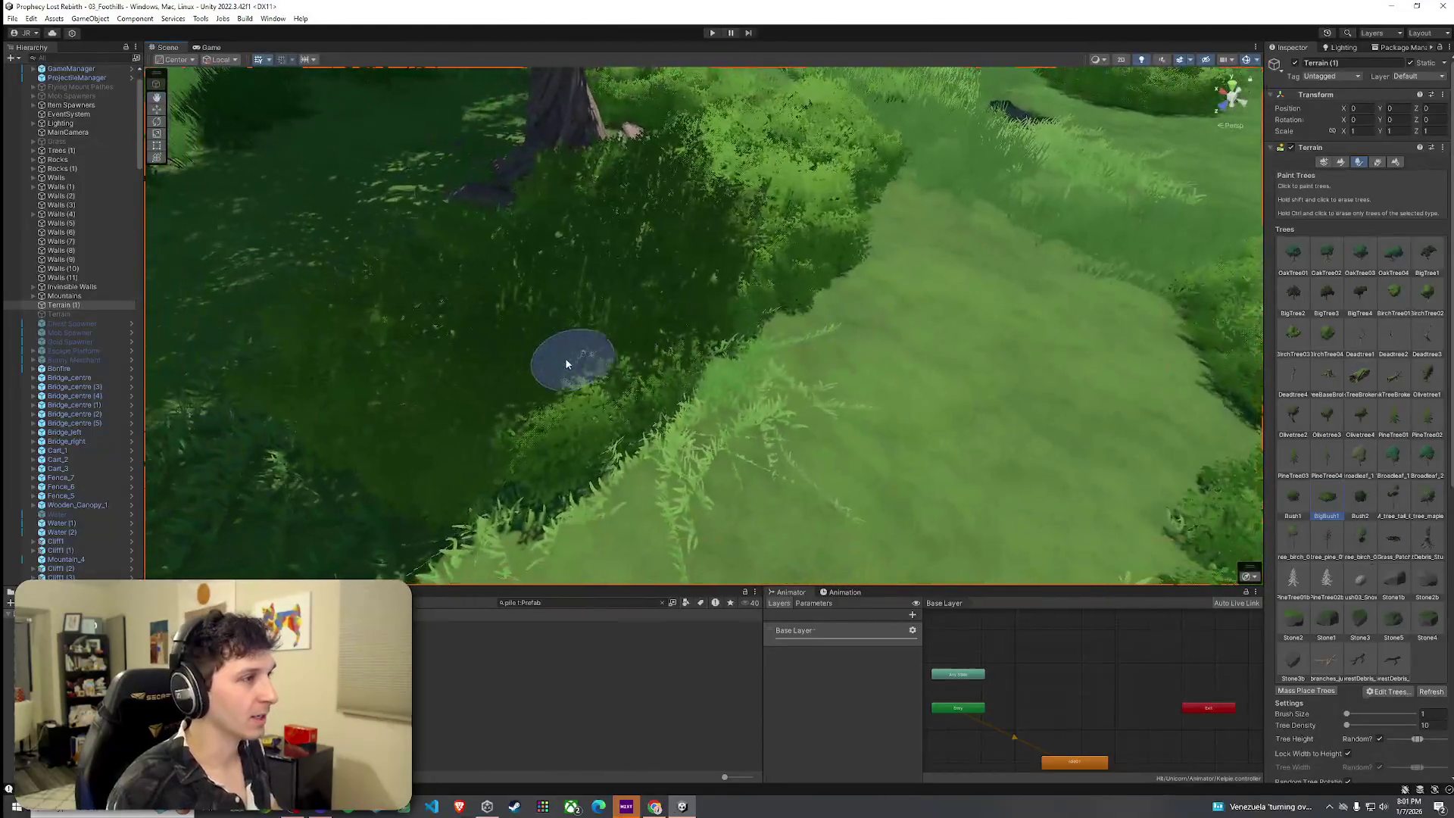
pyautogui.scroll(-3, 553, 379)
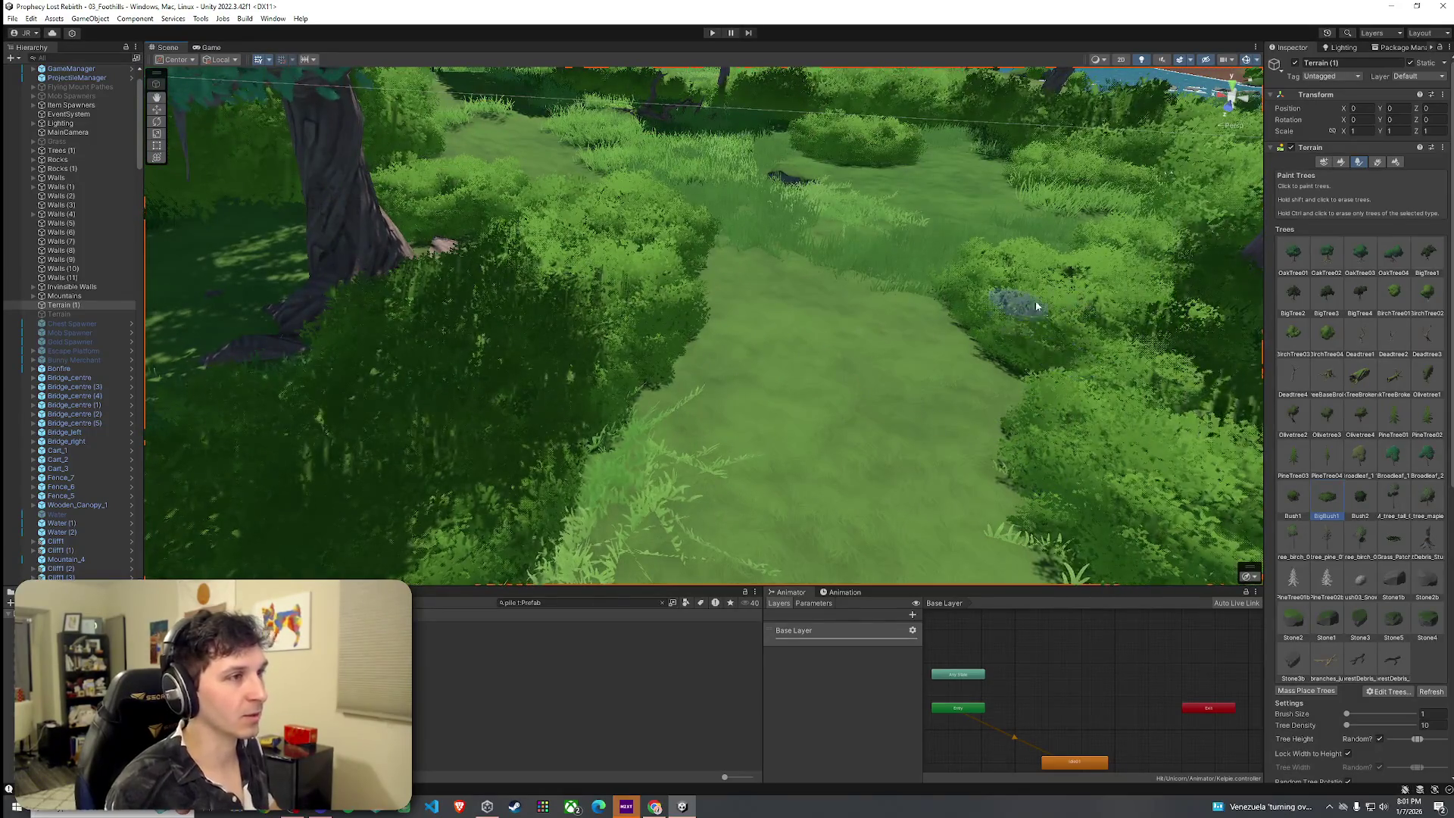
pyautogui.scroll(-2, 983, 337)
pyautogui.moveTo(867, 318)
pyautogui.mouseDown()
pyautogui.moveTo(653, 206)
pyautogui.moveTo(667, 308)
pyautogui.moveTo(767, 331)
pyautogui.moveTo(850, 328)
pyautogui.mouseUp()
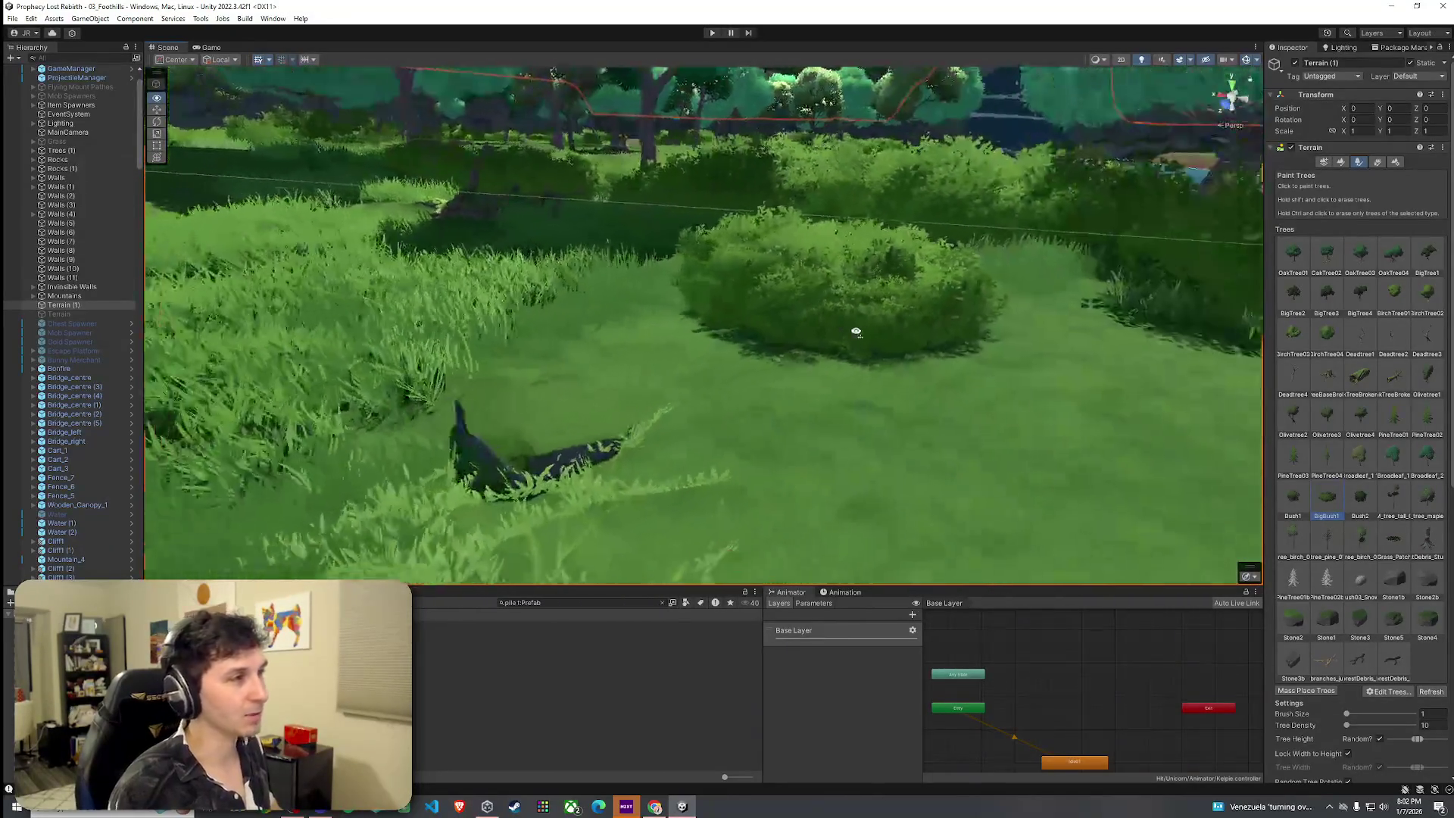
# Clear the Project search and select the Mob Prefabs folder in the project list.
pyautogui.click(663, 603)
pyautogui.scroll(-3, 583, 693)
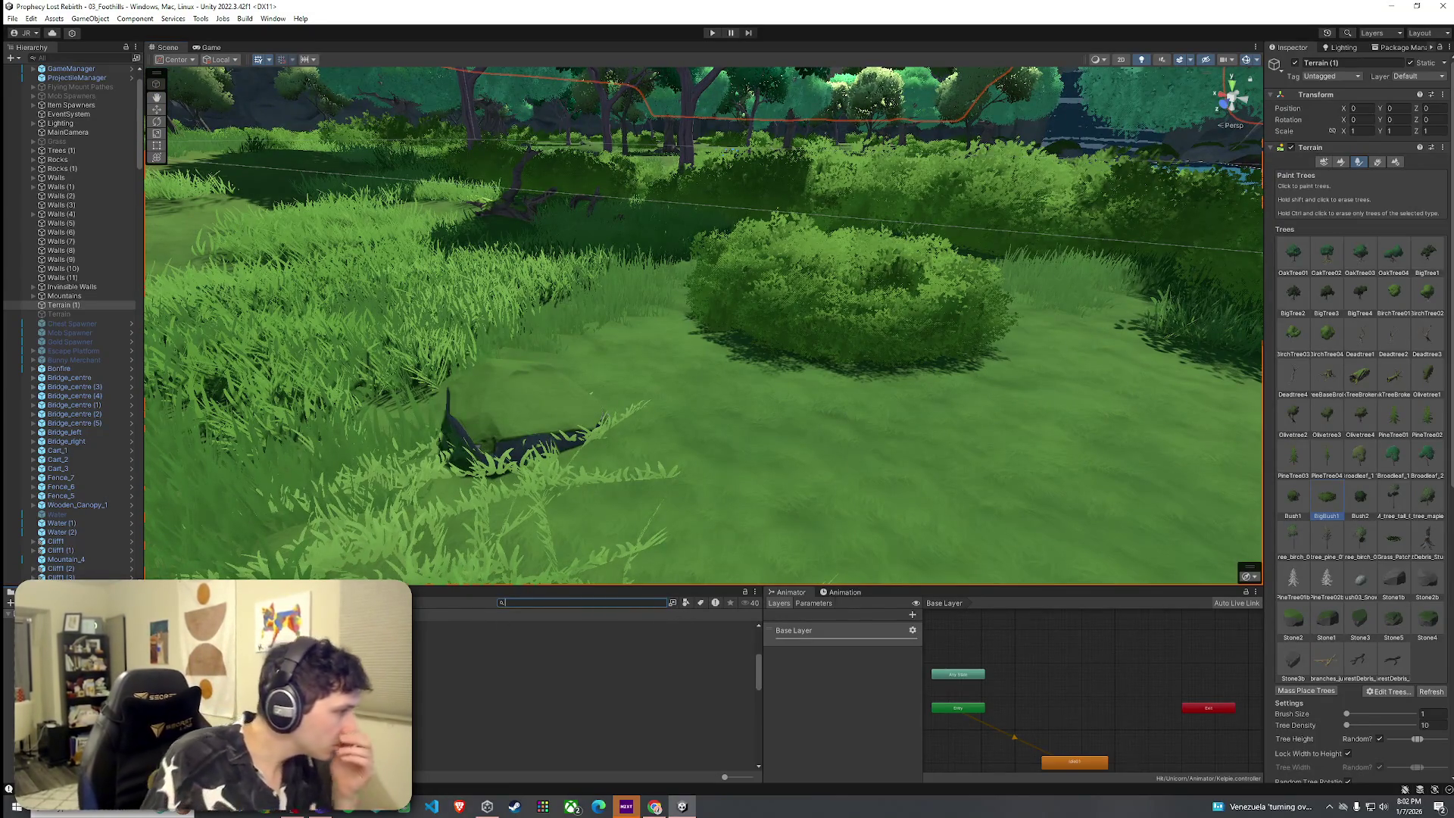
pyautogui.click(530, 687)
# Place a Spear Goblin prefab in the tall grass, frame it with F, and reselect Terrain (1).
pyautogui.doubleClick(530, 687)
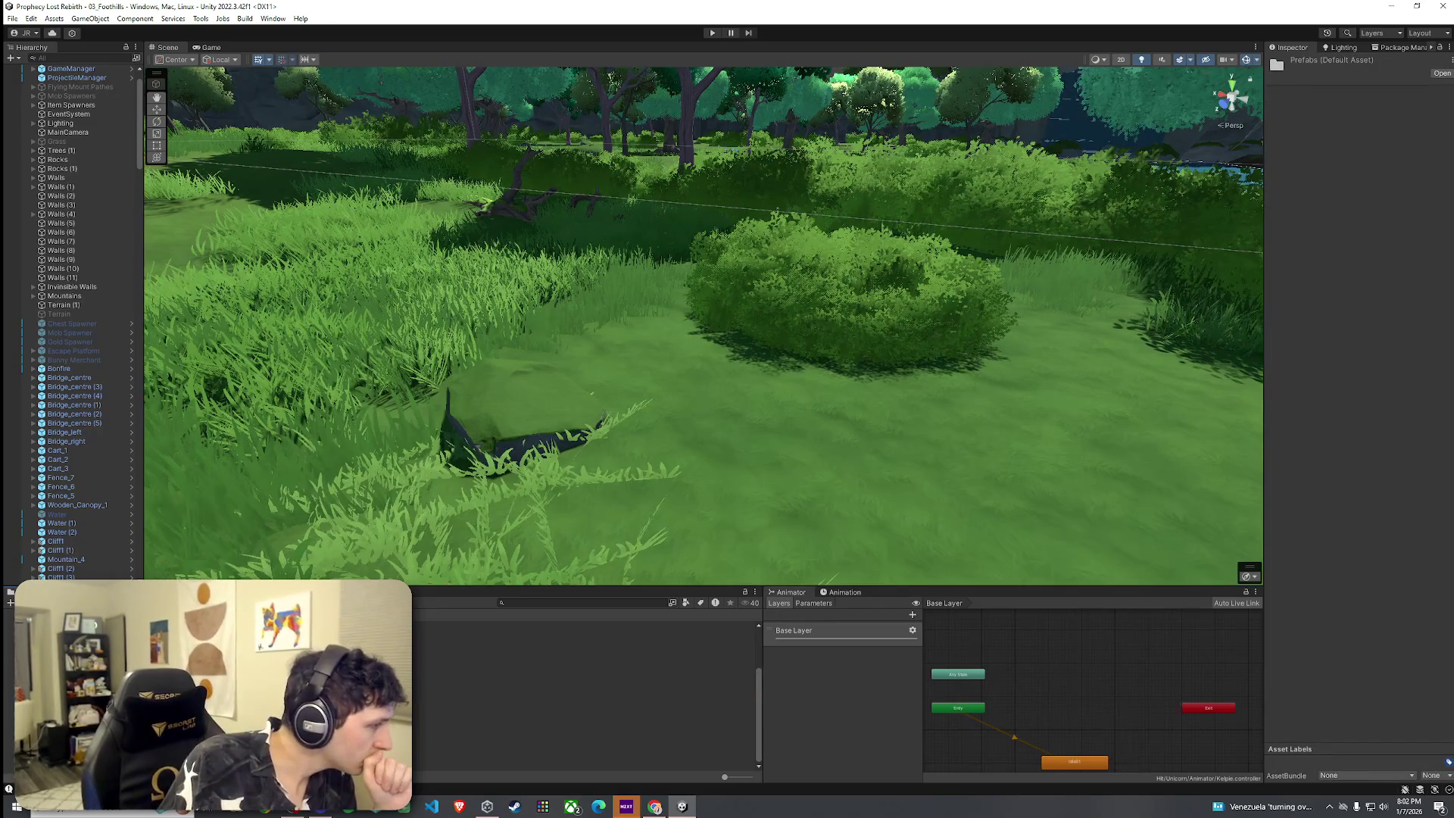
pyautogui.moveTo(439, 625)
pyautogui.mouseDown()
pyautogui.moveTo(749, 460)
pyautogui.moveTo(712, 424)
pyautogui.moveTo(379, 393)
pyautogui.mouseUp()
pyautogui.press('f')
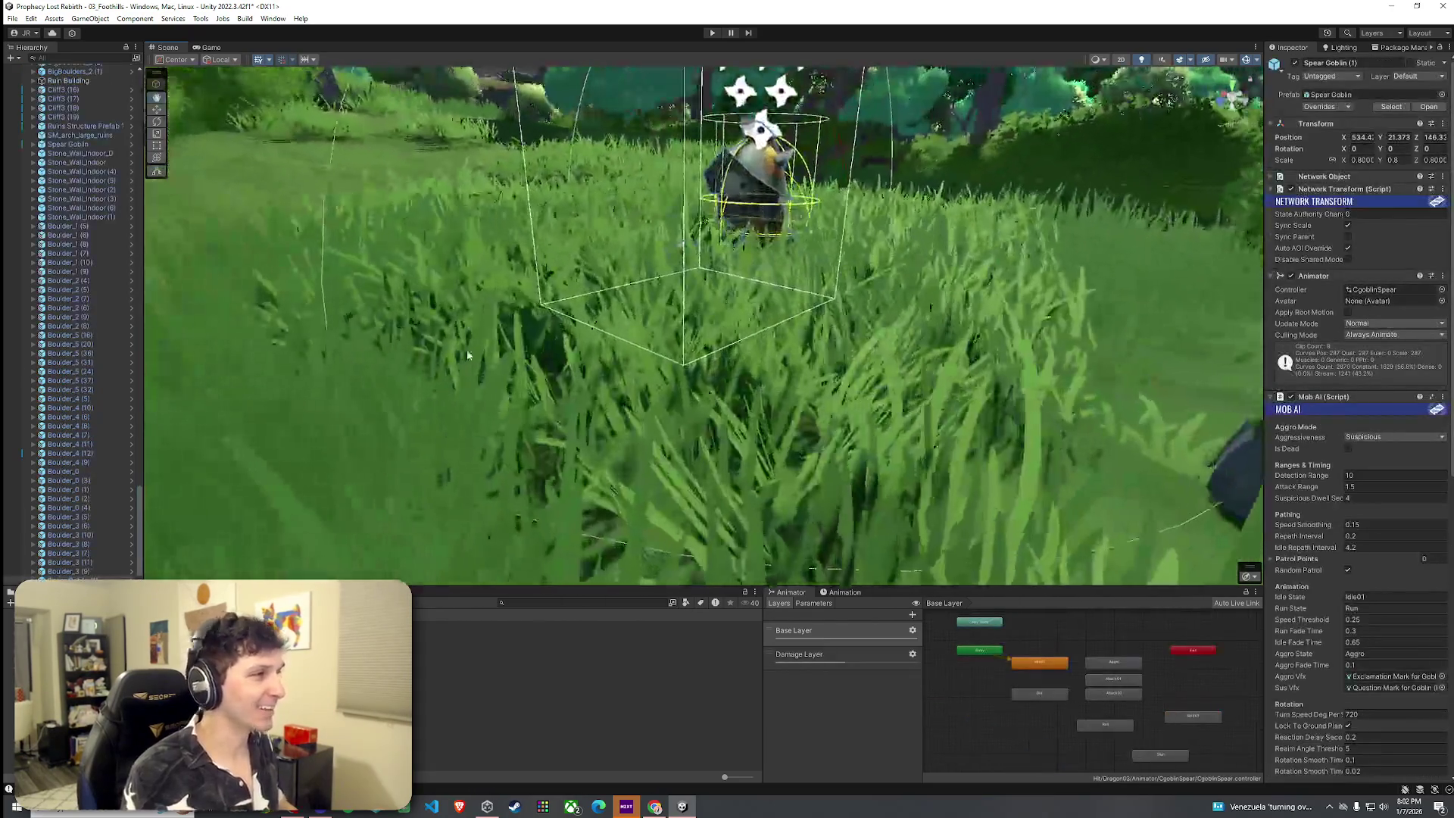
pyautogui.click(467, 355)
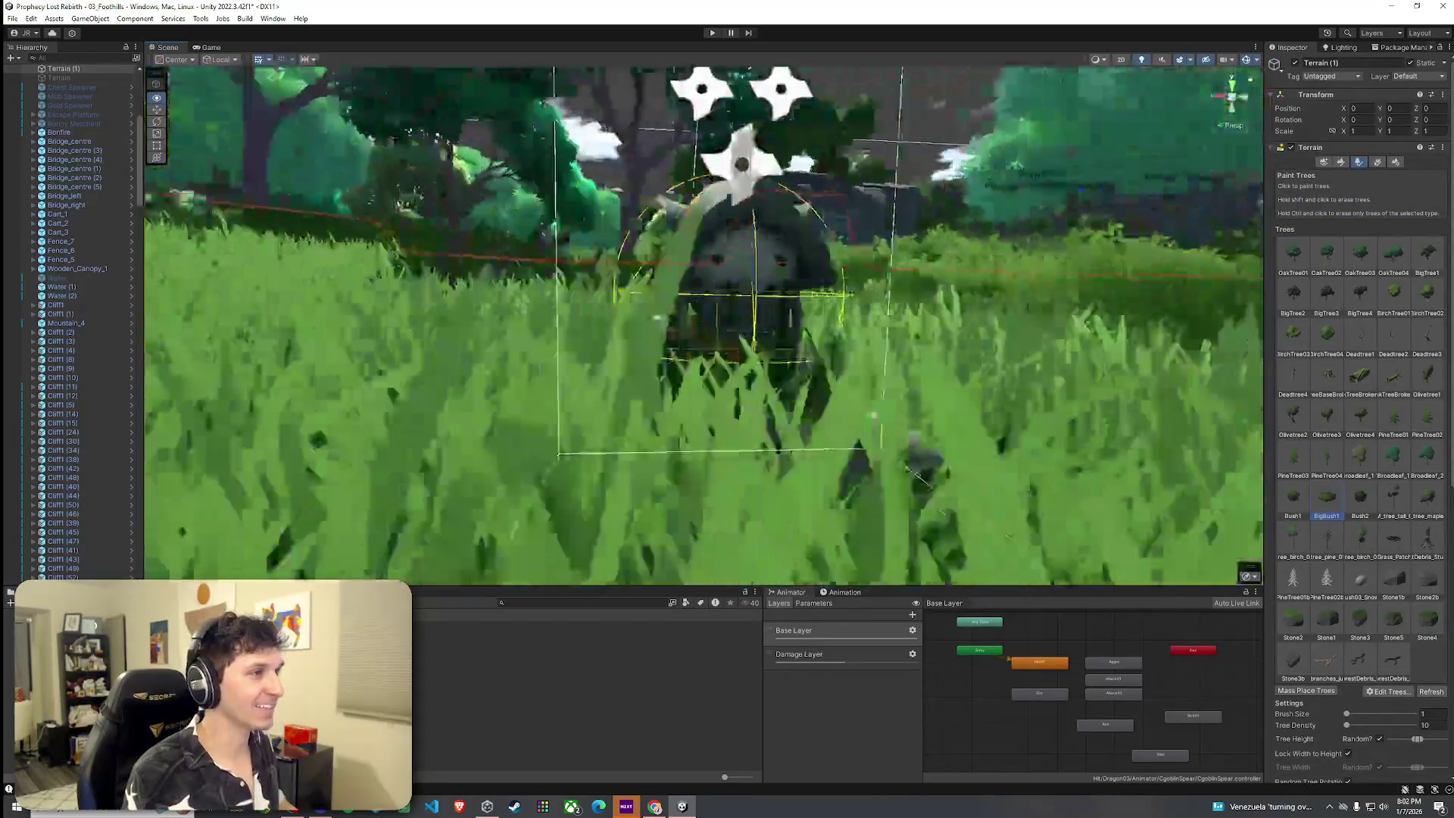
pyautogui.scroll(-5, 524, 393)
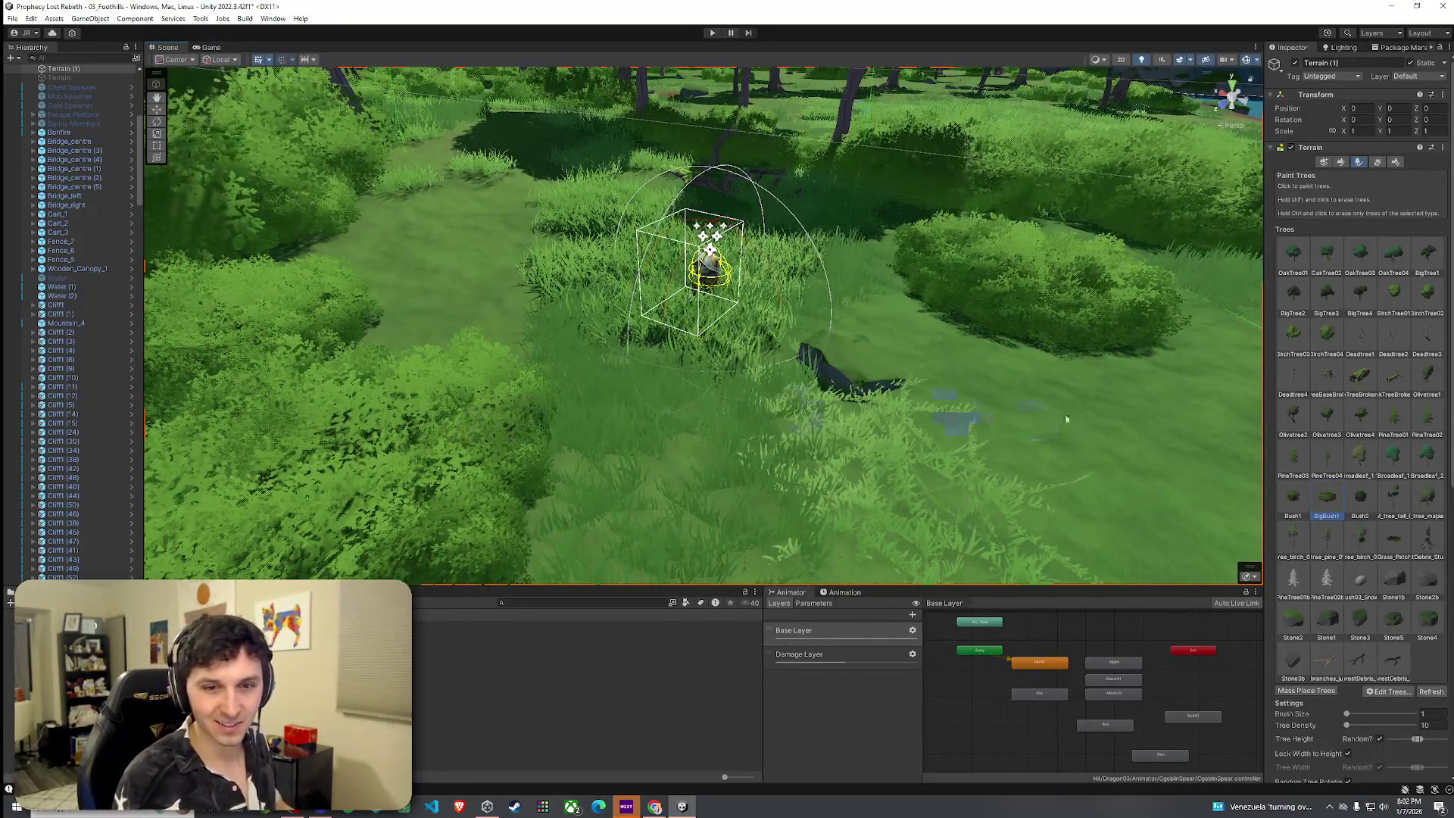
pyautogui.moveTo(1093, 408)
pyautogui.mouseDown()
pyautogui.moveTo(714, 393)
pyautogui.moveTo(726, 363)
pyautogui.moveTo(703, 285)
pyautogui.moveTo(426, 287)
pyautogui.mouseUp()
pyautogui.scroll(5, 692, 294)
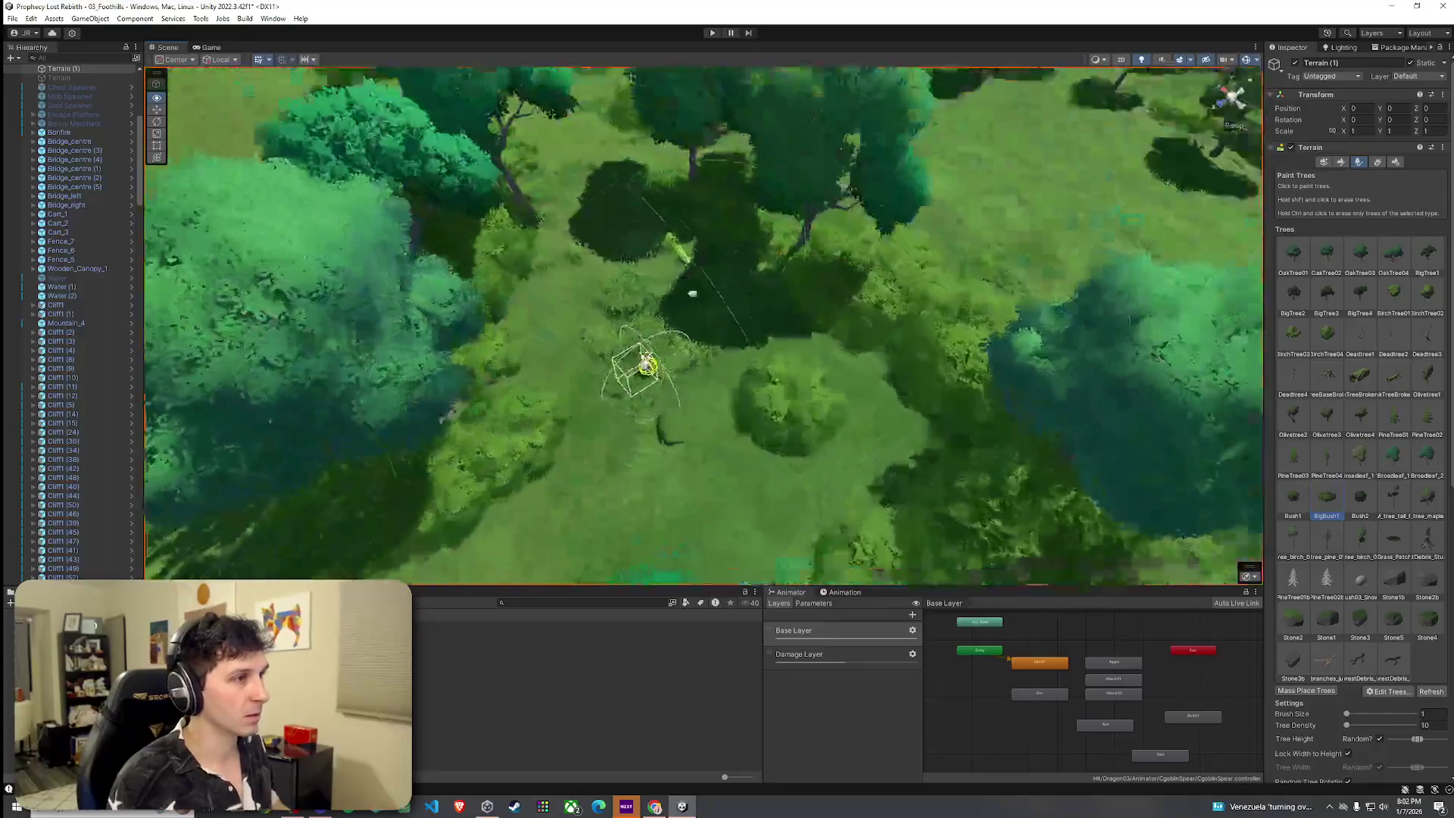
pyautogui.moveTo(692, 294)
pyautogui.mouseDown()
pyautogui.moveTo(584, 239)
pyautogui.moveTo(650, 175)
pyautogui.moveTo(1004, 147)
pyautogui.moveTo(700, 190)
pyautogui.mouseUp()
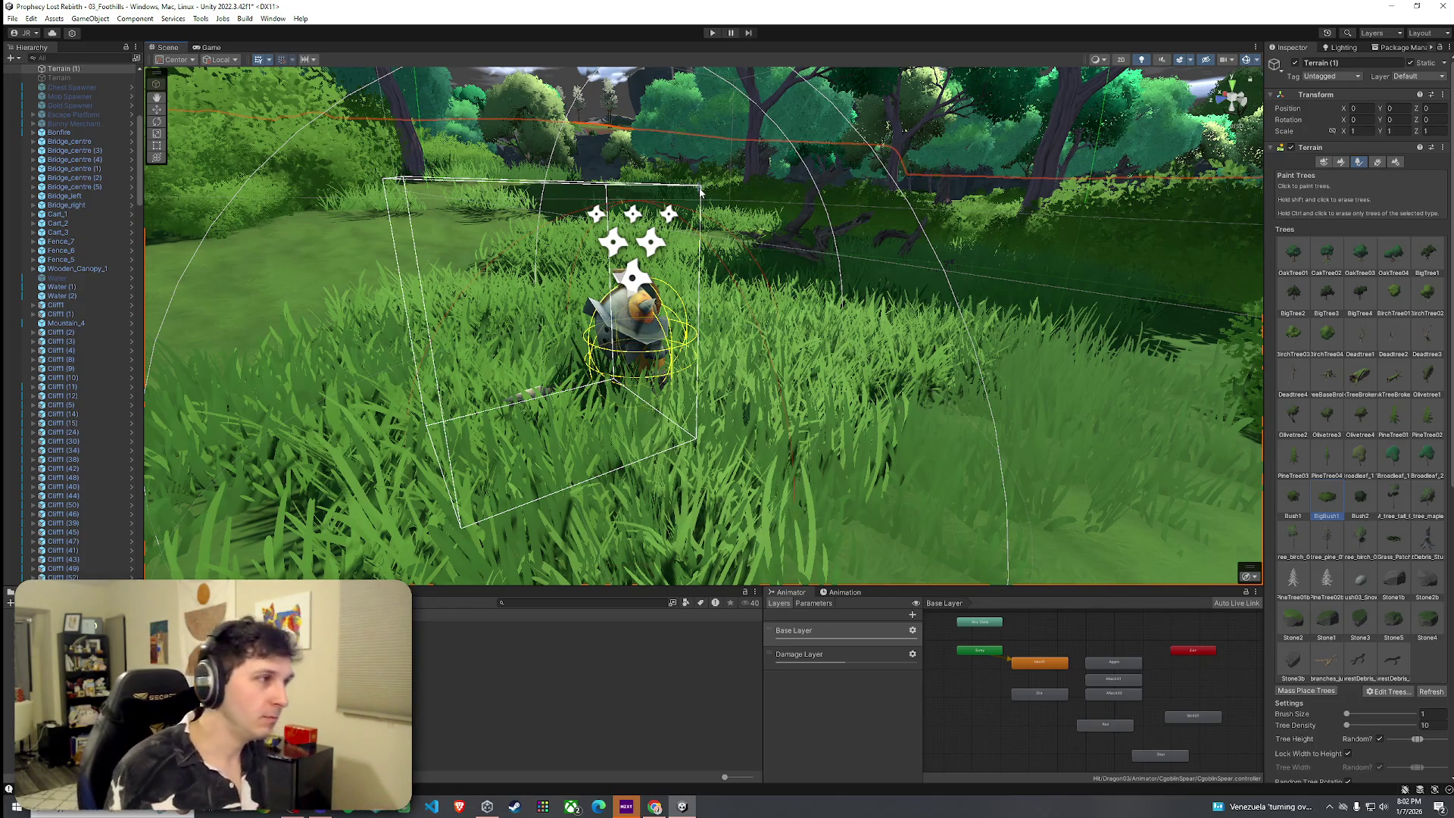
pyautogui.moveTo(701, 192)
pyautogui.mouseDown()
pyautogui.moveTo(668, 321)
pyautogui.moveTo(599, 311)
pyautogui.moveTo(577, 291)
pyautogui.moveTo(1191, 354)
pyautogui.moveTo(1138, 327)
pyautogui.moveTo(675, 406)
pyautogui.moveTo(698, 430)
pyautogui.moveTo(884, 435)
pyautogui.moveTo(756, 418)
pyautogui.mouseUp()
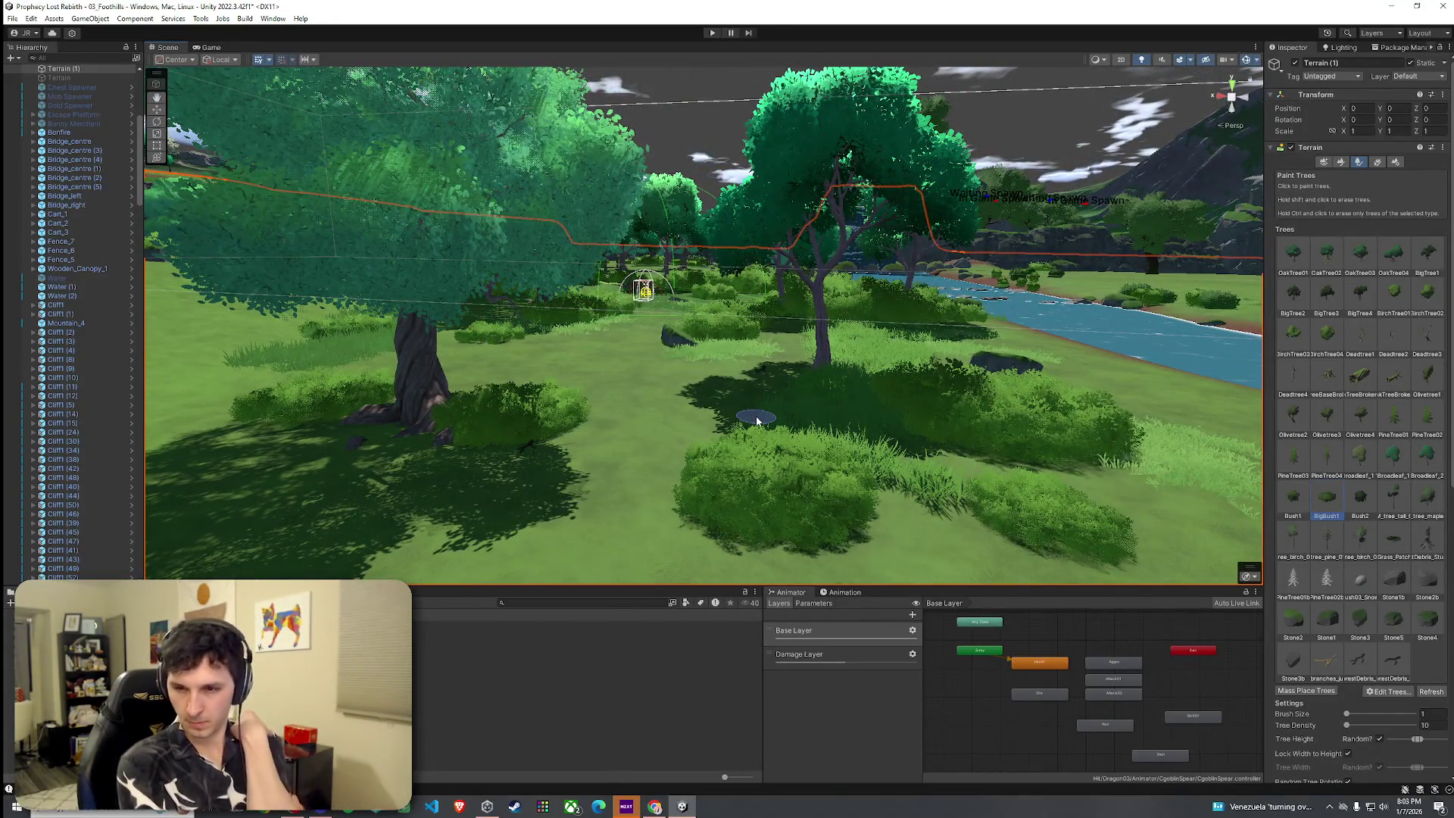
pyautogui.moveTo(637, 344)
pyautogui.mouseDown()
pyautogui.moveTo(556, 324)
pyautogui.moveTo(526, 337)
pyautogui.mouseUp()
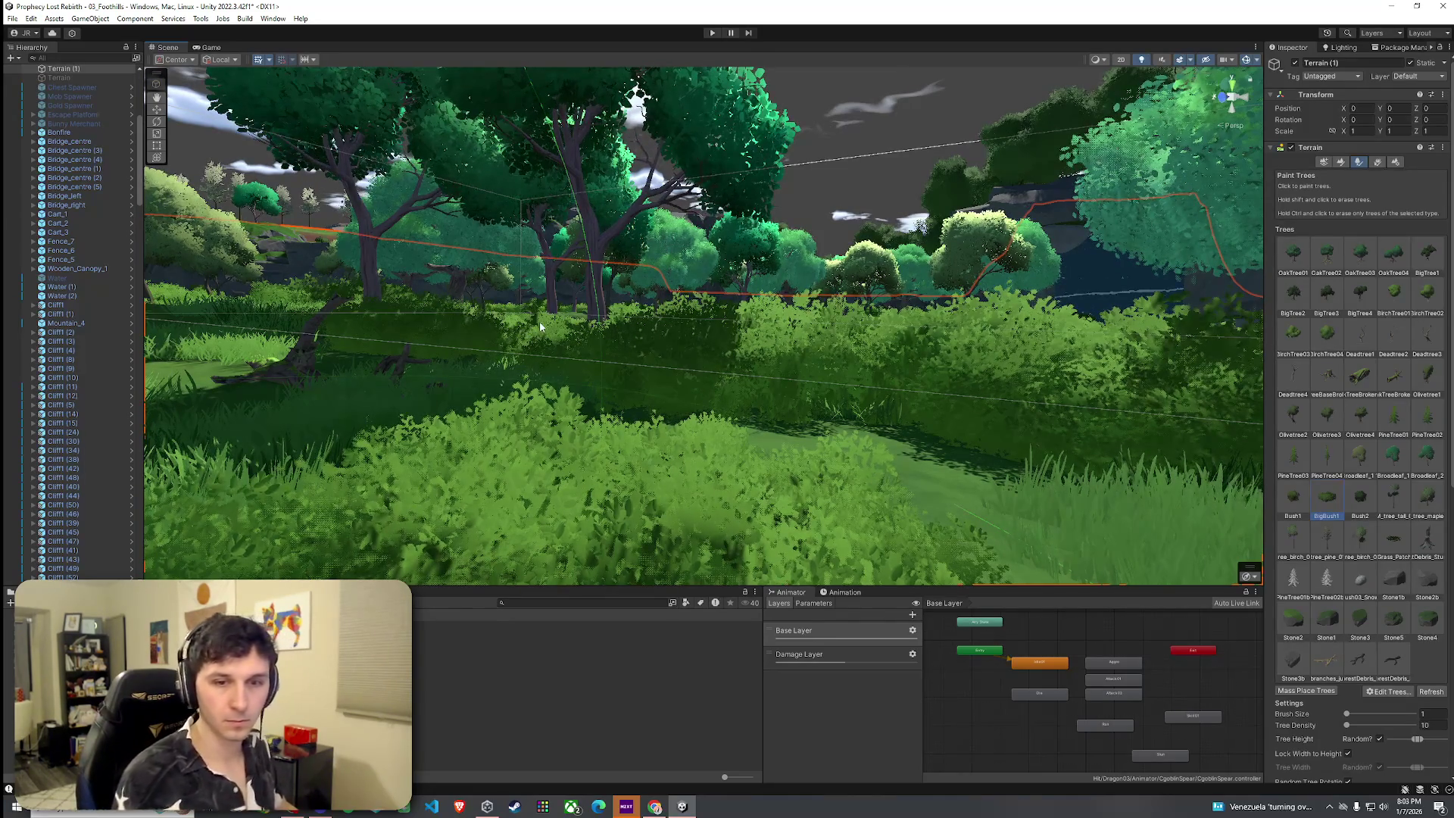
pyautogui.moveTo(659, 367)
pyautogui.mouseDown()
pyautogui.moveTo(485, 337)
pyautogui.moveTo(582, 411)
pyautogui.moveTo(543, 404)
pyautogui.moveTo(595, 425)
pyautogui.moveTo(697, 453)
pyautogui.moveTo(720, 425)
pyautogui.moveTo(663, 428)
pyautogui.moveTo(790, 504)
pyautogui.moveTo(1061, 494)
pyautogui.moveTo(838, 477)
pyautogui.moveTo(805, 455)
pyautogui.moveTo(902, 480)
pyautogui.moveTo(906, 457)
pyautogui.moveTo(1145, 447)
pyautogui.mouseUp()
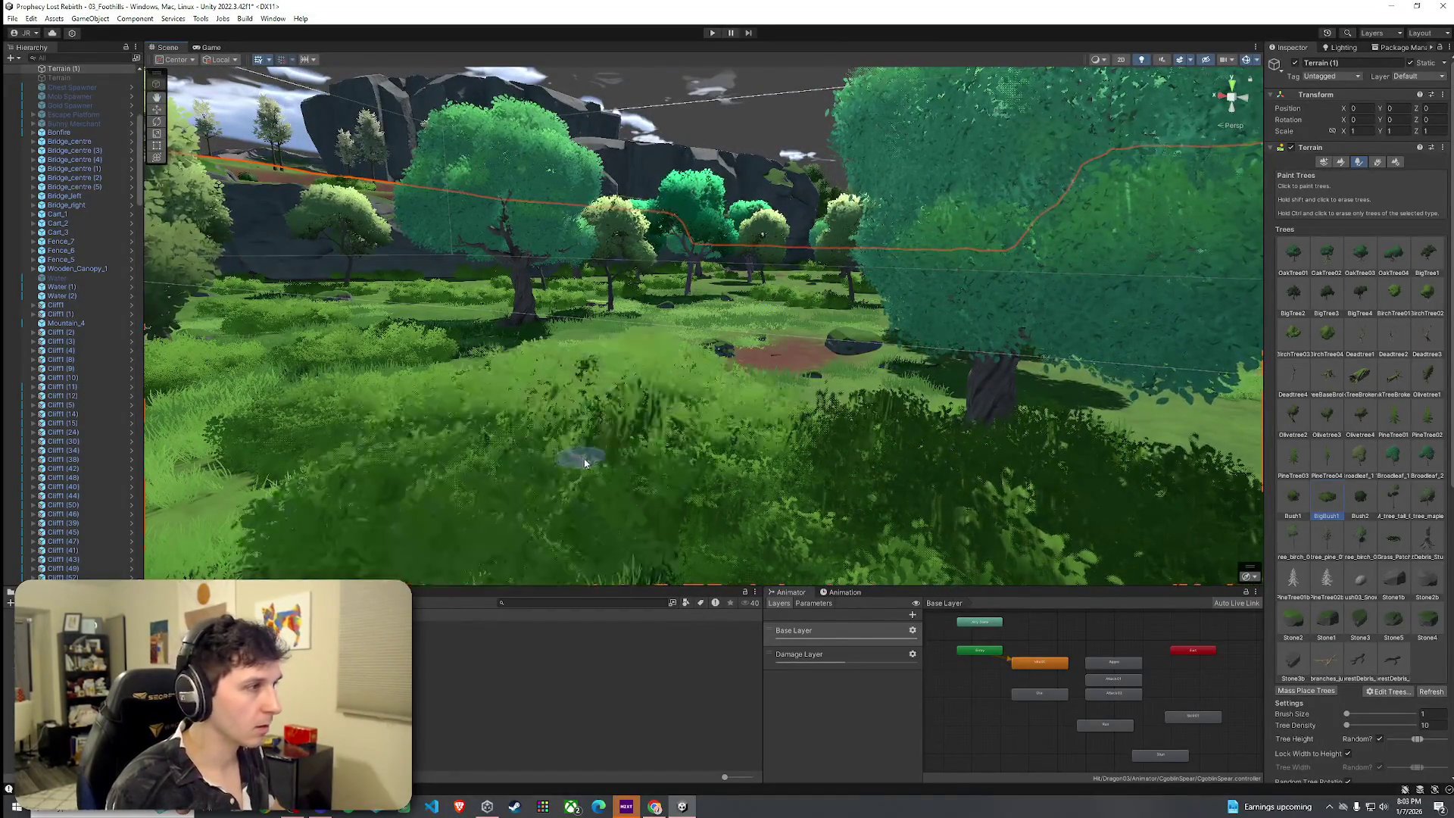
pyautogui.moveTo(578, 455); pyautogui.dragTo(546, 503)
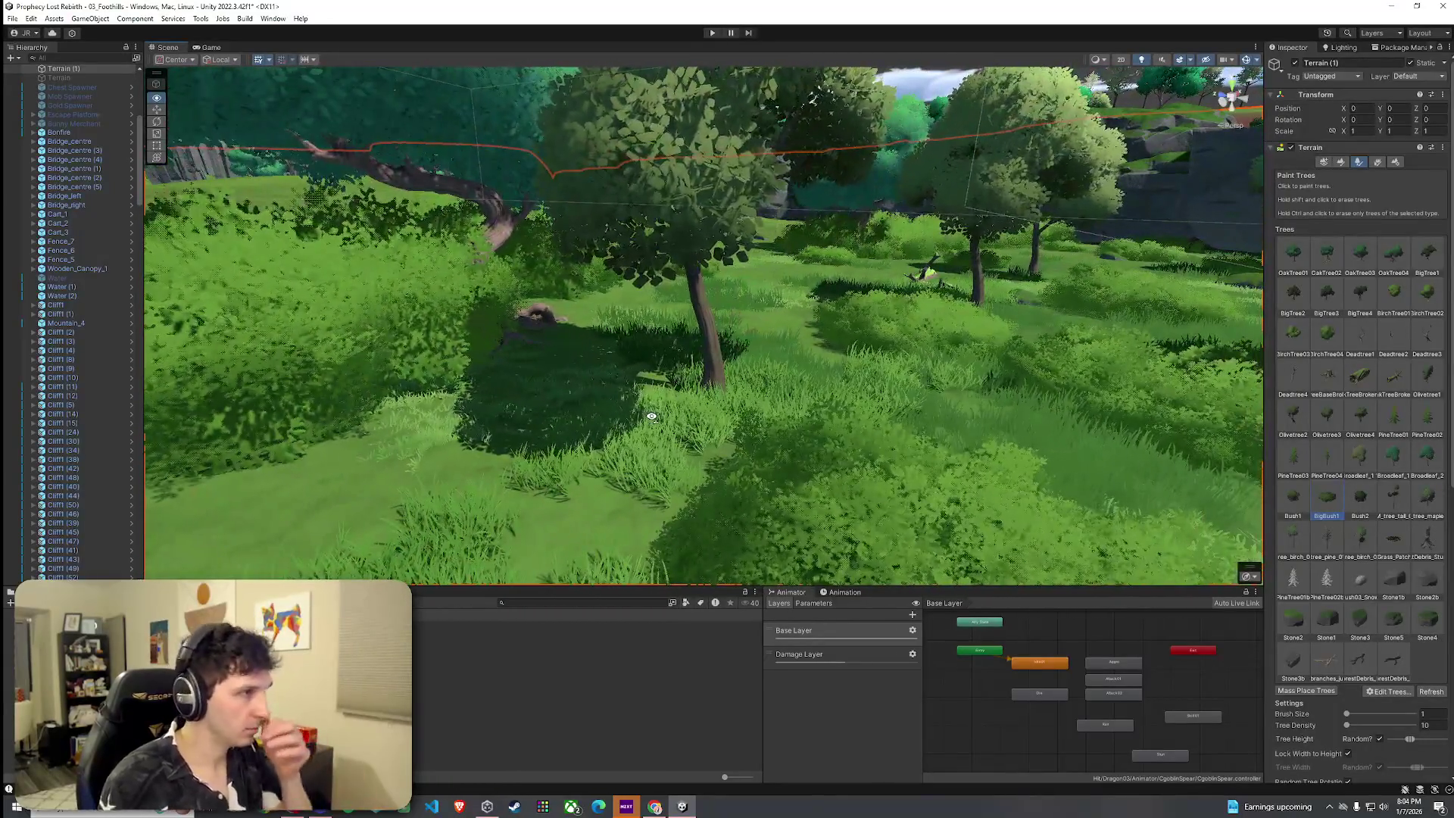
pyautogui.moveTo(651, 416); pyautogui.dragTo(622, 423)
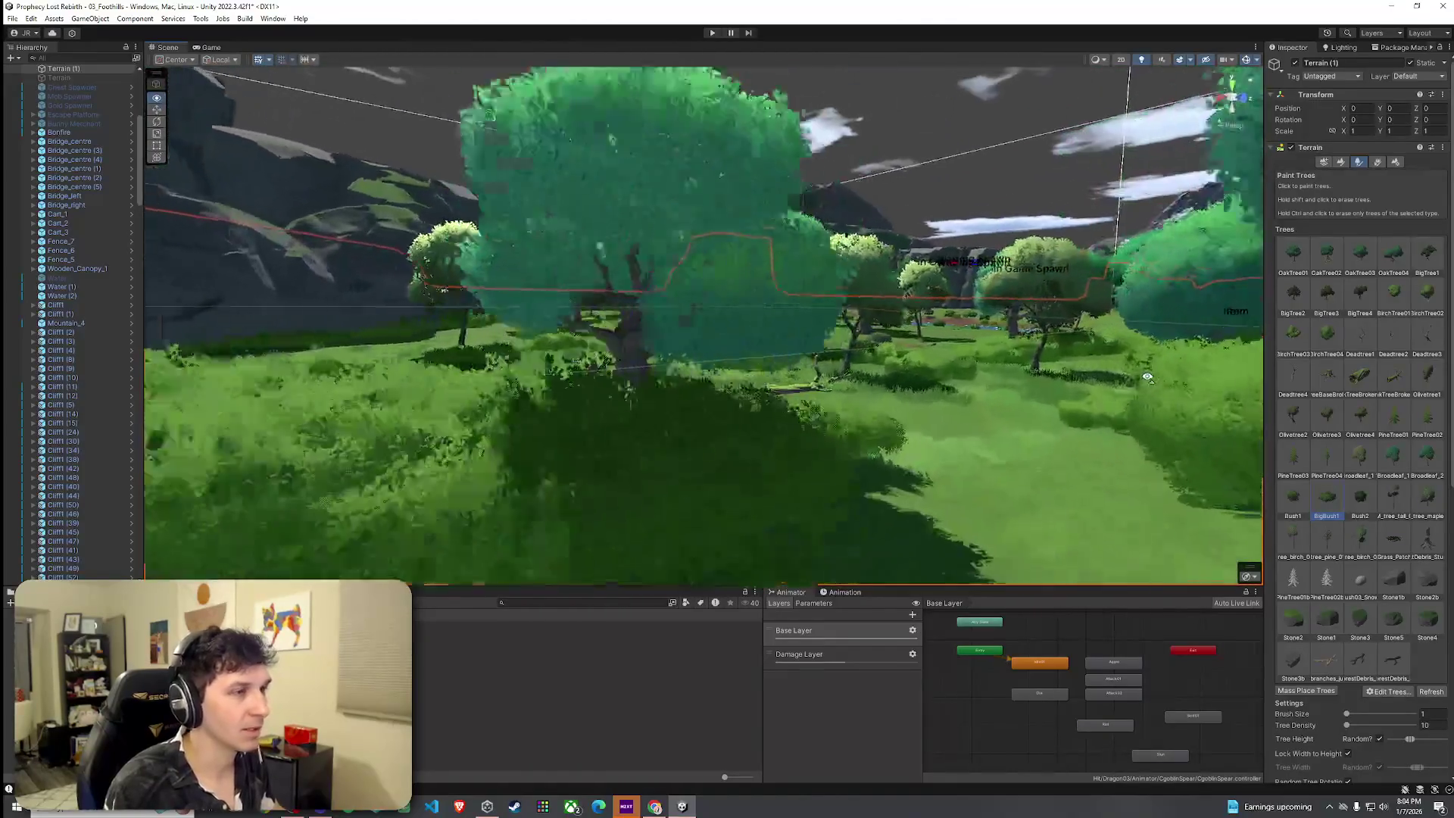
pyautogui.moveTo(1148, 377); pyautogui.dragTo(1203, 371)
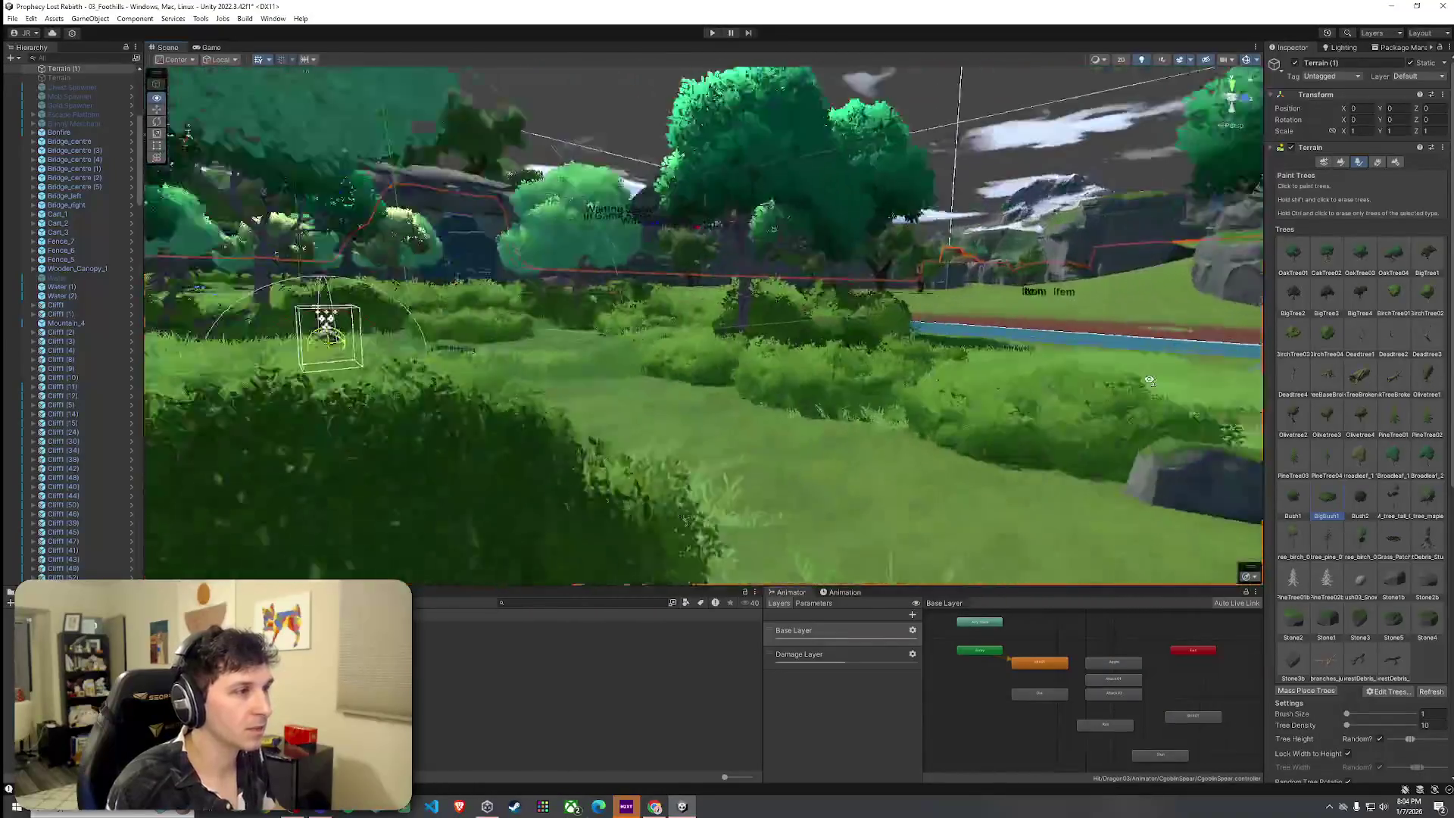
pyautogui.moveTo(1149, 380); pyautogui.dragTo(932, 363)
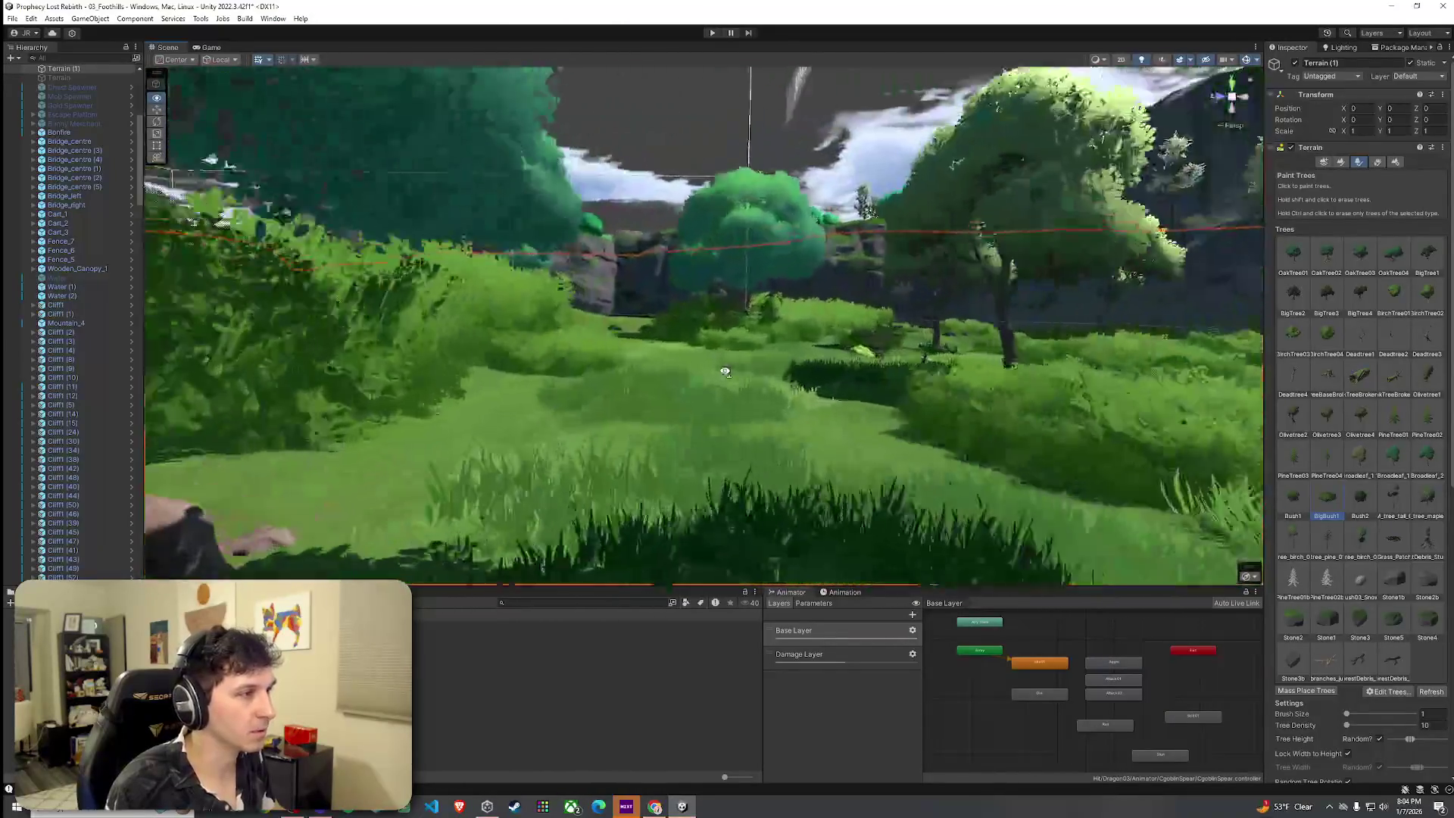
pyautogui.moveTo(725, 371); pyautogui.dragTo(692, 364)
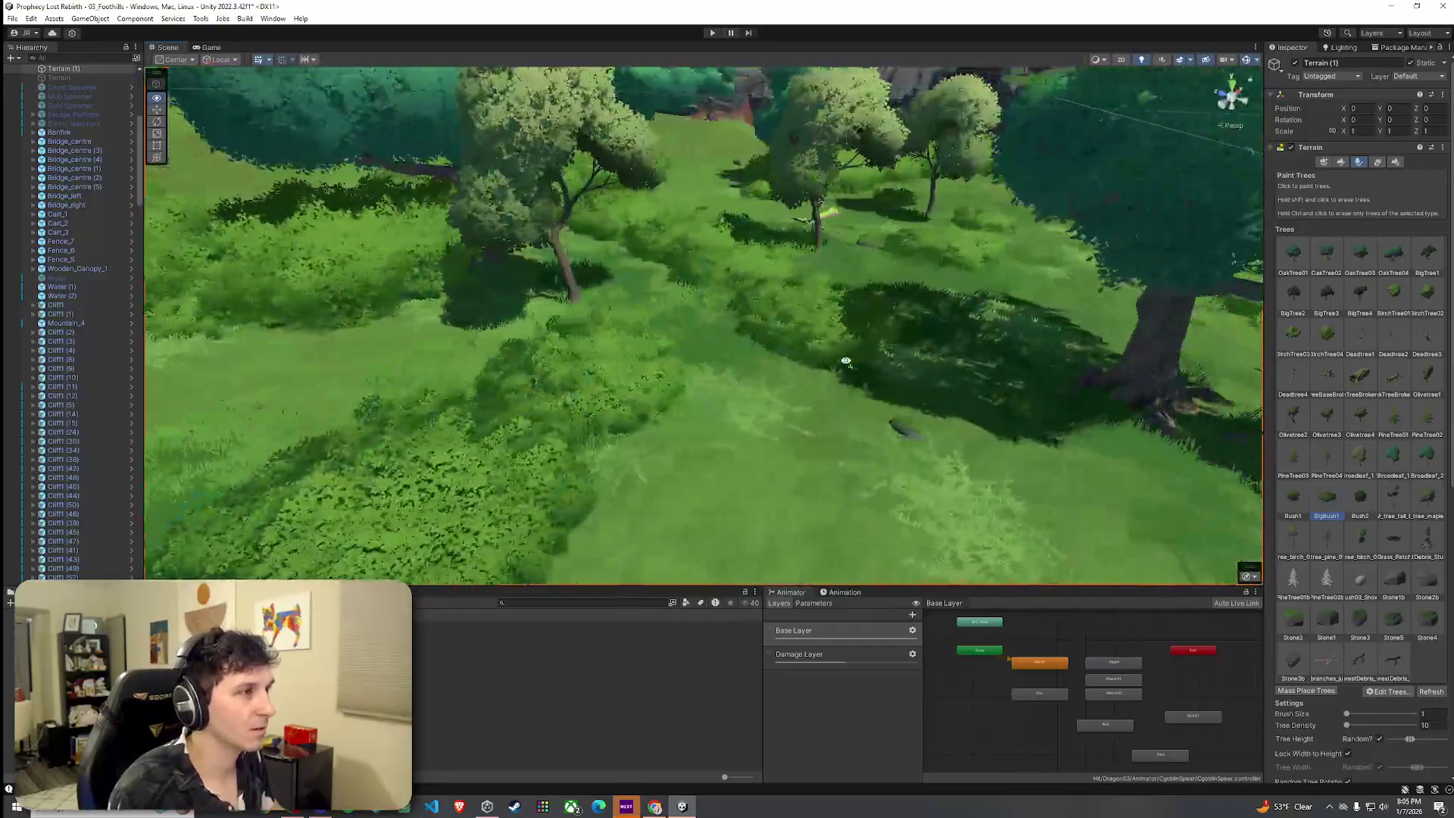
pyautogui.moveTo(846, 361)
pyautogui.mouseDown()
pyautogui.moveTo(780, 351)
pyautogui.moveTo(765, 403)
pyautogui.moveTo(788, 424)
pyautogui.mouseUp()
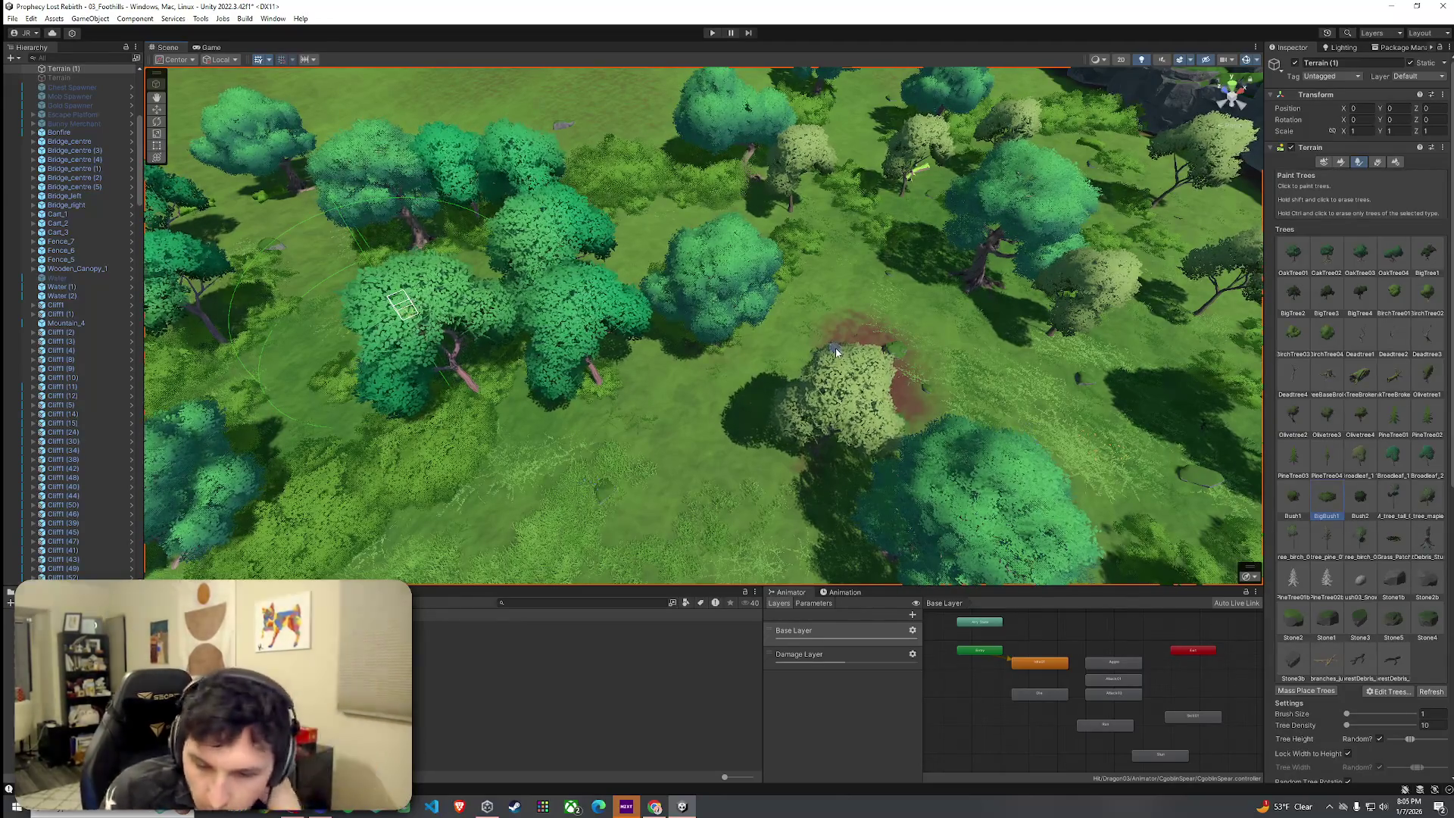
pyautogui.click(1411, 76)
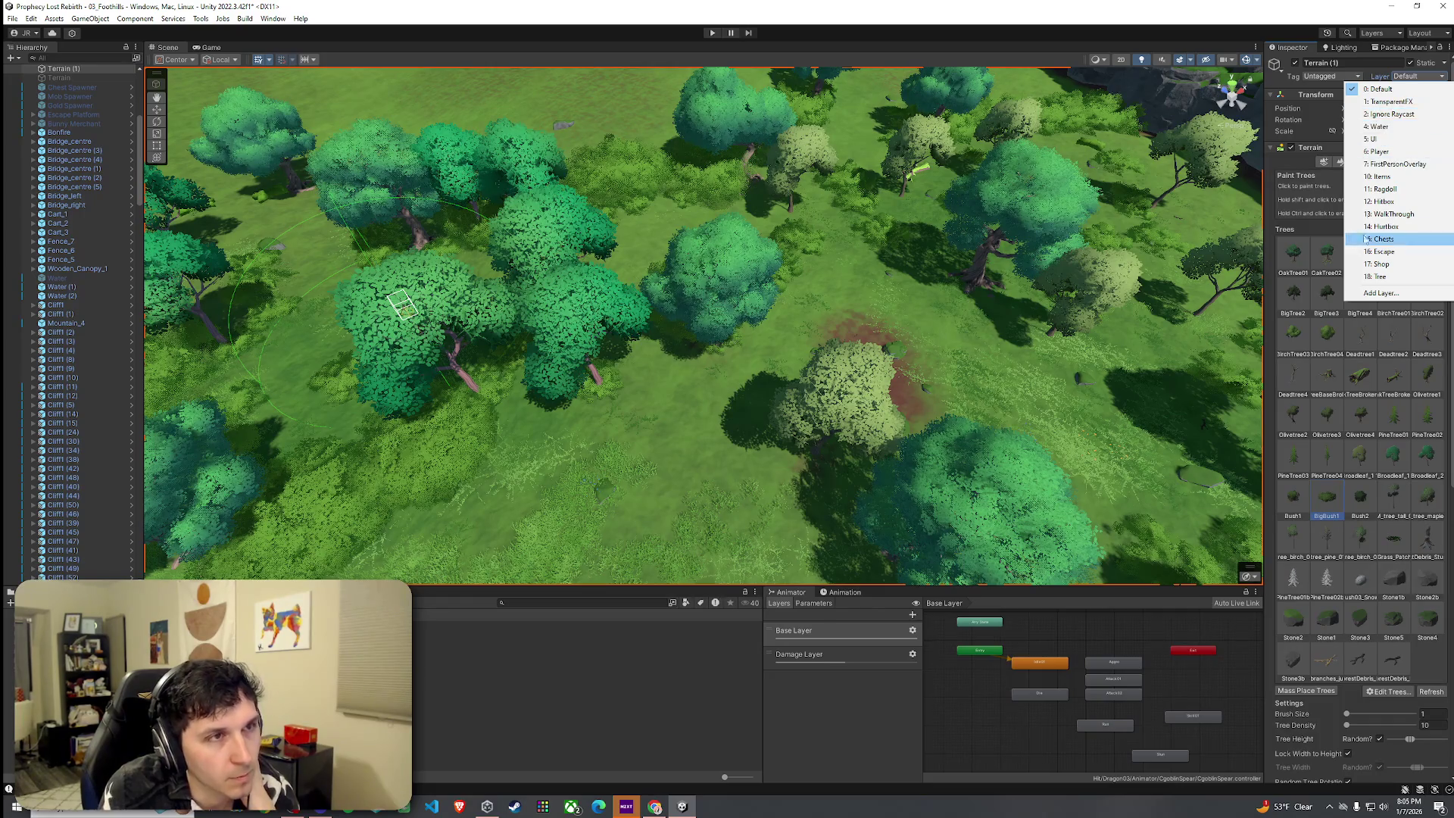
pyautogui.click(1174, 25)
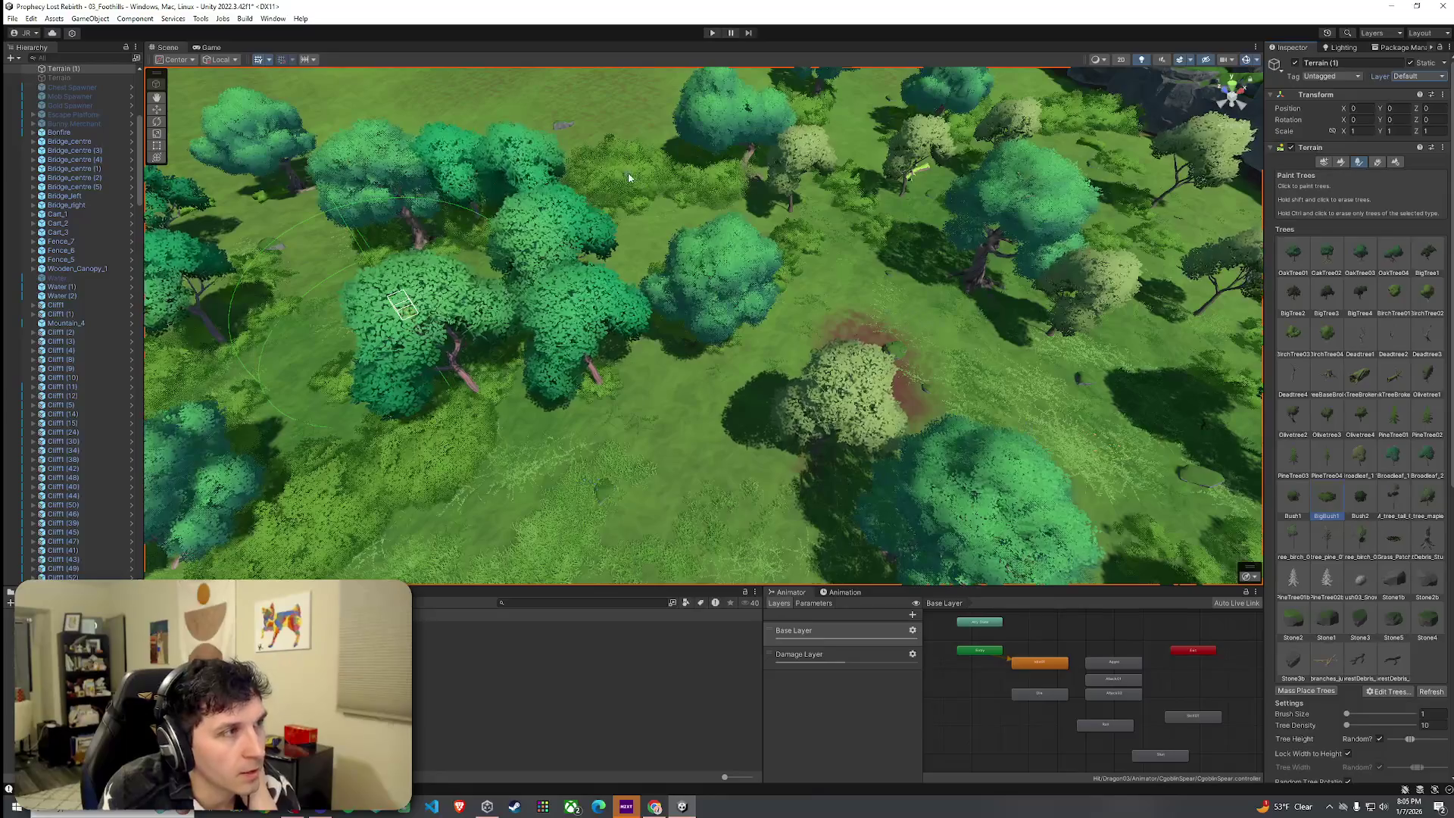
pyautogui.scroll(-4, 894, 329)
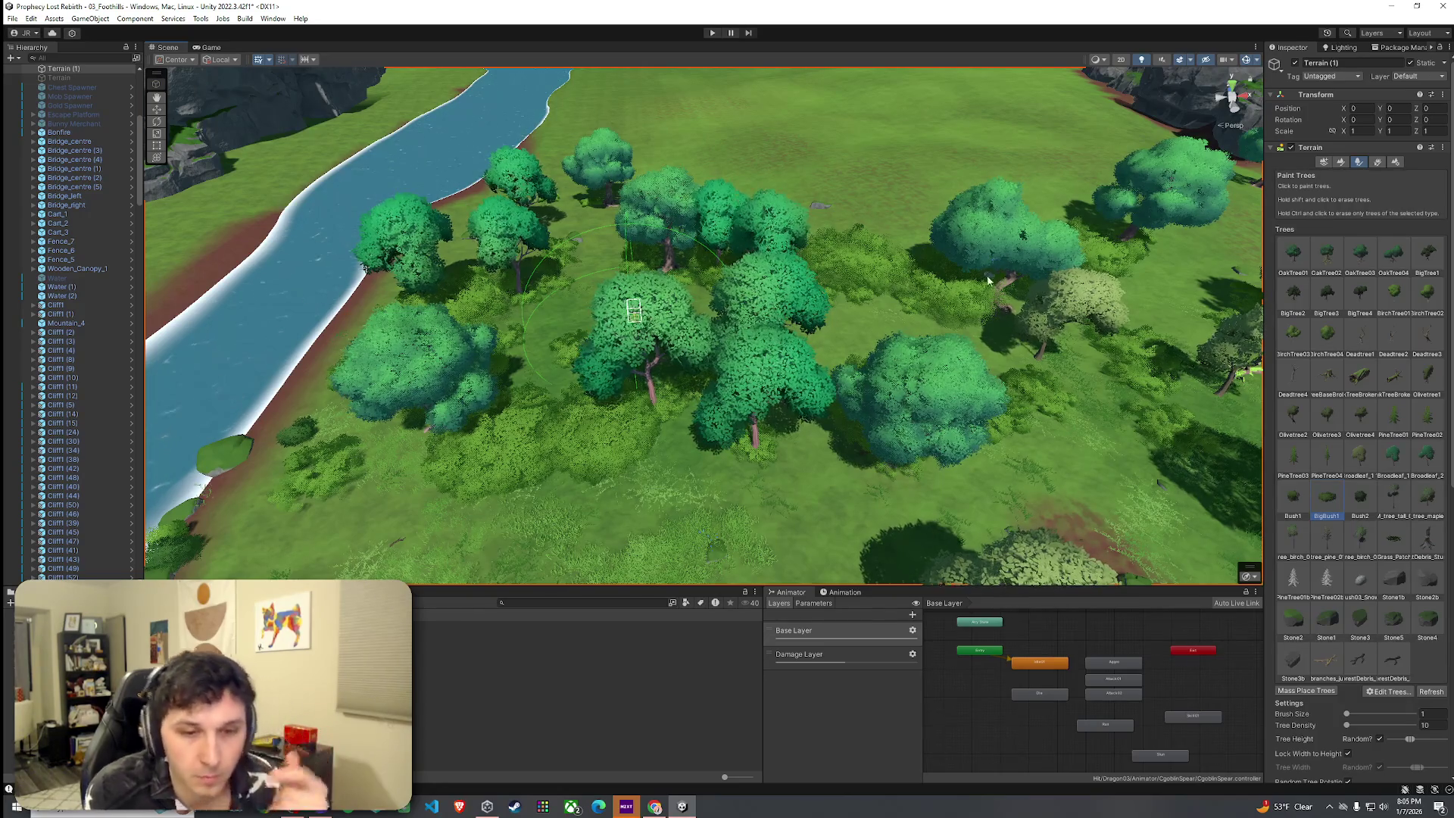
pyautogui.scroll(-5, 845, 297)
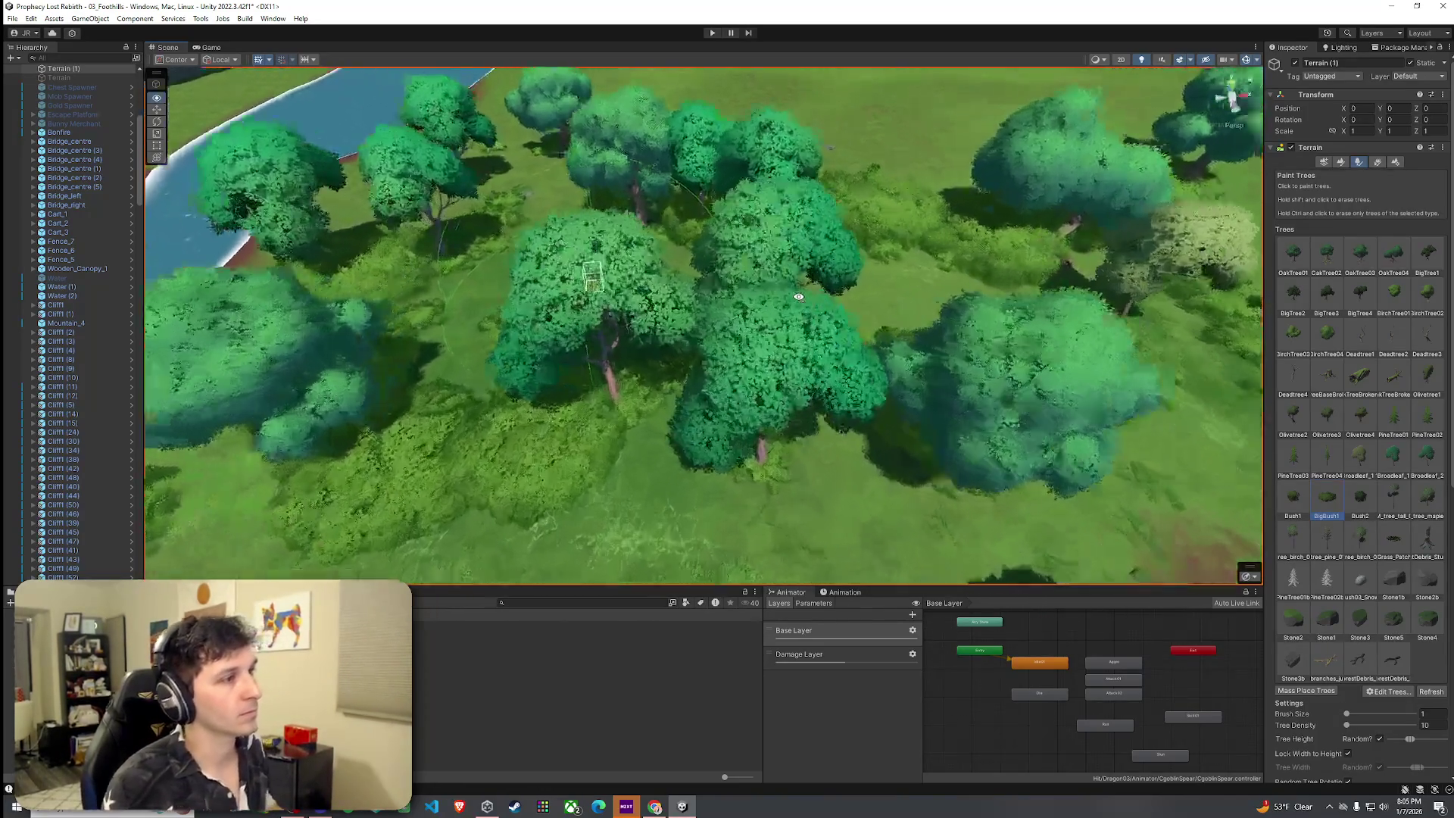
pyautogui.scroll(-10, 553, 230)
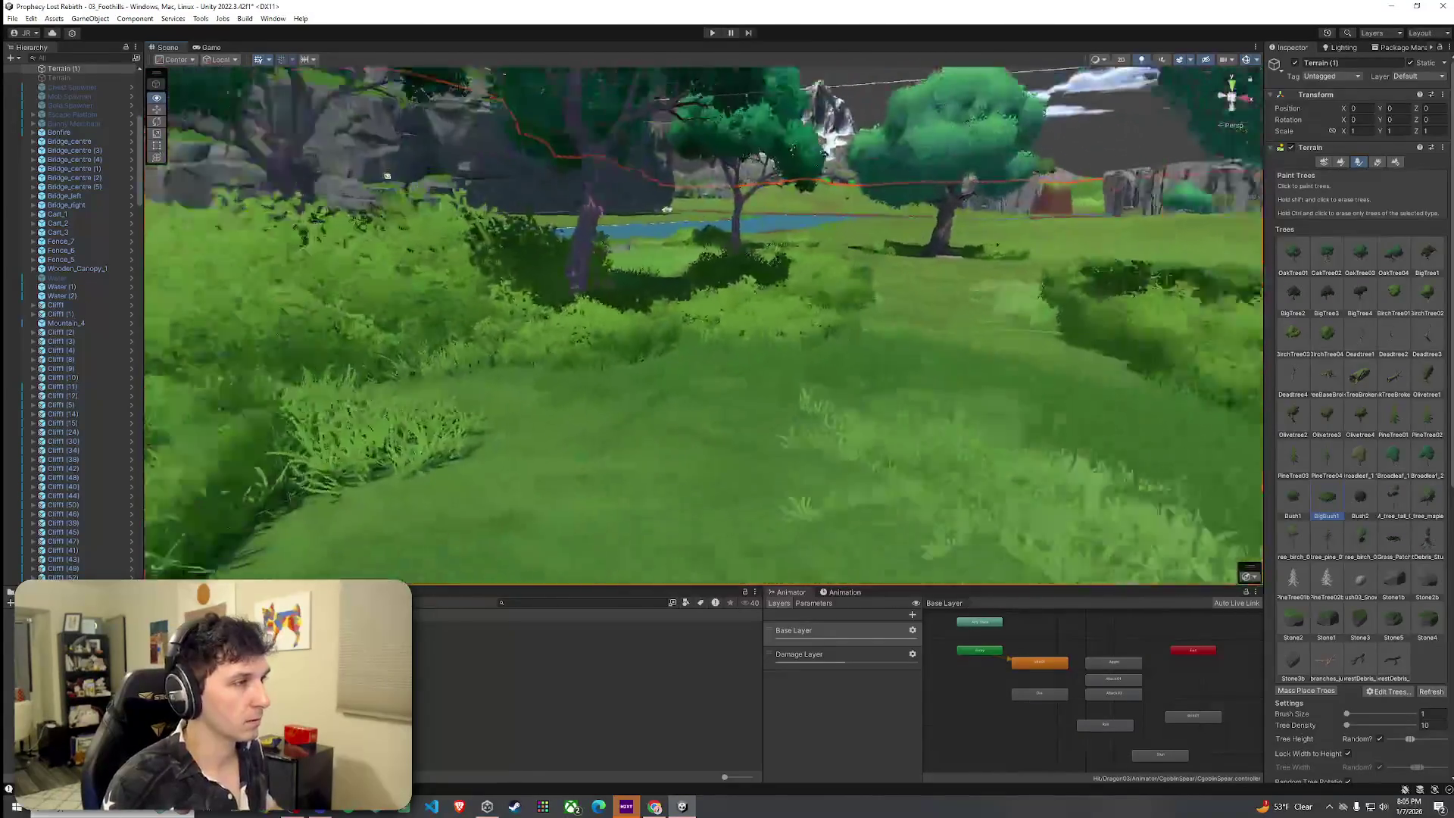
pyautogui.press('w')
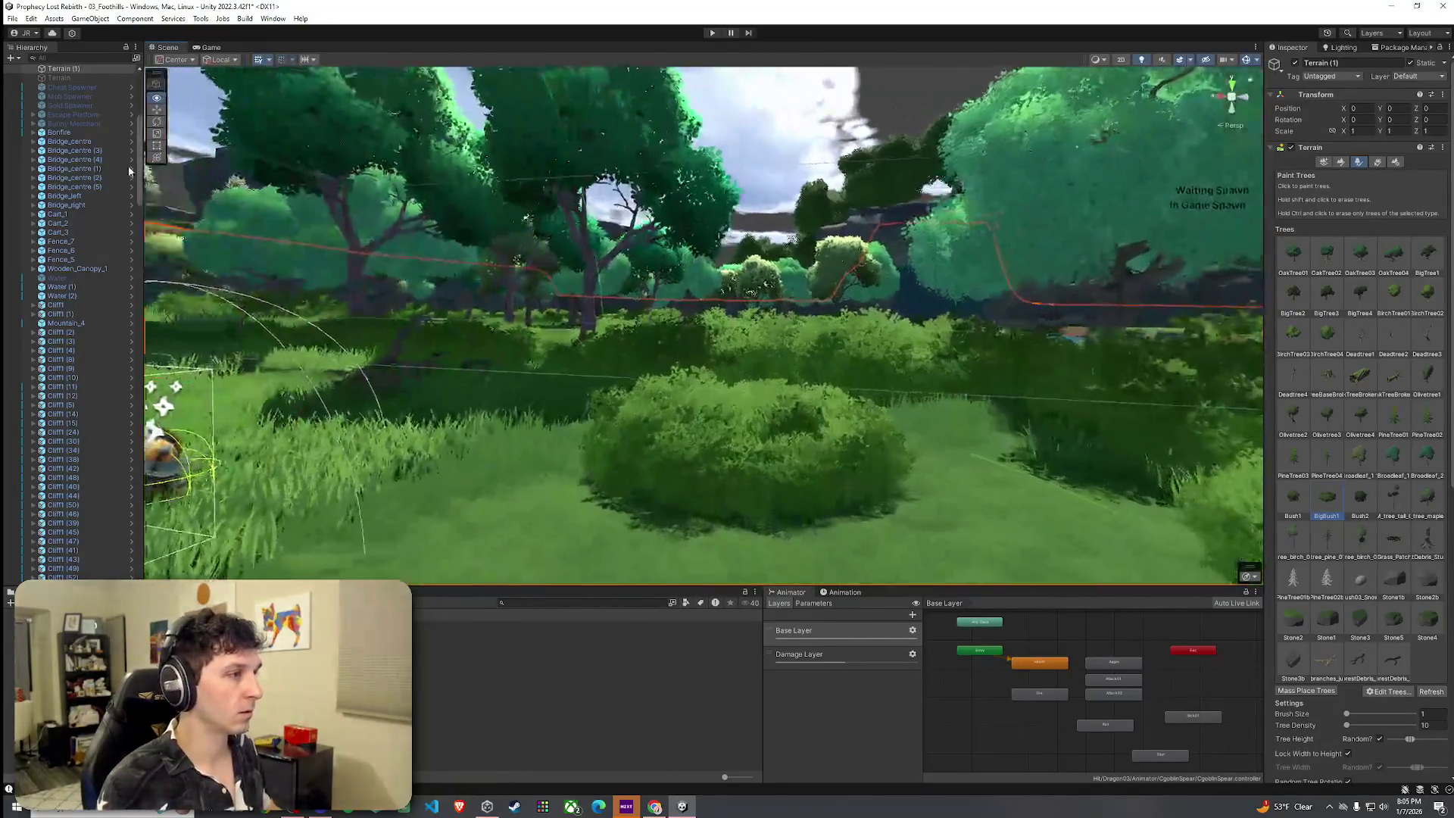
pyautogui.press('w')
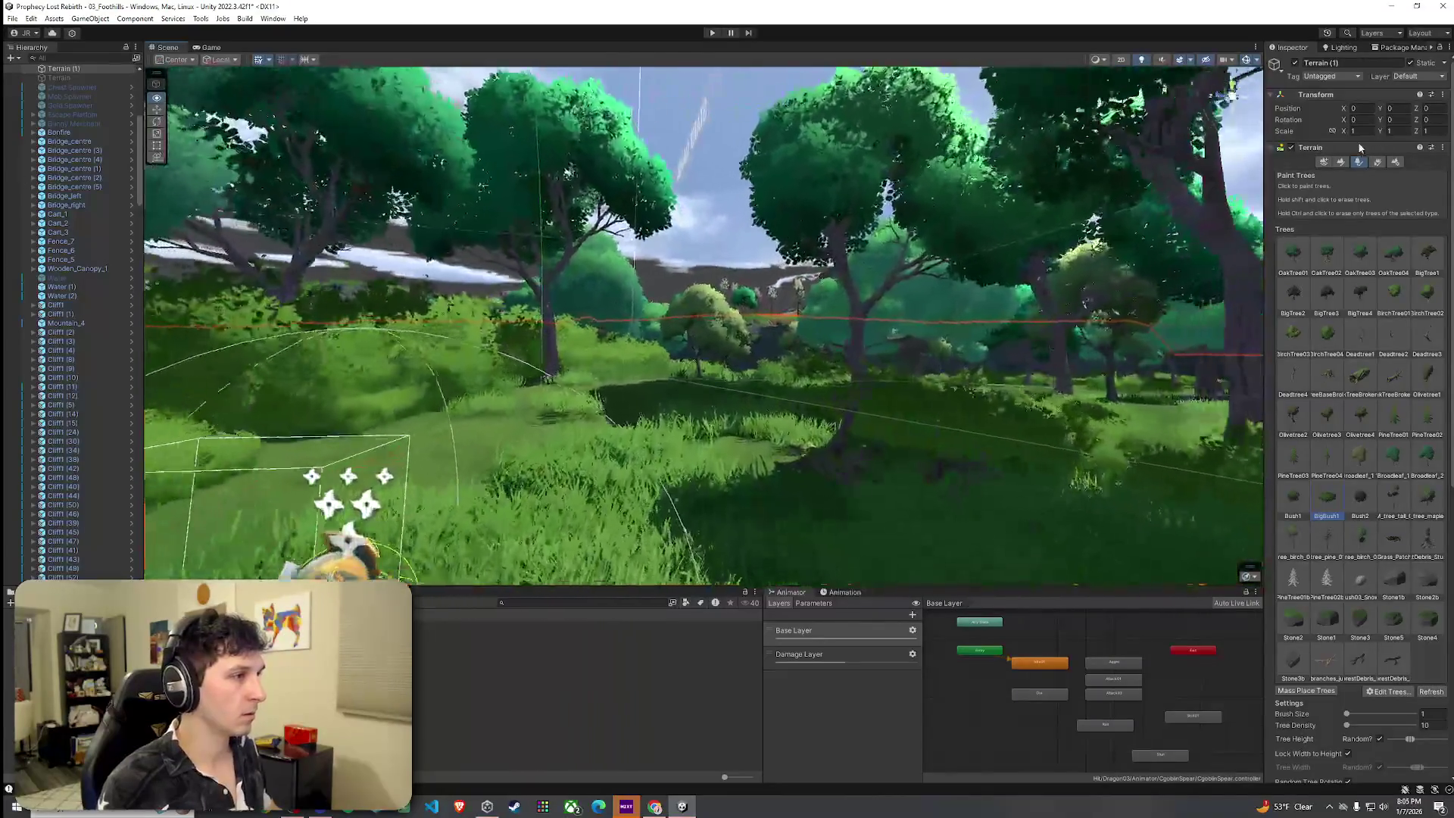
pyautogui.press('w')
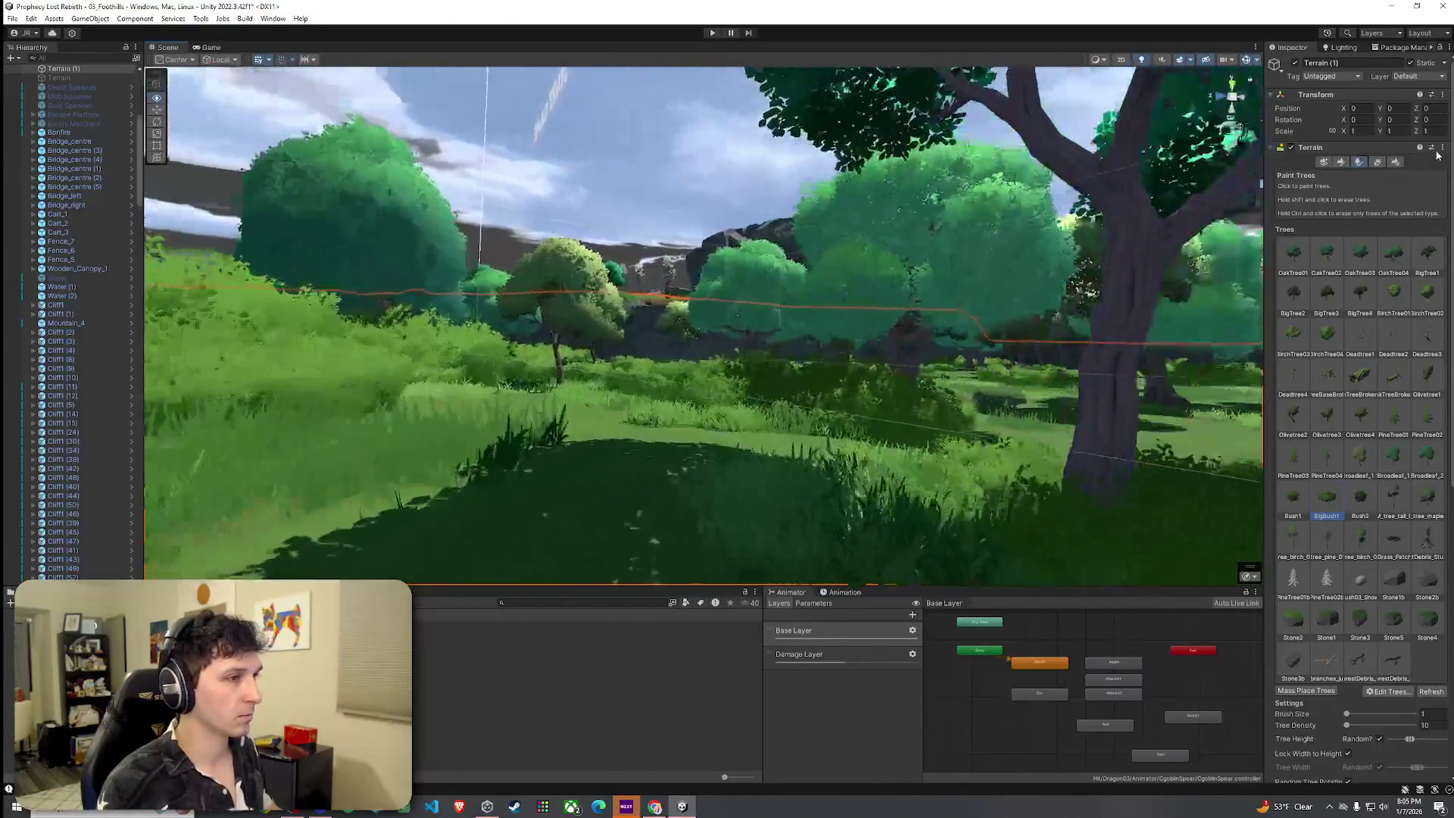
pyautogui.press('w')
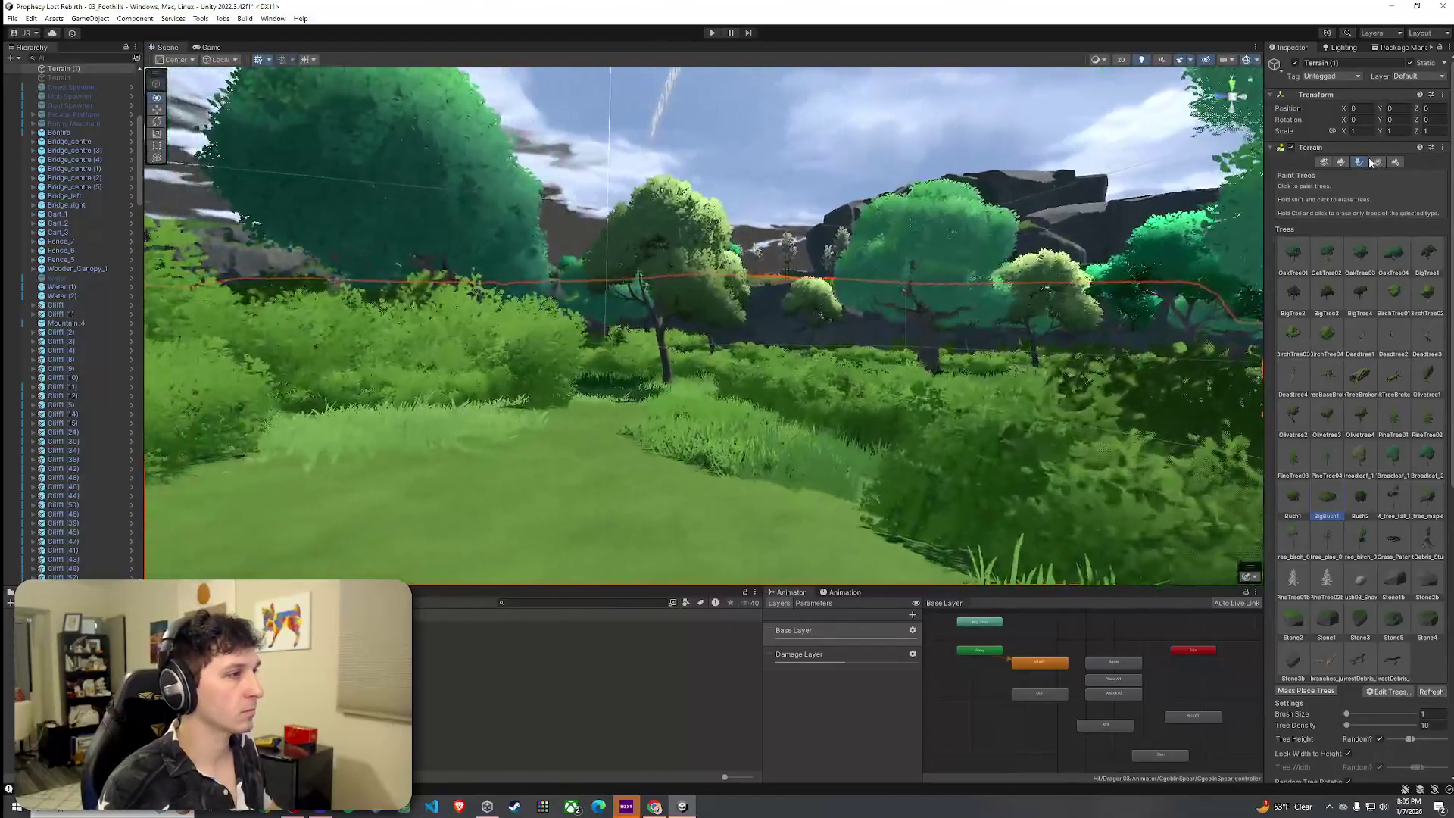
pyautogui.press('w')
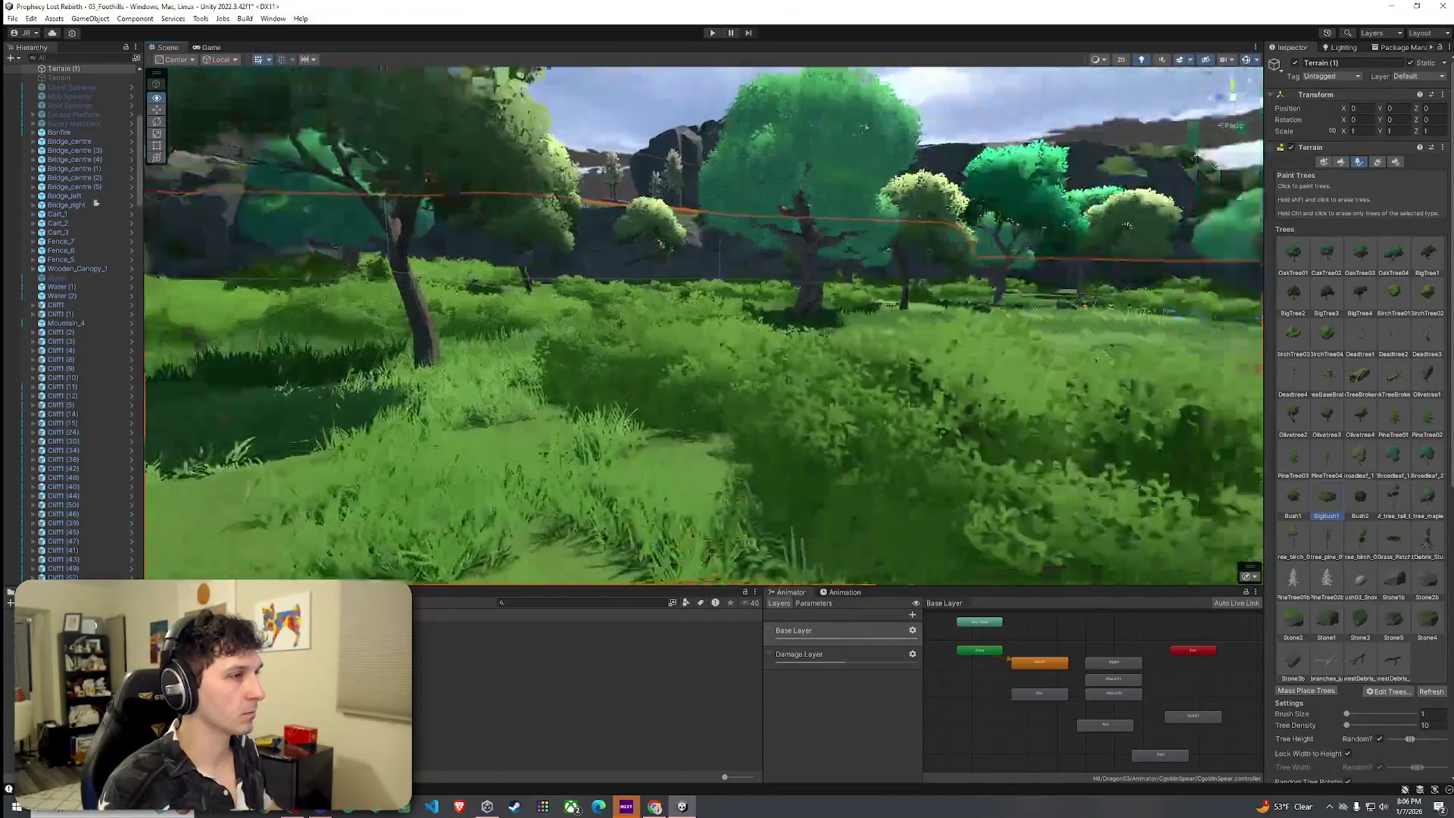
pyautogui.press('w')
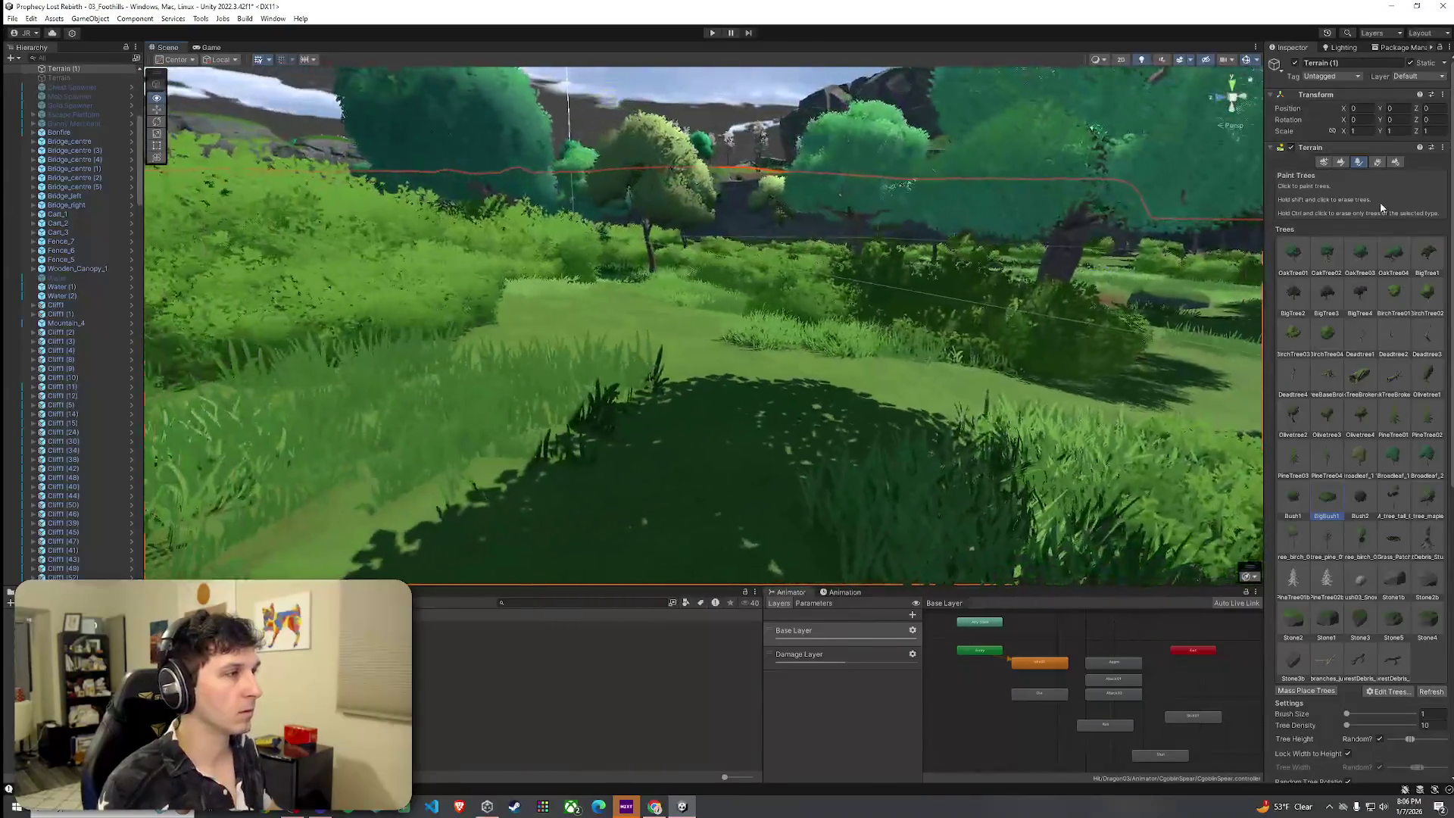
pyautogui.press('w')
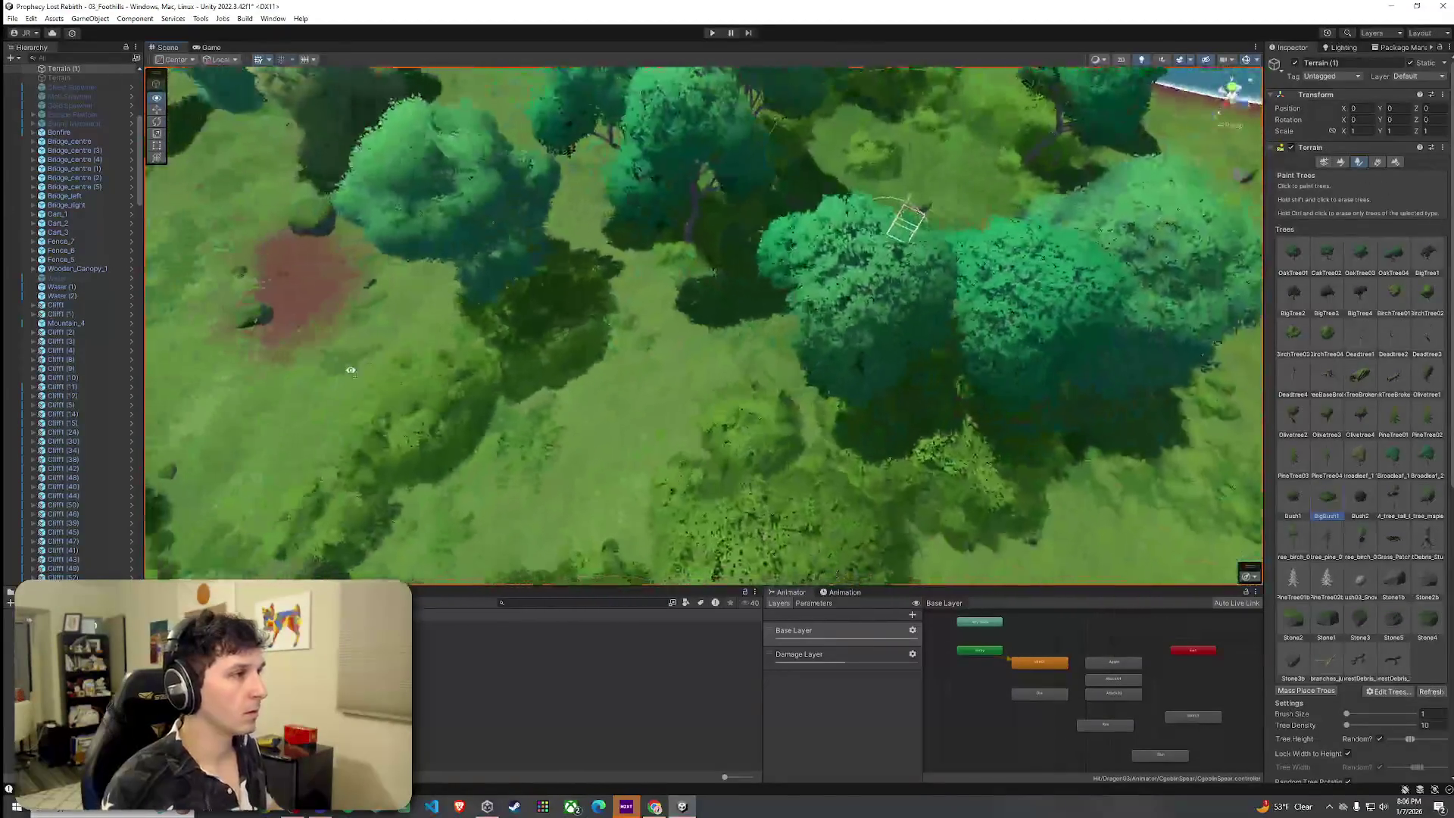
pyautogui.press('s')
pyautogui.press('w')
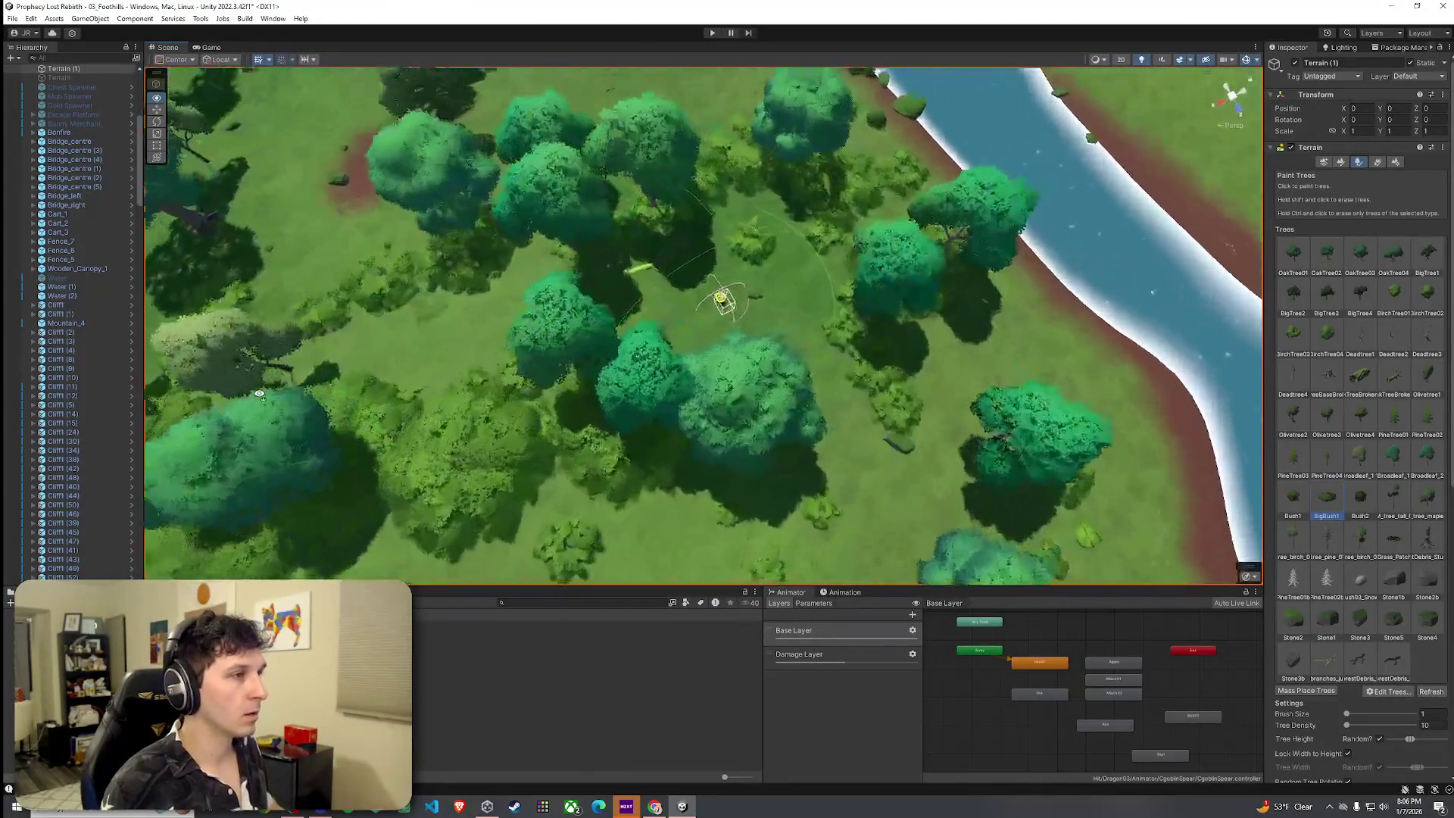
pyautogui.press('w')
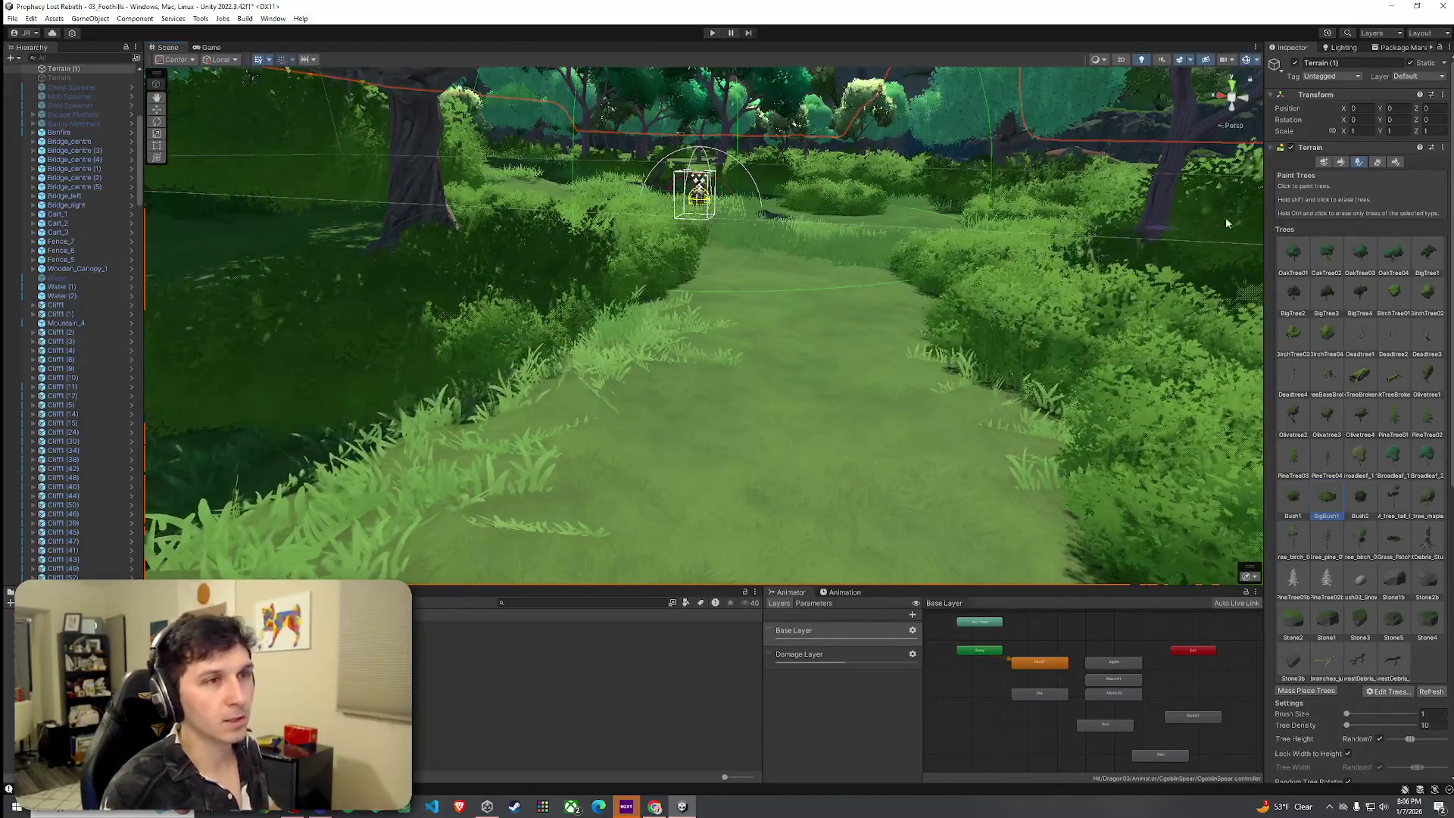
# Switch the terrain to Paint Texture with the Grass Mud layer, zooming around the path.
pyautogui.click(1339, 162)
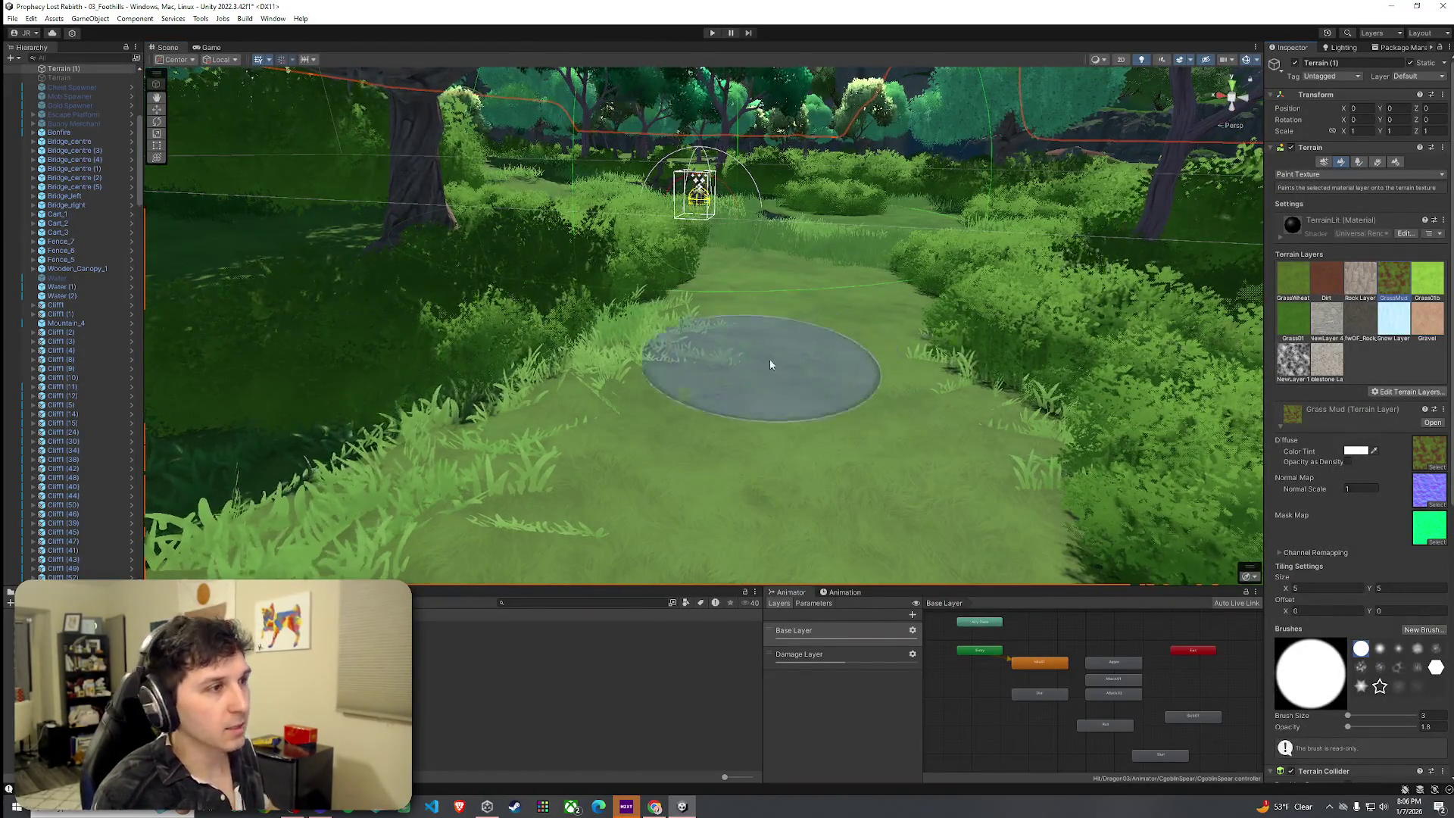
pyautogui.scroll(-3, 775, 434)
pyautogui.scroll(5, 801, 333)
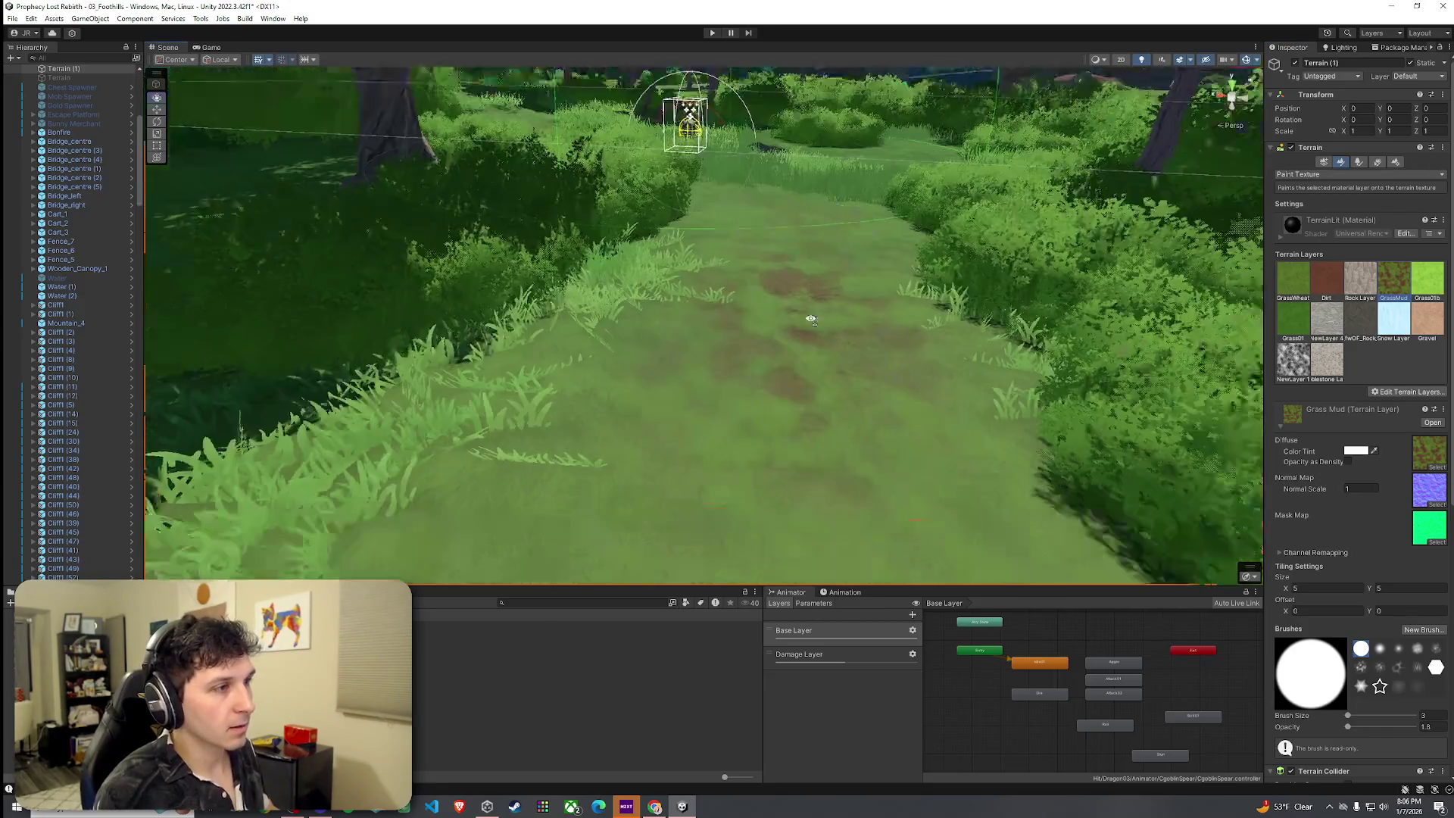
pyautogui.scroll(-3, 727, 408)
pyautogui.scroll(5, 728, 408)
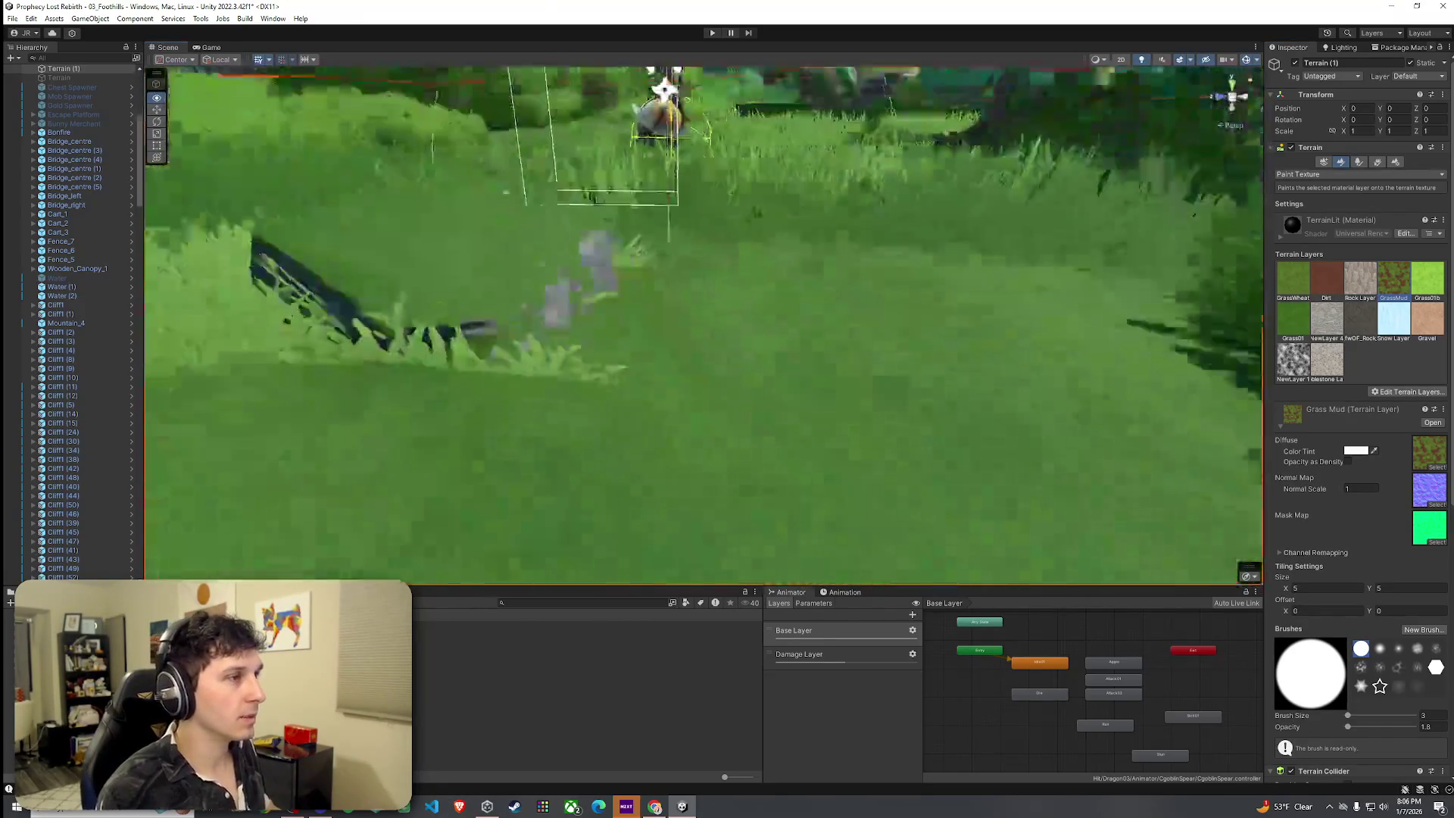
pyautogui.scroll(-3, 551, 389)
pyautogui.scroll(-4, 784, 279)
pyautogui.scroll(4, 752, 188)
pyautogui.scroll(-5, 752, 188)
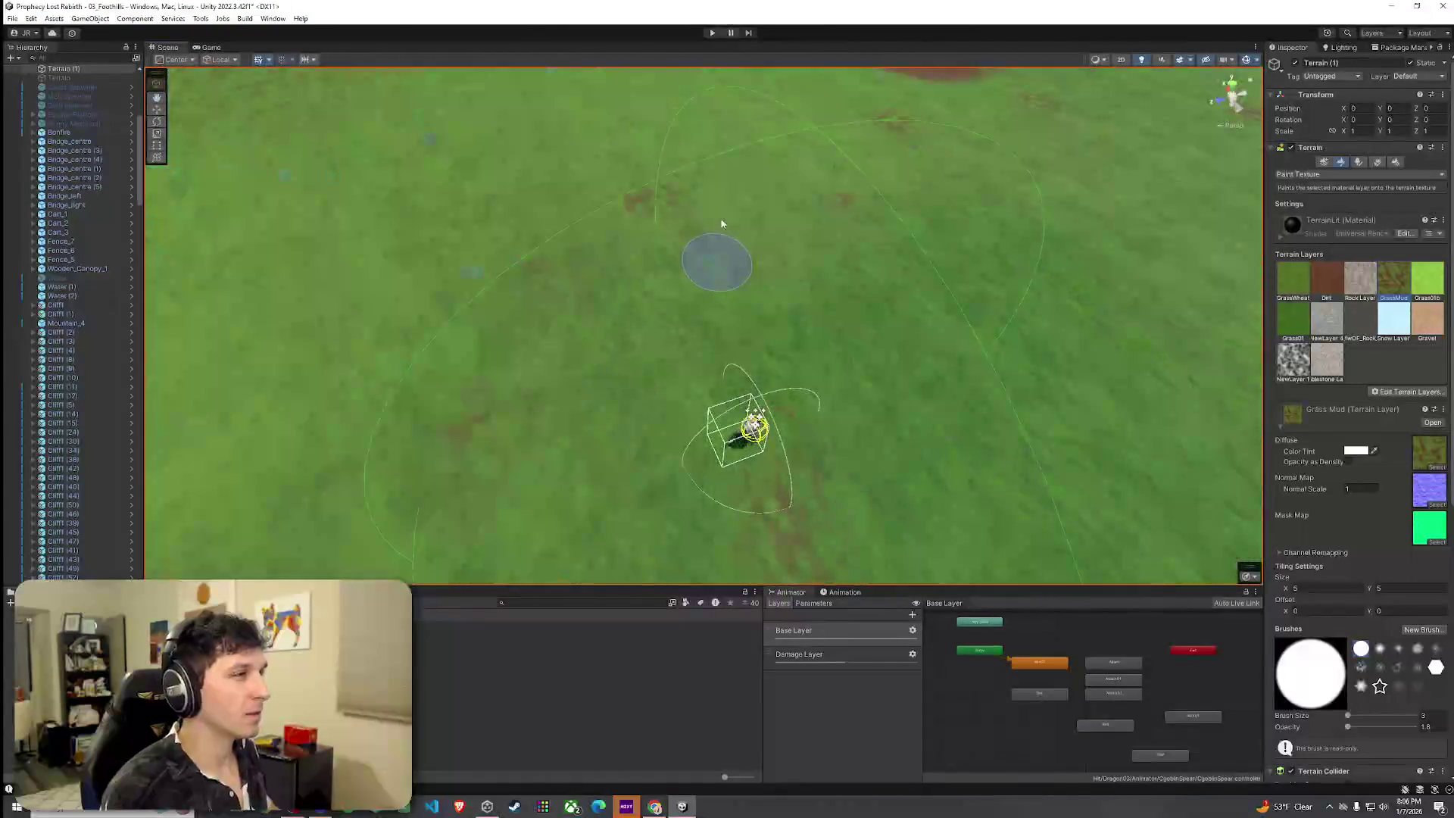
pyautogui.scroll(3, 723, 231)
pyautogui.scroll(-3, 730, 235)
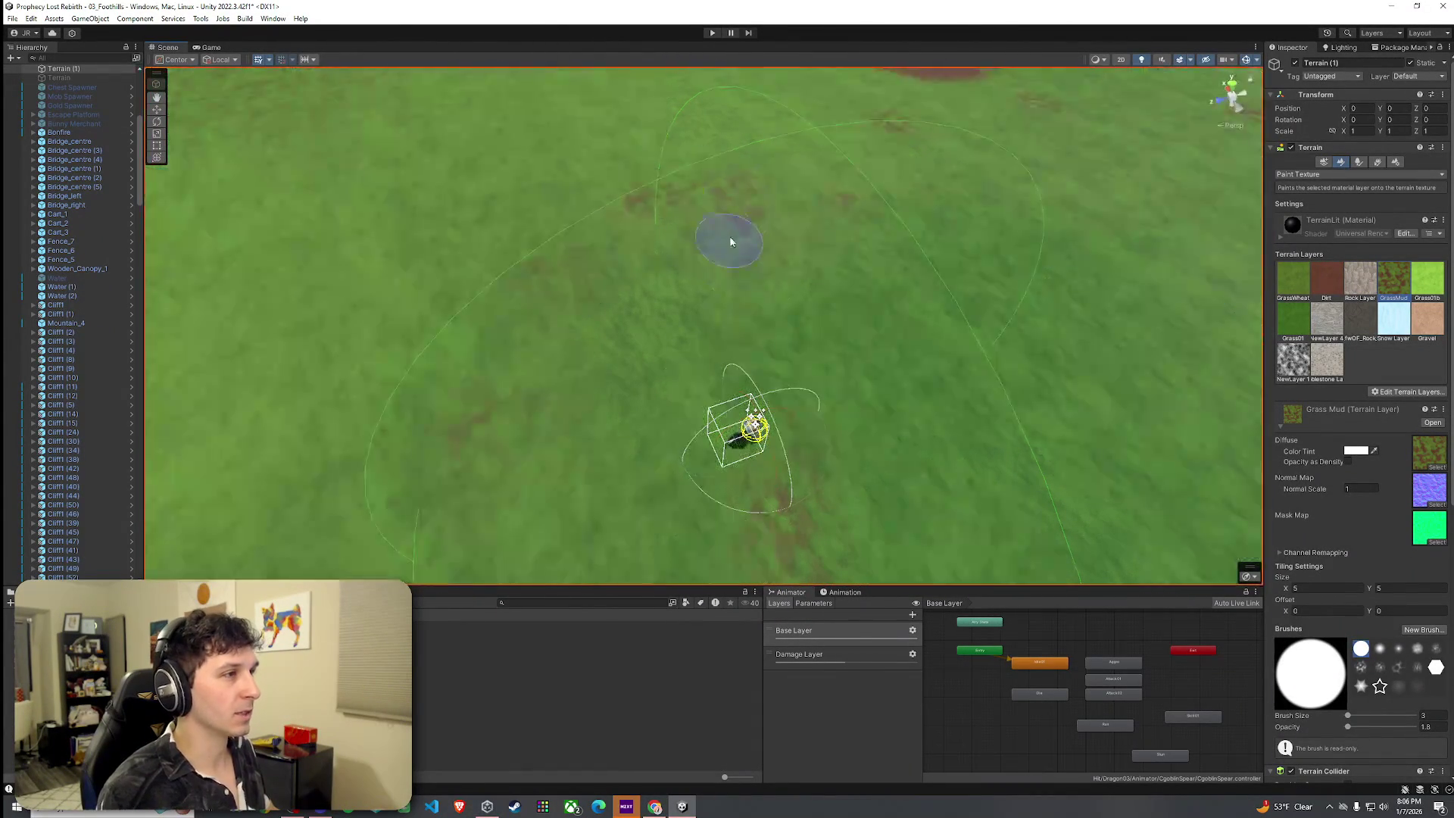
pyautogui.scroll(3, 705, 152)
pyautogui.scroll(-5, 727, 265)
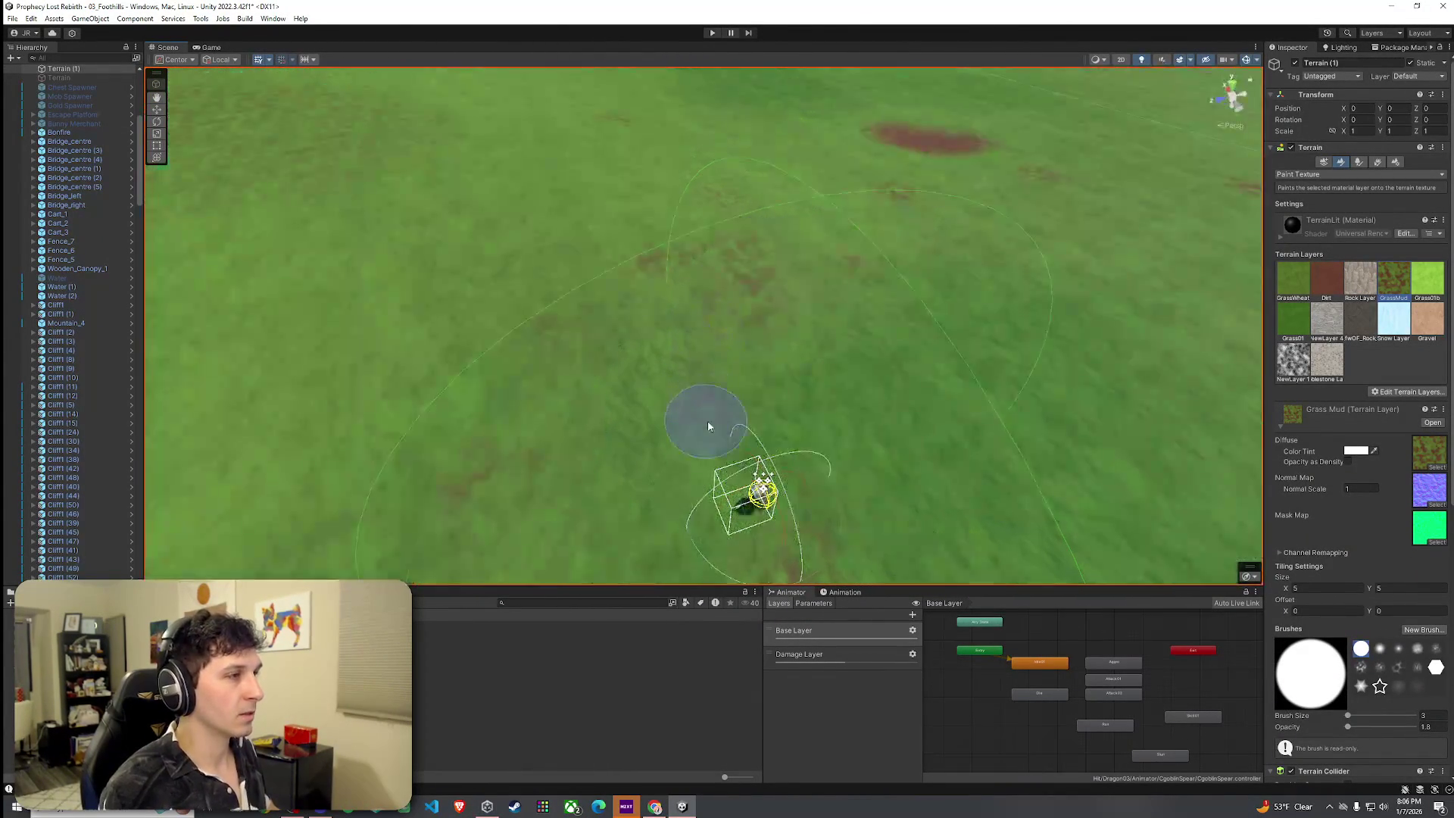
pyautogui.scroll(3, 720, 397)
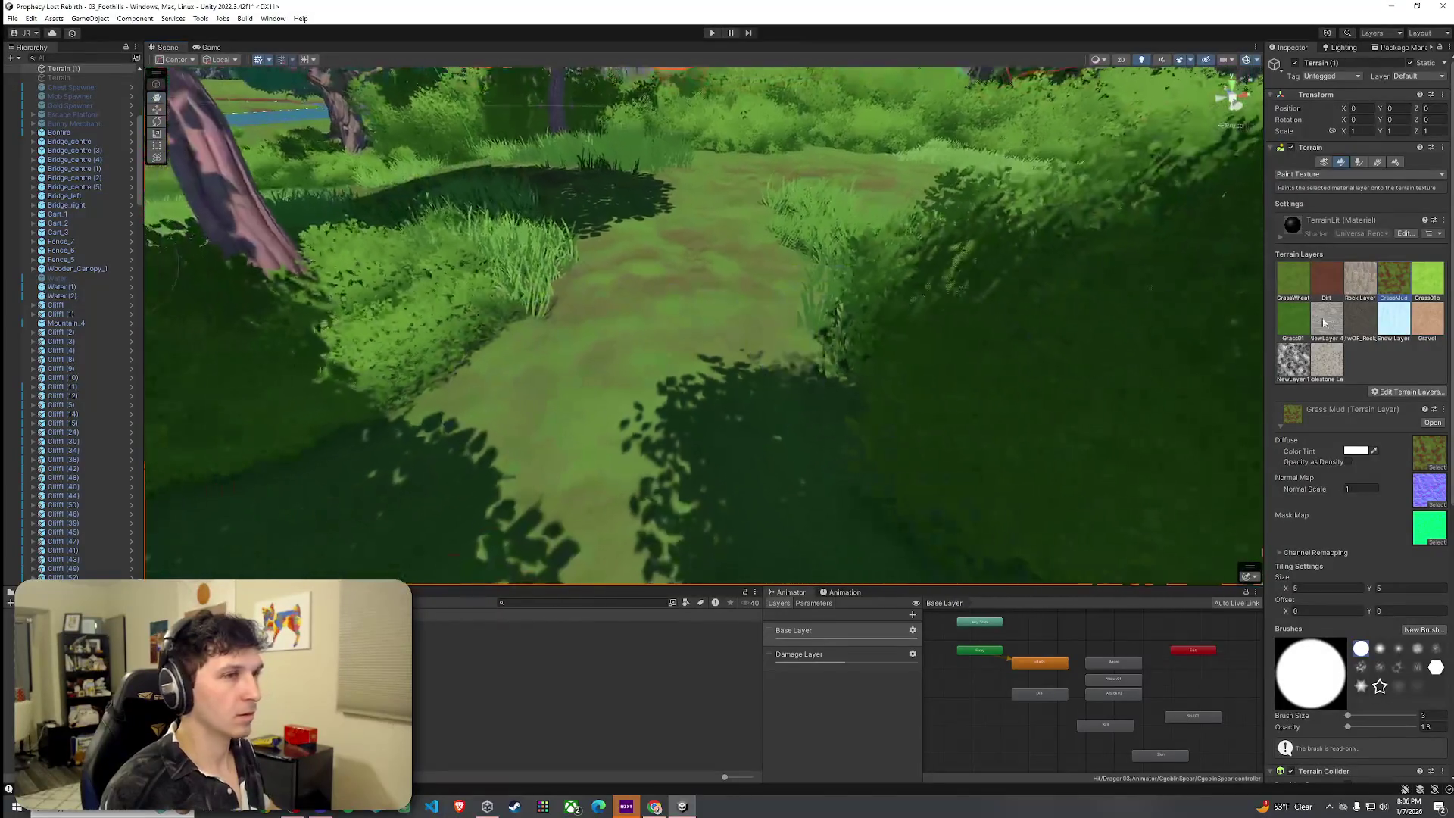
# Select the Grass Wheat layer, raise brush opacity to 6.9, and fly along the forest path.
pyautogui.click(1293, 278)
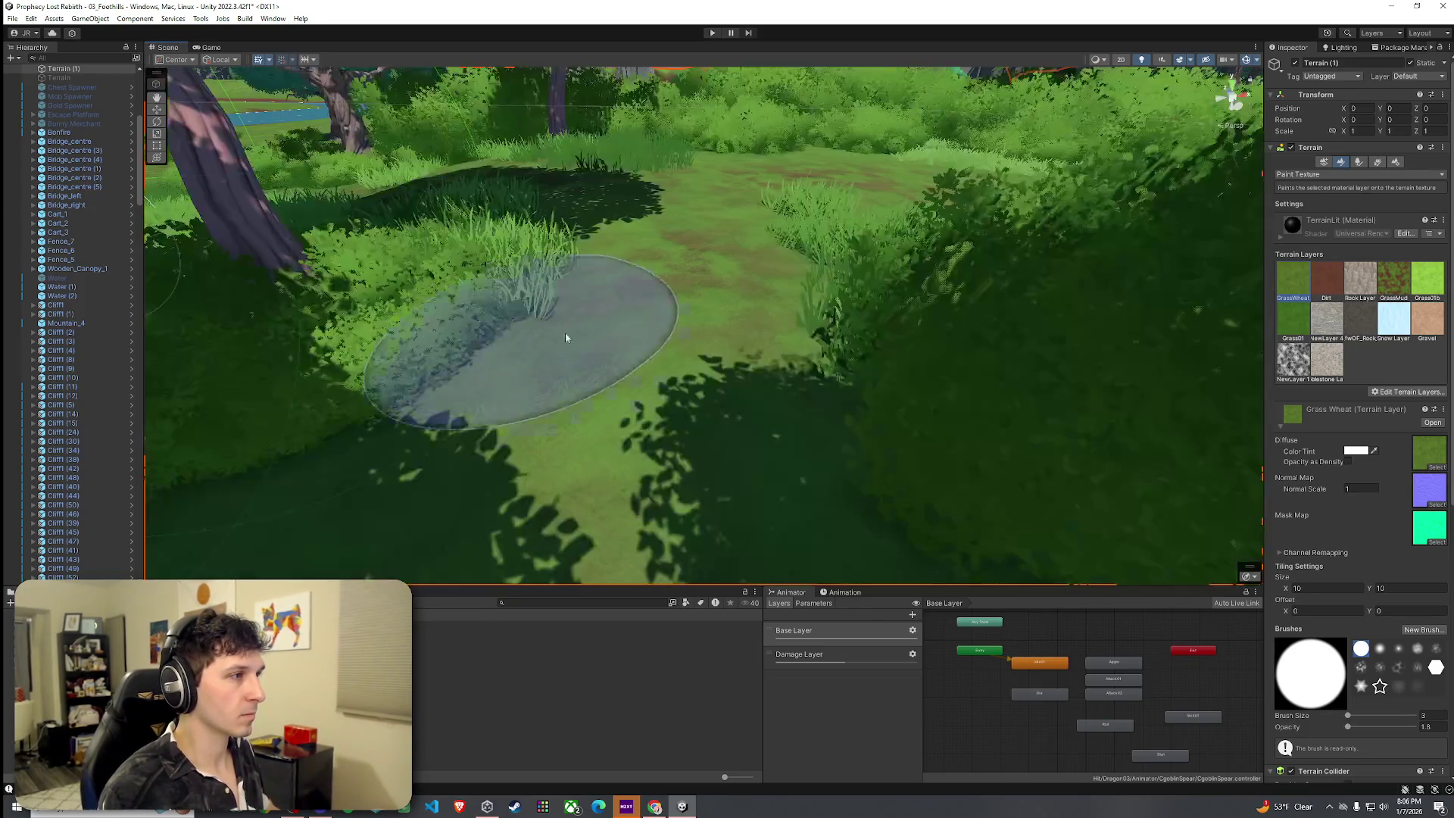
pyautogui.moveTo(1347, 726); pyautogui.dragTo(1351, 726)
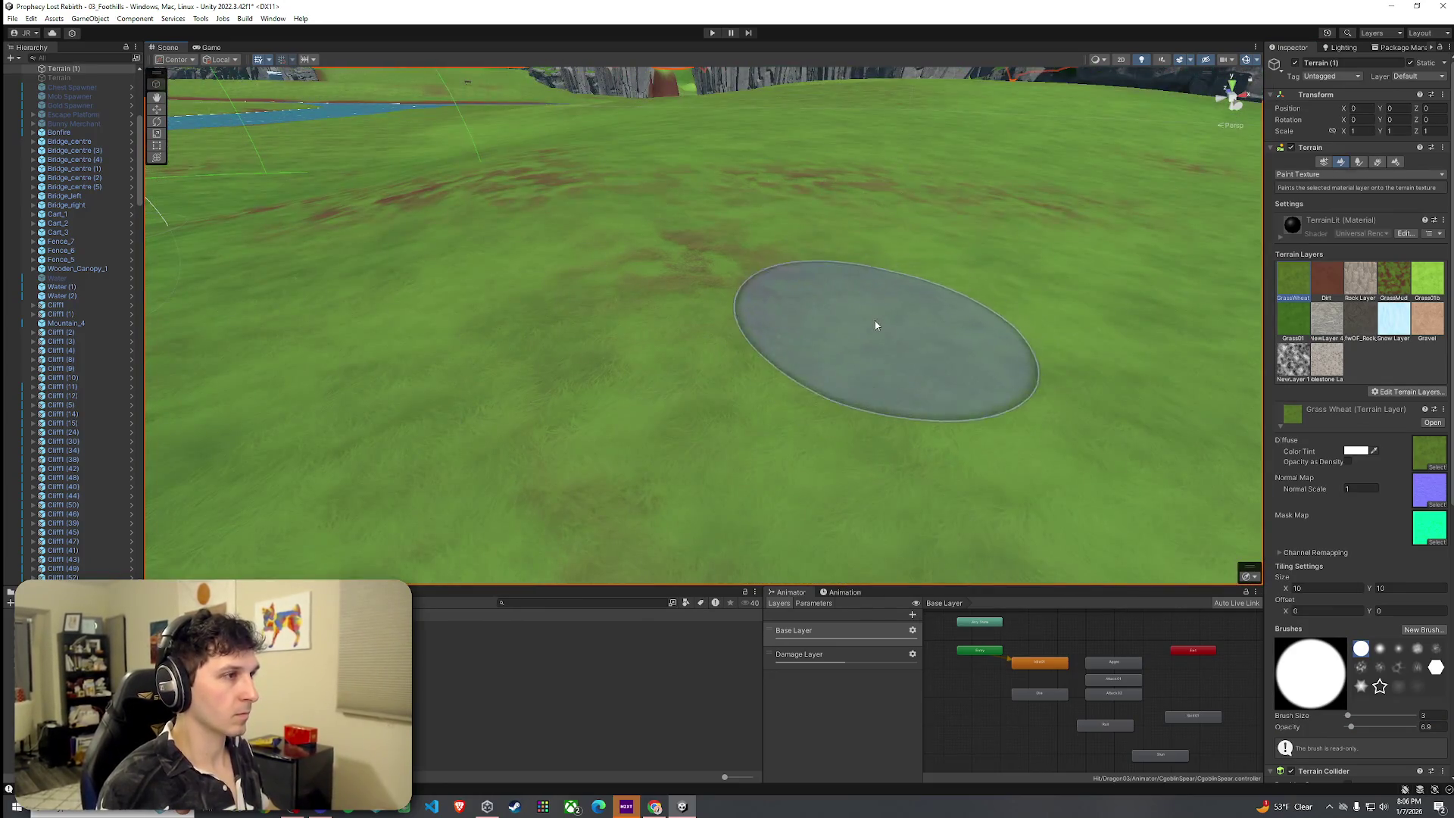
pyautogui.moveTo(877, 326)
pyautogui.mouseDown()
pyautogui.moveTo(951, 402)
pyautogui.moveTo(1042, 416)
pyautogui.moveTo(917, 371)
pyautogui.moveTo(969, 394)
pyautogui.moveTo(954, 375)
pyautogui.mouseUp()
pyautogui.press('Up')
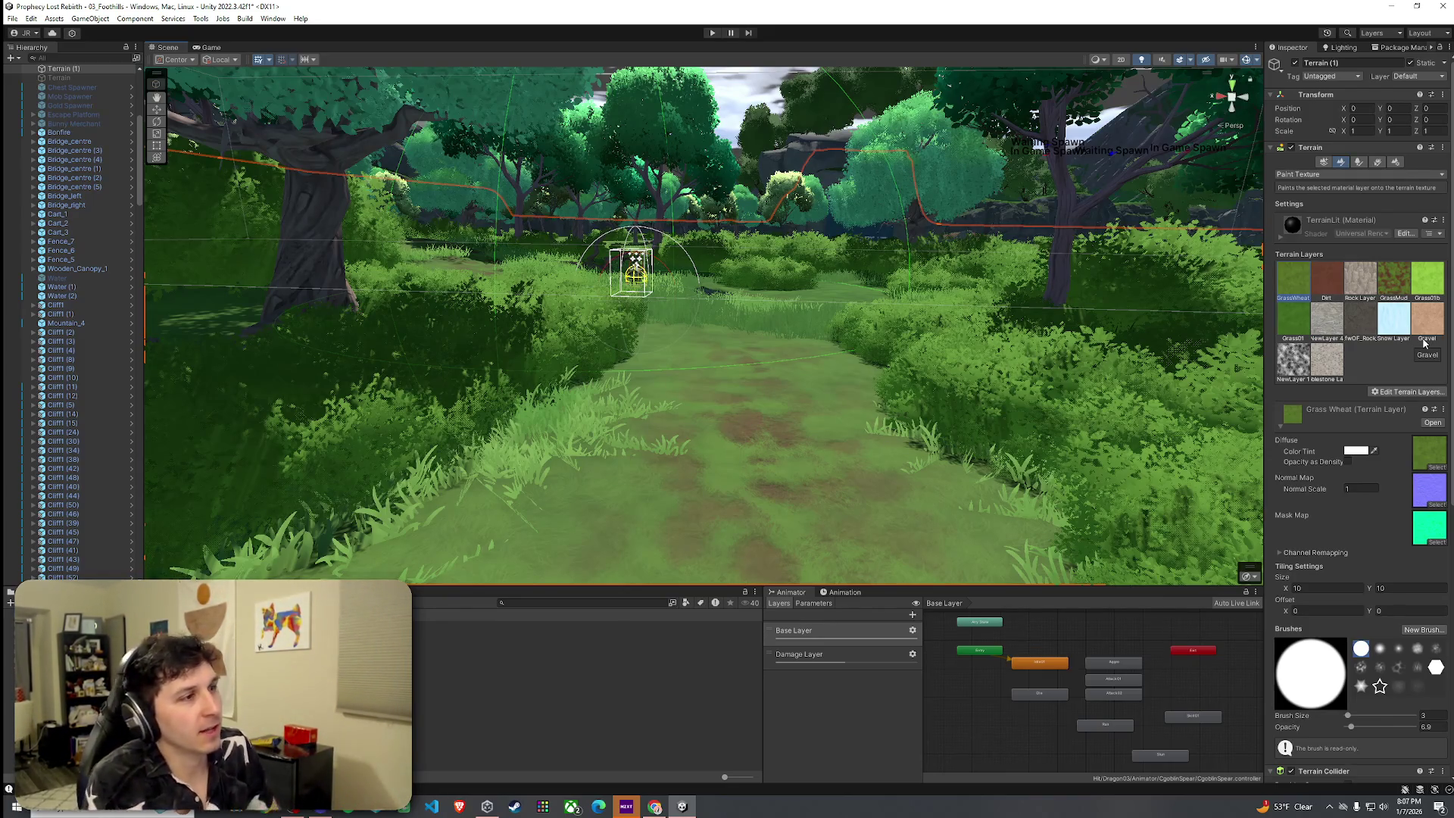
# Fly forward through the forest and set the brush opacity to 1.
pyautogui.moveTo(818, 287)
pyautogui.mouseDown()
pyautogui.moveTo(833, 280)
pyautogui.moveTo(770, 292)
pyautogui.moveTo(821, 351)
pyautogui.moveTo(821, 328)
pyautogui.moveTo(812, 401)
pyautogui.moveTo(869, 439)
pyautogui.moveTo(720, 367)
pyautogui.mouseUp()
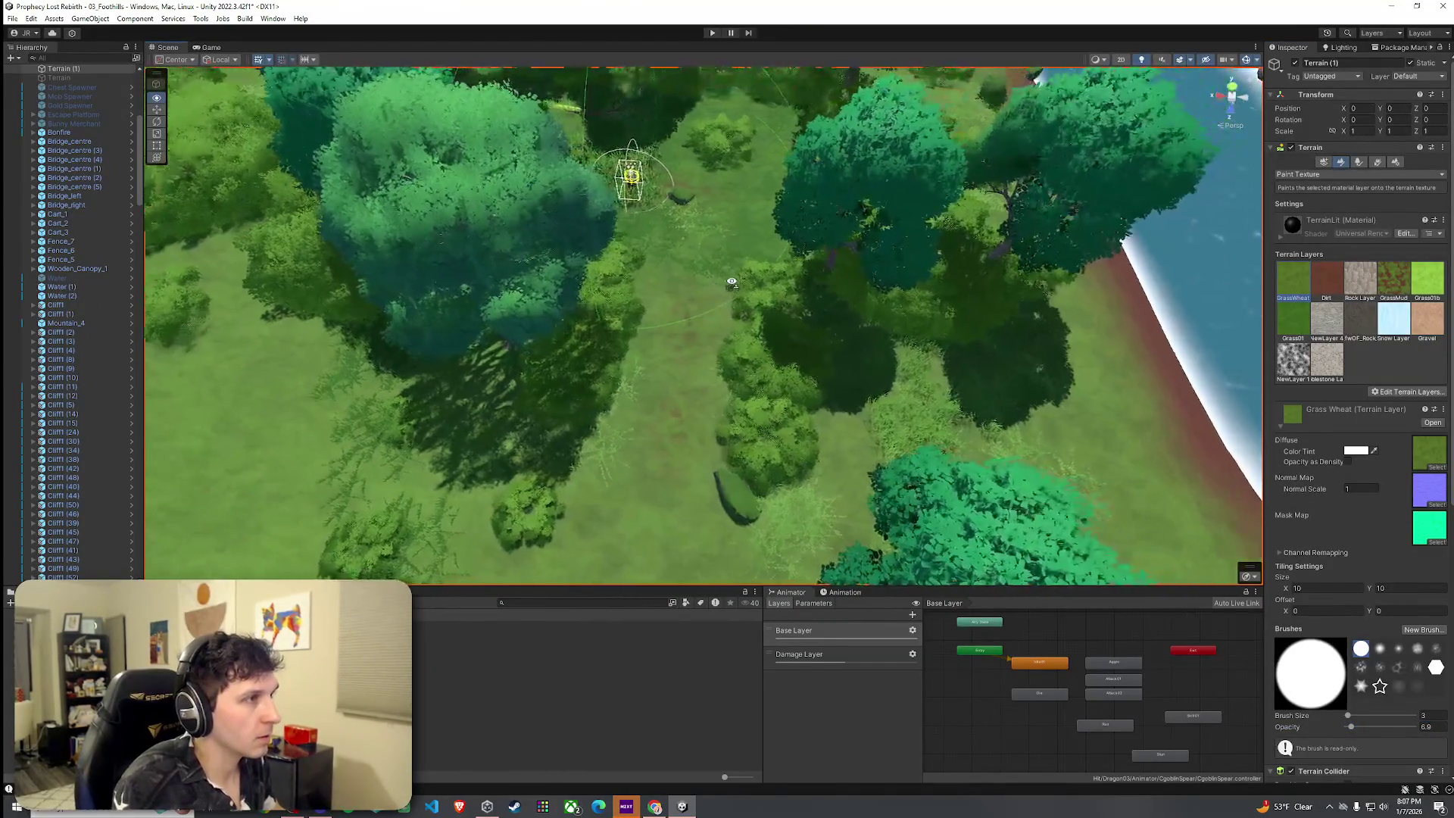
pyautogui.scroll(3, 725, 318)
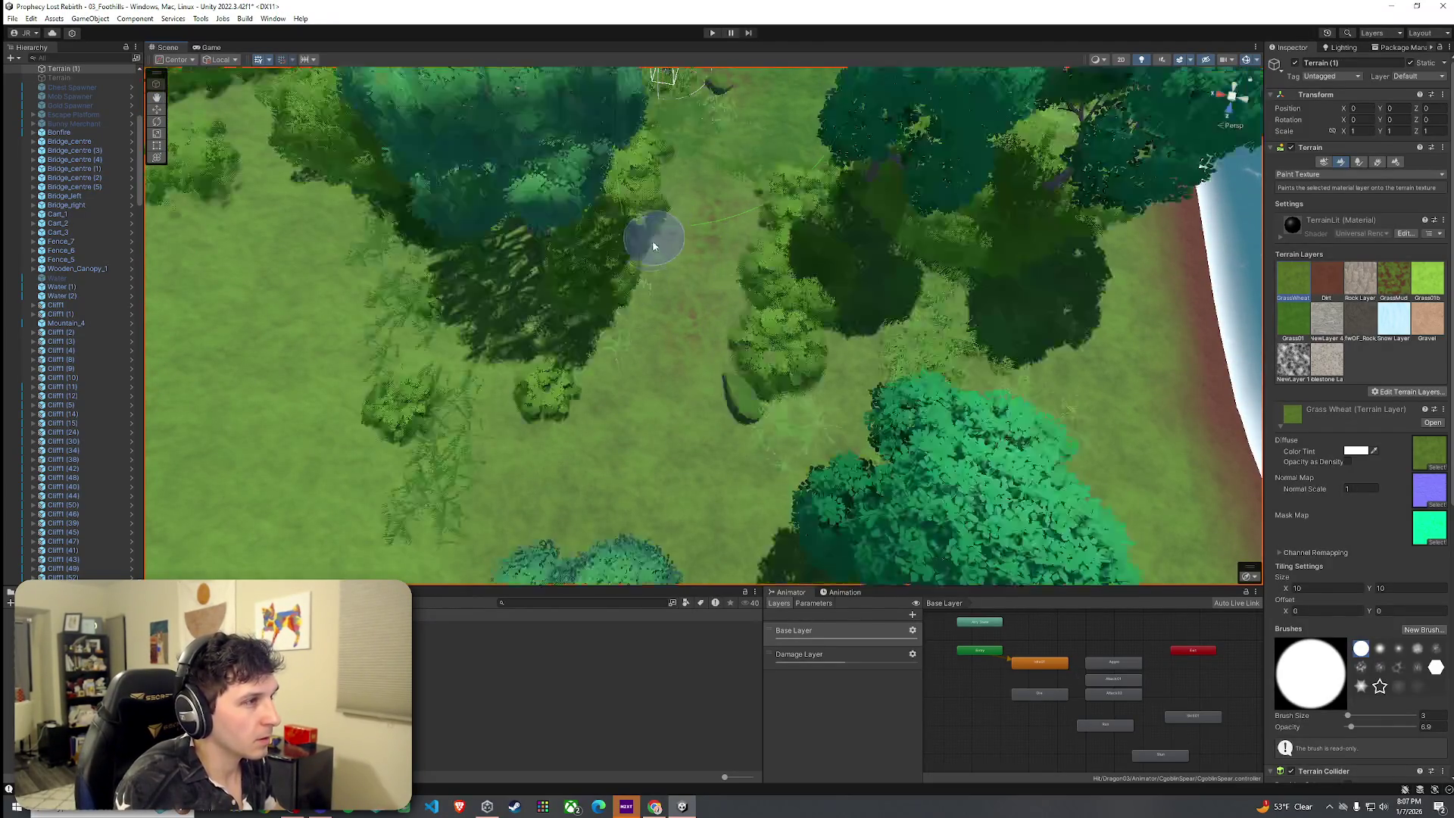
pyautogui.click(1439, 728)
pyautogui.write('1')
pyautogui.press('Return')
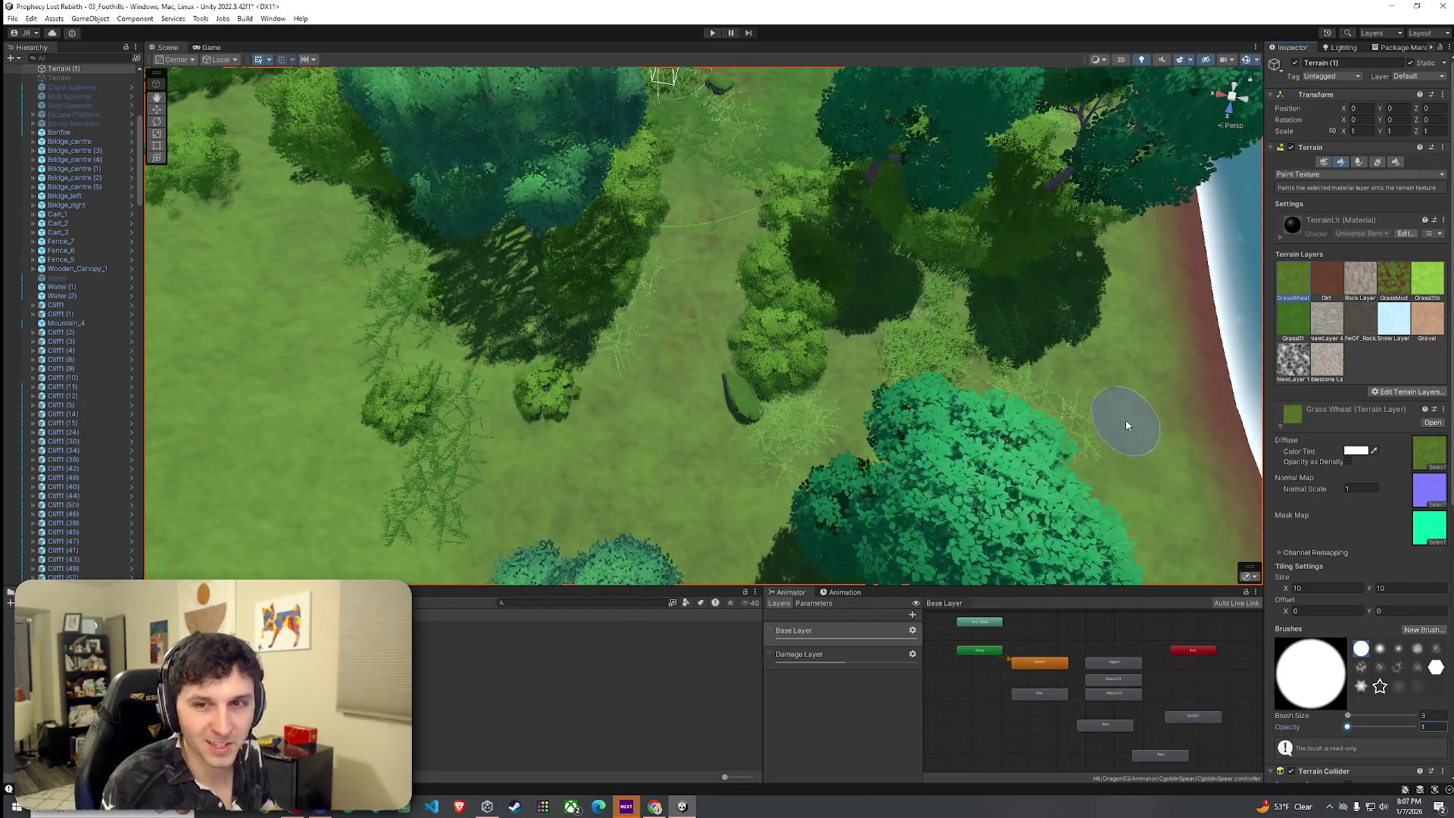
# Fly along the path past the character and select the Grass Mud layer.
pyautogui.scroll(5, 679, 309)
pyautogui.moveTo(693, 373)
pyautogui.mouseDown()
pyautogui.moveTo(679, 412)
pyautogui.moveTo(720, 231)
pyautogui.moveTo(568, 203)
pyautogui.mouseUp()
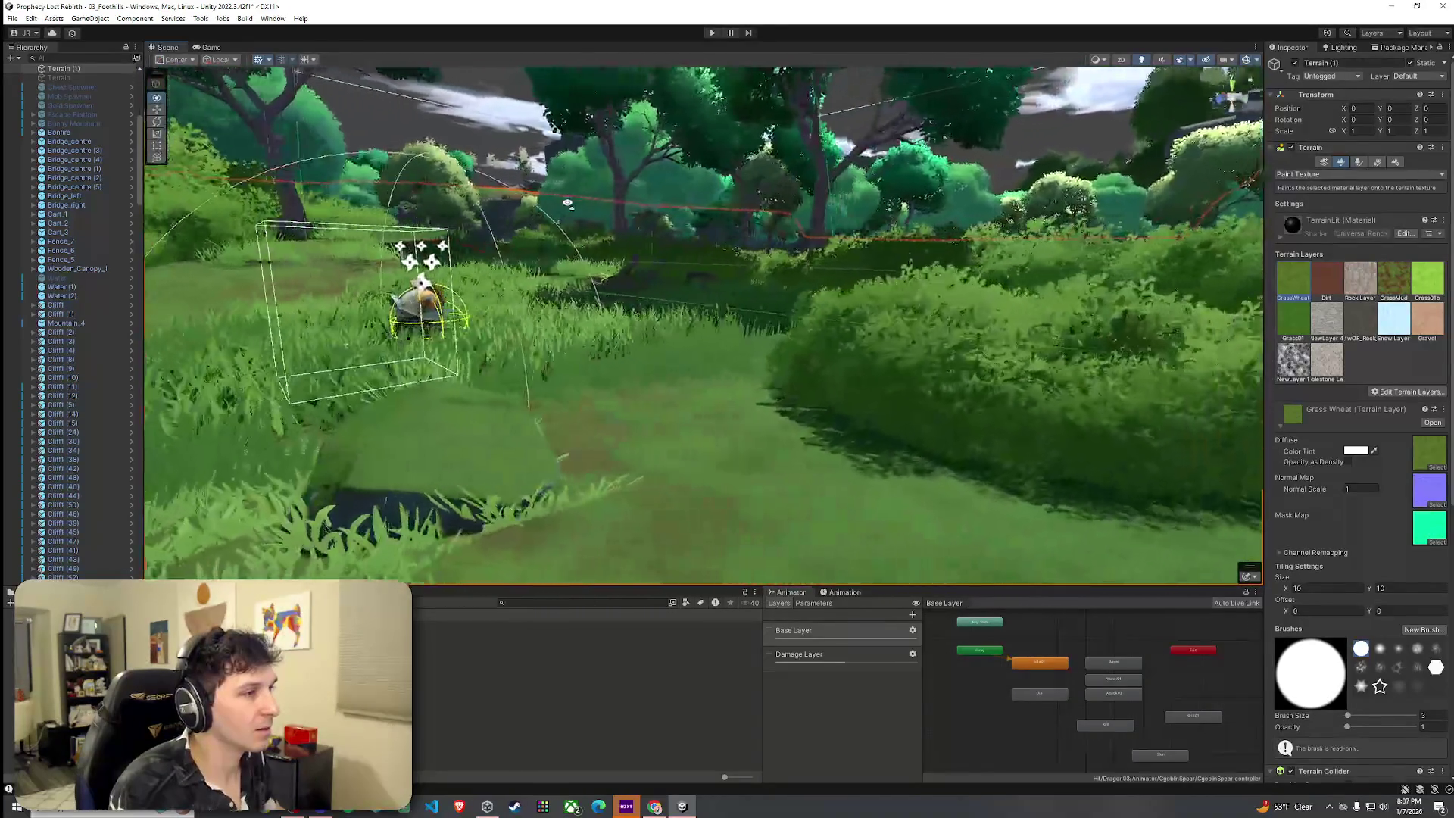
pyautogui.moveTo(471, 204); pyautogui.dragTo(593, 390)
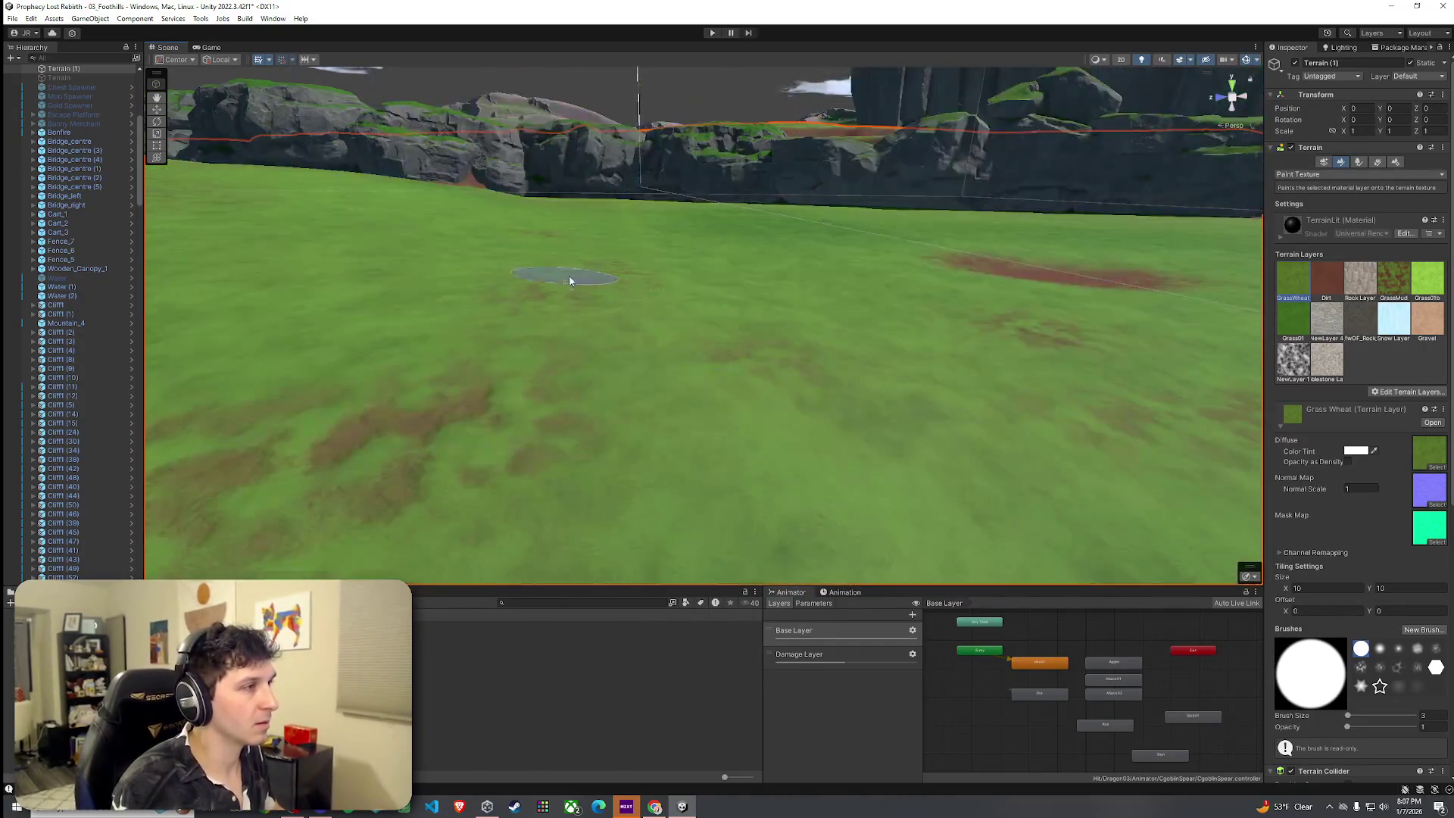
pyautogui.moveTo(807, 399); pyautogui.dragTo(587, 289)
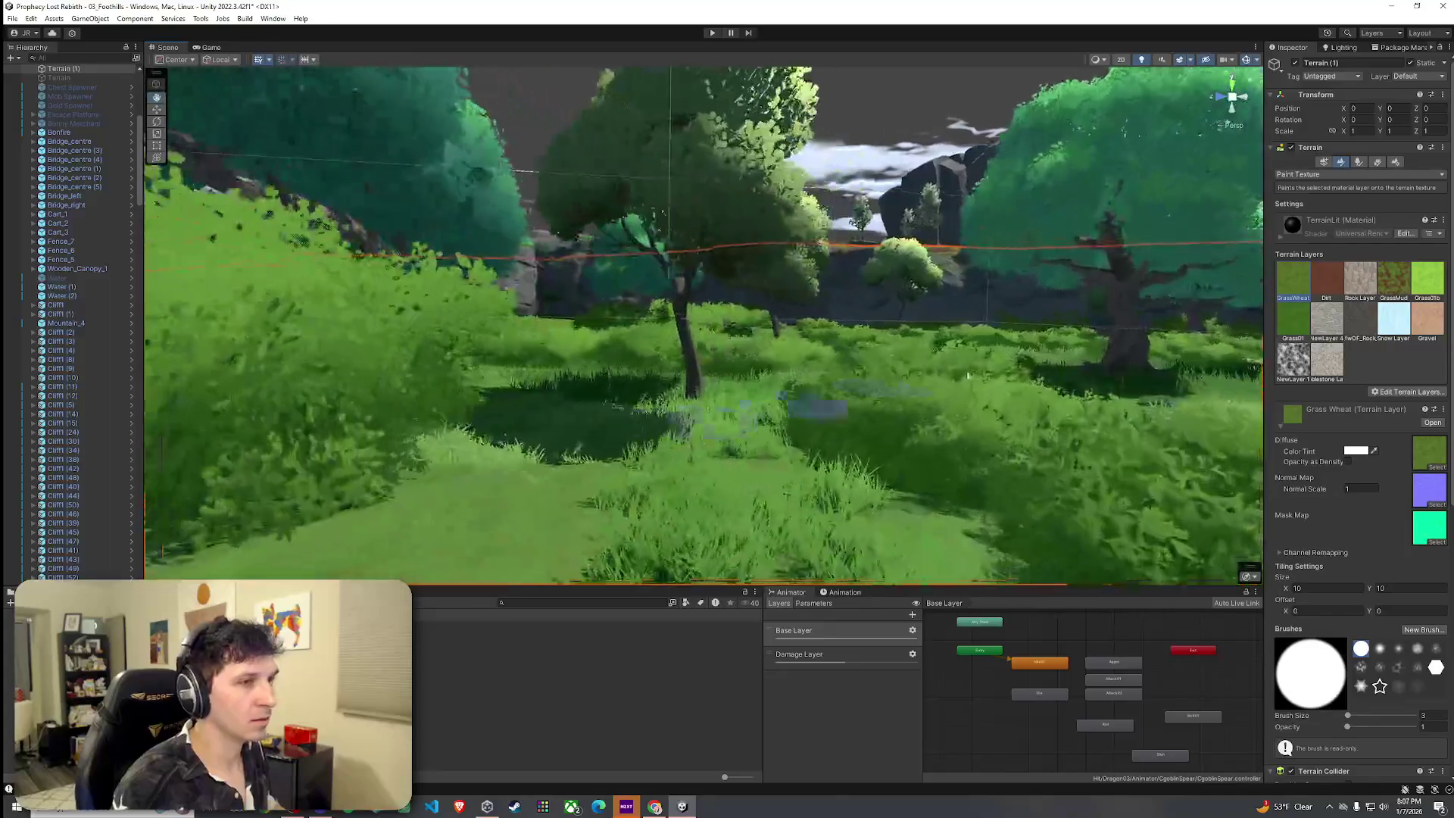
pyautogui.click(1395, 280)
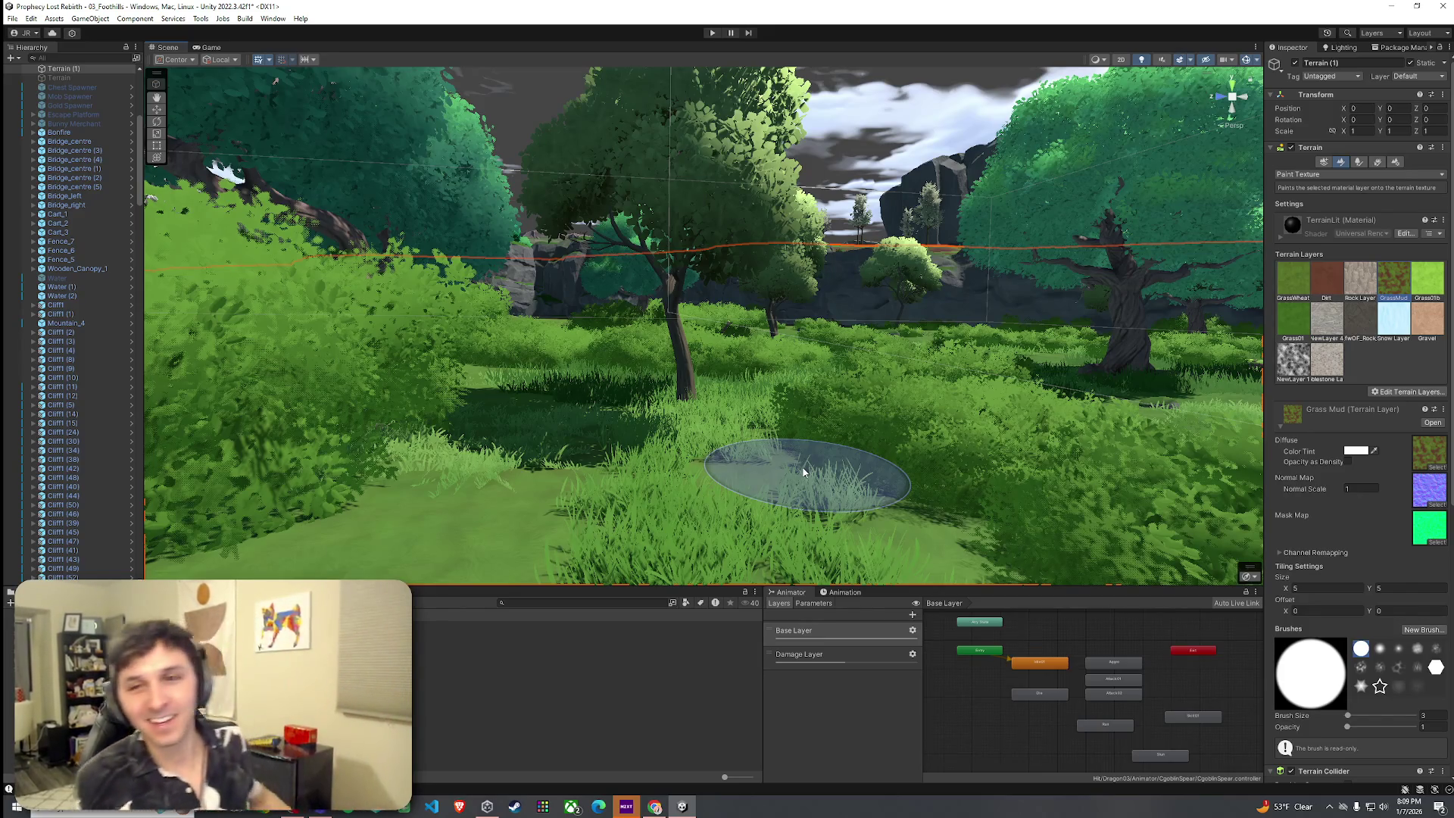
# Fly forward and tilt down toward the grassy path between the hedges.
pyautogui.press('w')
pyautogui.moveTo(762, 457)
pyautogui.mouseDown()
pyautogui.moveTo(782, 495)
pyautogui.moveTo(730, 545)
pyautogui.mouseUp()
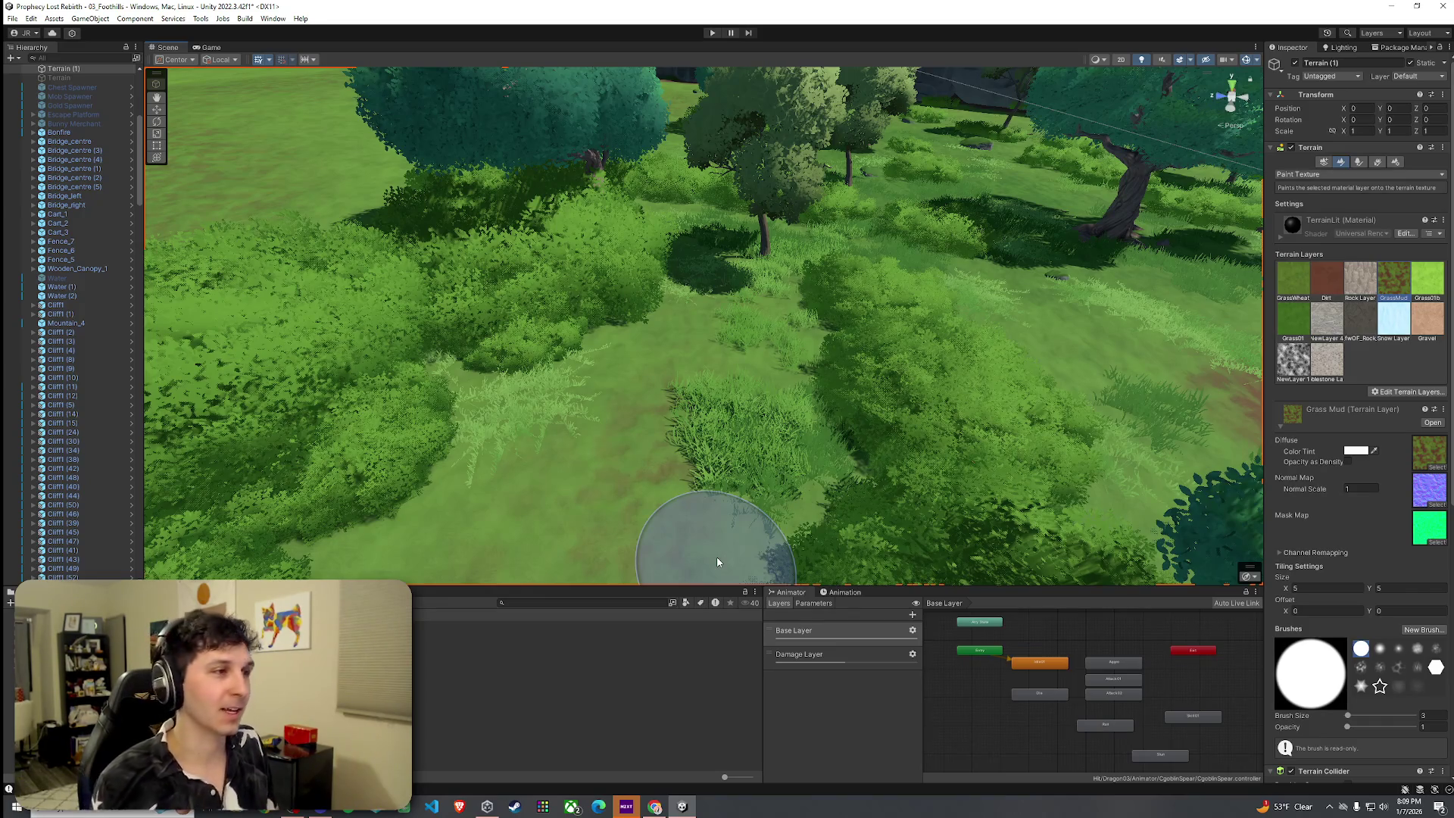
# Pick the Grass Wheat layer while flying the clearing, then switch the terrain to Paint Trees.
pyautogui.moveTo(718, 561)
pyautogui.mouseDown()
pyautogui.moveTo(805, 487)
pyautogui.moveTo(721, 493)
pyautogui.moveTo(525, 449)
pyautogui.moveTo(510, 422)
pyautogui.moveTo(471, 412)
pyautogui.moveTo(318, 432)
pyautogui.moveTo(333, 462)
pyautogui.mouseUp()
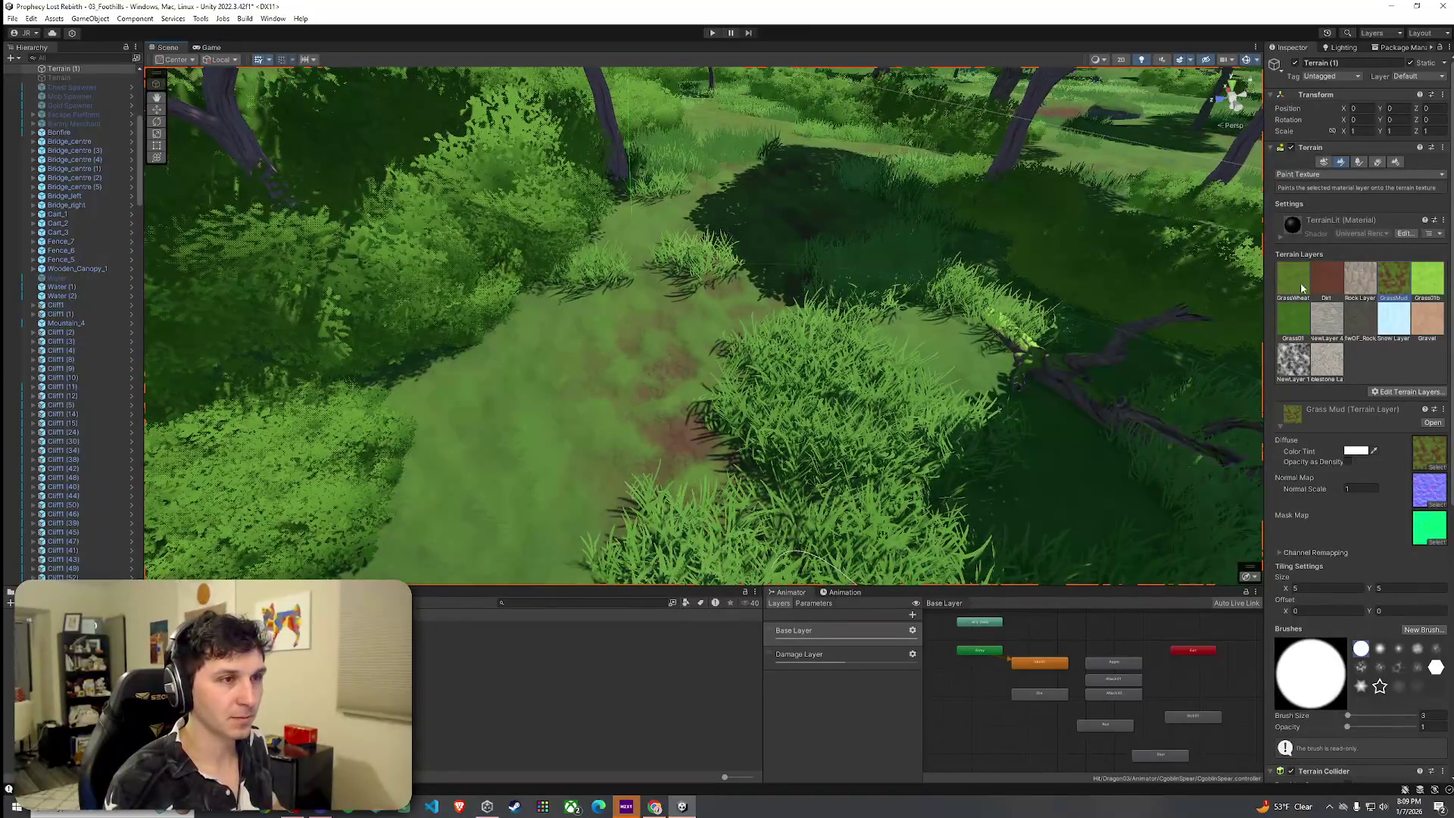
pyautogui.click(1302, 288)
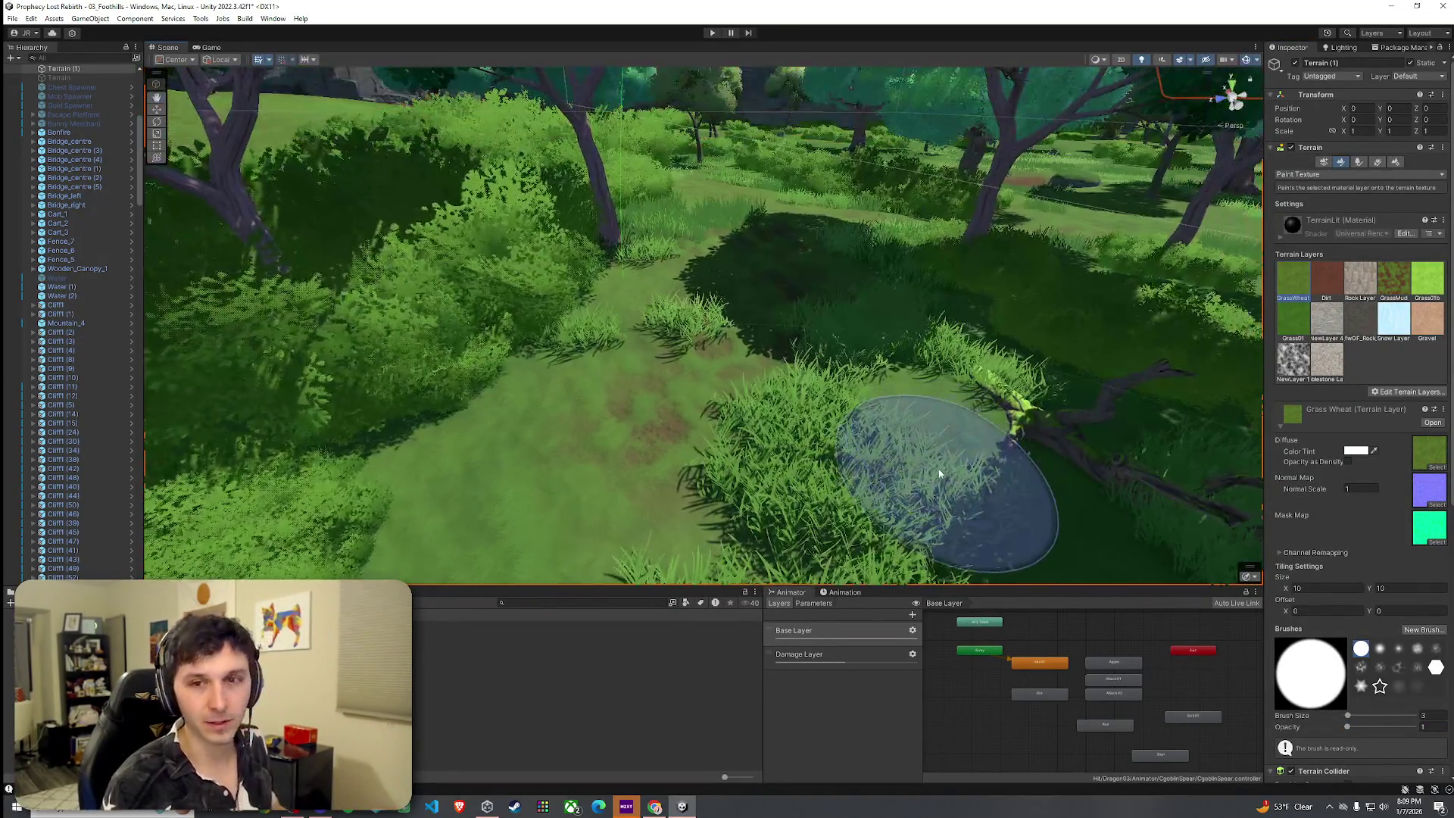
pyautogui.moveTo(939, 473)
pyautogui.mouseDown()
pyautogui.moveTo(939, 392)
pyautogui.moveTo(1054, 448)
pyautogui.moveTo(1179, 426)
pyautogui.moveTo(1209, 330)
pyautogui.mouseUp()
pyautogui.click(1359, 161)
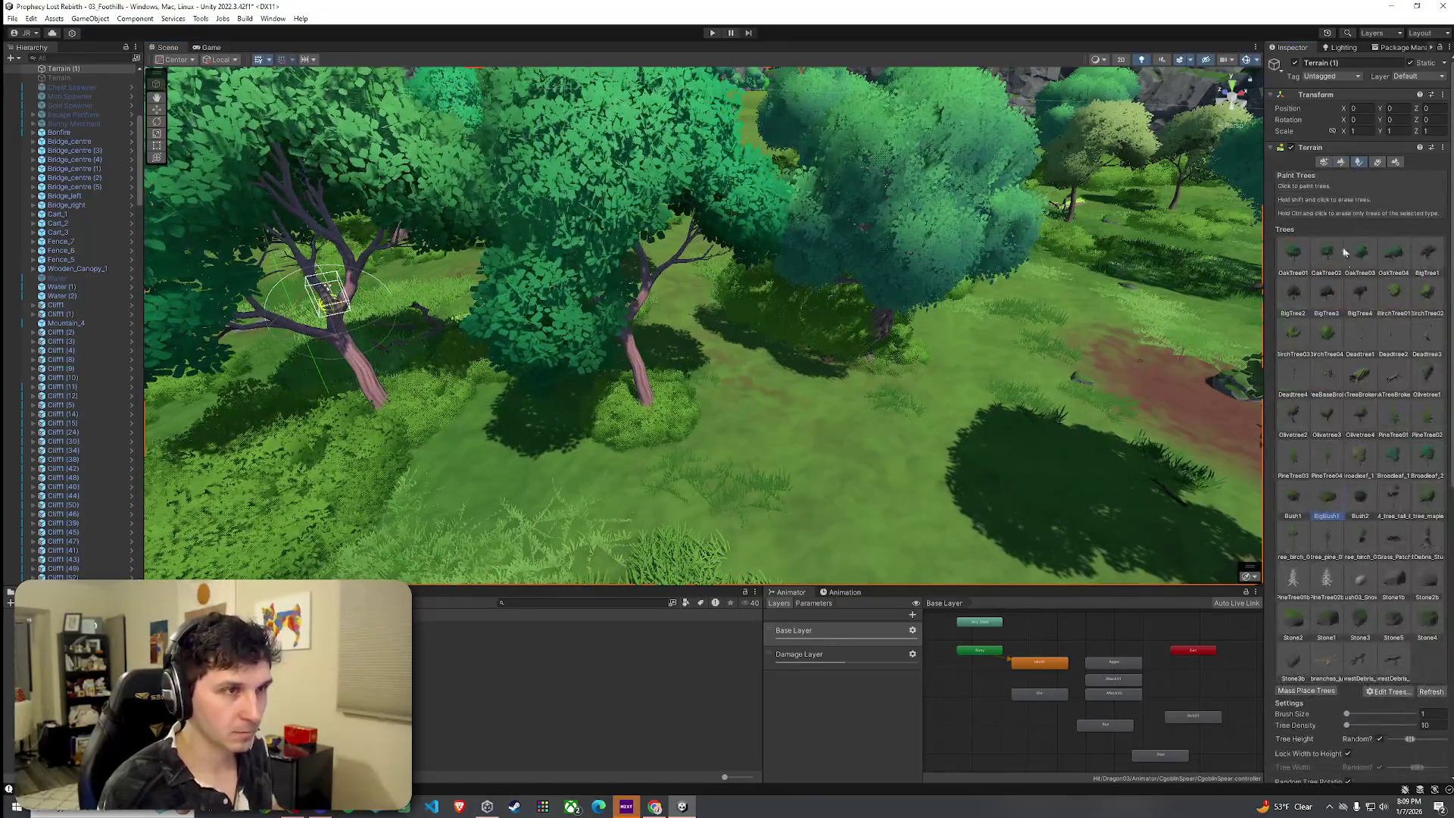
# Paint large bushes into the forest, undo them, and pick the Bush1 prototype.
pyautogui.scroll(3, 769, 419)
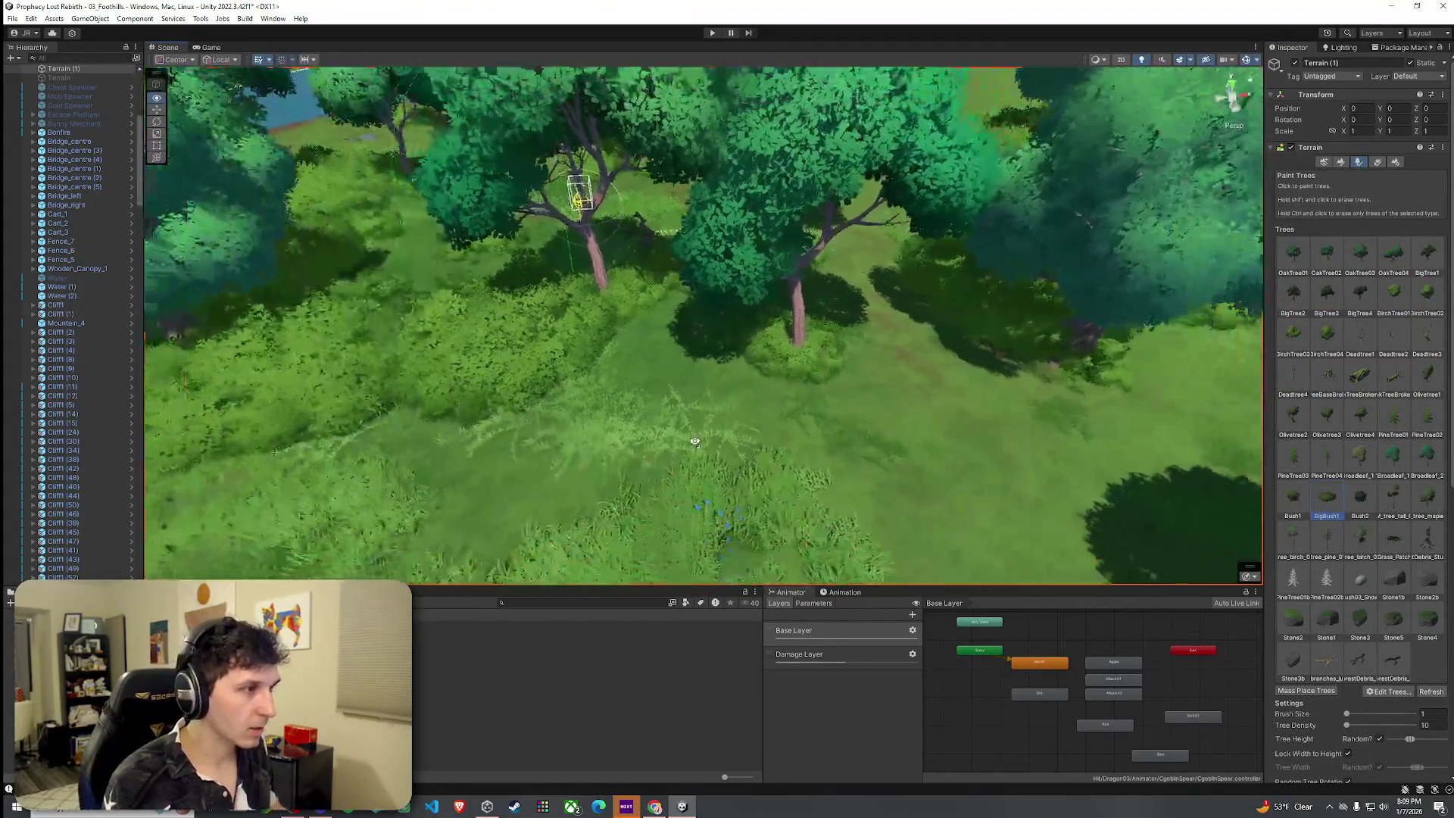
pyautogui.click(743, 409)
pyautogui.moveTo(820, 474)
pyautogui.mouseDown()
pyautogui.moveTo(838, 487)
pyautogui.moveTo(727, 451)
pyautogui.moveTo(720, 425)
pyautogui.moveTo(1002, 500)
pyautogui.mouseUp()
pyautogui.hotkey('ctrl', 'z')
pyautogui.click(1293, 496)
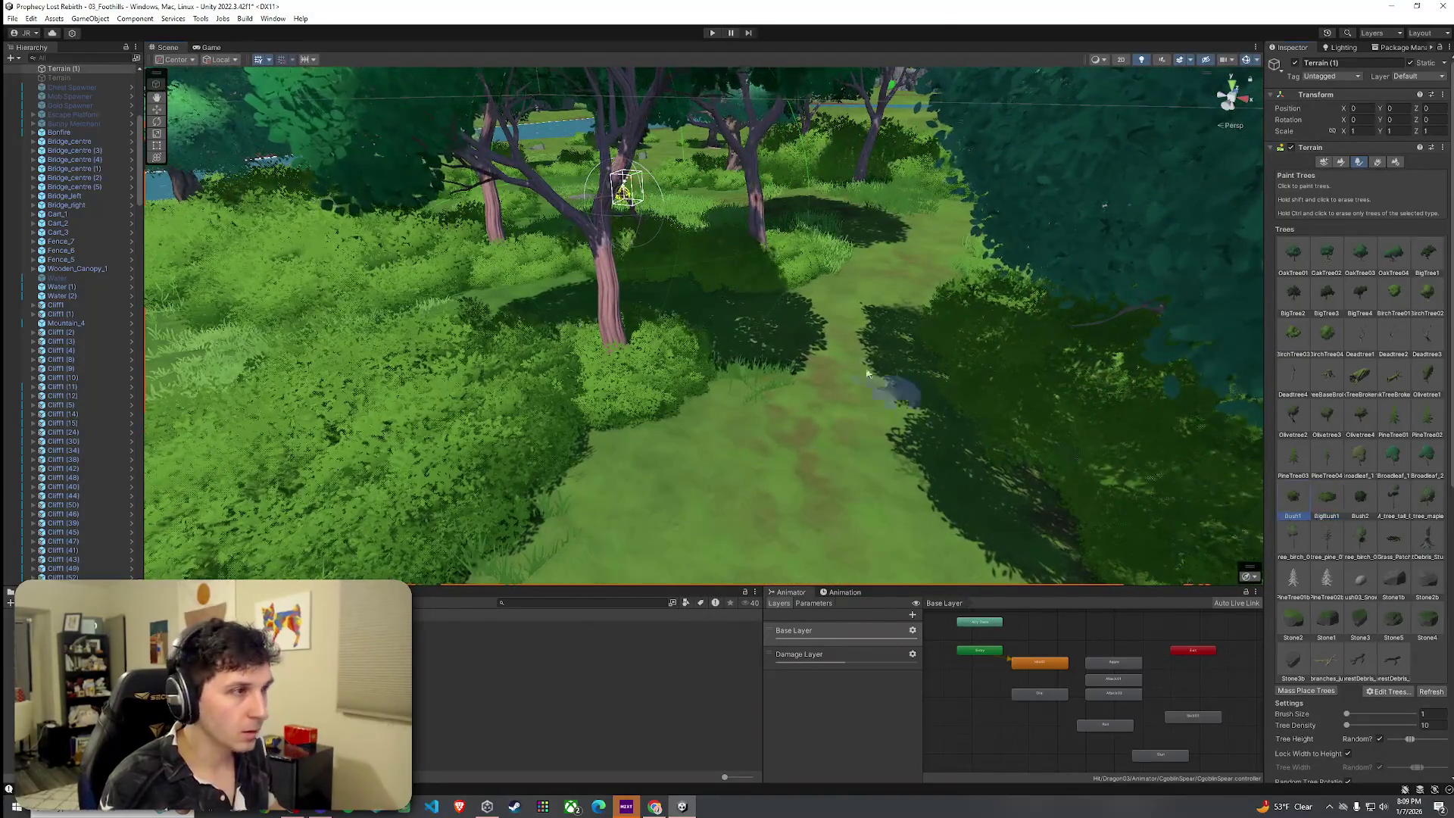
pyautogui.moveTo(716, 310)
pyautogui.mouseDown()
pyautogui.moveTo(740, 321)
pyautogui.moveTo(509, 301)
pyautogui.moveTo(683, 286)
pyautogui.moveTo(666, 292)
pyautogui.moveTo(666, 253)
pyautogui.moveTo(685, 358)
pyautogui.moveTo(629, 338)
pyautogui.moveTo(617, 379)
pyautogui.moveTo(776, 335)
pyautogui.mouseUp()
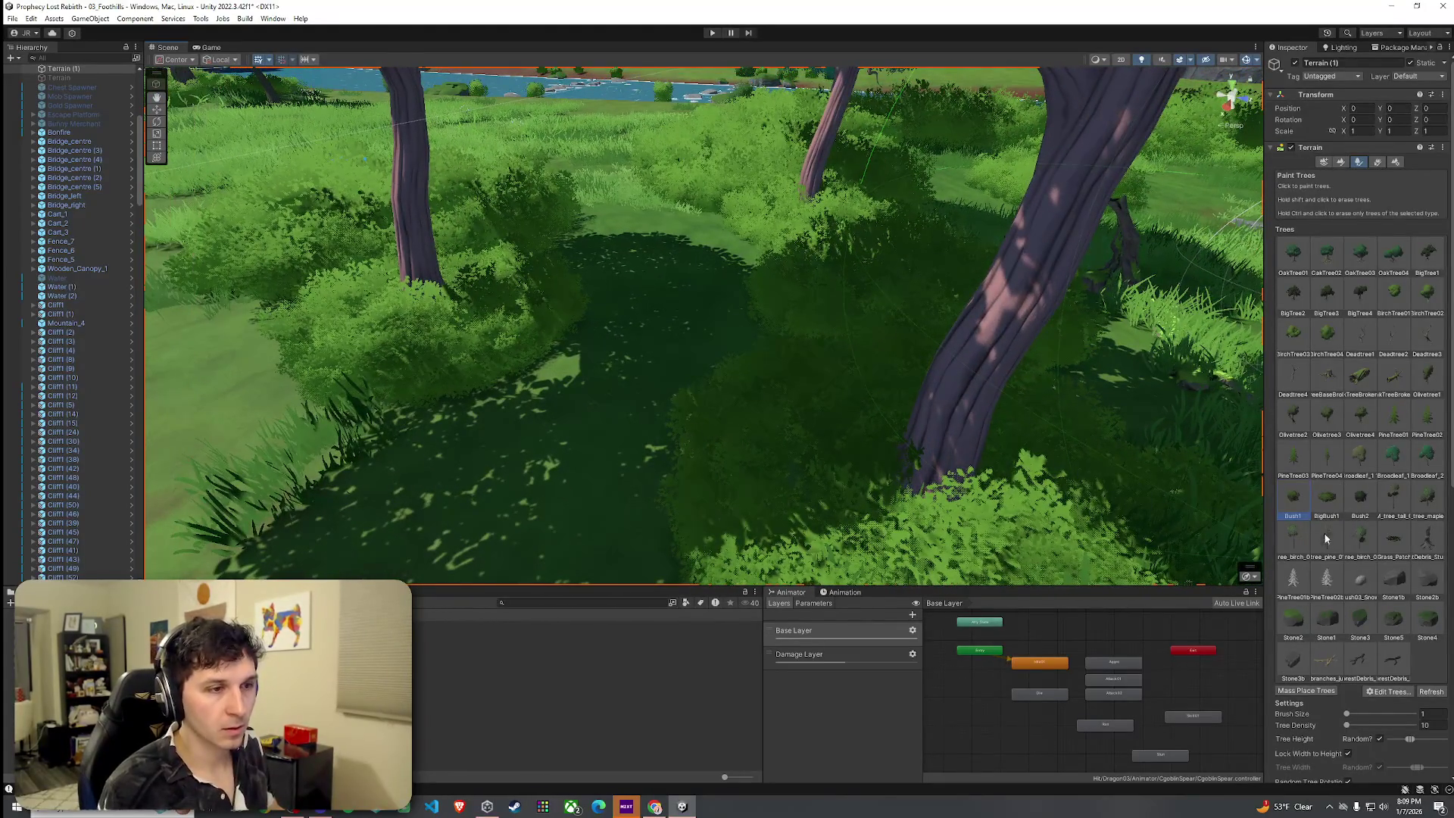
# Reselect BigBush1 and paint a row of bushes along the shoreline grass.
pyautogui.click(1327, 500)
pyautogui.moveTo(704, 366)
pyautogui.mouseDown()
pyautogui.moveTo(763, 392)
pyautogui.moveTo(951, 344)
pyautogui.moveTo(1098, 367)
pyautogui.moveTo(1073, 410)
pyautogui.moveTo(889, 441)
pyautogui.mouseUp()
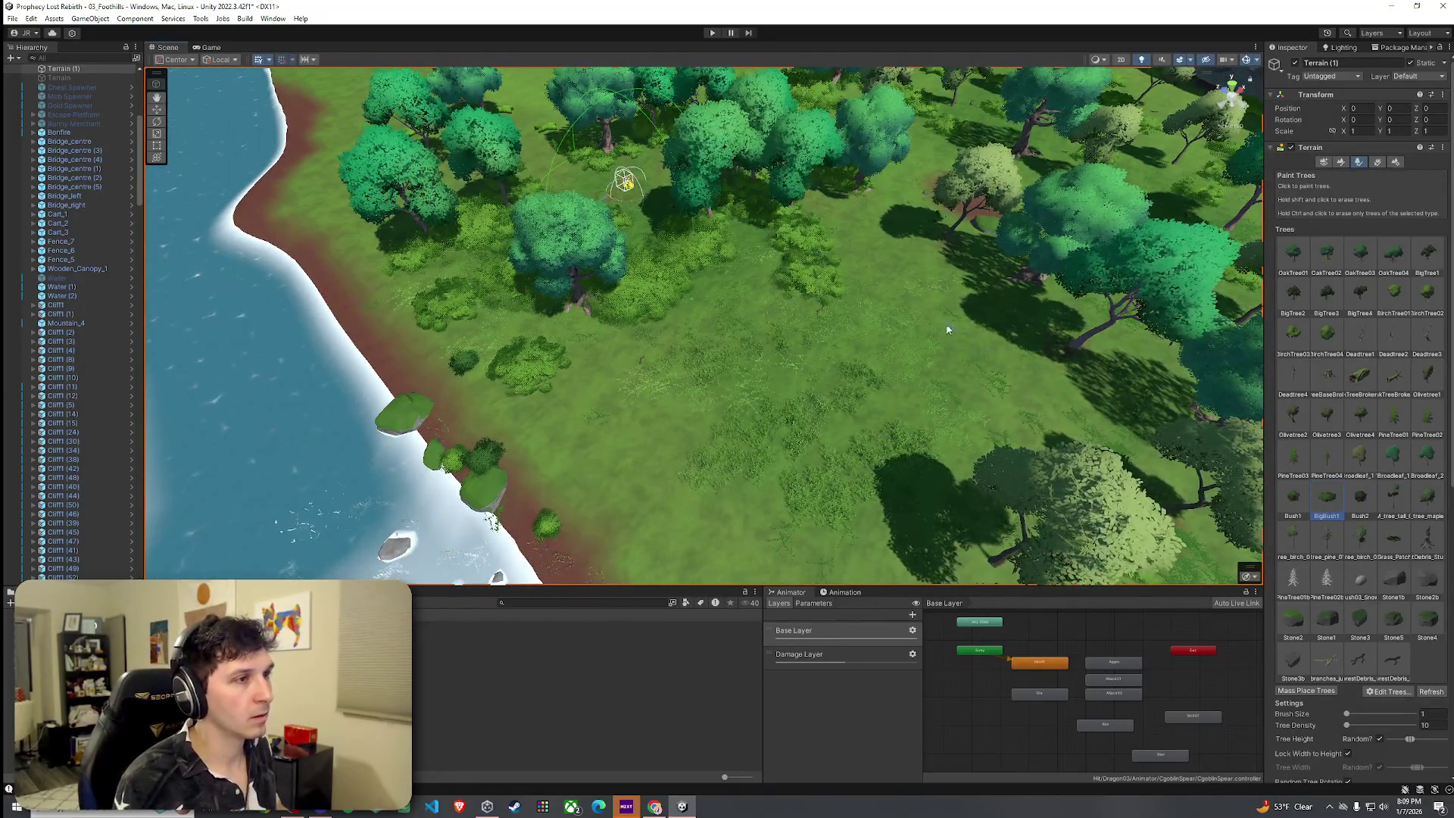
pyautogui.click(916, 311)
pyautogui.moveTo(970, 182)
pyautogui.mouseDown()
pyautogui.moveTo(1085, 384)
pyautogui.moveTo(995, 578)
pyautogui.moveTo(659, 412)
pyautogui.mouseUp()
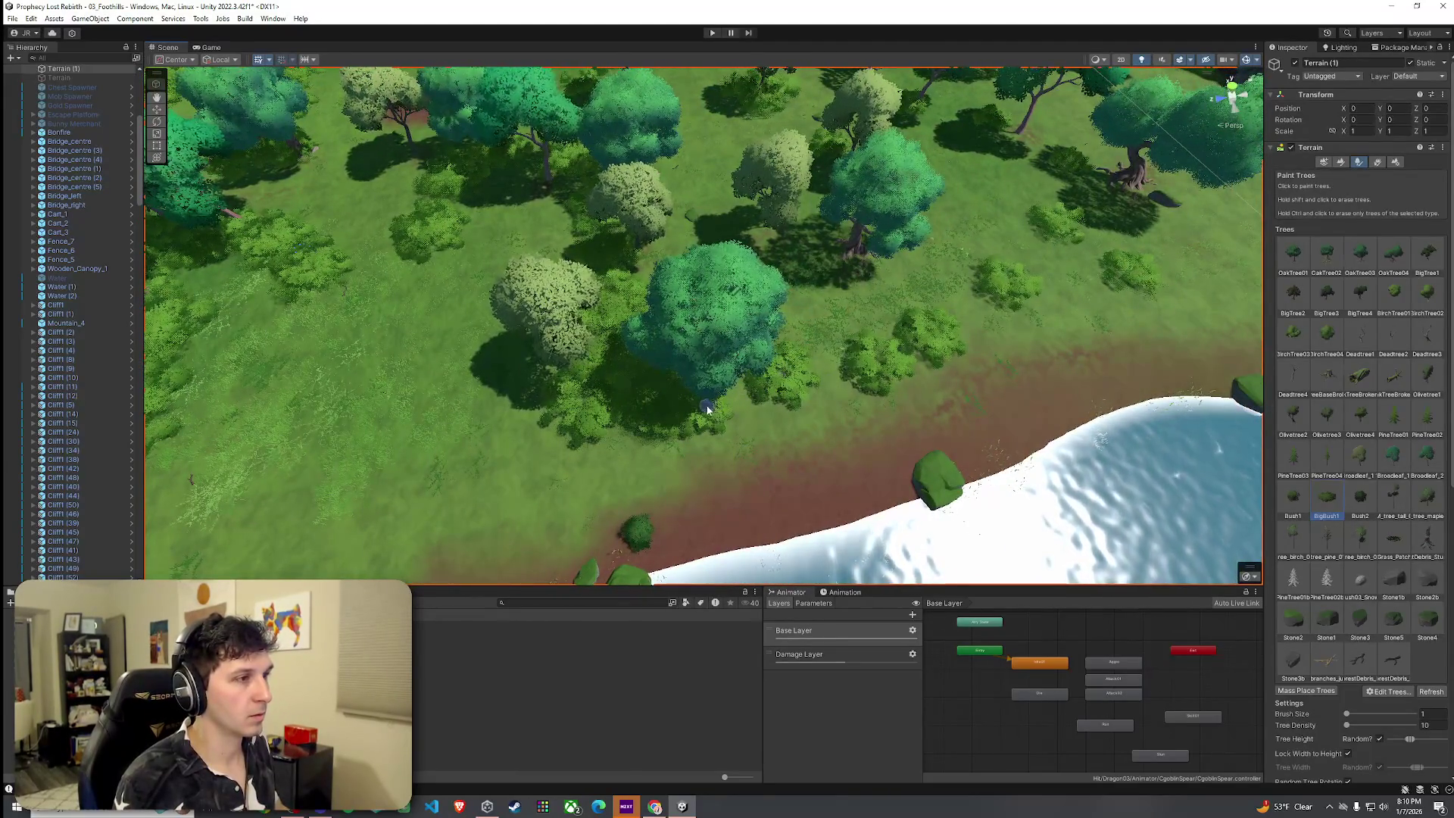
pyautogui.moveTo(721, 393)
pyautogui.mouseDown()
pyautogui.moveTo(893, 372)
pyautogui.moveTo(1044, 321)
pyautogui.moveTo(1020, 306)
pyautogui.moveTo(861, 297)
pyautogui.moveTo(877, 318)
pyautogui.moveTo(939, 303)
pyautogui.moveTo(1104, 234)
pyautogui.moveTo(1146, 209)
pyautogui.moveTo(1126, 155)
pyautogui.moveTo(741, 332)
pyautogui.moveTo(1016, 341)
pyautogui.moveTo(932, 343)
pyautogui.moveTo(954, 356)
pyautogui.moveTo(945, 337)
pyautogui.moveTo(980, 351)
pyautogui.moveTo(1002, 331)
pyautogui.mouseUp()
# Erase the shore bushes, paint BigBush1 along the dirt edge, and switch to Paint Details.
pyautogui.keyDown('shift'); pyautogui.click(1010, 281); pyautogui.keyUp('shift')
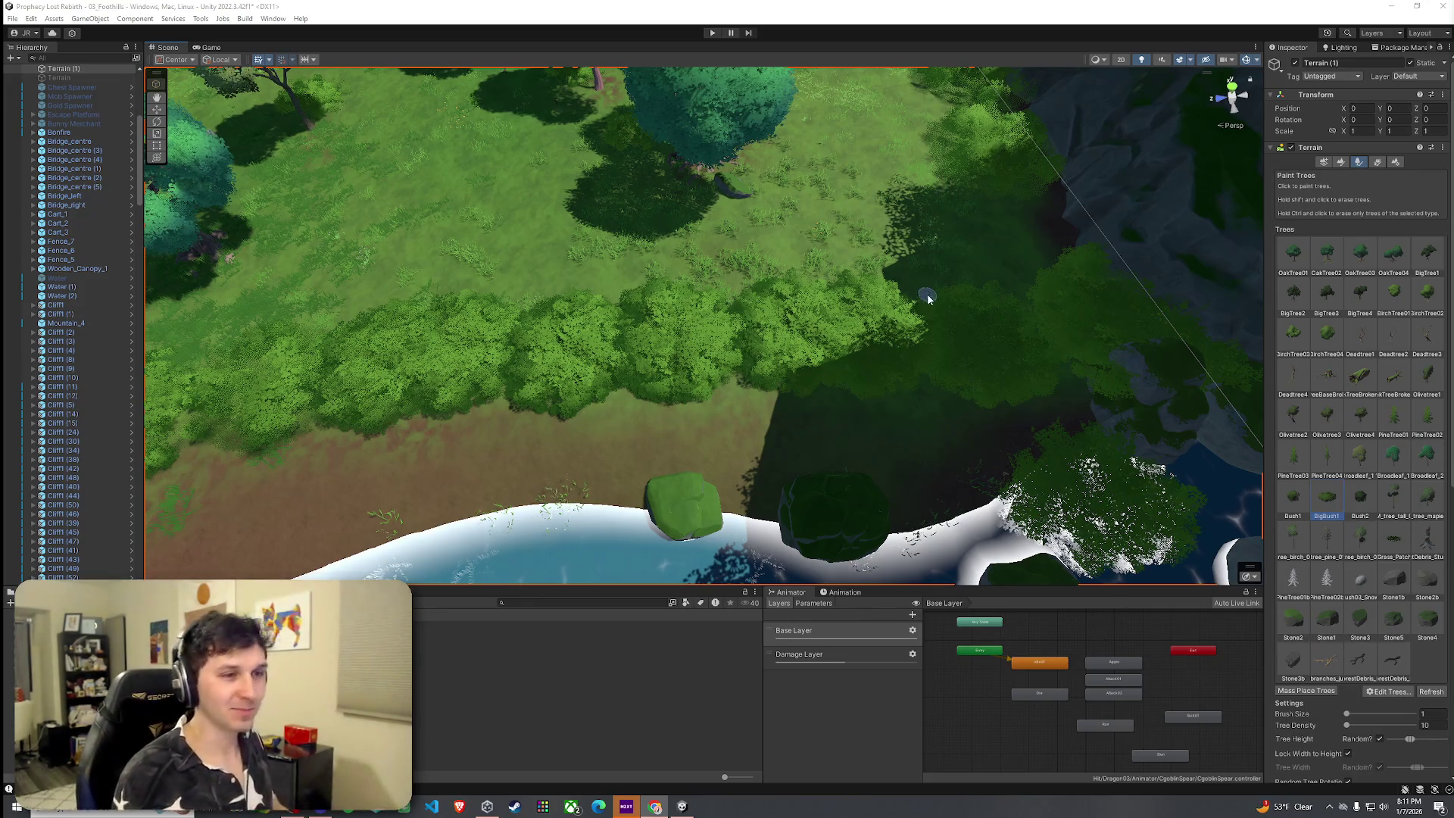
pyautogui.keyDown('alt'); pyautogui.moveTo(597, 264); pyautogui.dragTo(552, 260); pyautogui.keyUp('alt')
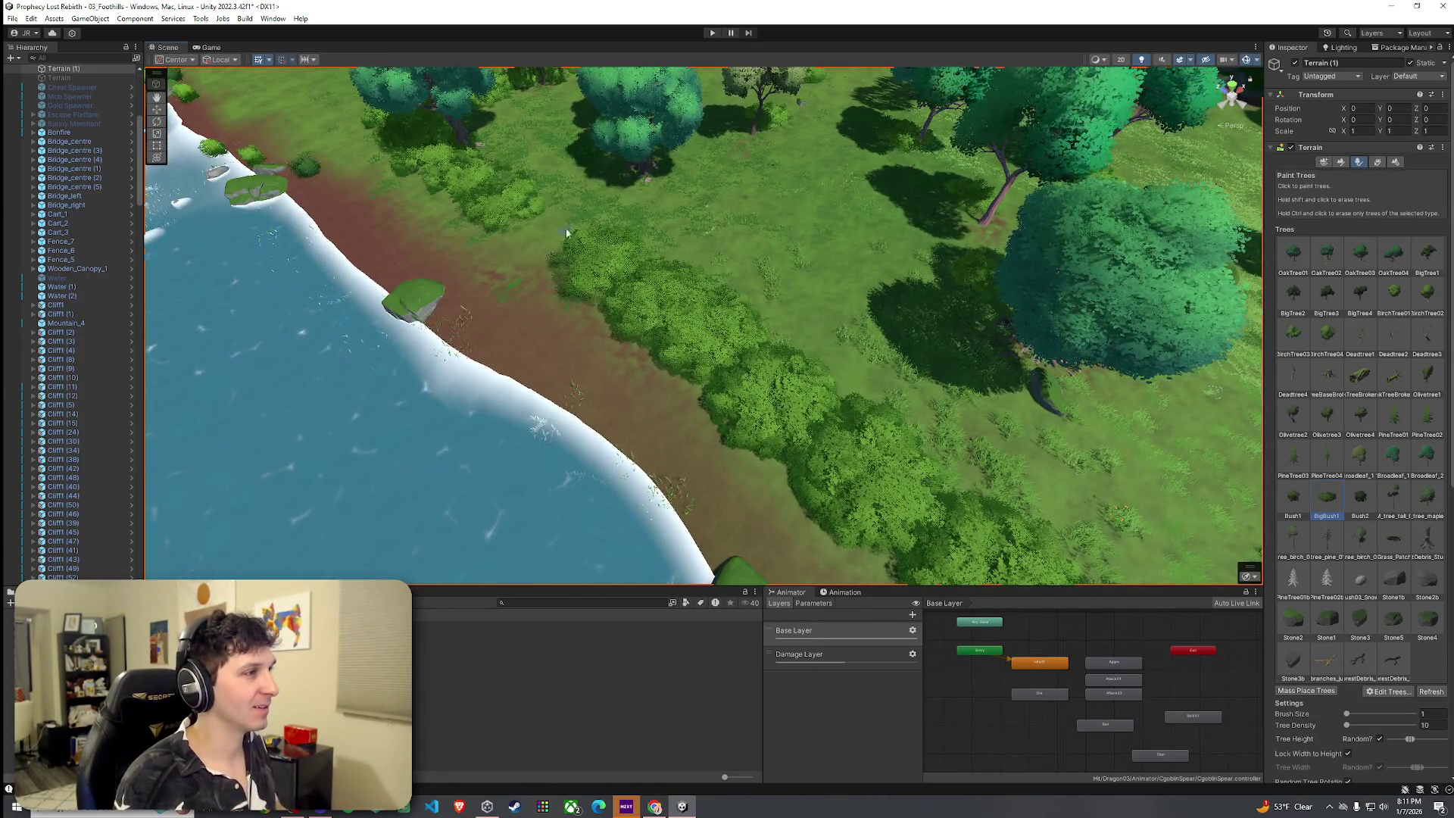
pyautogui.click(641, 323)
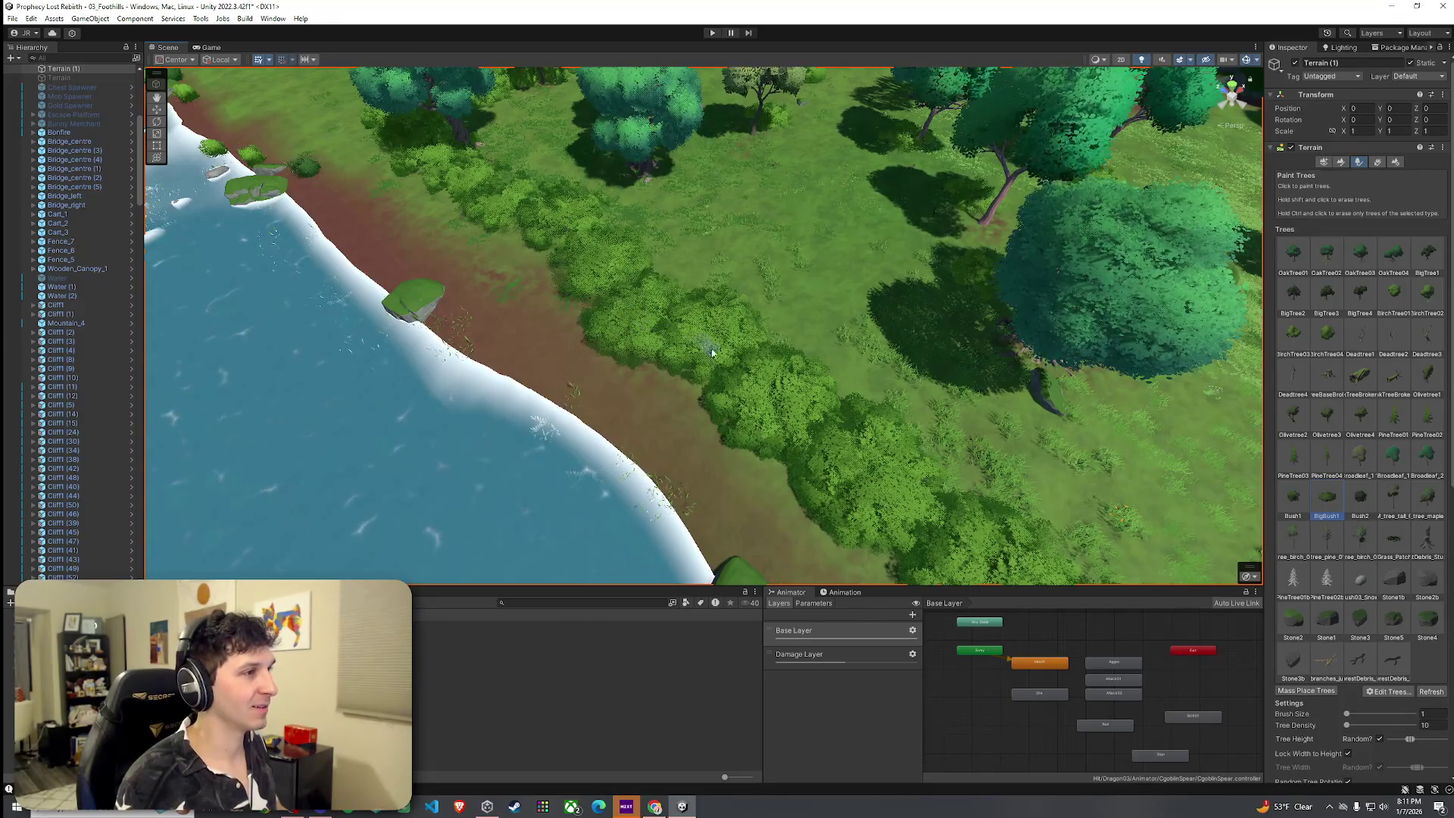
pyautogui.click(779, 422)
pyautogui.click(805, 366)
pyautogui.moveTo(805, 366)
pyautogui.mouseDown()
pyautogui.moveTo(870, 408)
pyautogui.moveTo(849, 410)
pyautogui.moveTo(1000, 349)
pyautogui.mouseUp()
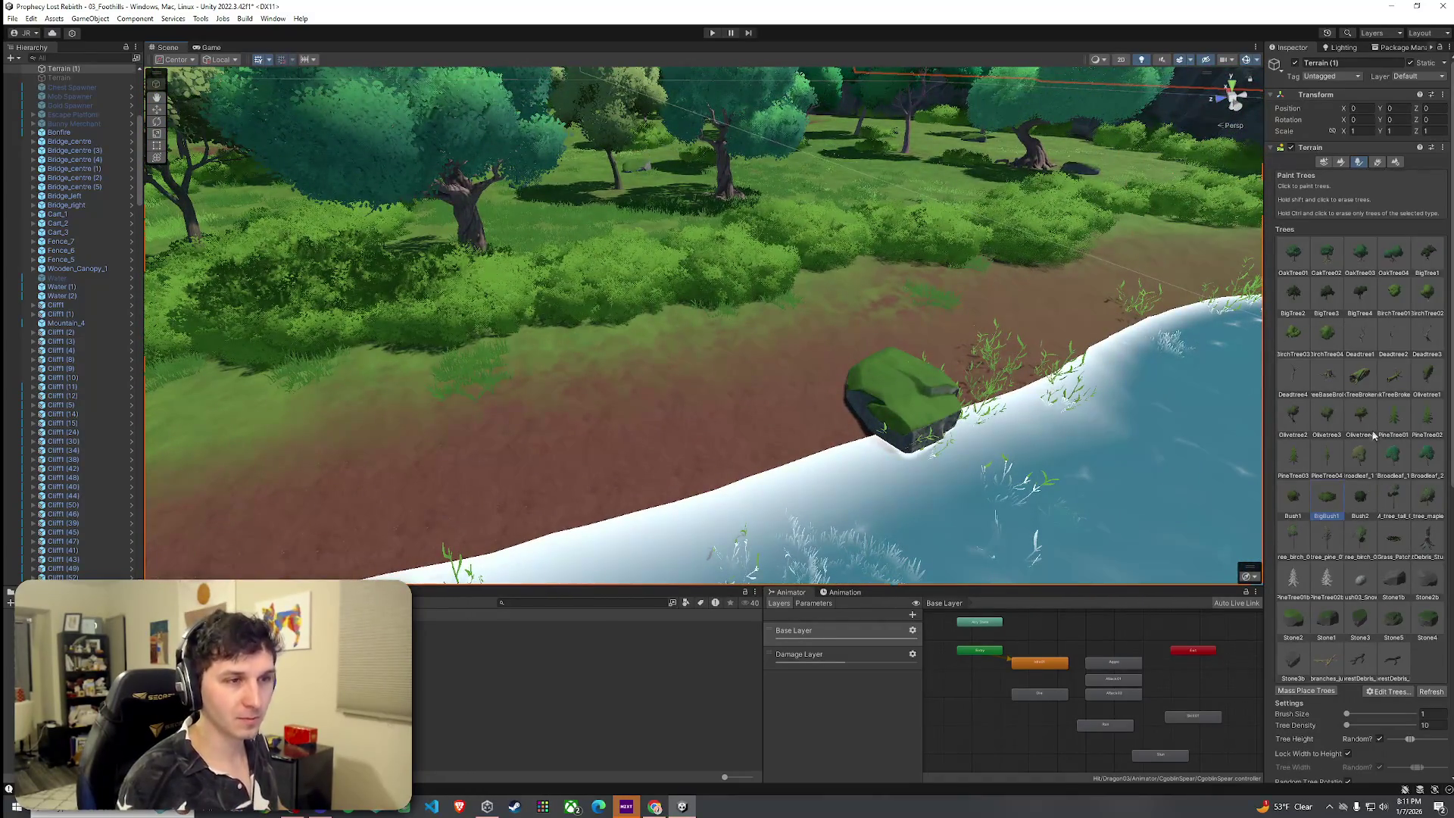
pyautogui.click(1377, 163)
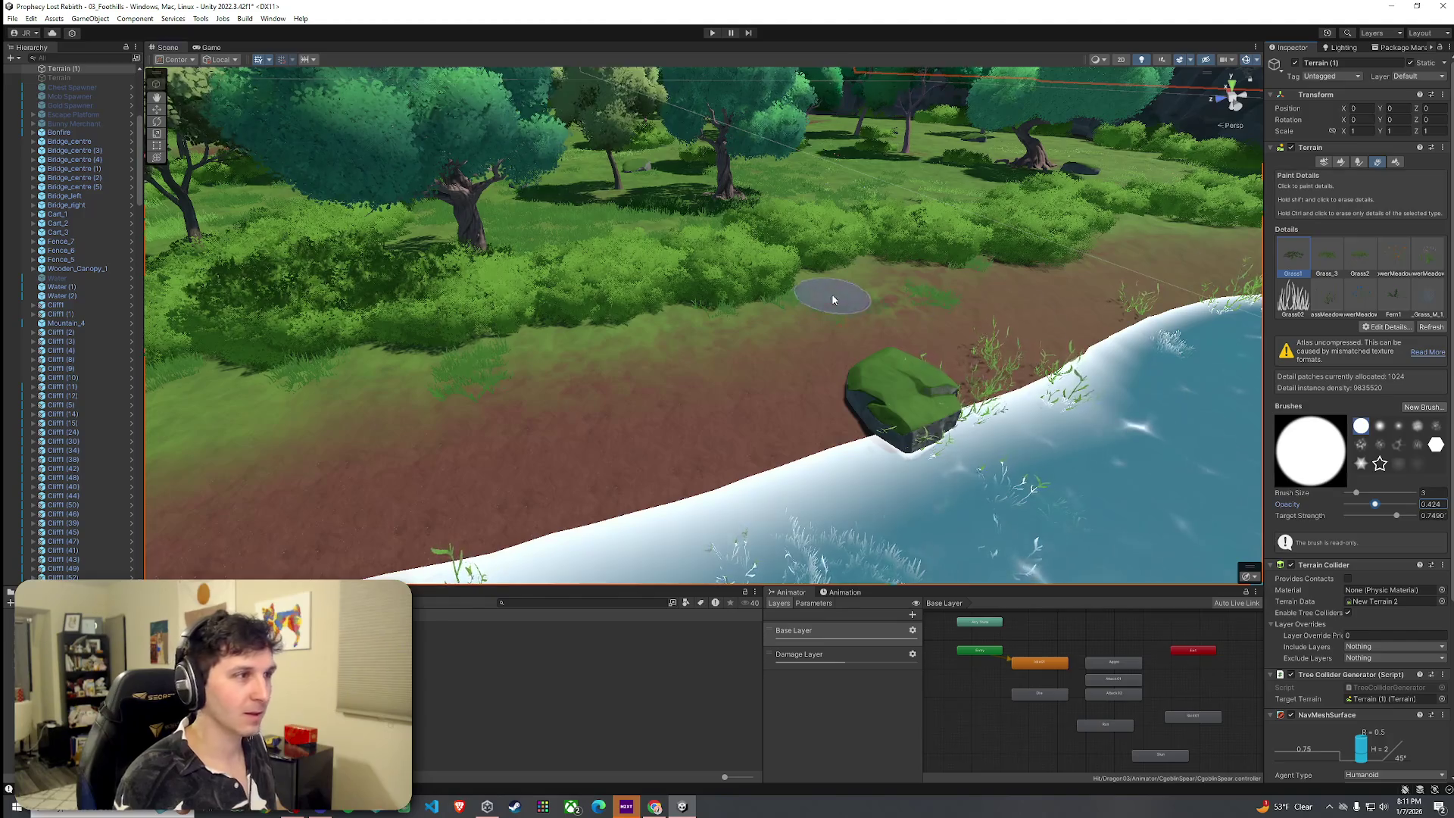
# Paint Grass2 detail grass across the dirt bank beside the river.
pyautogui.moveTo(508, 351); pyautogui.dragTo(519, 374)
pyautogui.click(1360, 258)
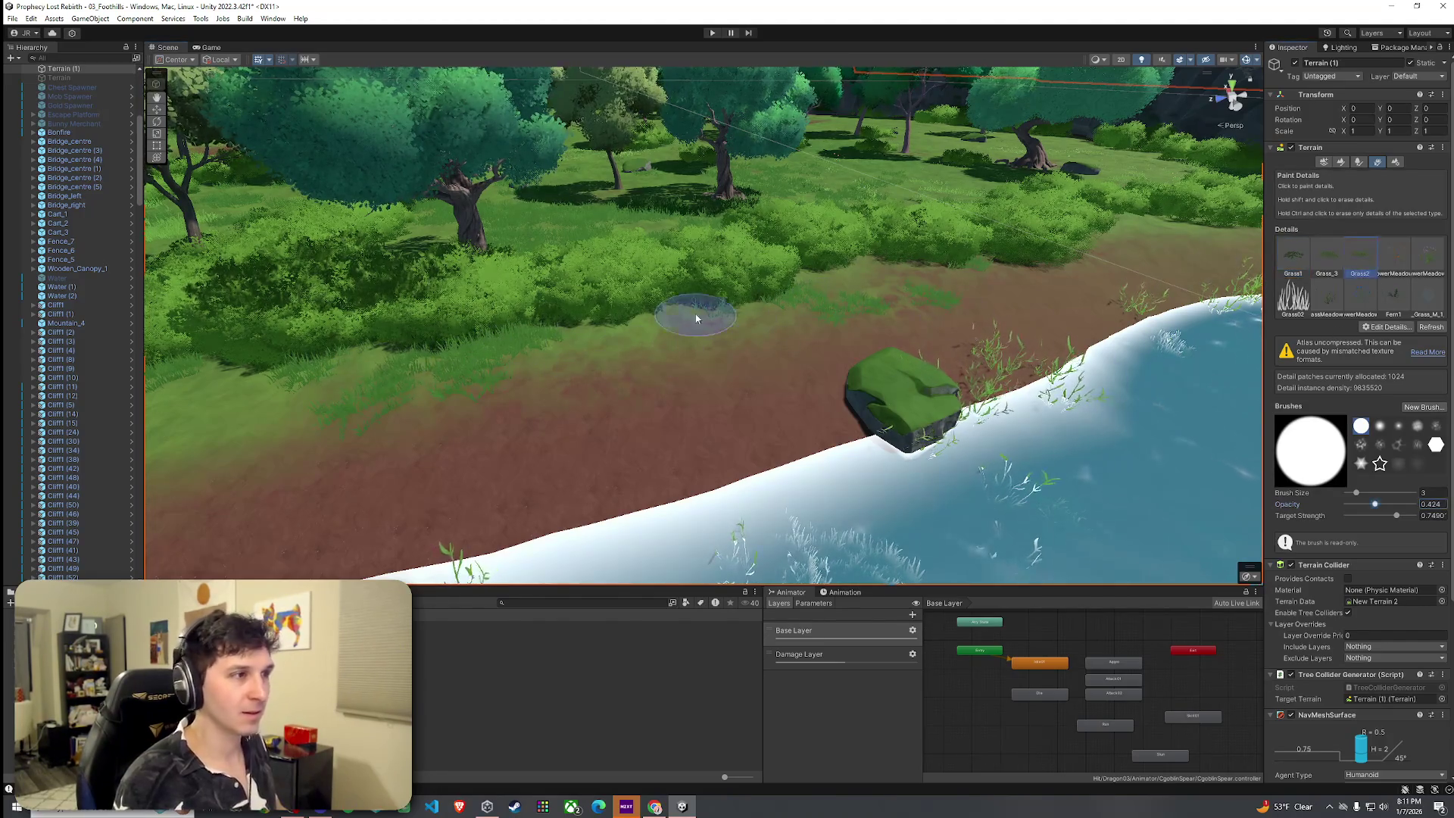
pyautogui.moveTo(336, 379); pyautogui.dragTo(666, 324)
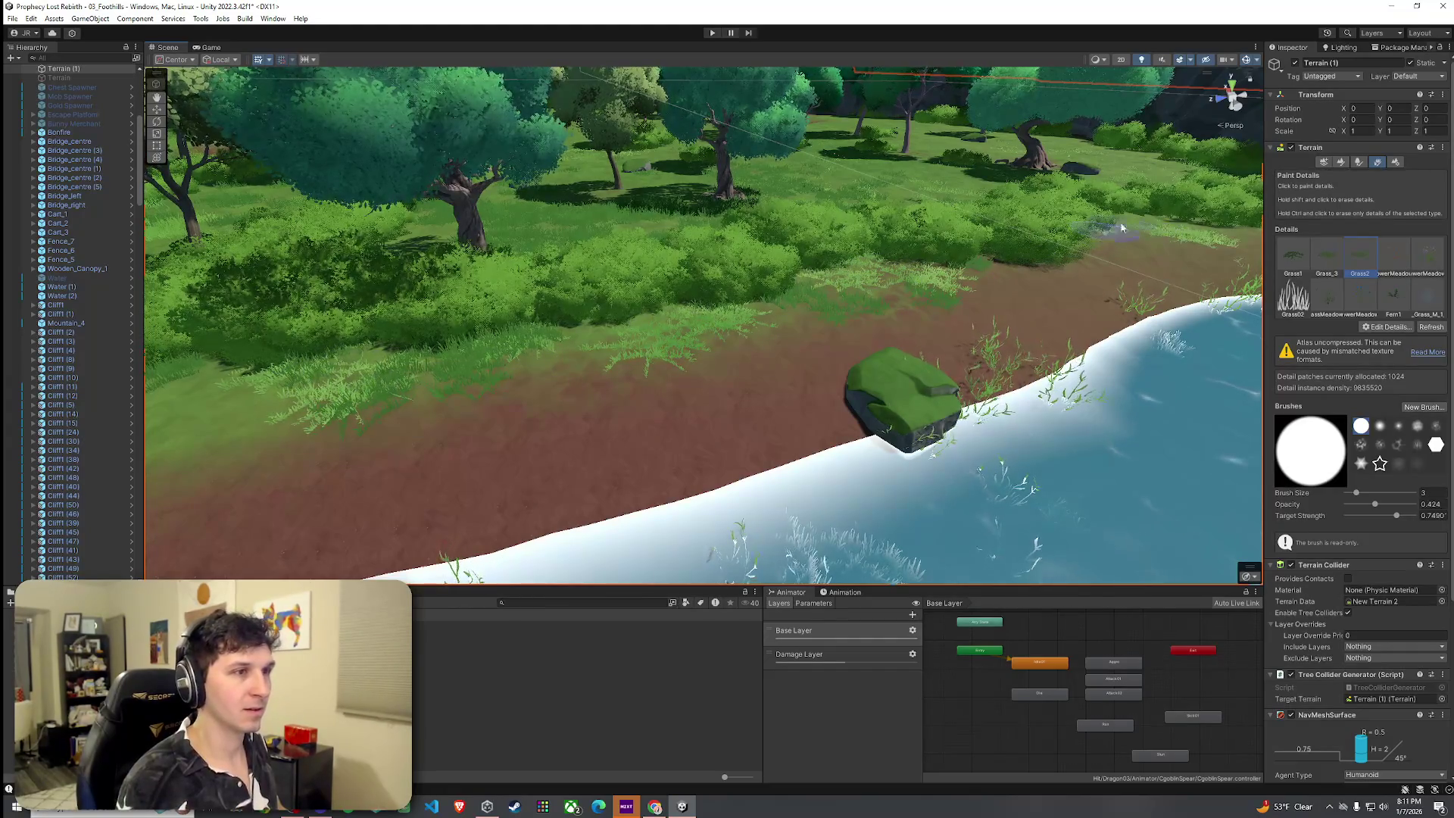
# Fly the Scene view over the riverbank, trees and grass path to review the painted grass.
pyautogui.moveTo(1157, 232); pyautogui.dragTo(1127, 240)
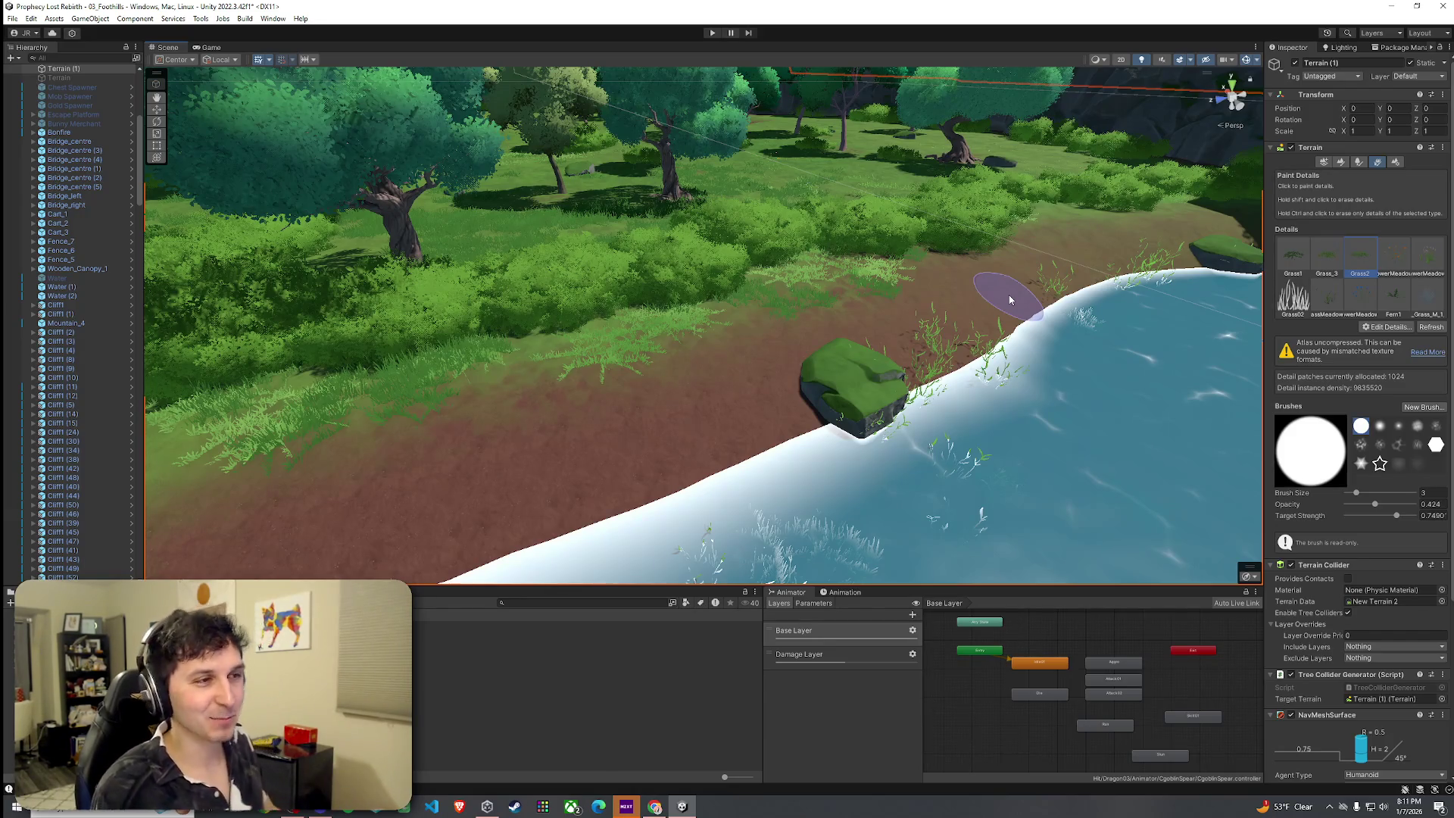
pyautogui.moveTo(982, 289); pyautogui.dragTo(774, 306)
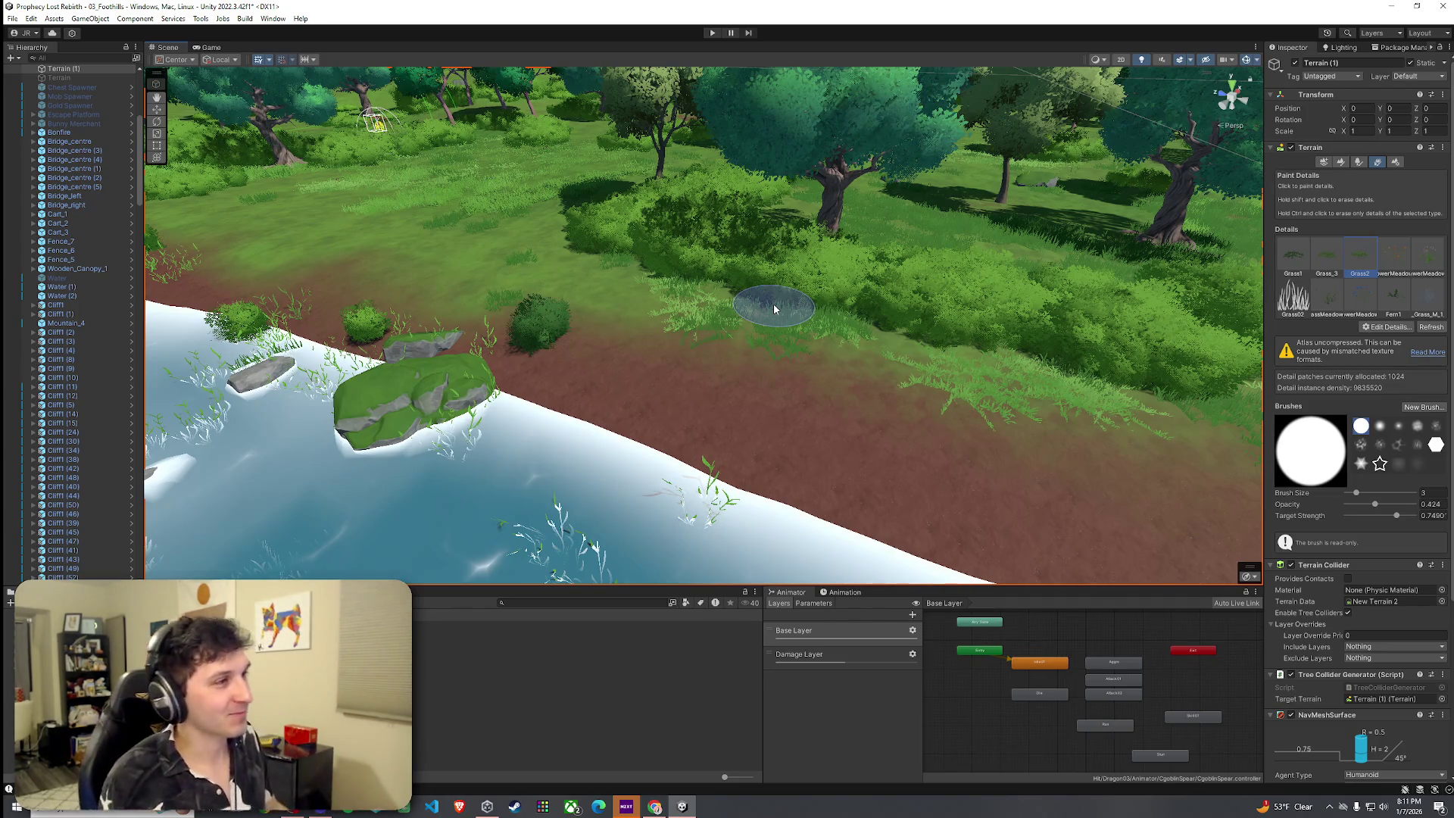
pyautogui.moveTo(774, 309)
pyautogui.mouseDown()
pyautogui.moveTo(700, 230)
pyautogui.moveTo(235, 327)
pyautogui.mouseUp()
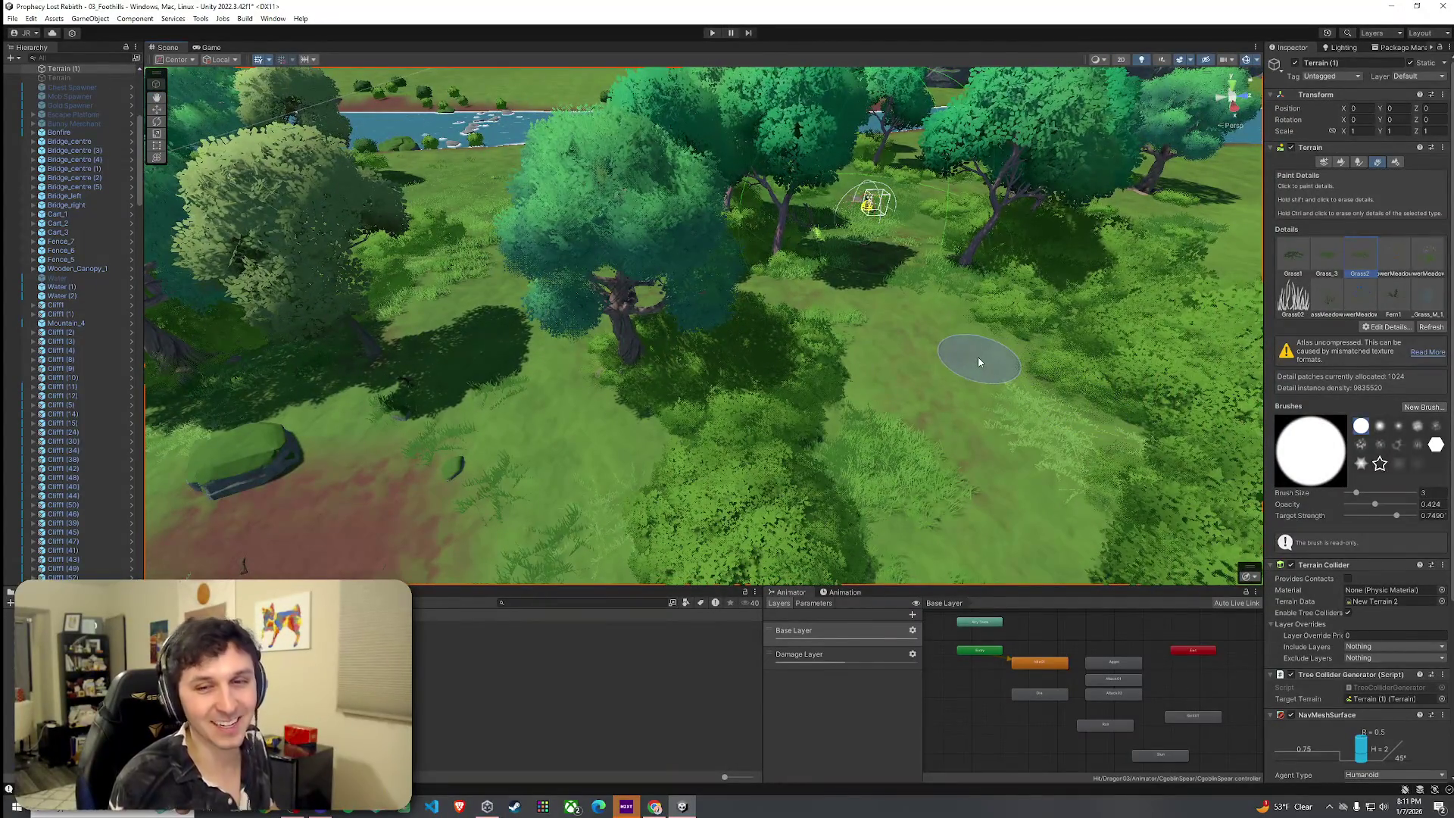
pyautogui.moveTo(979, 362)
pyautogui.mouseDown()
pyautogui.moveTo(931, 287)
pyautogui.moveTo(757, 234)
pyautogui.moveTo(838, 285)
pyautogui.moveTo(646, 241)
pyautogui.moveTo(689, 310)
pyautogui.moveTo(704, 307)
pyautogui.mouseUp()
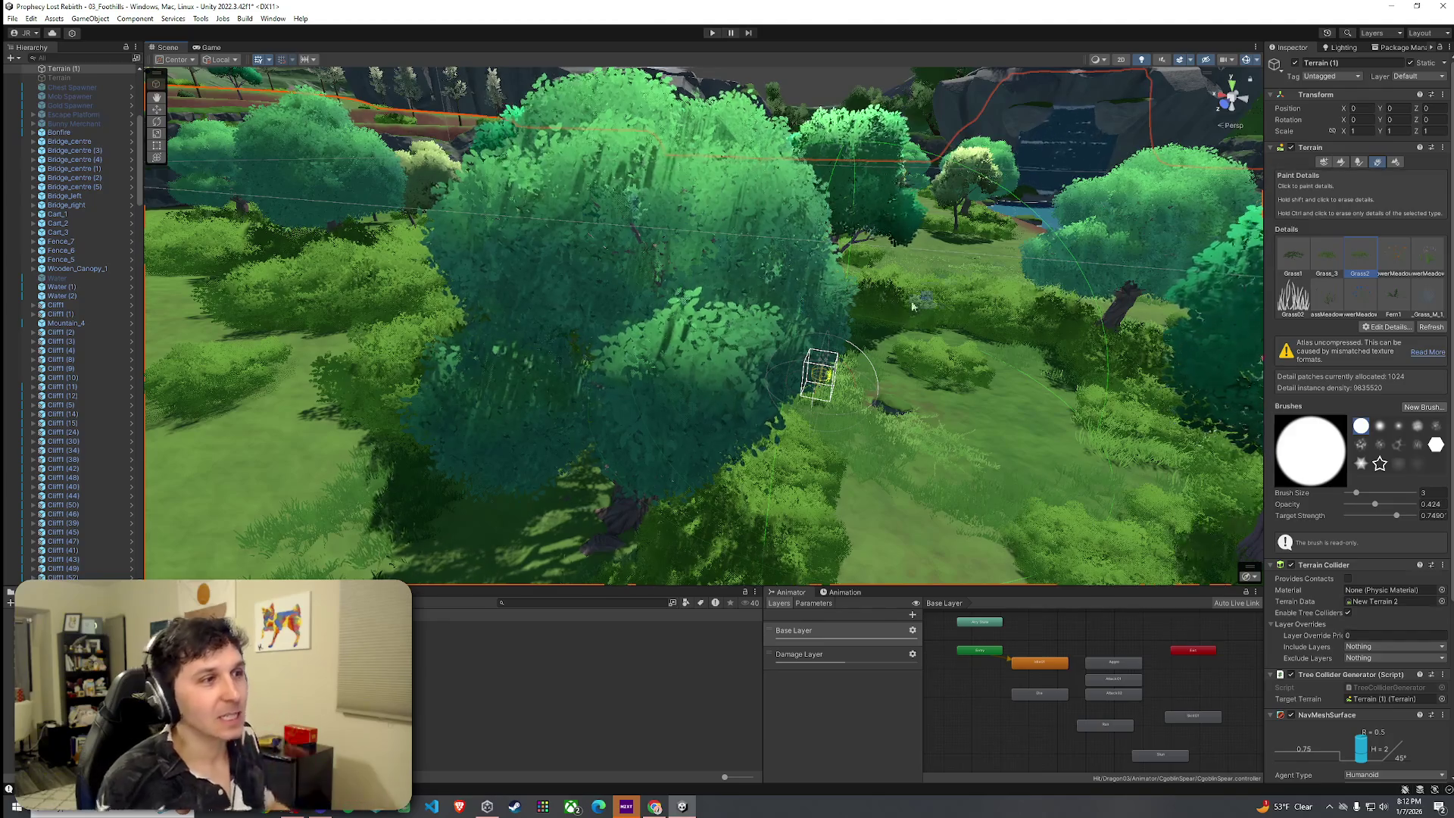
pyautogui.moveTo(871, 356)
pyautogui.mouseDown()
pyautogui.moveTo(625, 373)
pyautogui.moveTo(1030, 493)
pyautogui.mouseUp()
pyautogui.moveTo(733, 310)
pyautogui.mouseDown()
pyautogui.moveTo(1011, 412)
pyautogui.moveTo(894, 325)
pyautogui.moveTo(533, 231)
pyautogui.moveTo(562, 190)
pyautogui.moveTo(639, 277)
pyautogui.moveTo(807, 338)
pyautogui.moveTo(863, 311)
pyautogui.moveTo(1143, 288)
pyautogui.moveTo(1181, 303)
pyautogui.mouseUp()
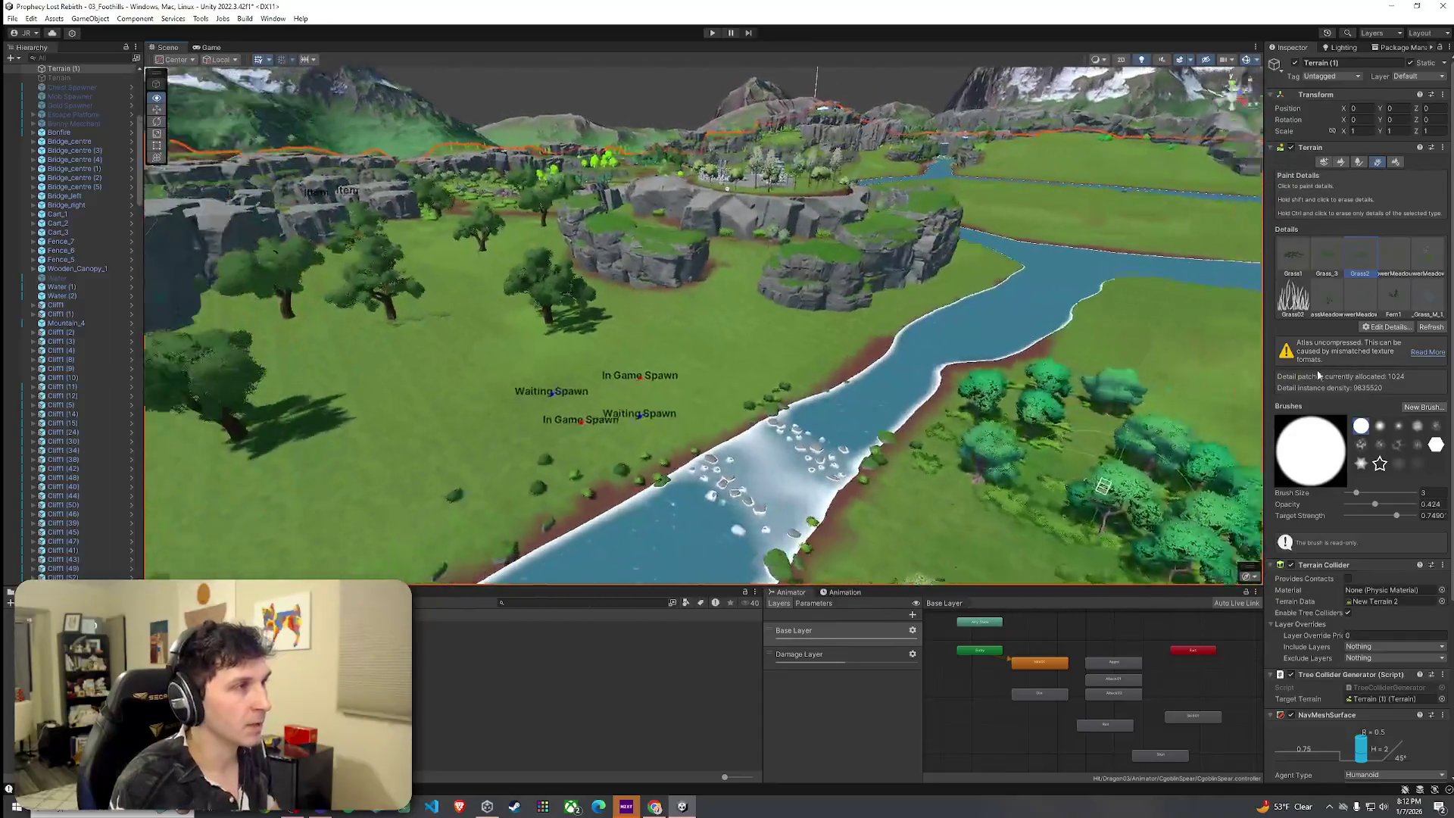
pyautogui.press('Right')
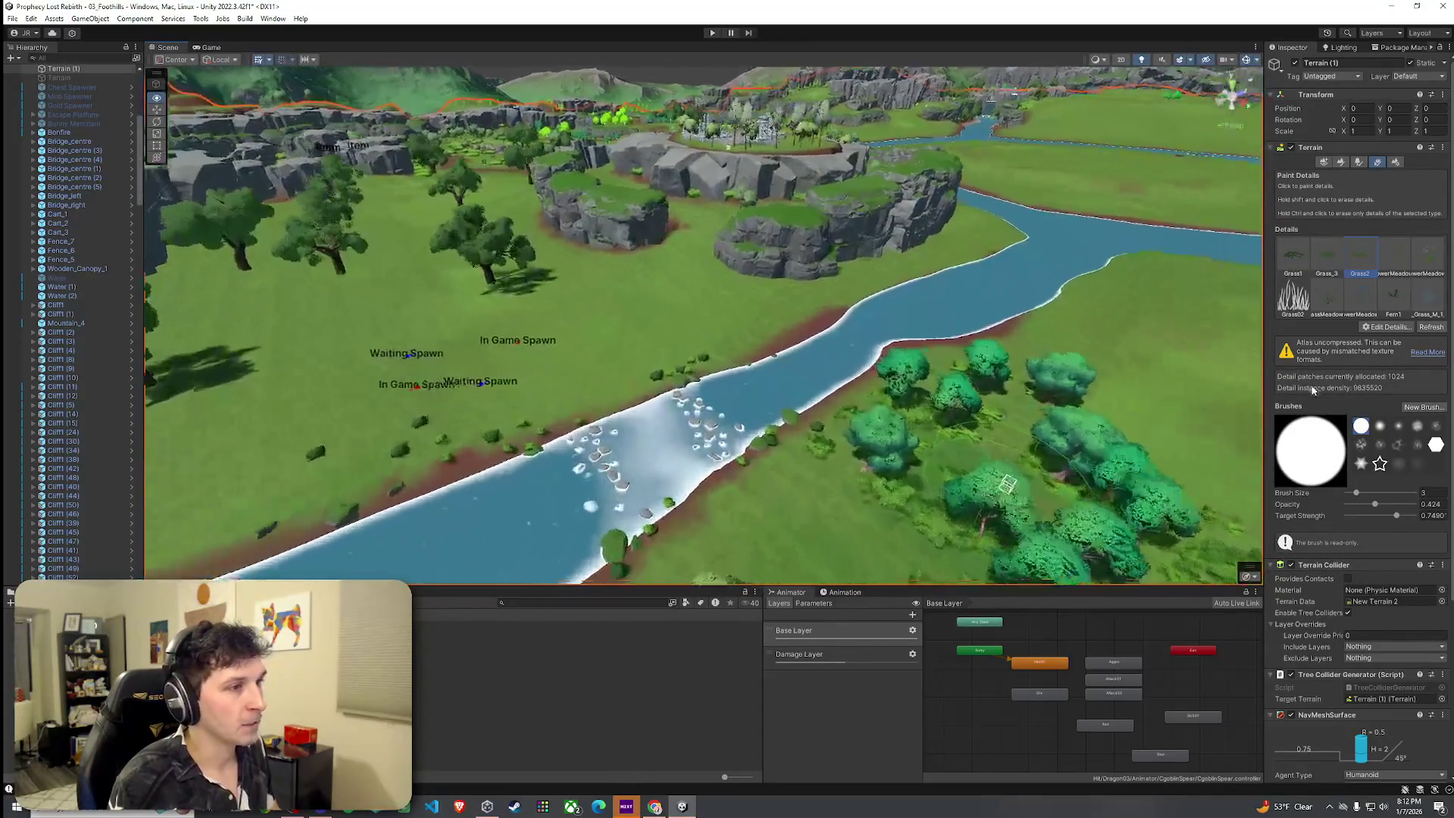
pyautogui.press('Up')
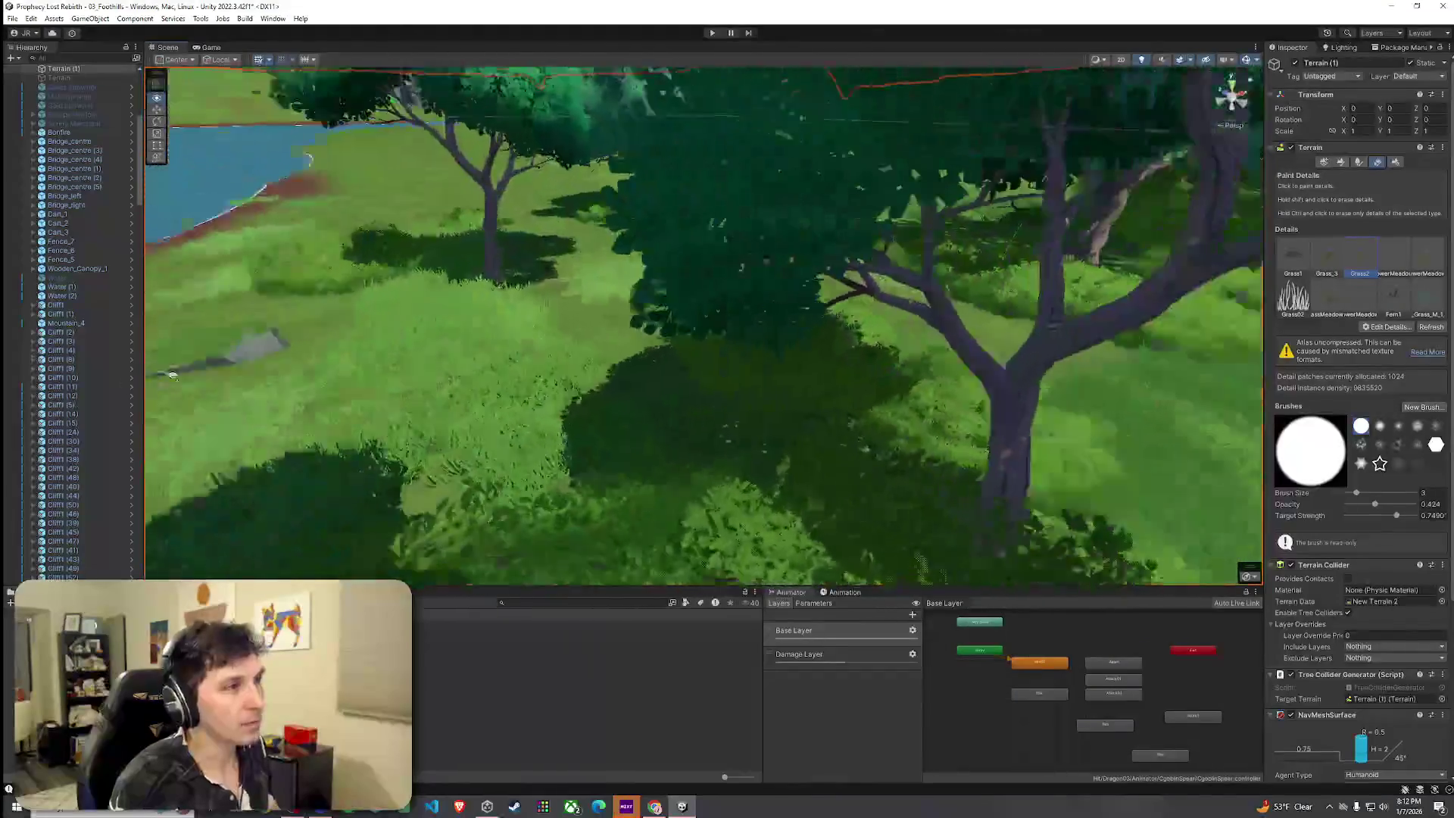
pyautogui.moveTo(173, 374)
pyautogui.mouseDown()
pyautogui.moveTo(554, 314)
pyautogui.moveTo(364, 274)
pyautogui.moveTo(666, 321)
pyautogui.mouseUp()
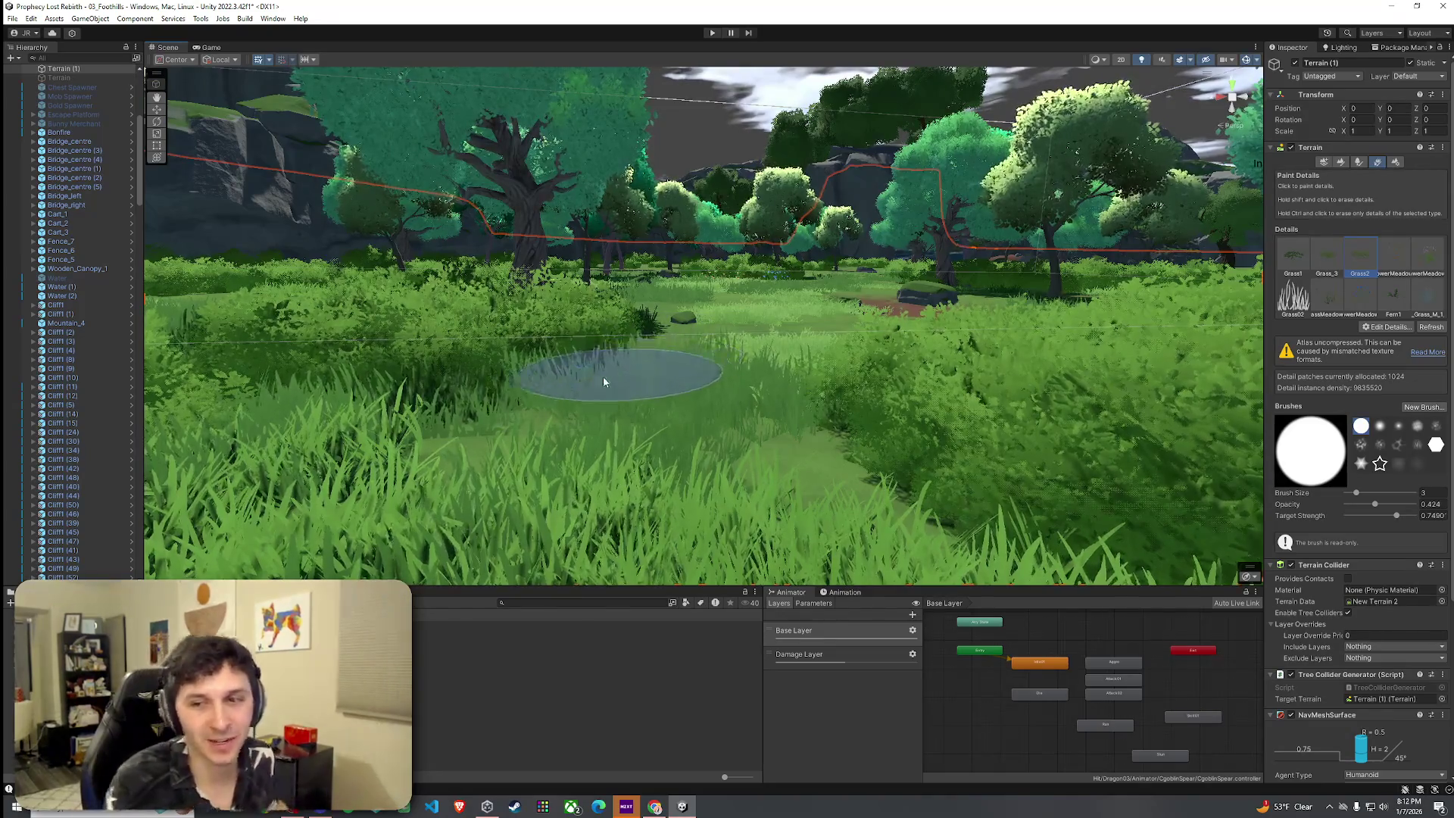
pyautogui.moveTo(584, 422)
pyautogui.mouseDown()
pyautogui.moveTo(819, 410)
pyautogui.moveTo(689, 398)
pyautogui.moveTo(554, 432)
pyautogui.moveTo(642, 391)
pyautogui.mouseUp()
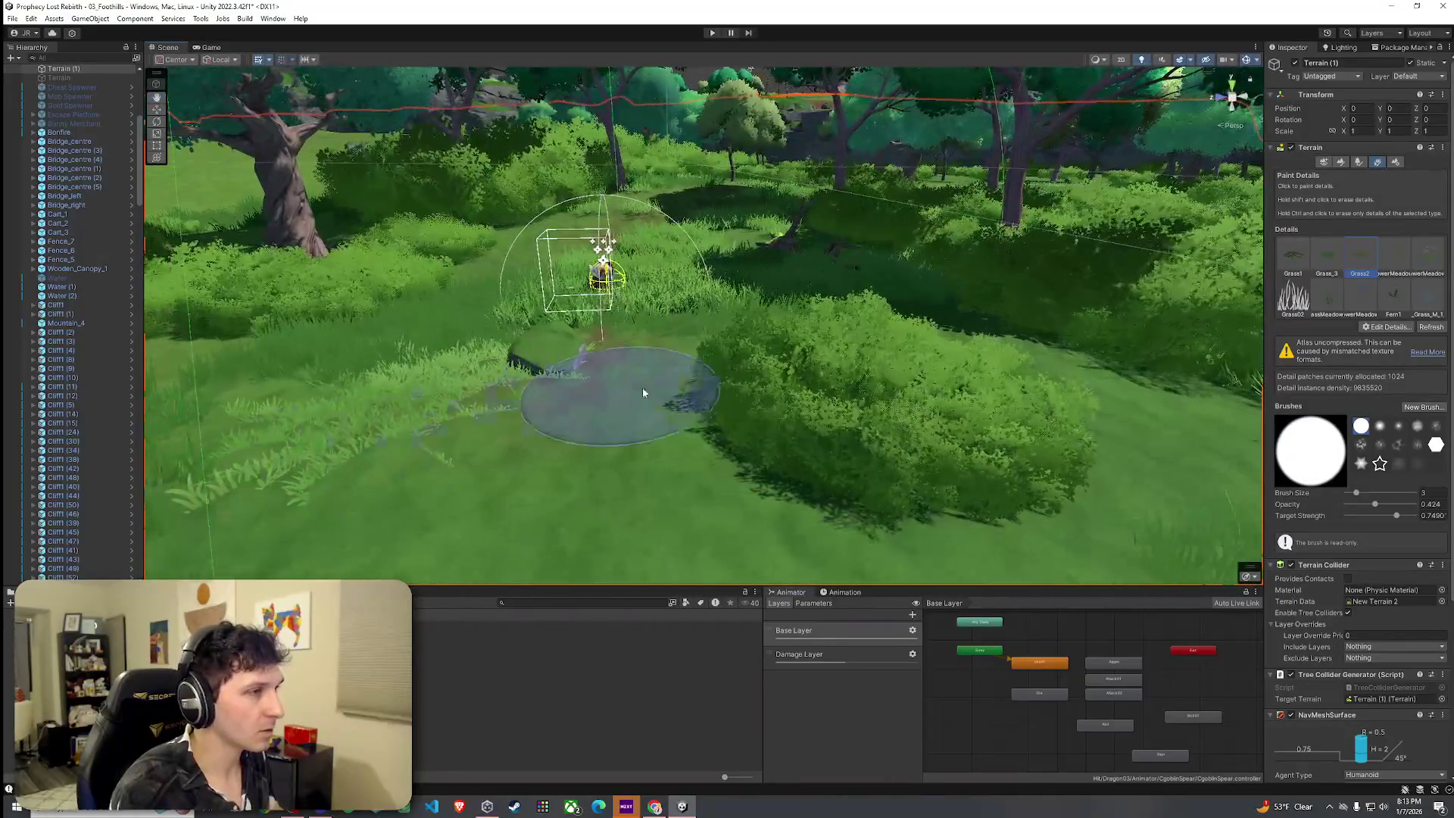
pyautogui.moveTo(836, 356)
pyautogui.mouseDown()
pyautogui.moveTo(814, 448)
pyautogui.moveTo(756, 464)
pyautogui.moveTo(715, 302)
pyautogui.mouseUp()
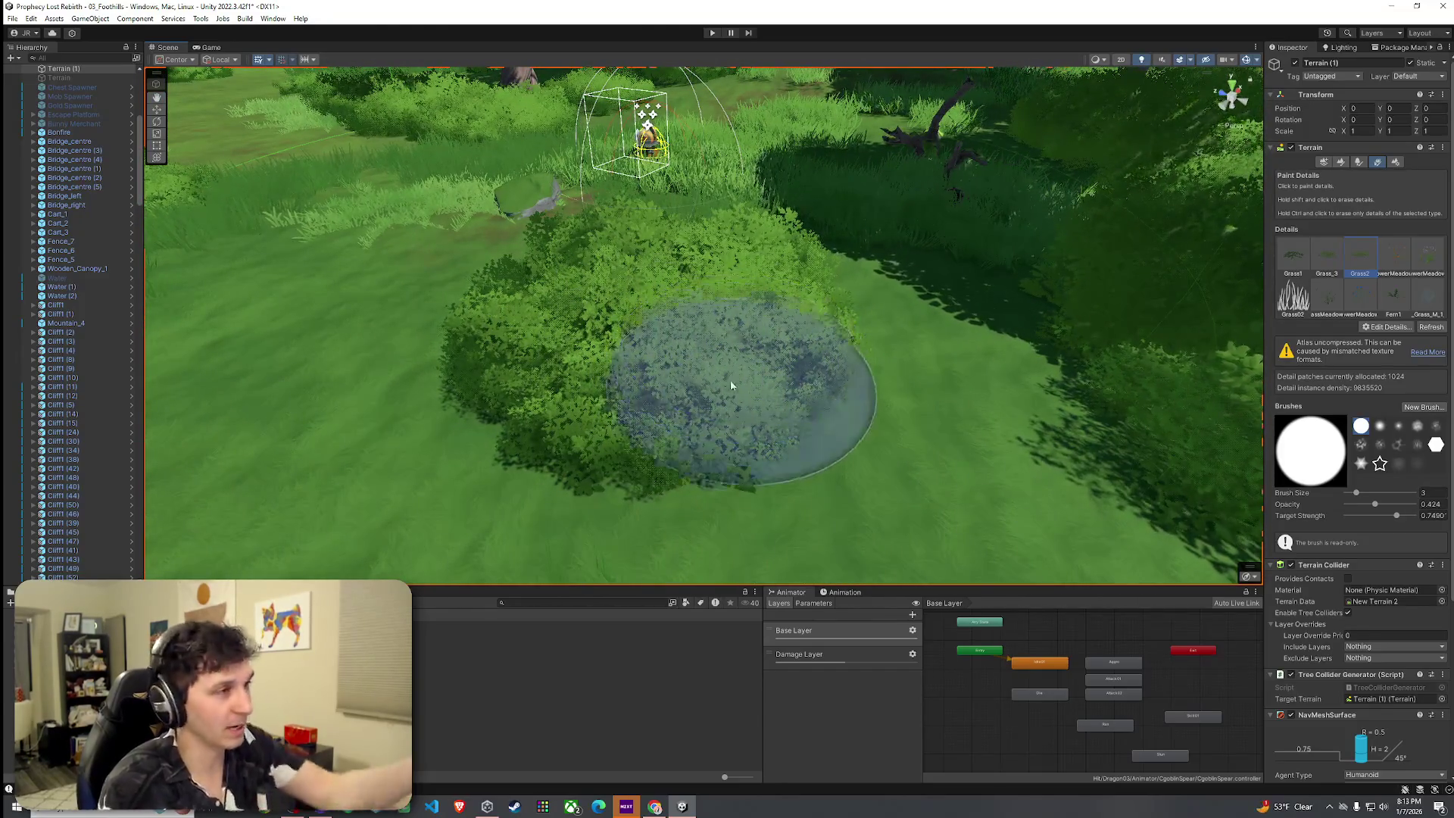
pyautogui.moveTo(692, 356)
pyautogui.mouseDown()
pyautogui.moveTo(667, 340)
pyautogui.moveTo(716, 357)
pyautogui.mouseUp()
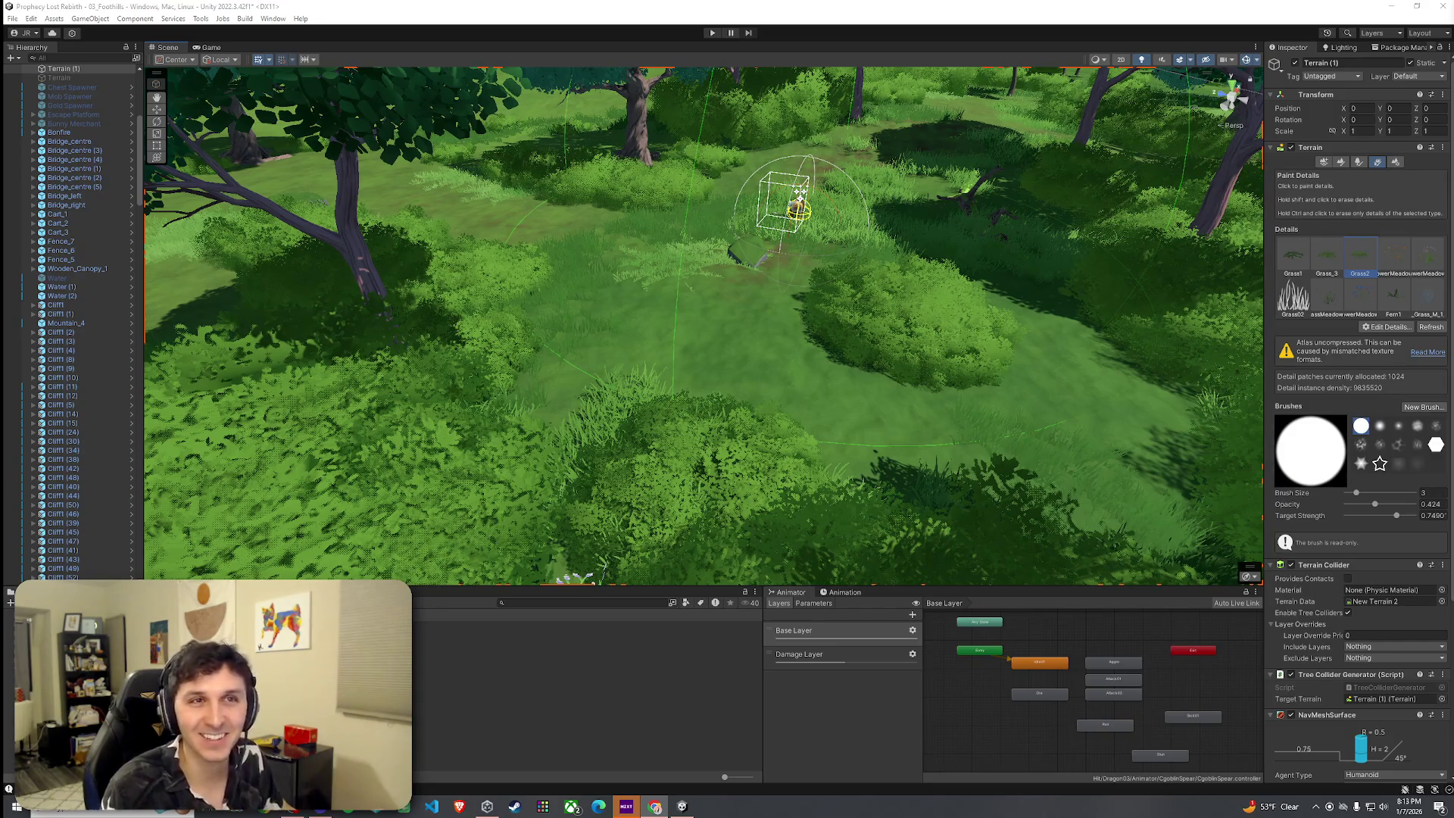
pyautogui.moveTo(800, 196); pyautogui.dragTo(985, 228)
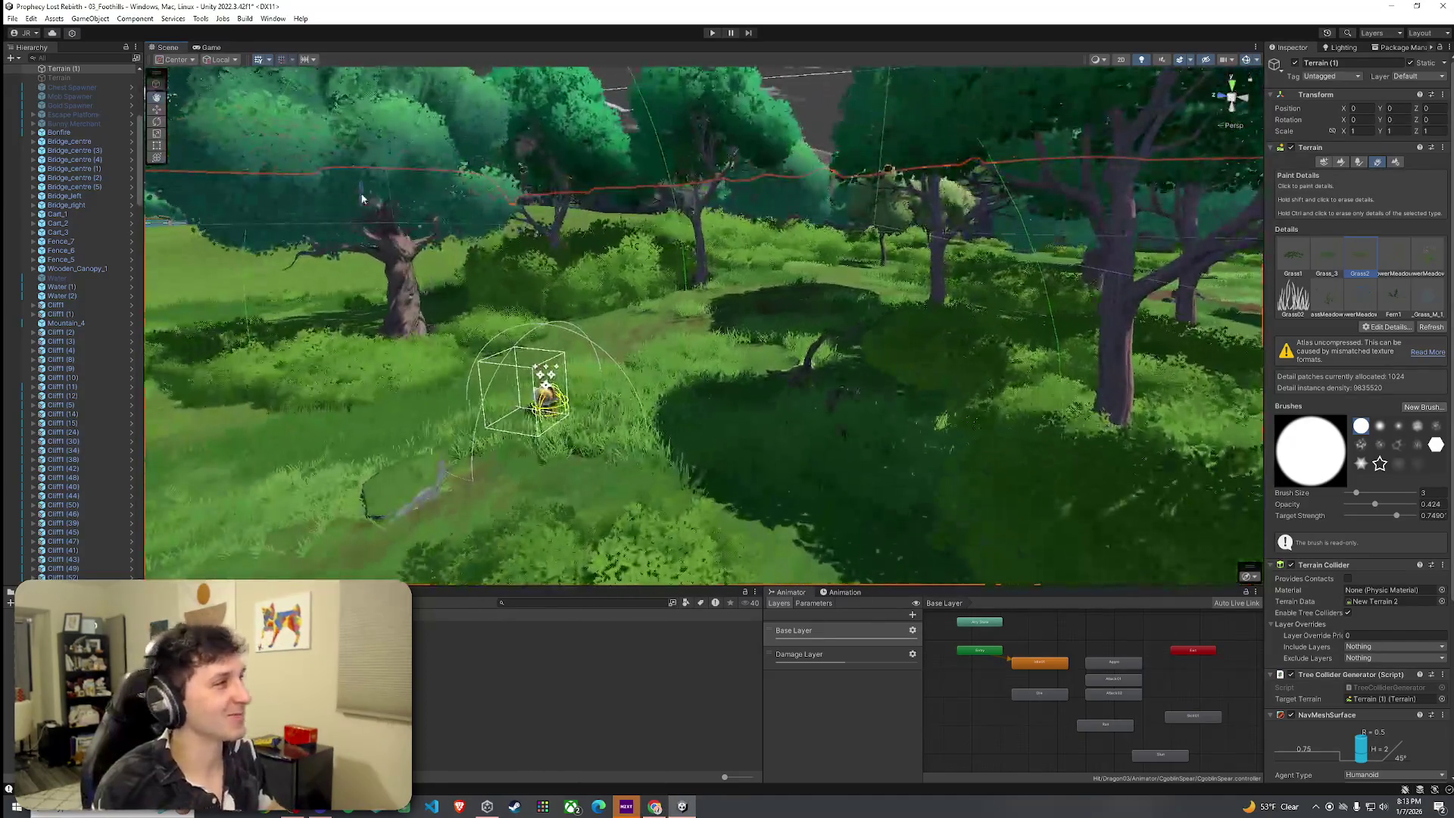
pyautogui.click(13, 18)
pyautogui.click(76, 73)
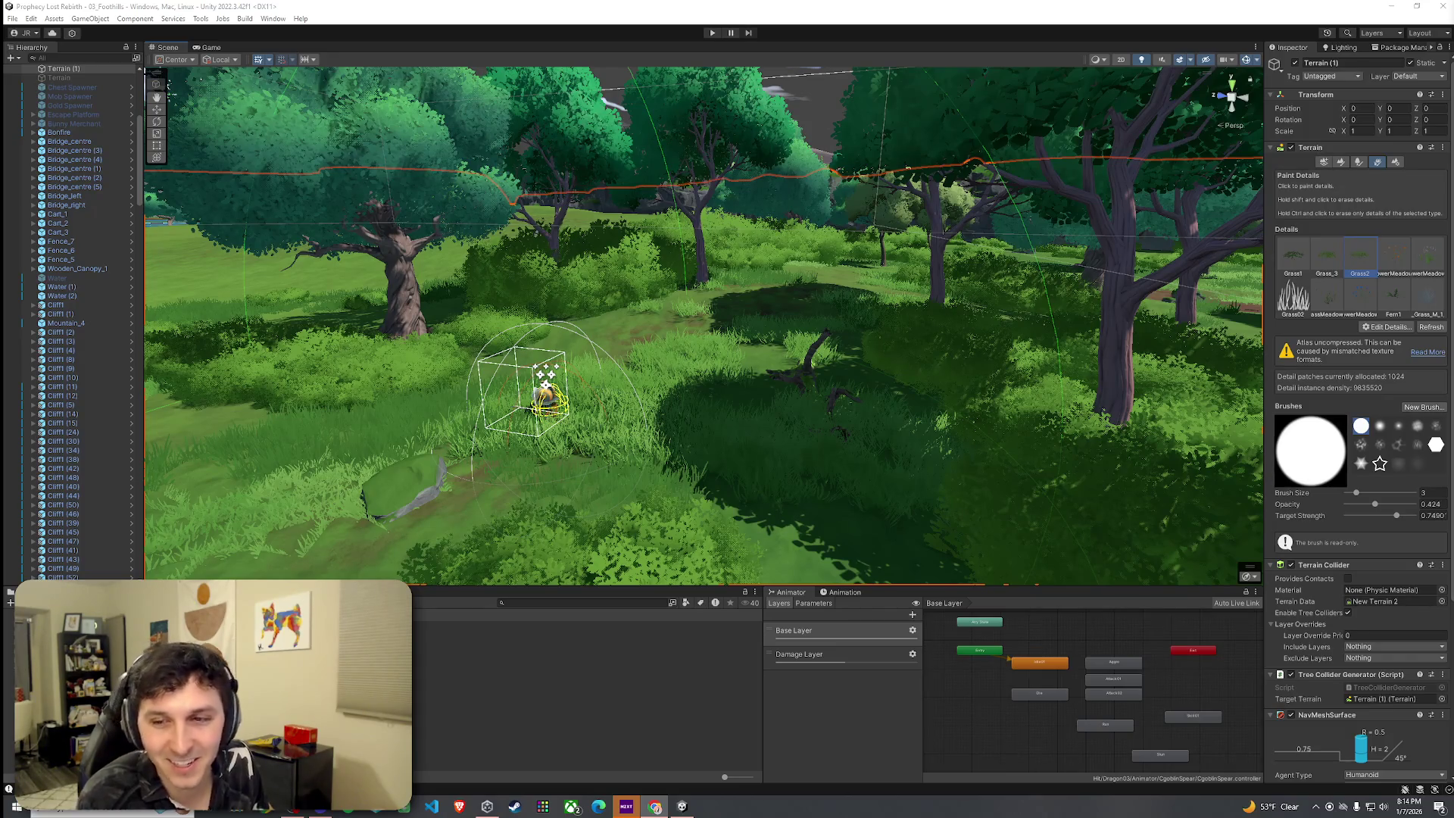
pyautogui.moveTo(888, 306)
pyautogui.mouseDown()
pyautogui.moveTo(693, 386)
pyautogui.moveTo(802, 327)
pyautogui.moveTo(1117, 334)
pyautogui.moveTo(771, 378)
pyautogui.moveTo(787, 356)
pyautogui.mouseUp()
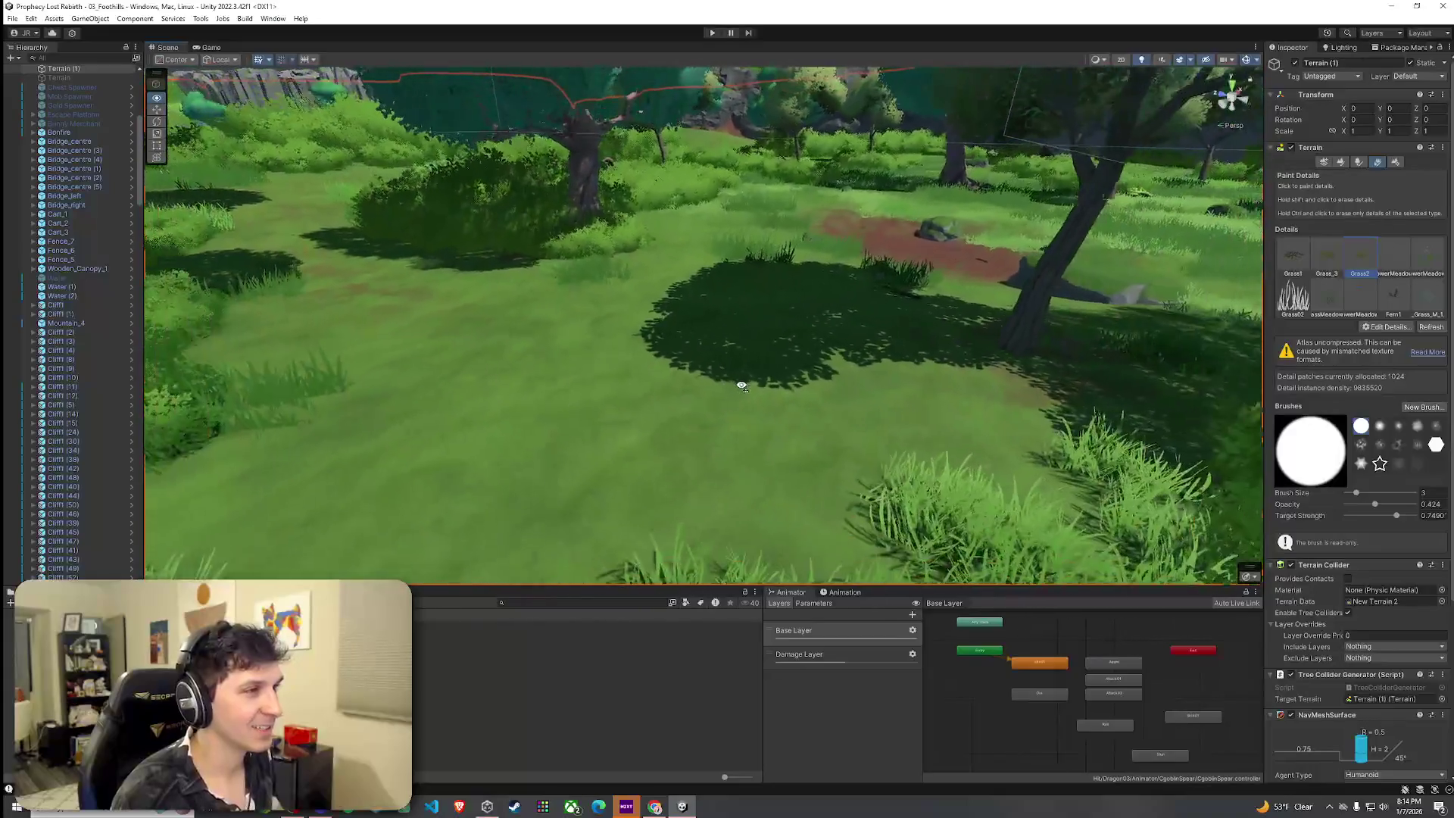
# Switch the terrain tool to texture painting with the Grass Mud layer selected.
pyautogui.click(1341, 163)
pyautogui.click(1393, 281)
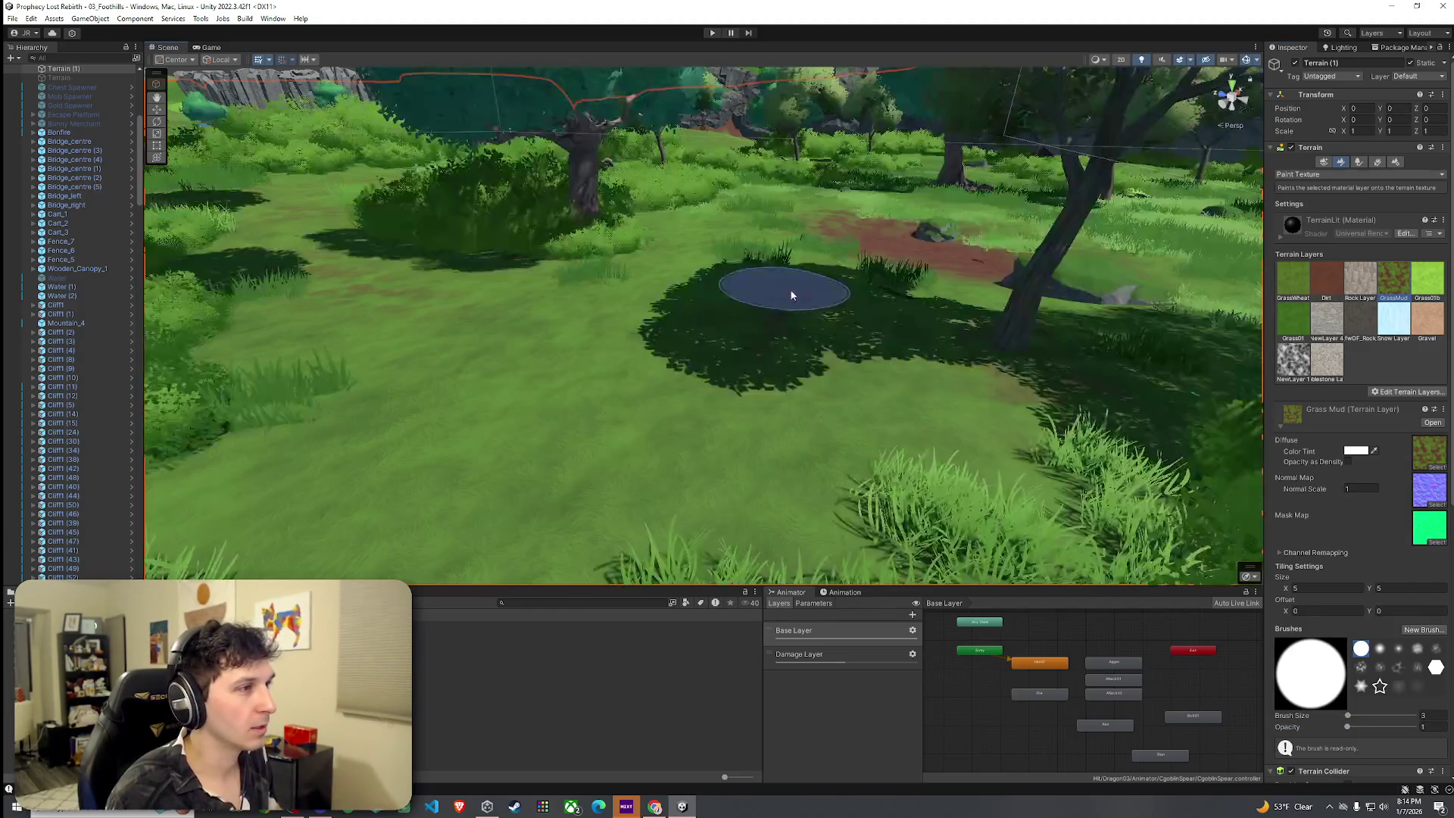
pyautogui.scroll(5, 851, 334)
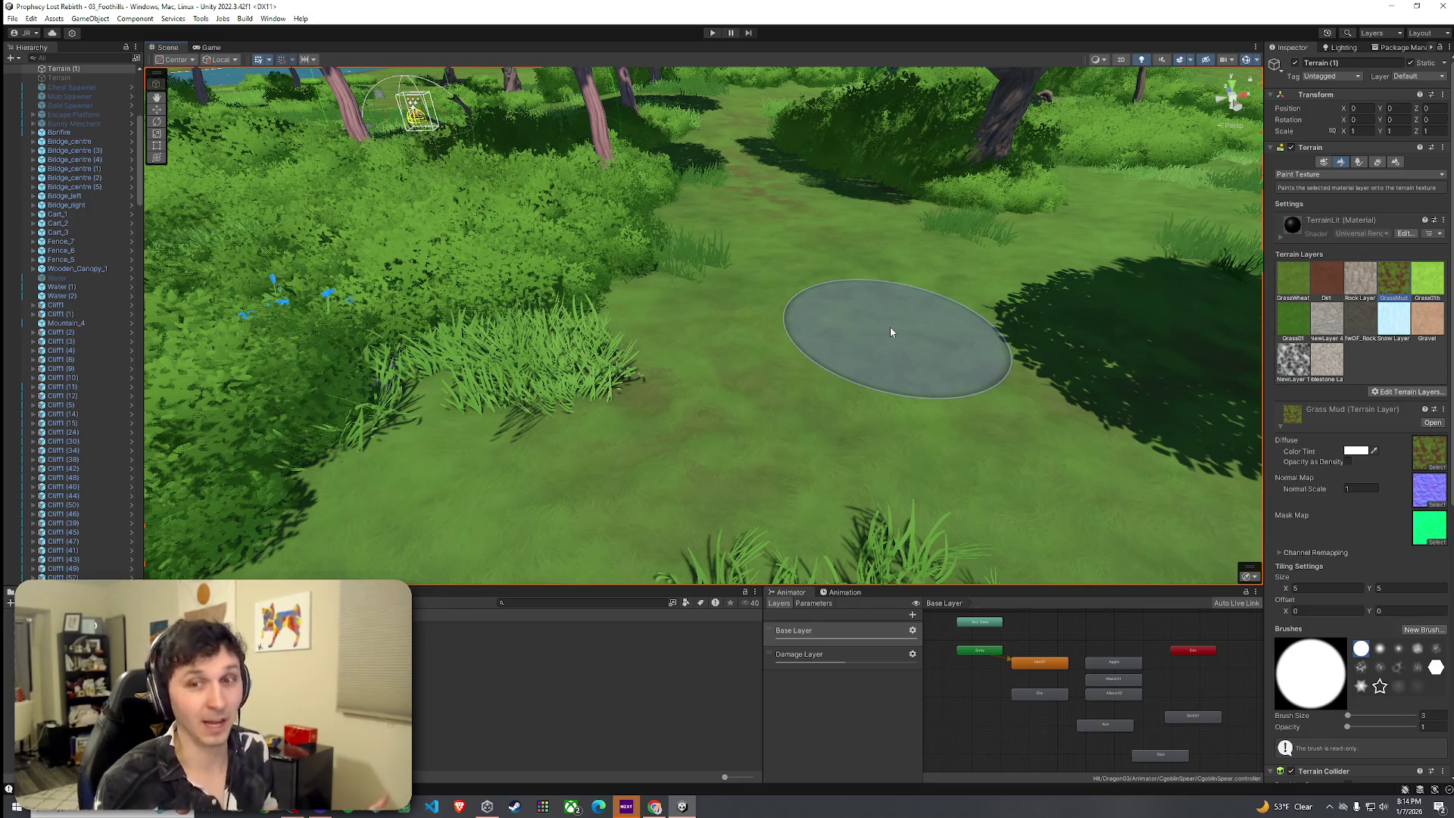
pyautogui.scroll(-10, 891, 332)
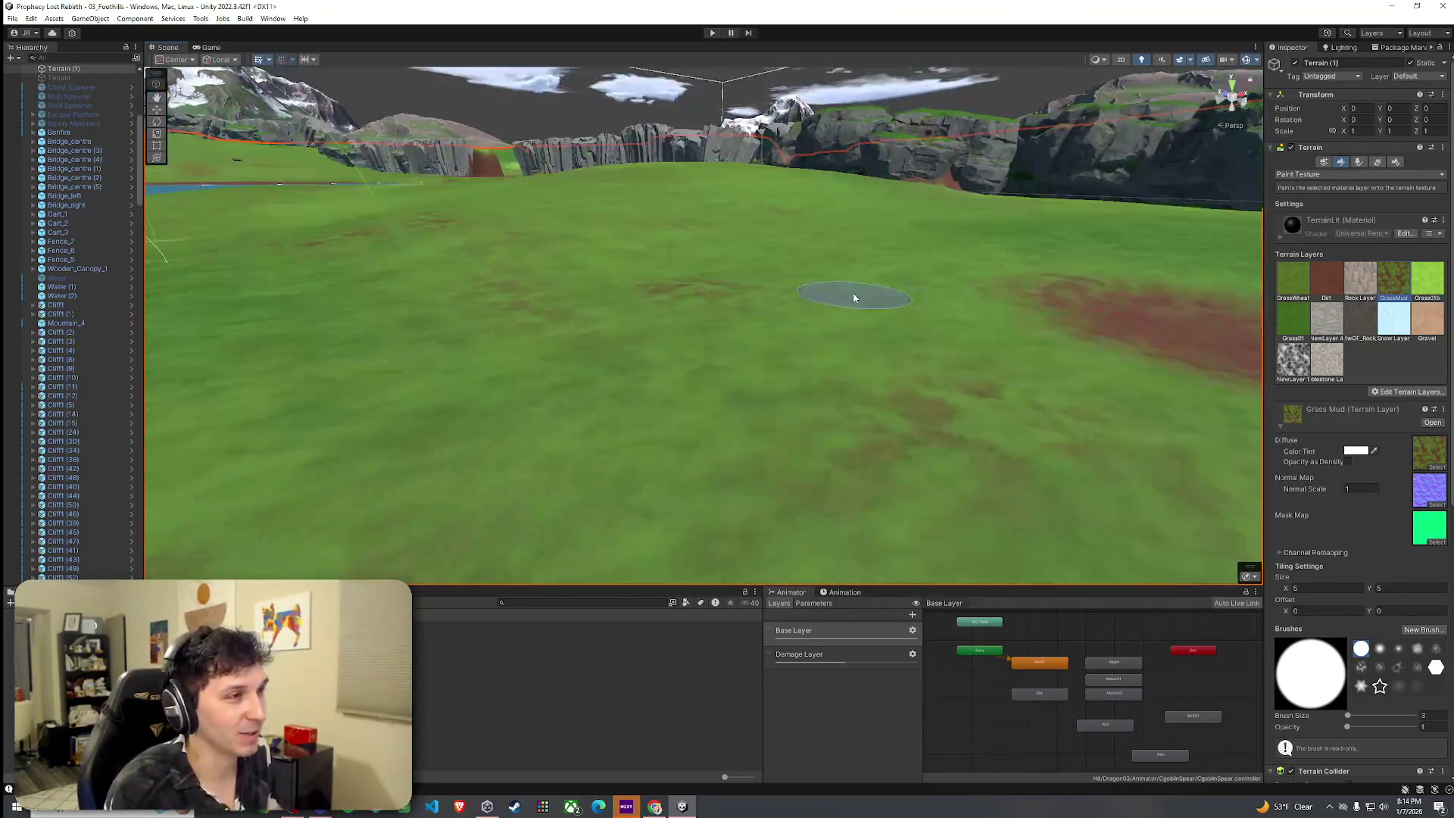
# Orbit the Scene view around the forest path and return to Paint Trees.
pyautogui.scroll(10, 854, 304)
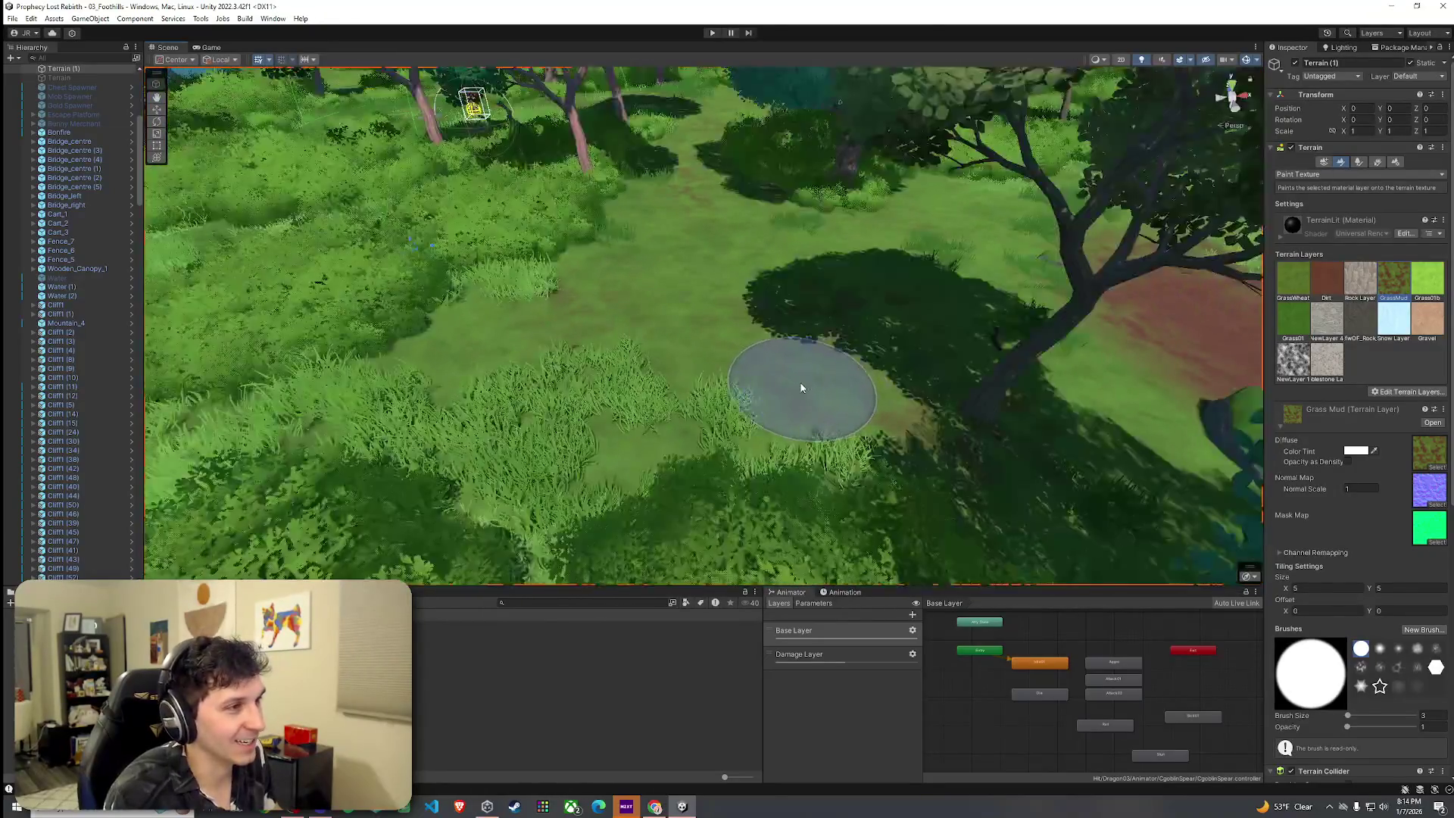
pyautogui.moveTo(801, 387); pyautogui.dragTo(915, 329)
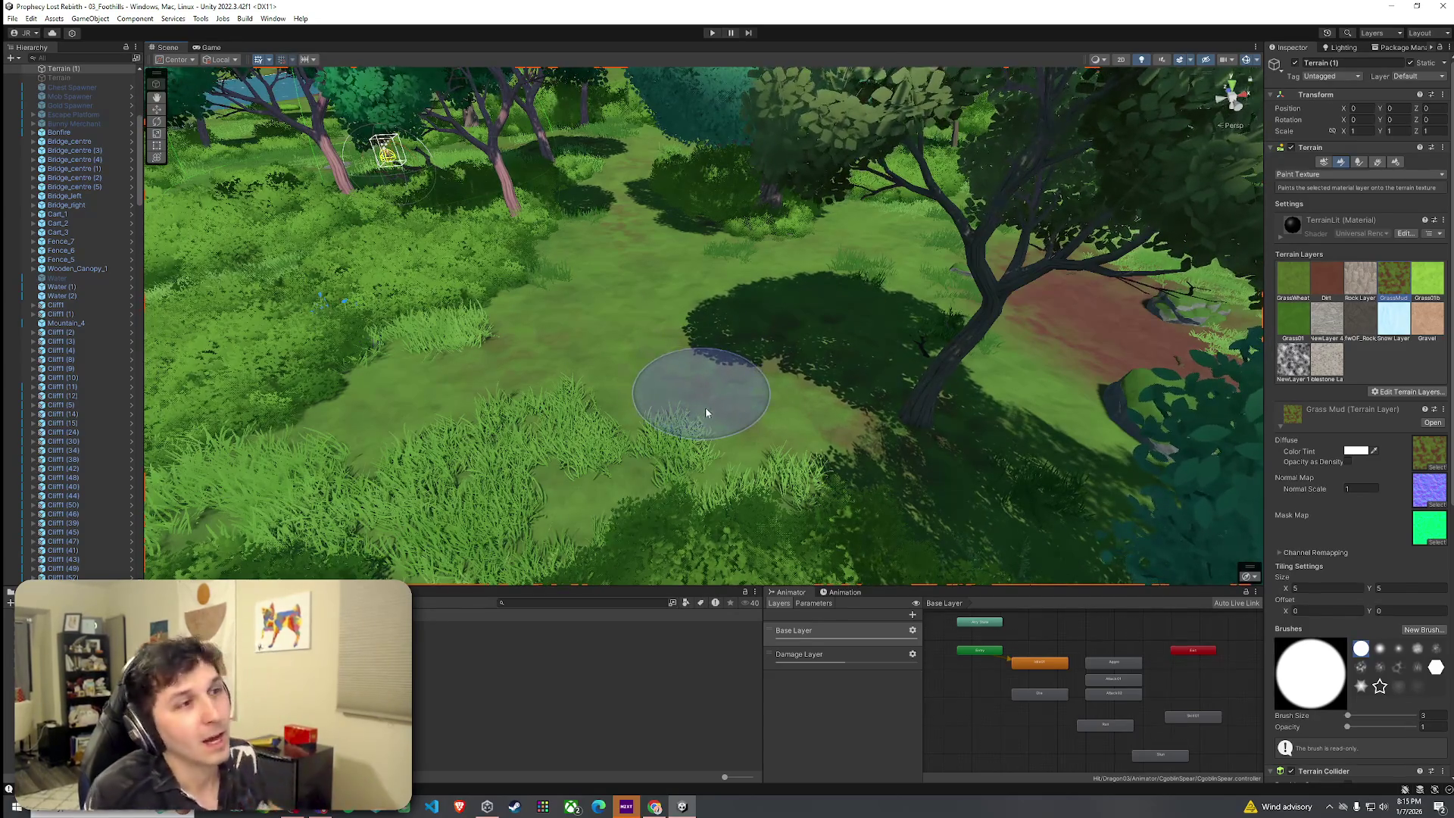
pyautogui.scroll(-3, 792, 371)
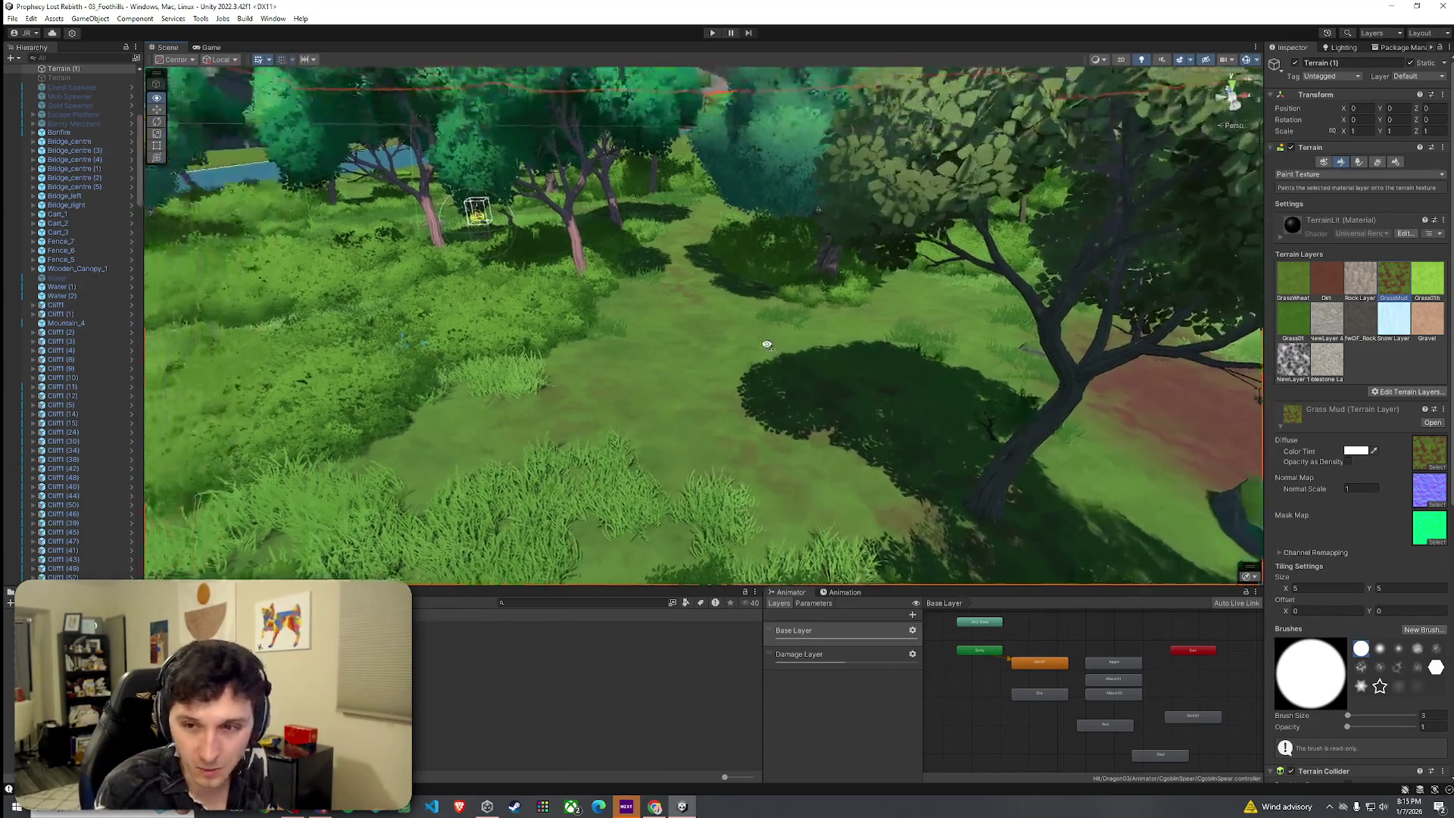
pyautogui.moveTo(779, 363)
pyautogui.mouseDown()
pyautogui.moveTo(743, 353)
pyautogui.moveTo(698, 374)
pyautogui.moveTo(803, 331)
pyautogui.moveTo(756, 393)
pyautogui.moveTo(759, 412)
pyautogui.moveTo(821, 435)
pyautogui.moveTo(974, 431)
pyautogui.moveTo(970, 467)
pyautogui.moveTo(1219, 477)
pyautogui.moveTo(165, 568)
pyautogui.moveTo(11, 522)
pyautogui.mouseUp()
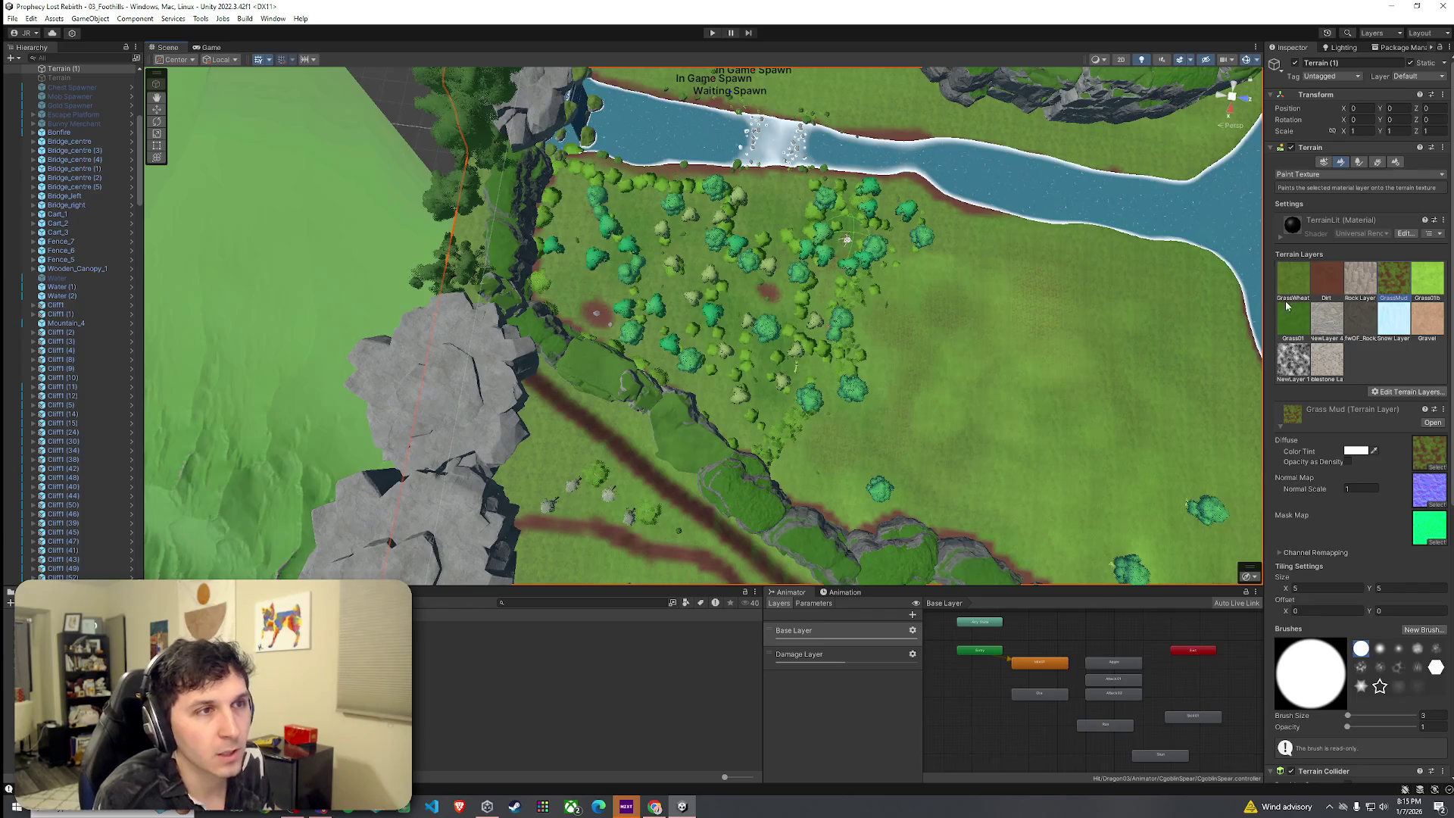
pyautogui.click(1359, 161)
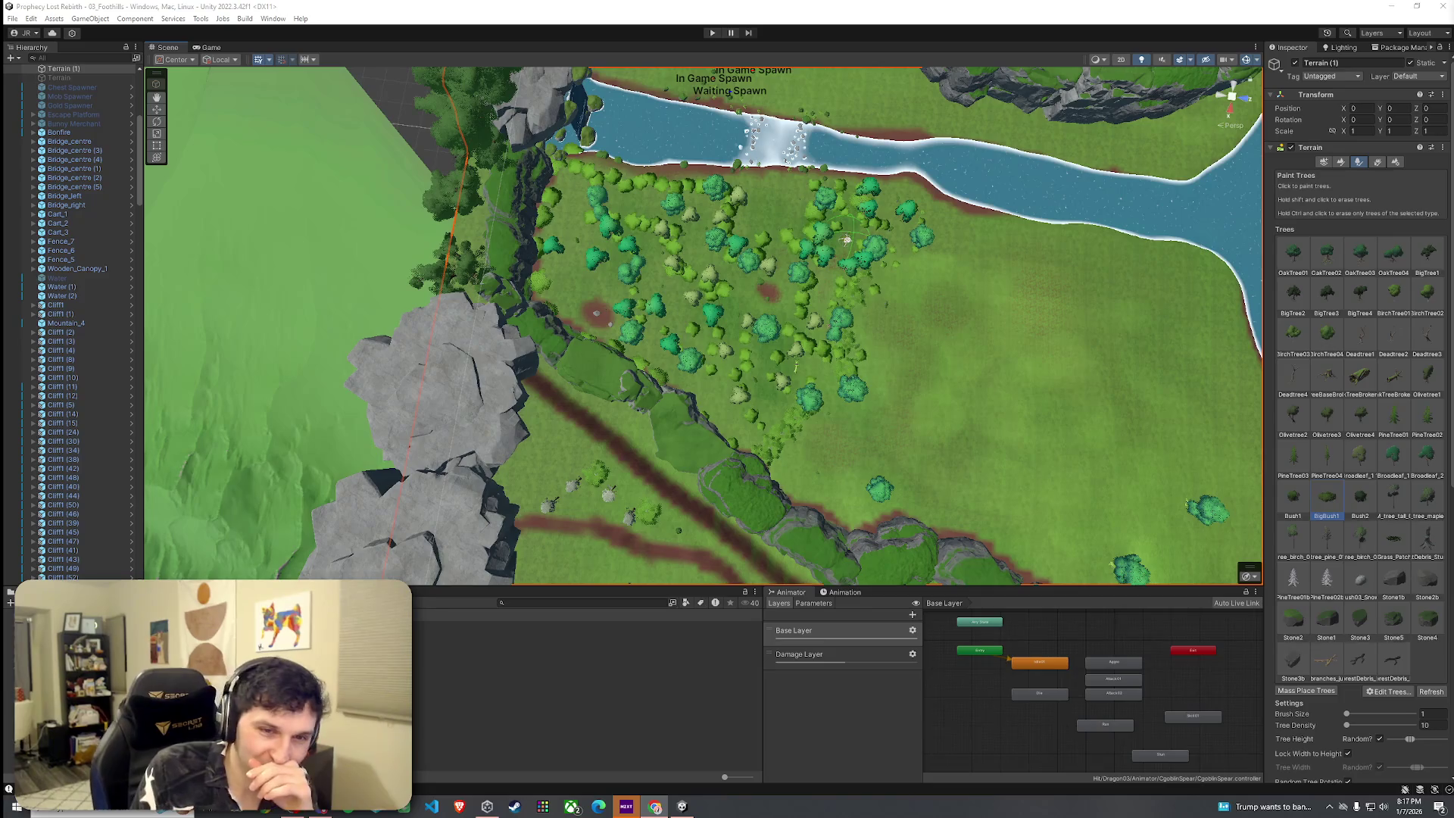
# Place BigBush1 bushes on the open meadow, then orbit to view the river, mountains and whole map.
pyautogui.moveTo(701, 254)
pyautogui.mouseDown()
pyautogui.moveTo(695, 237)
pyautogui.moveTo(637, 247)
pyautogui.mouseUp()
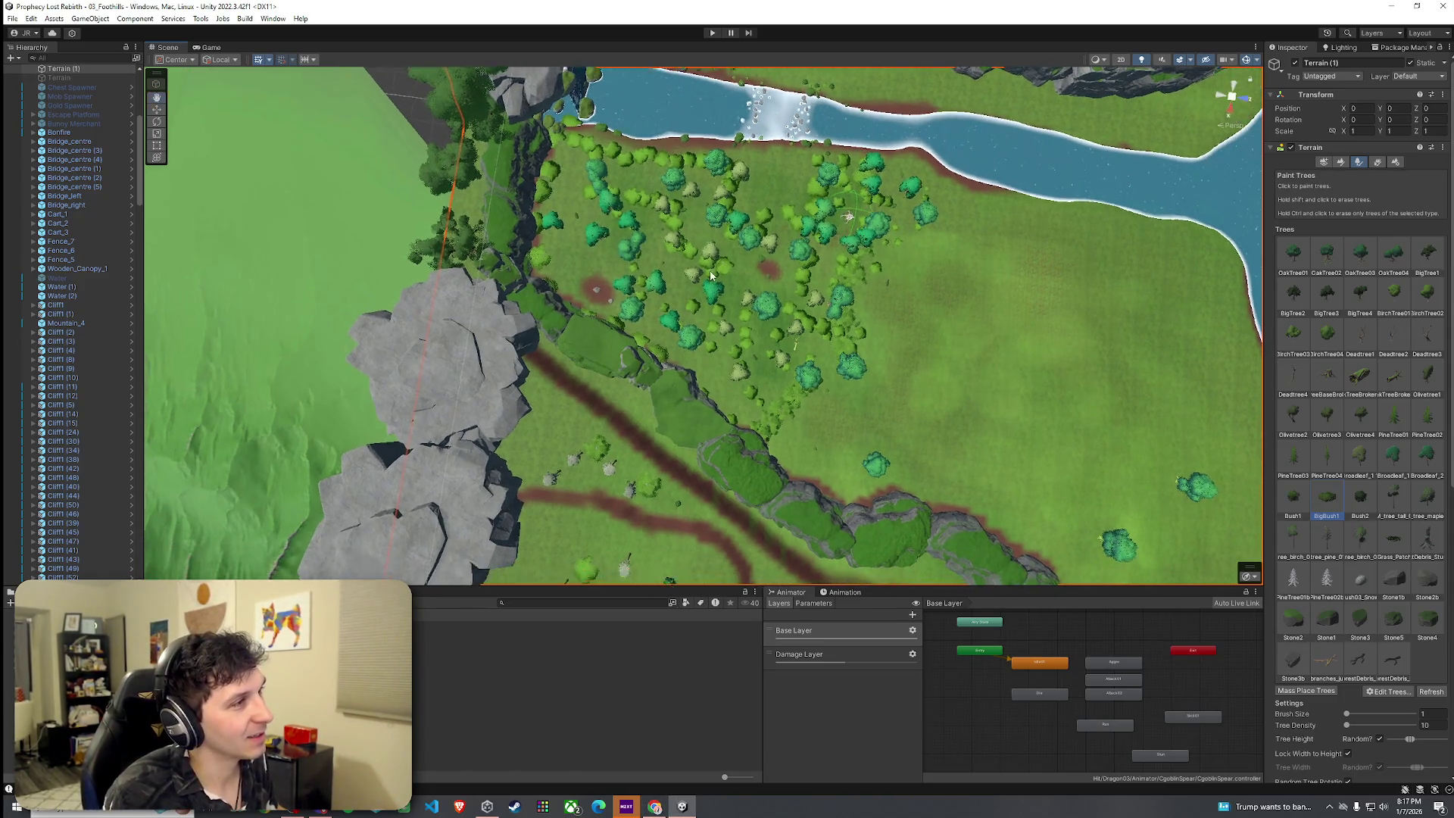
pyautogui.click(576, 189)
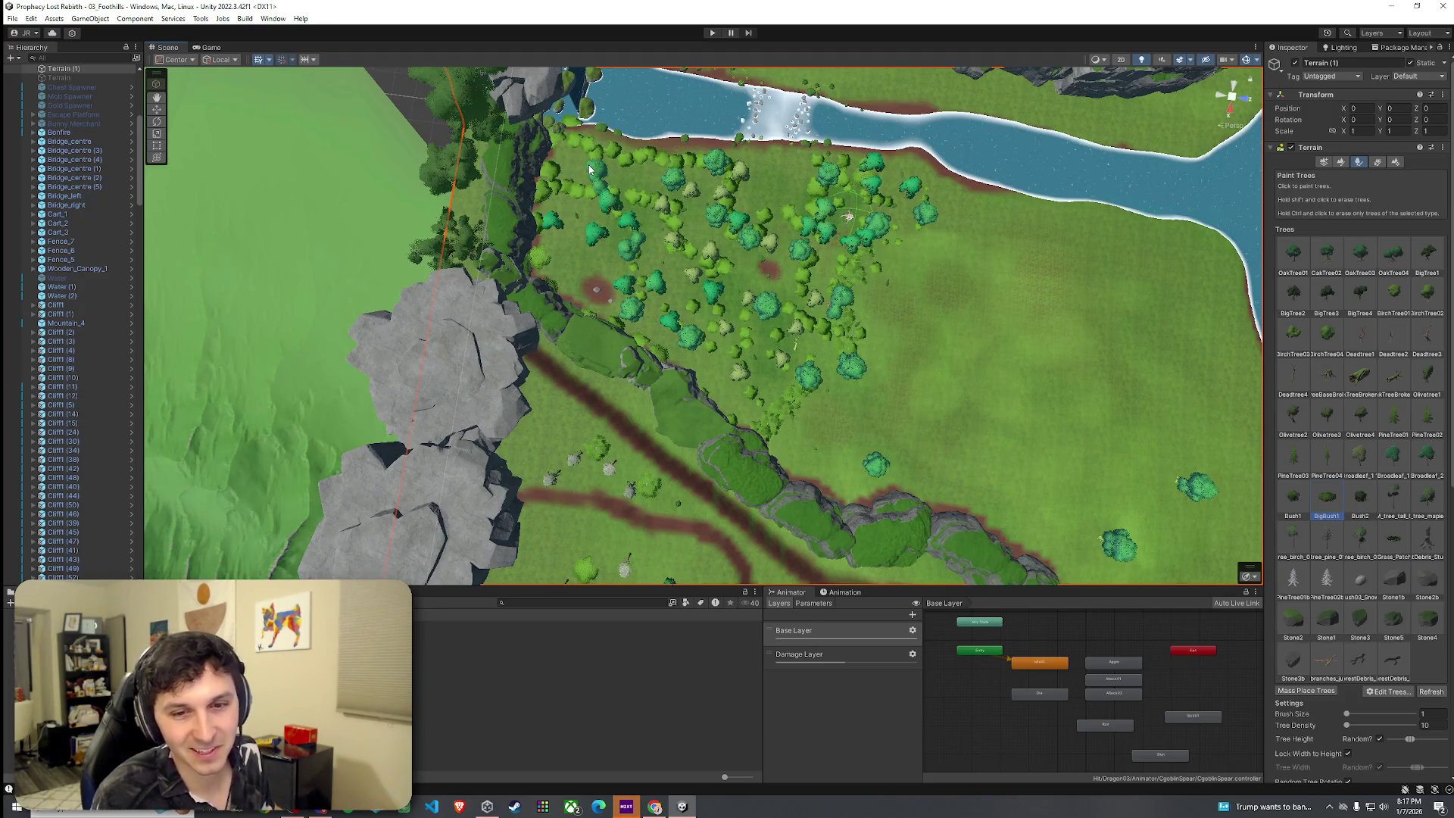
pyautogui.moveTo(628, 314)
pyautogui.mouseDown()
pyautogui.moveTo(763, 196)
pyautogui.moveTo(757, 145)
pyautogui.moveTo(778, 151)
pyautogui.mouseUp()
pyautogui.scroll(5, 778, 151)
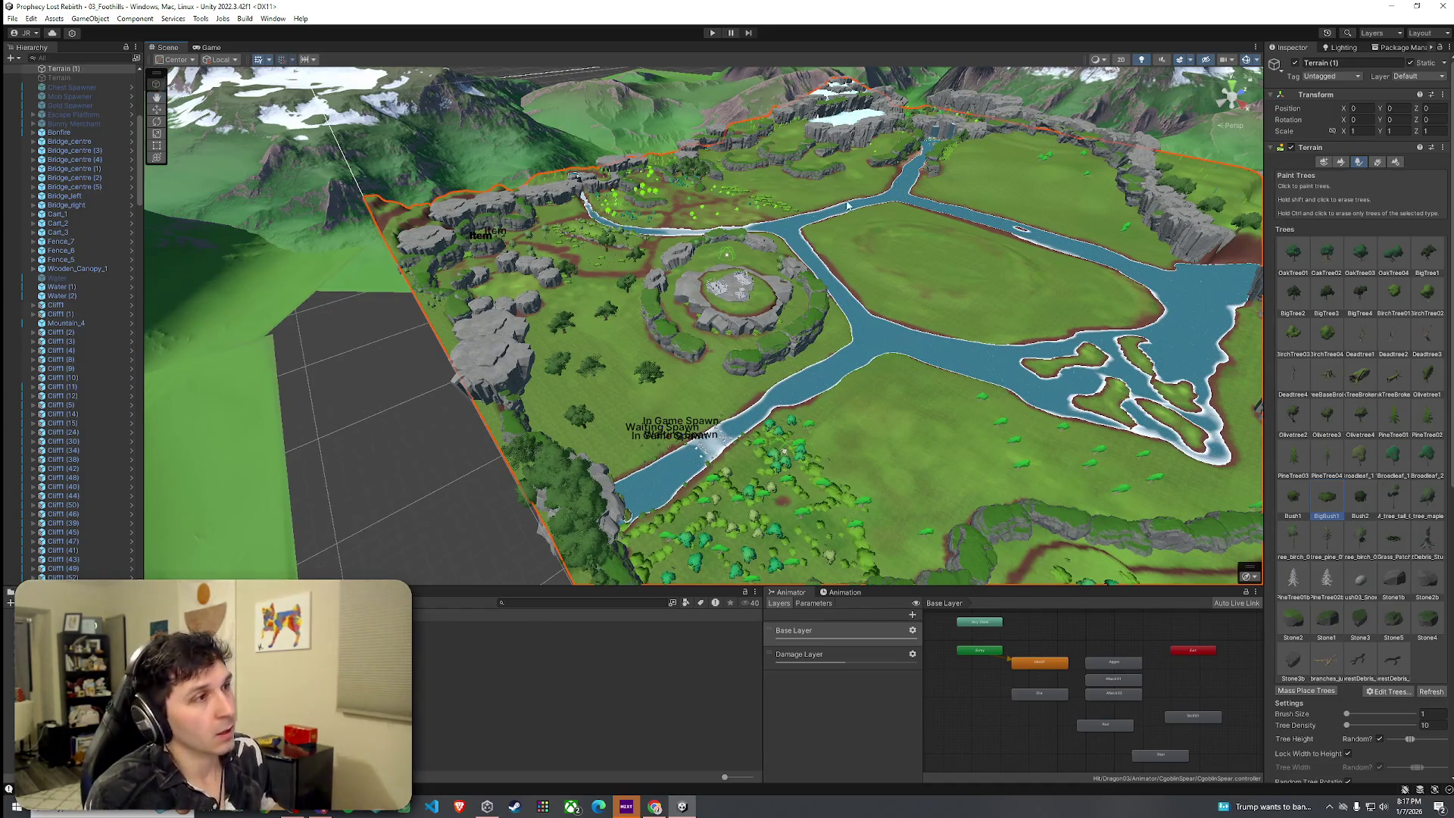
pyautogui.moveTo(847, 204); pyautogui.dragTo(902, 190)
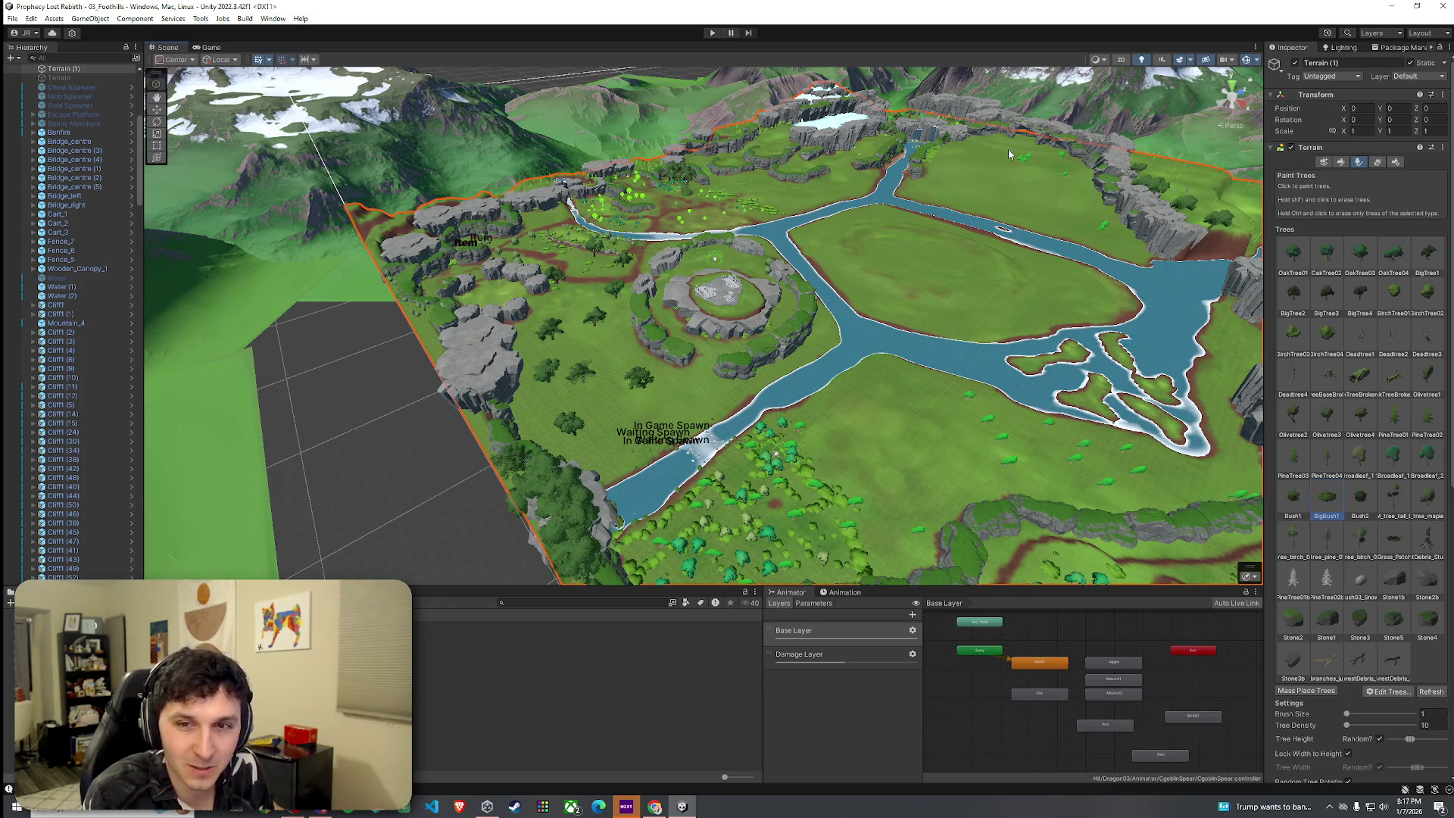
pyautogui.moveTo(902, 180)
pyautogui.mouseDown()
pyautogui.moveTo(821, 426)
pyautogui.moveTo(735, 388)
pyautogui.moveTo(632, 419)
pyautogui.moveTo(742, 522)
pyautogui.moveTo(621, 323)
pyautogui.mouseUp()
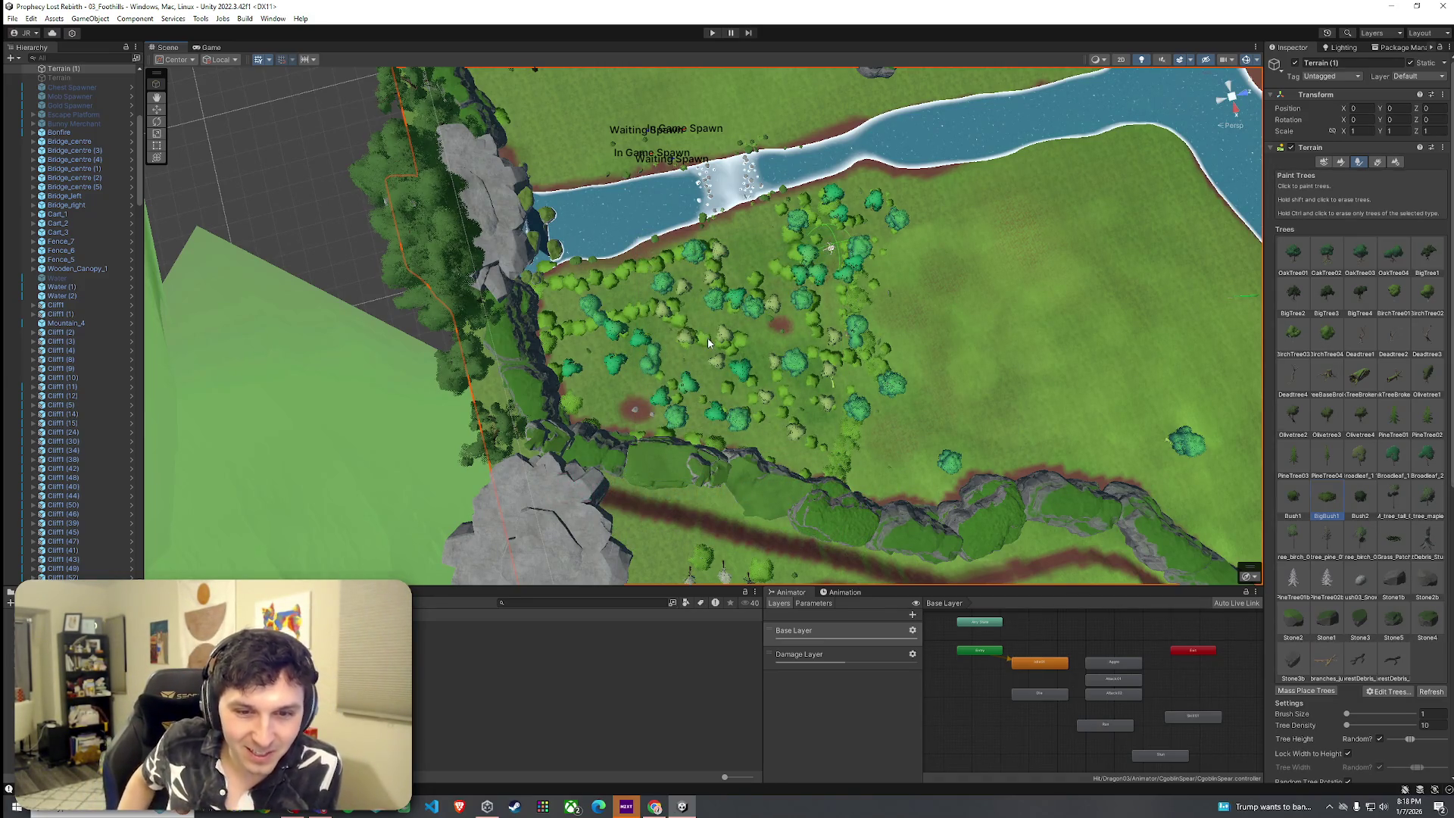
pyautogui.moveTo(707, 338)
pyautogui.mouseDown()
pyautogui.moveTo(849, 126)
pyautogui.moveTo(661, 562)
pyautogui.mouseUp()
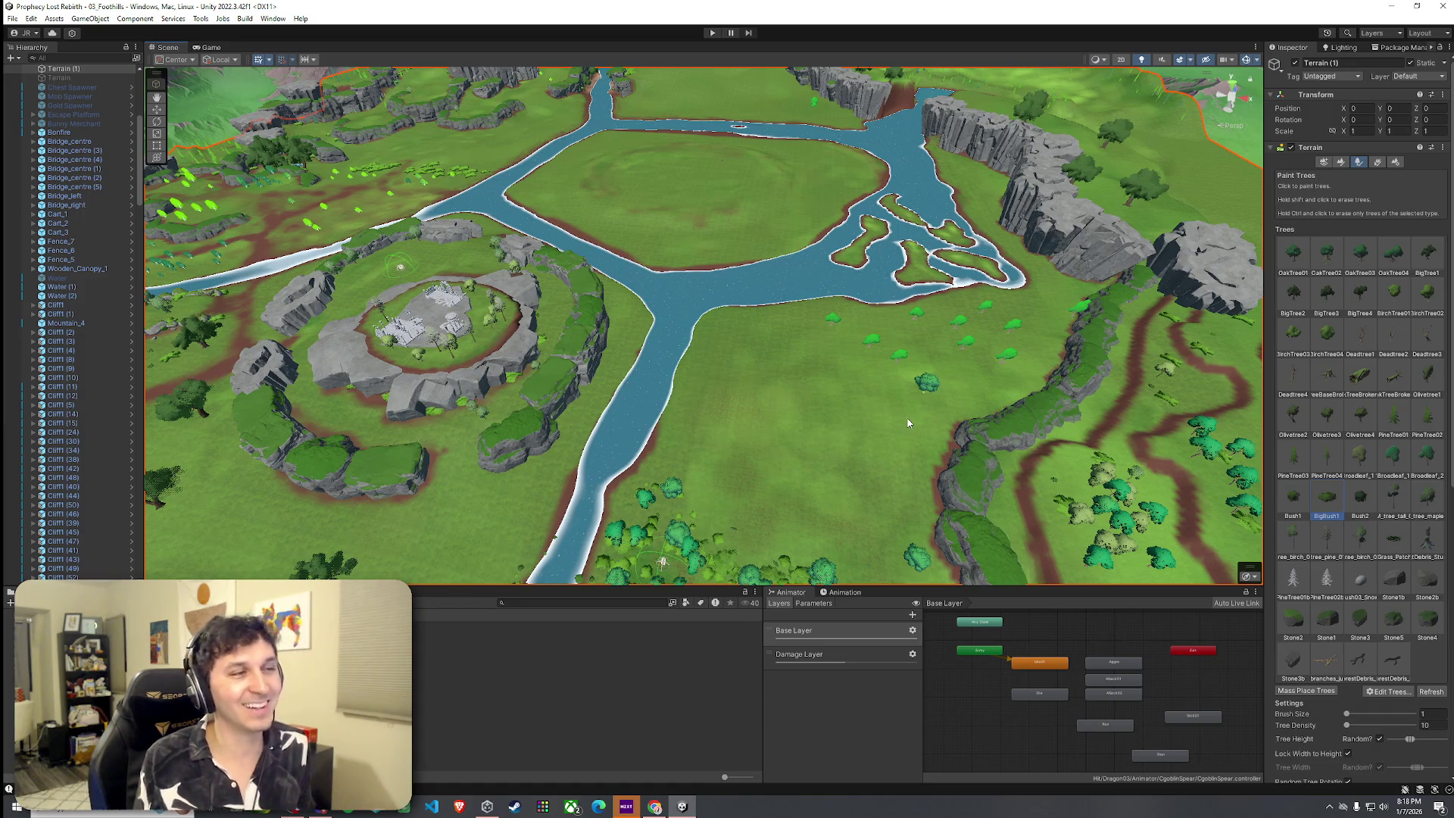
pyautogui.moveTo(909, 423)
pyautogui.mouseDown()
pyautogui.moveTo(892, 321)
pyautogui.moveTo(996, 355)
pyautogui.moveTo(1207, 491)
pyautogui.moveTo(1182, 477)
pyautogui.mouseUp()
pyautogui.scroll(-10, 892, 322)
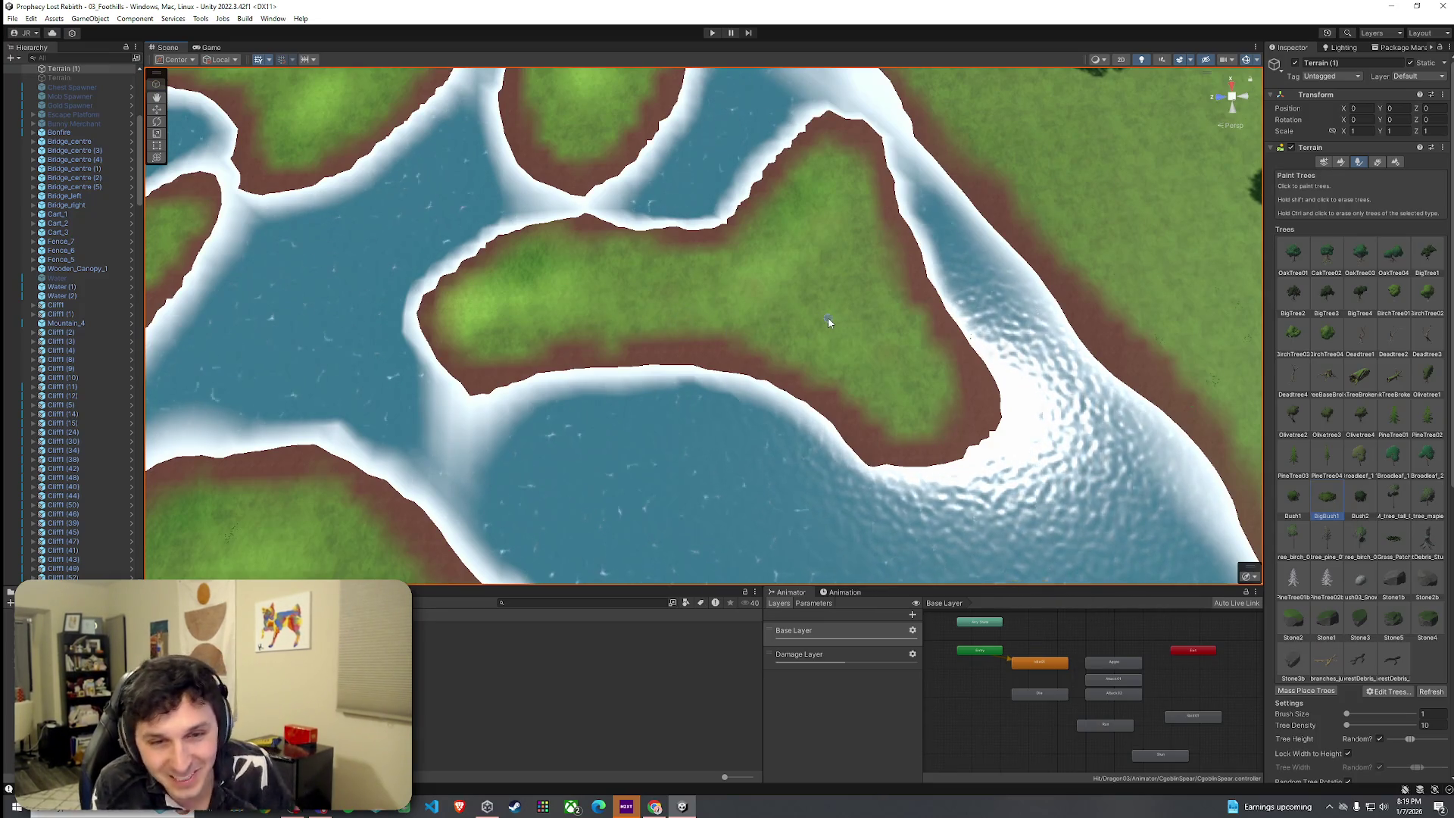
pyautogui.moveTo(824, 312)
pyautogui.mouseDown()
pyautogui.moveTo(772, 327)
pyautogui.moveTo(999, 241)
pyautogui.moveTo(1226, 362)
pyautogui.moveTo(1246, 437)
pyautogui.moveTo(1322, 413)
pyautogui.mouseUp()
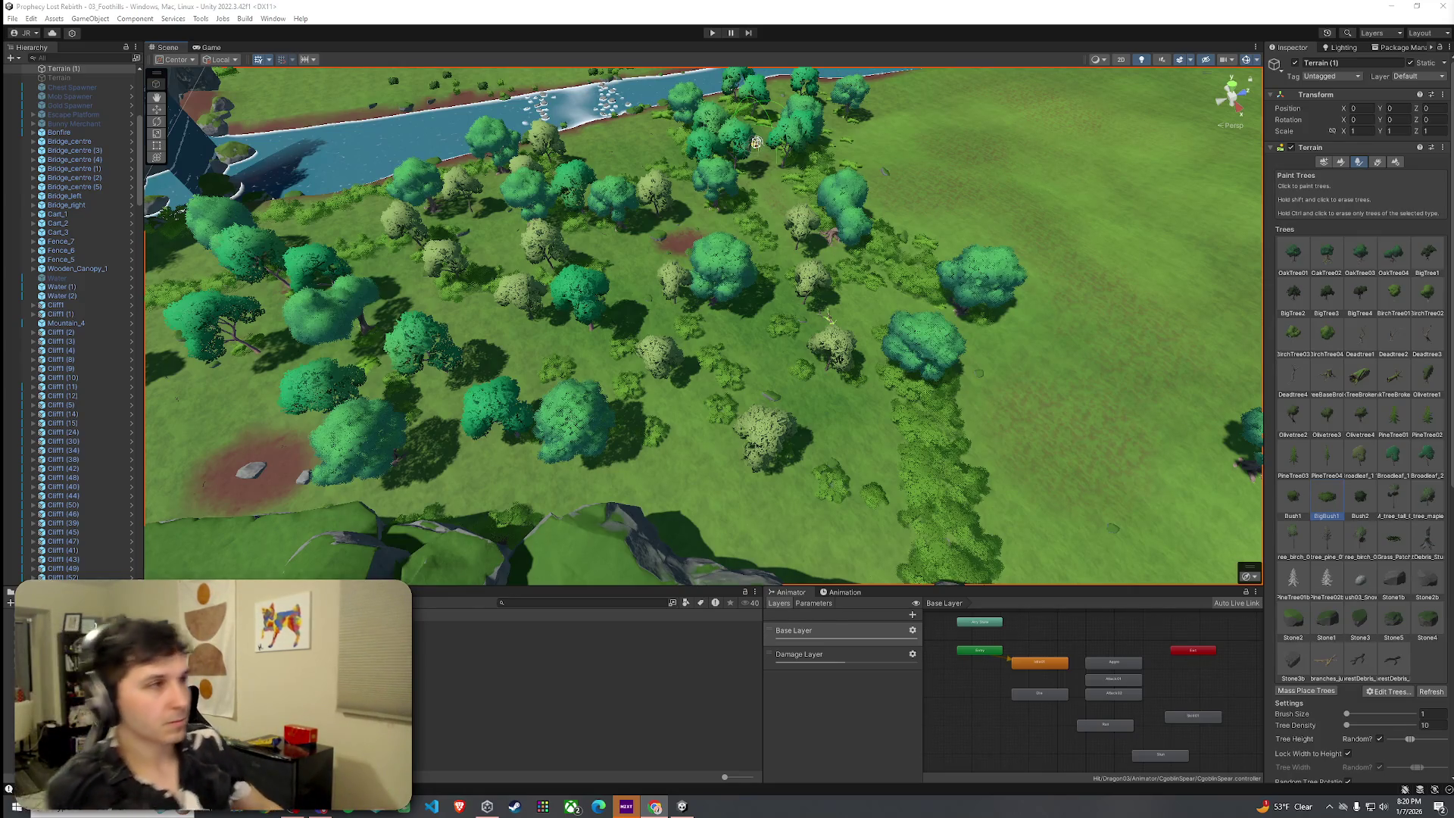
pyautogui.moveTo(837, 464); pyautogui.dragTo(773, 457)
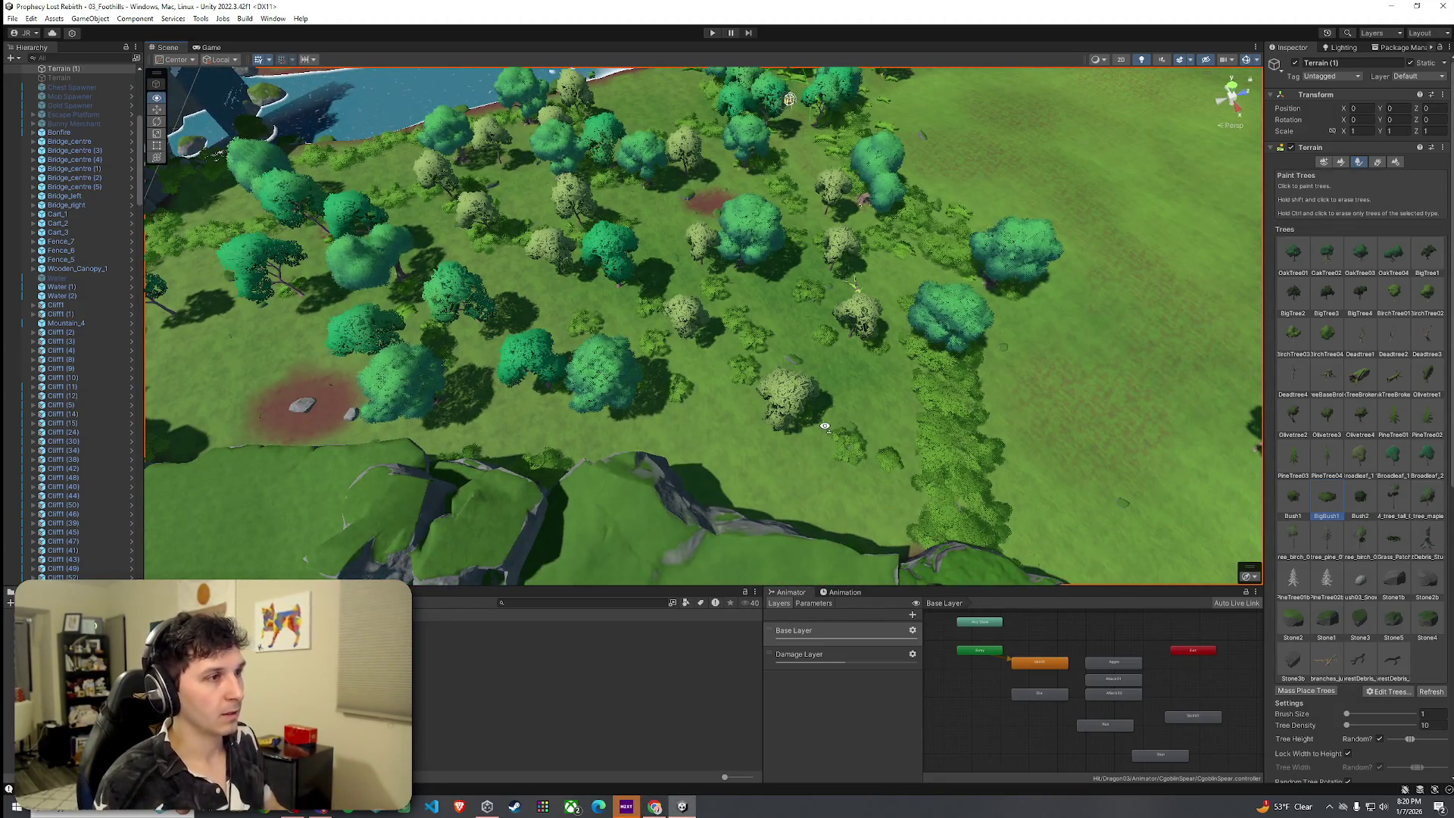
# Frame a higher, wider view of the terrain and orbit slightly over the map.
pyautogui.press('f')
pyautogui.press('f')
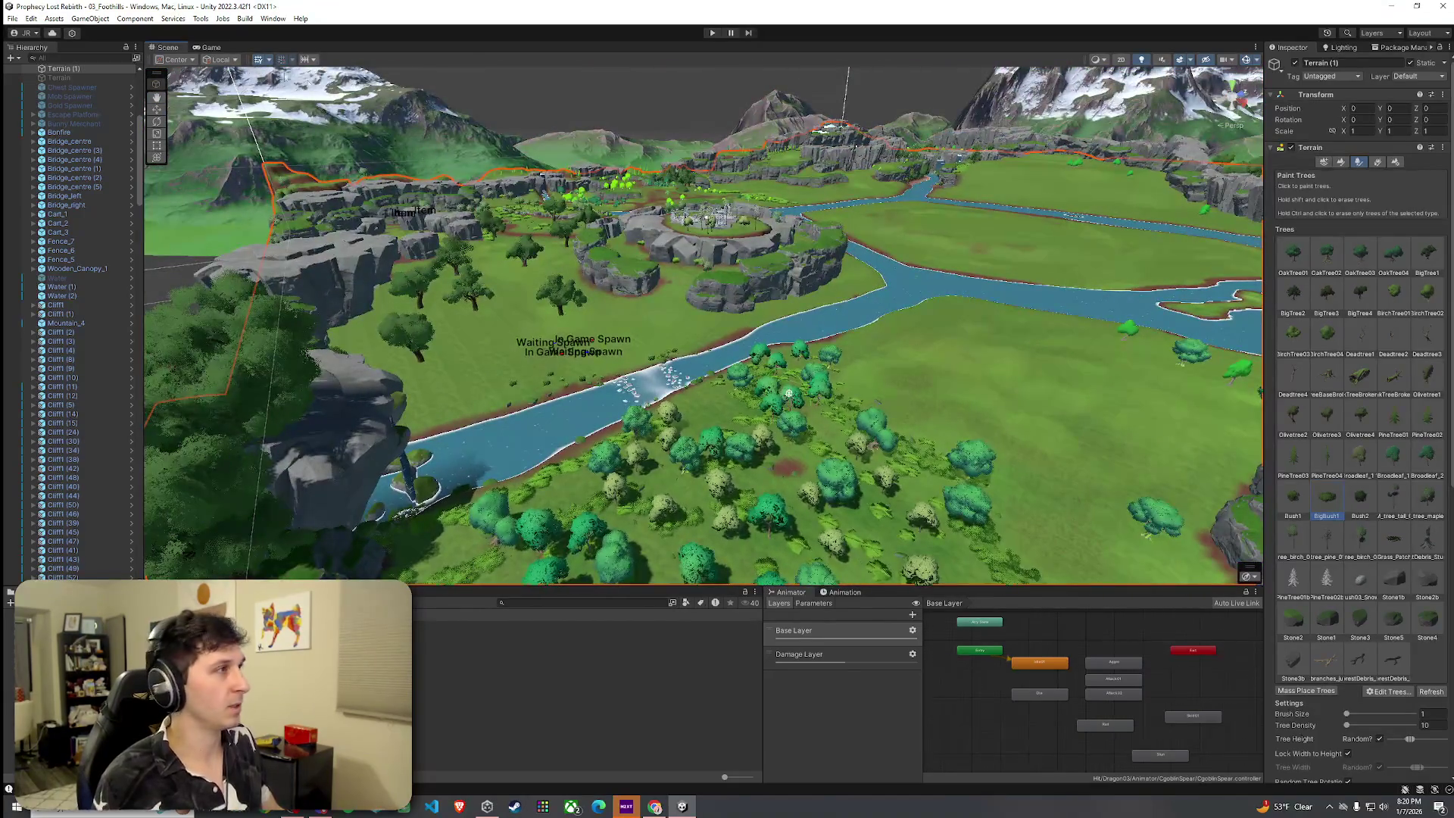
pyautogui.click(13, 19)
pyautogui.press('Escape')
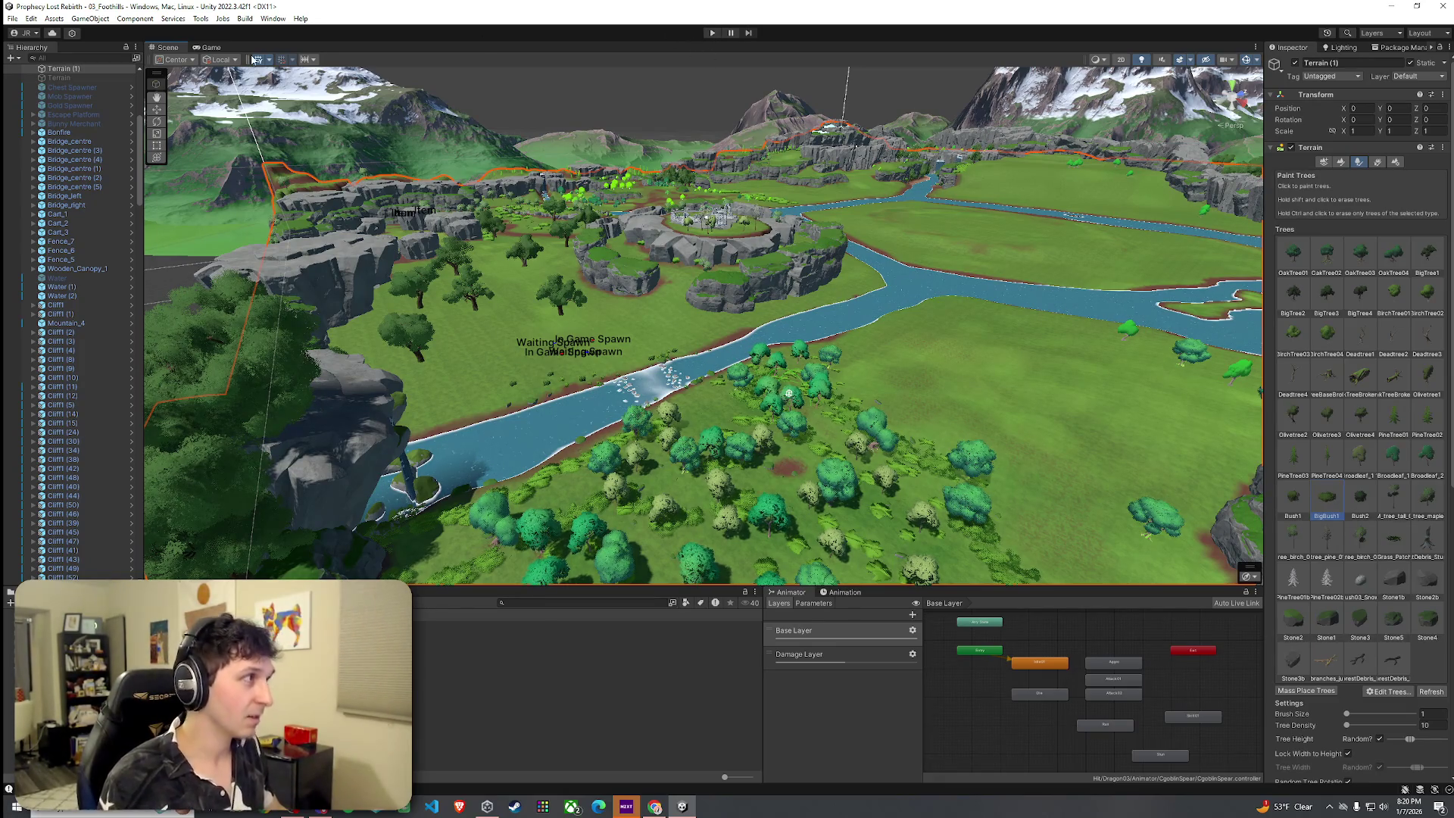
pyautogui.click(14, 18)
pyautogui.click(14, 18)
pyautogui.moveTo(907, 240); pyautogui.dragTo(856, 235)
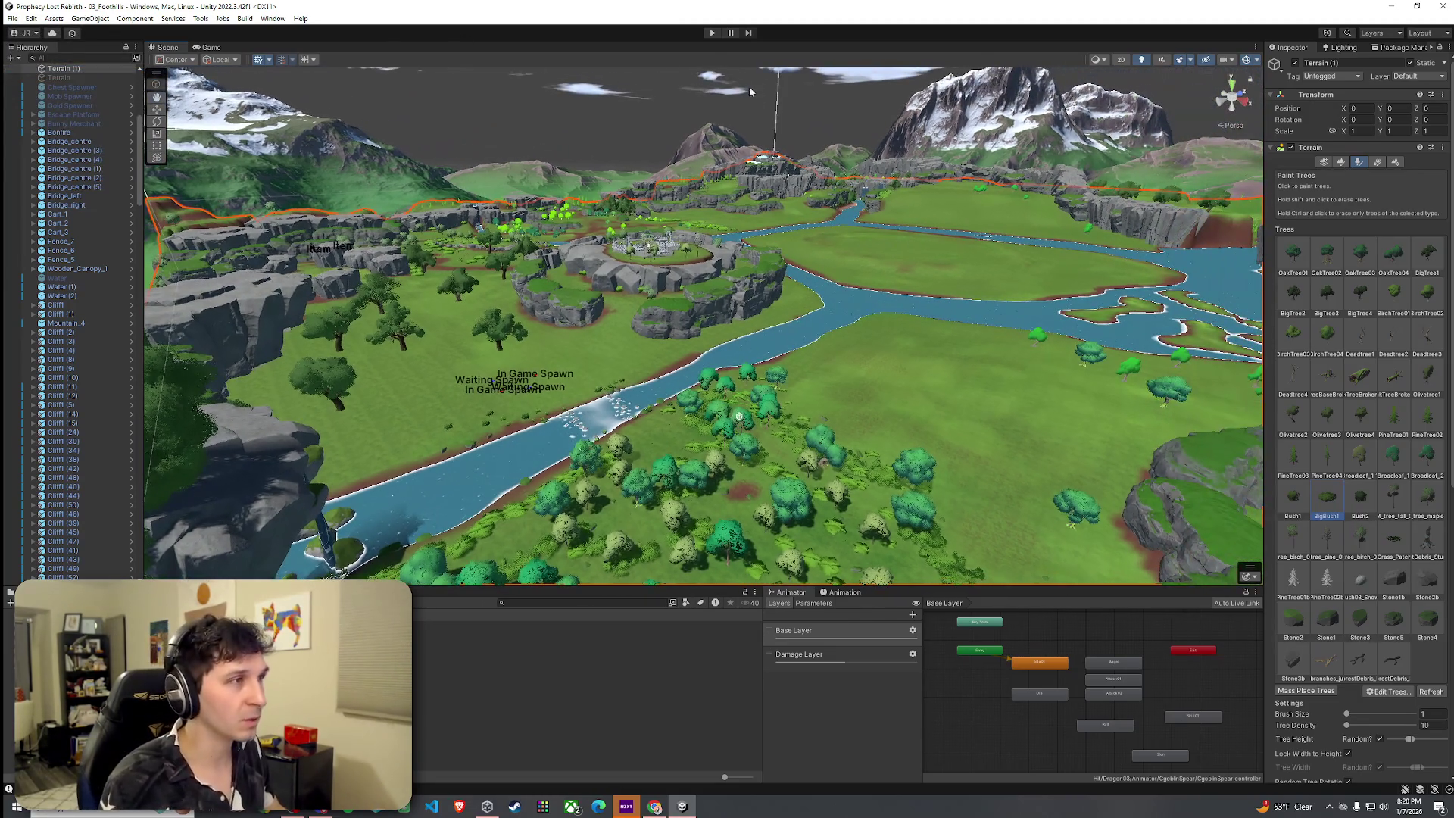
# Enter Play mode, choose START GAME on the Prophecy Lost title screen, and step onto the bank.
pyautogui.click(712, 34)
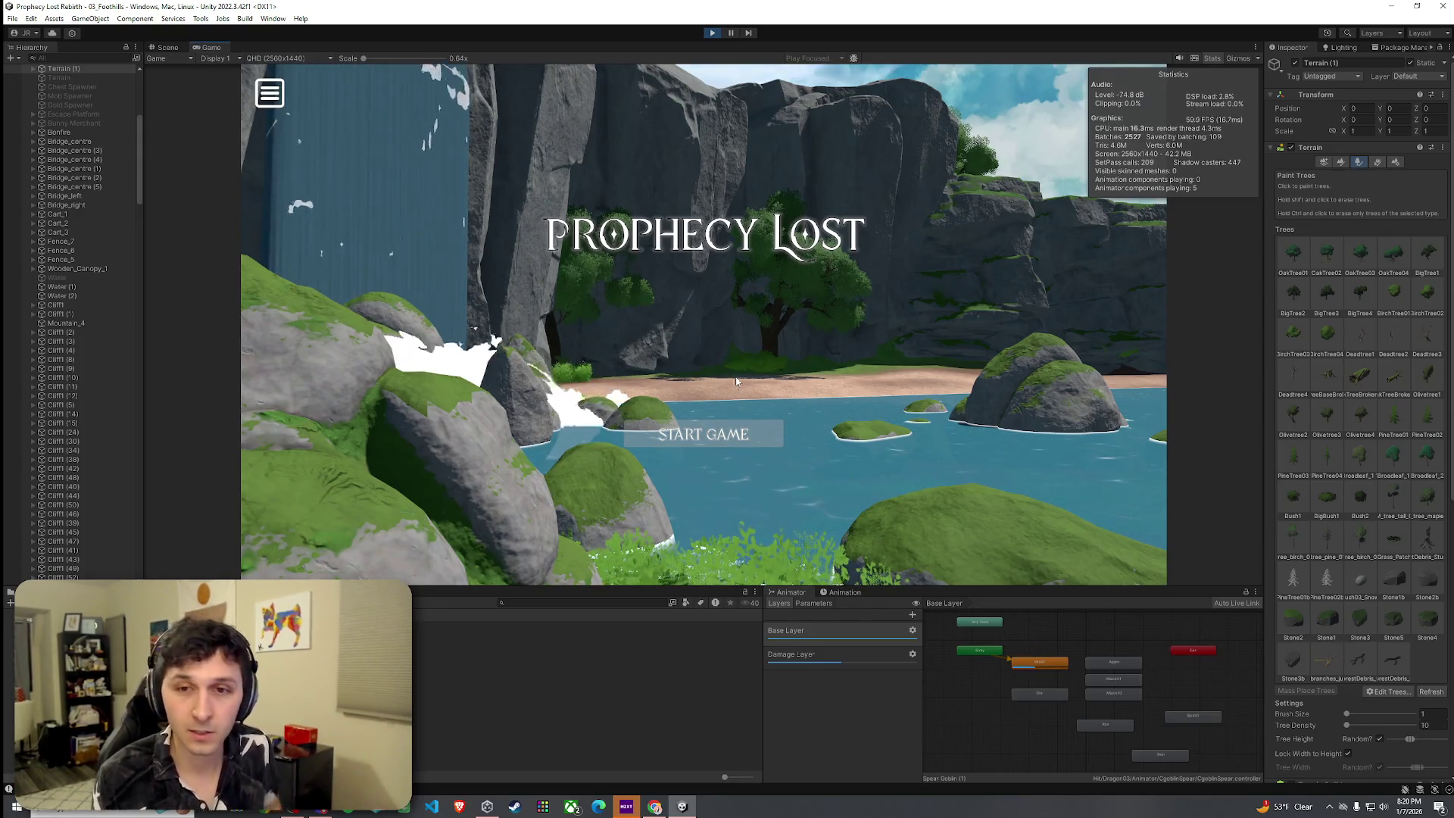
pyautogui.click(642, 430)
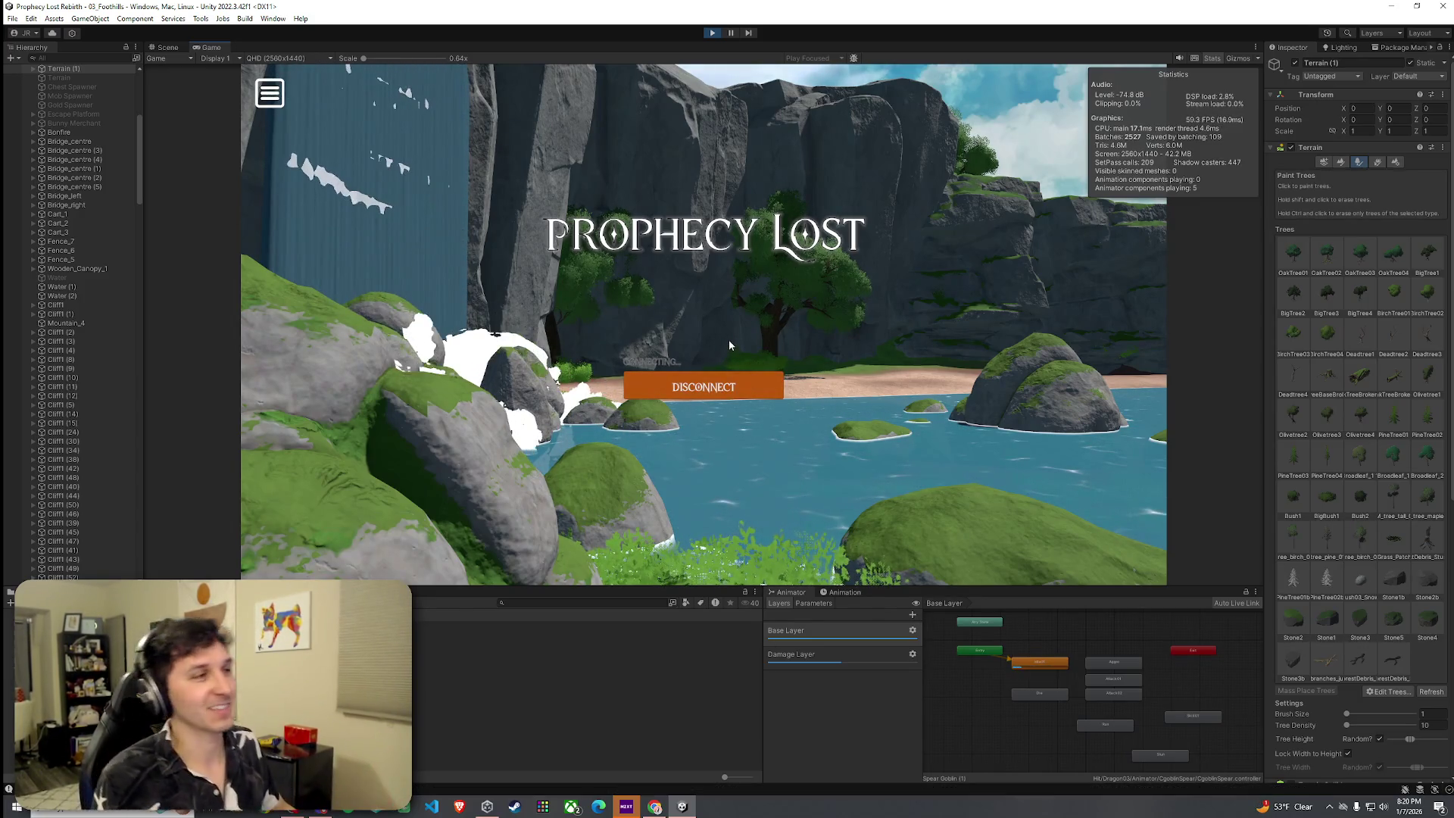
pyautogui.press('w')
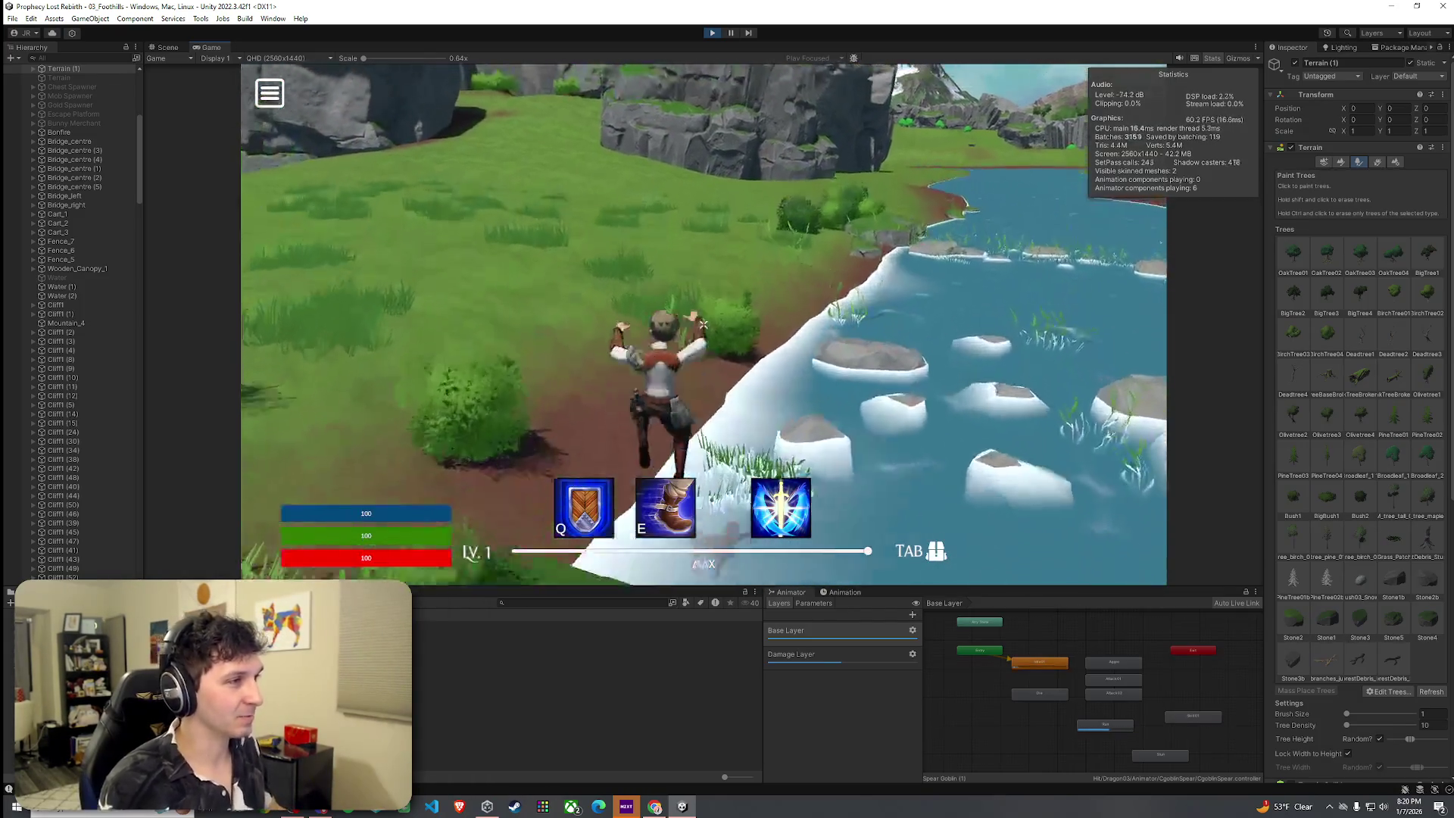
pyautogui.press('w')
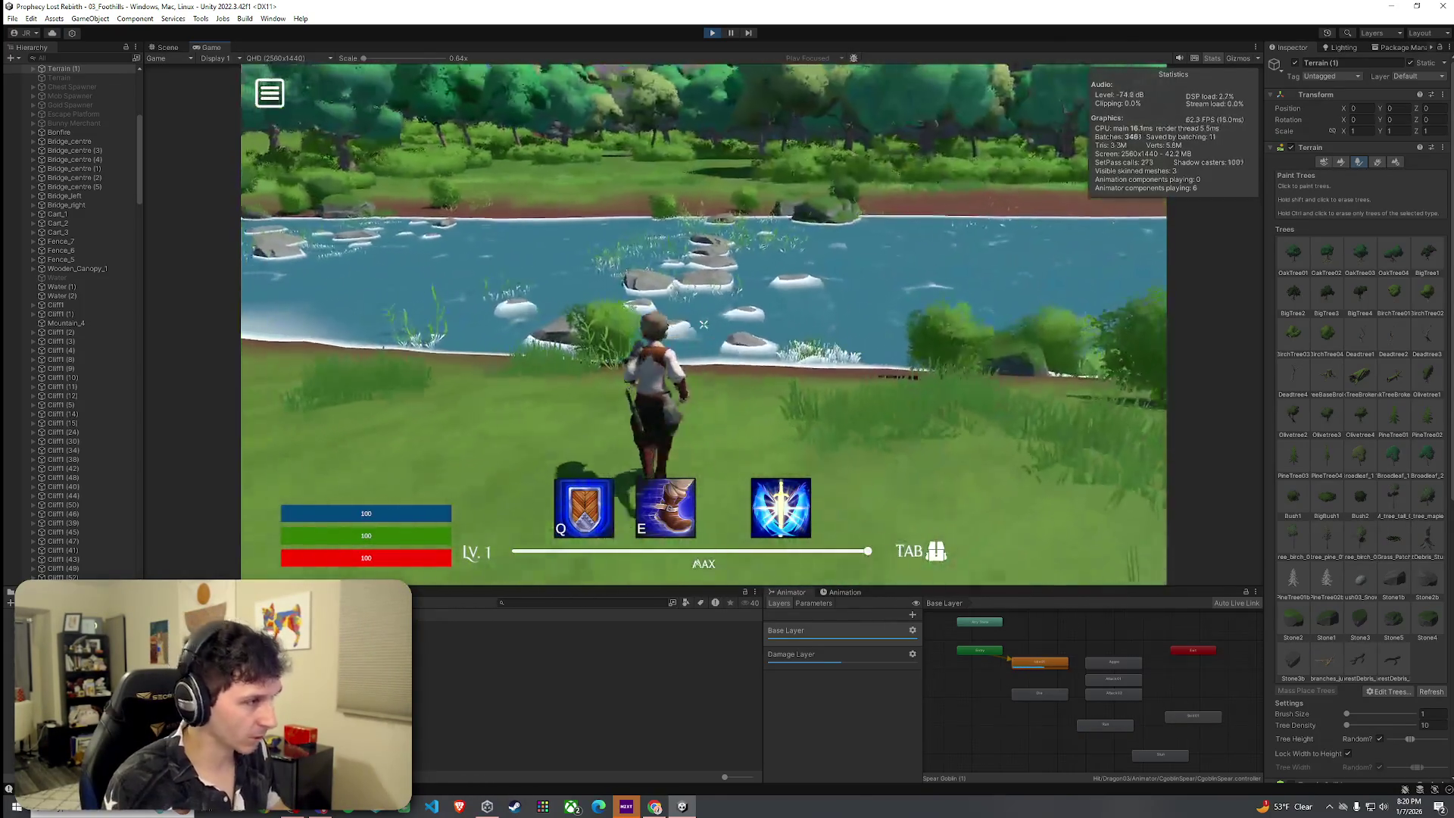
pyautogui.press('w')
pyautogui.press('e')
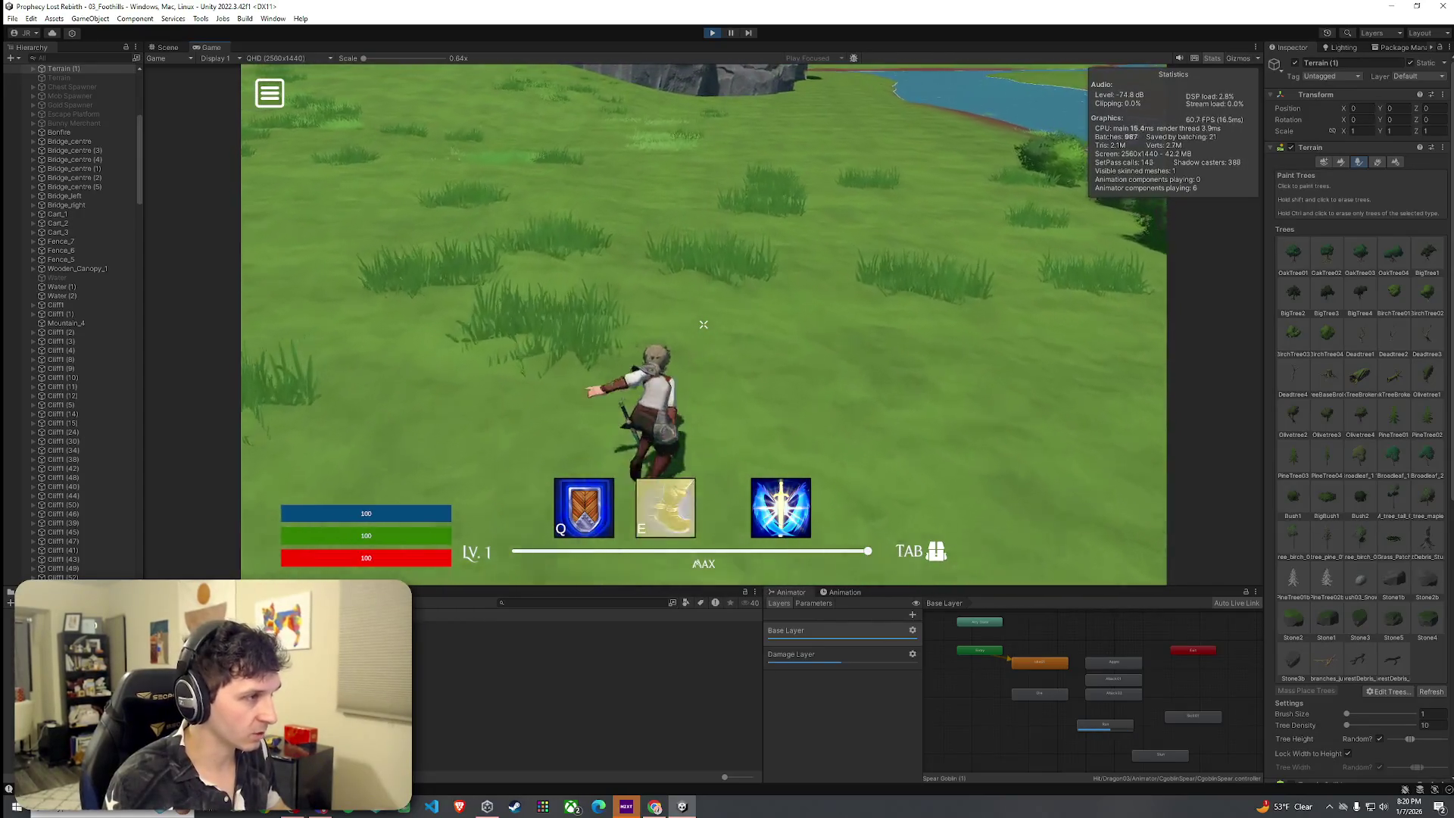
pyautogui.press('q')
pyautogui.press('w')
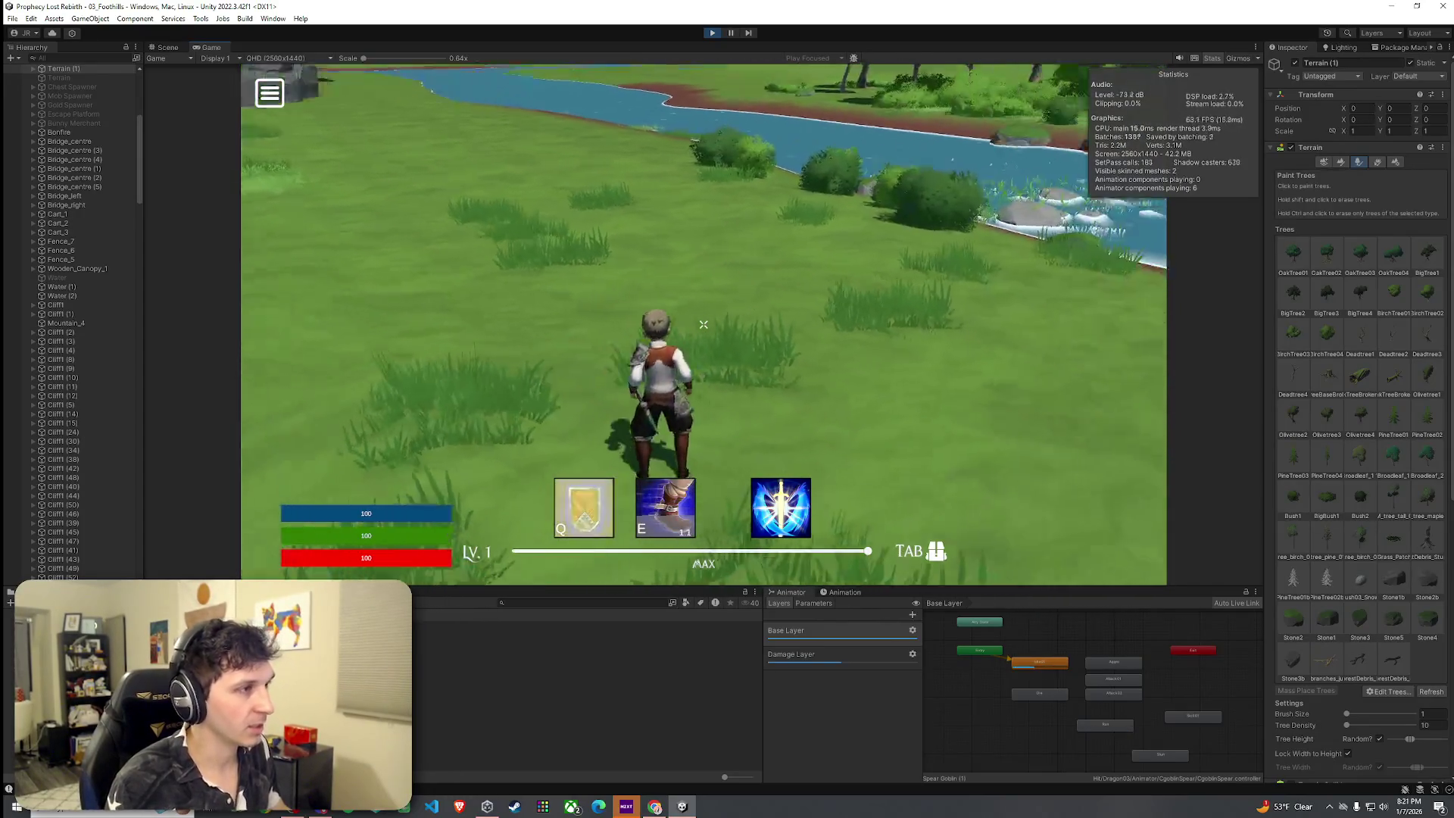
pyautogui.press('w')
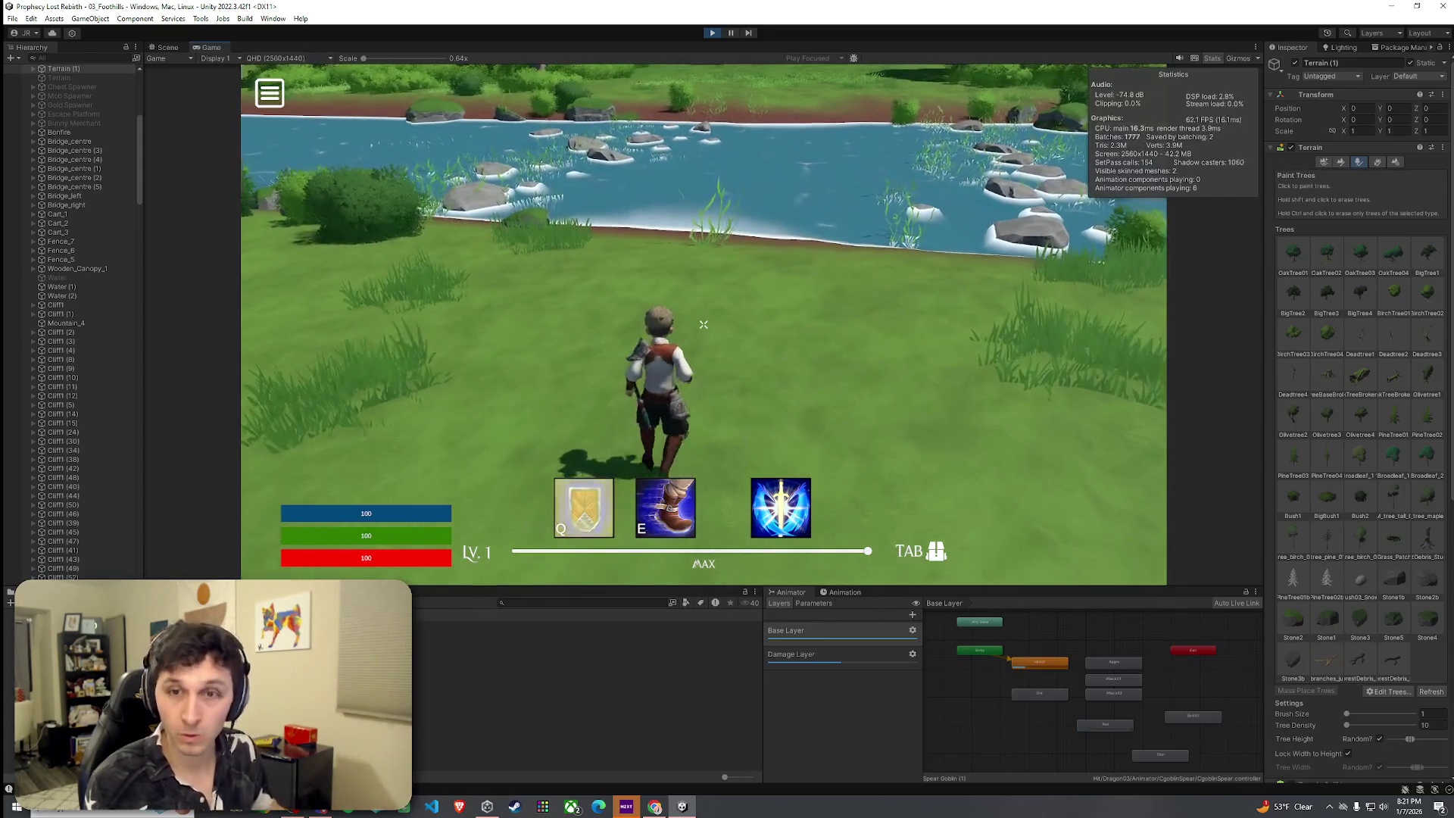
pyautogui.press('a')
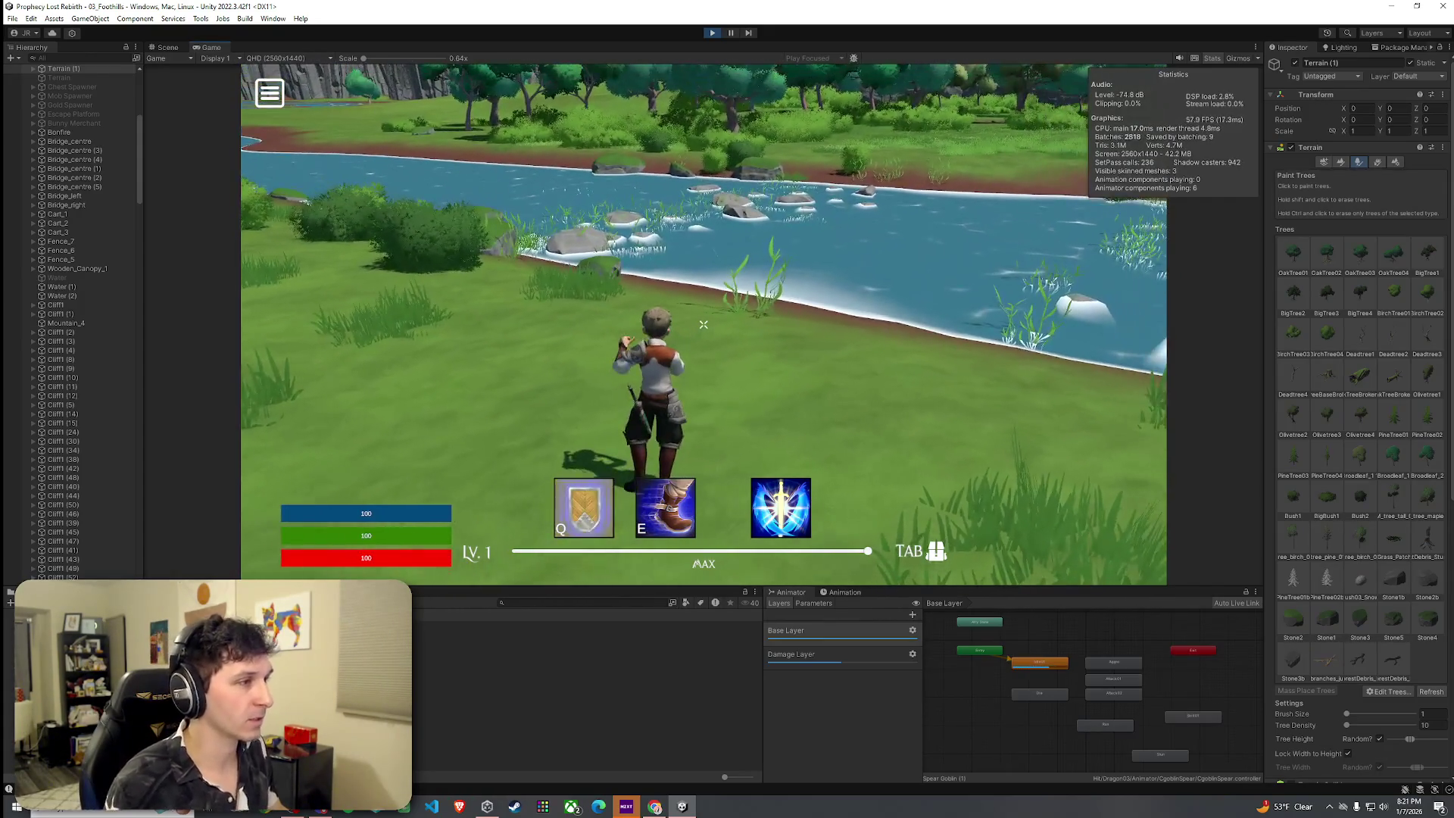
pyautogui.press('w')
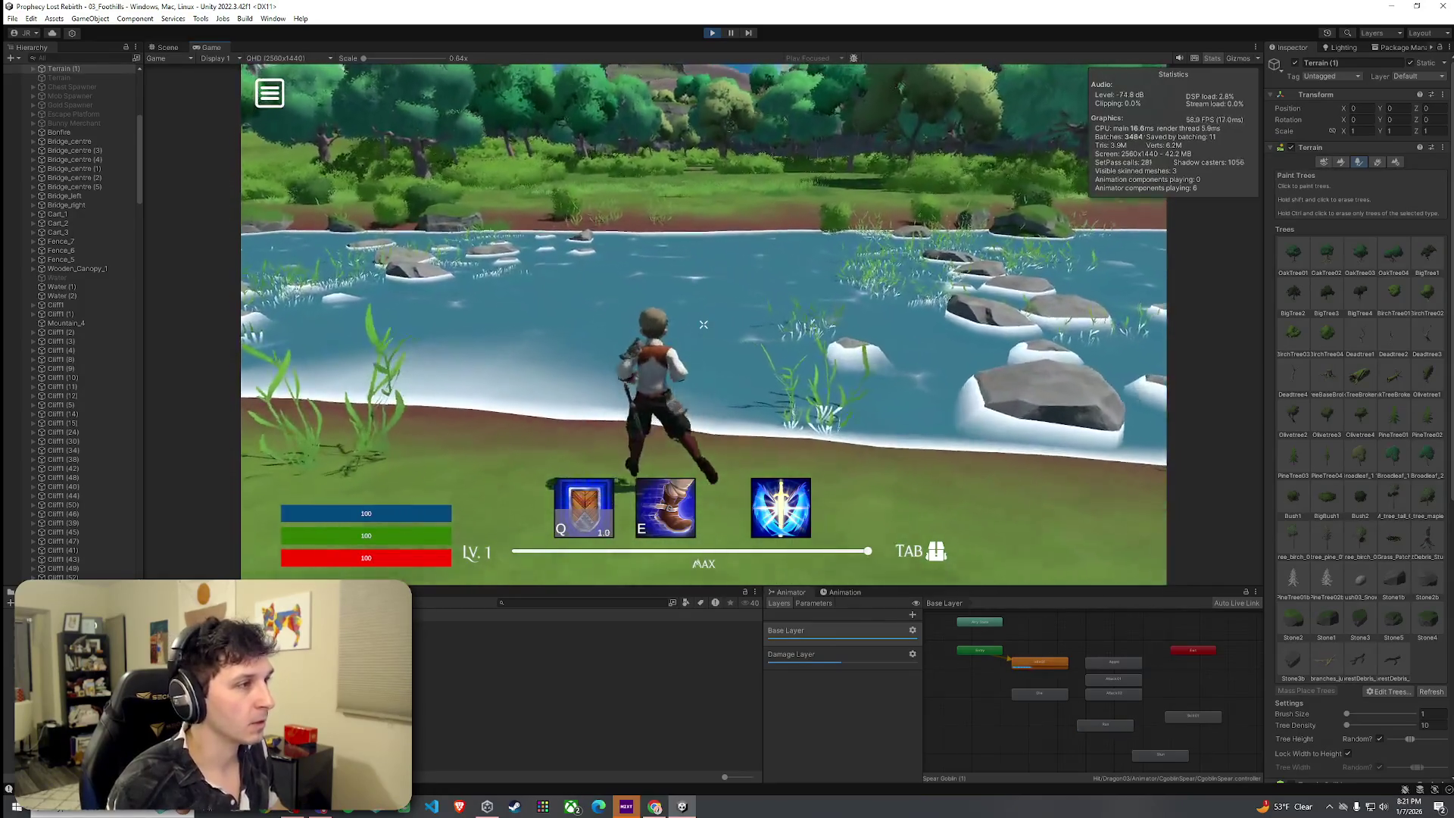
pyautogui.press('w')
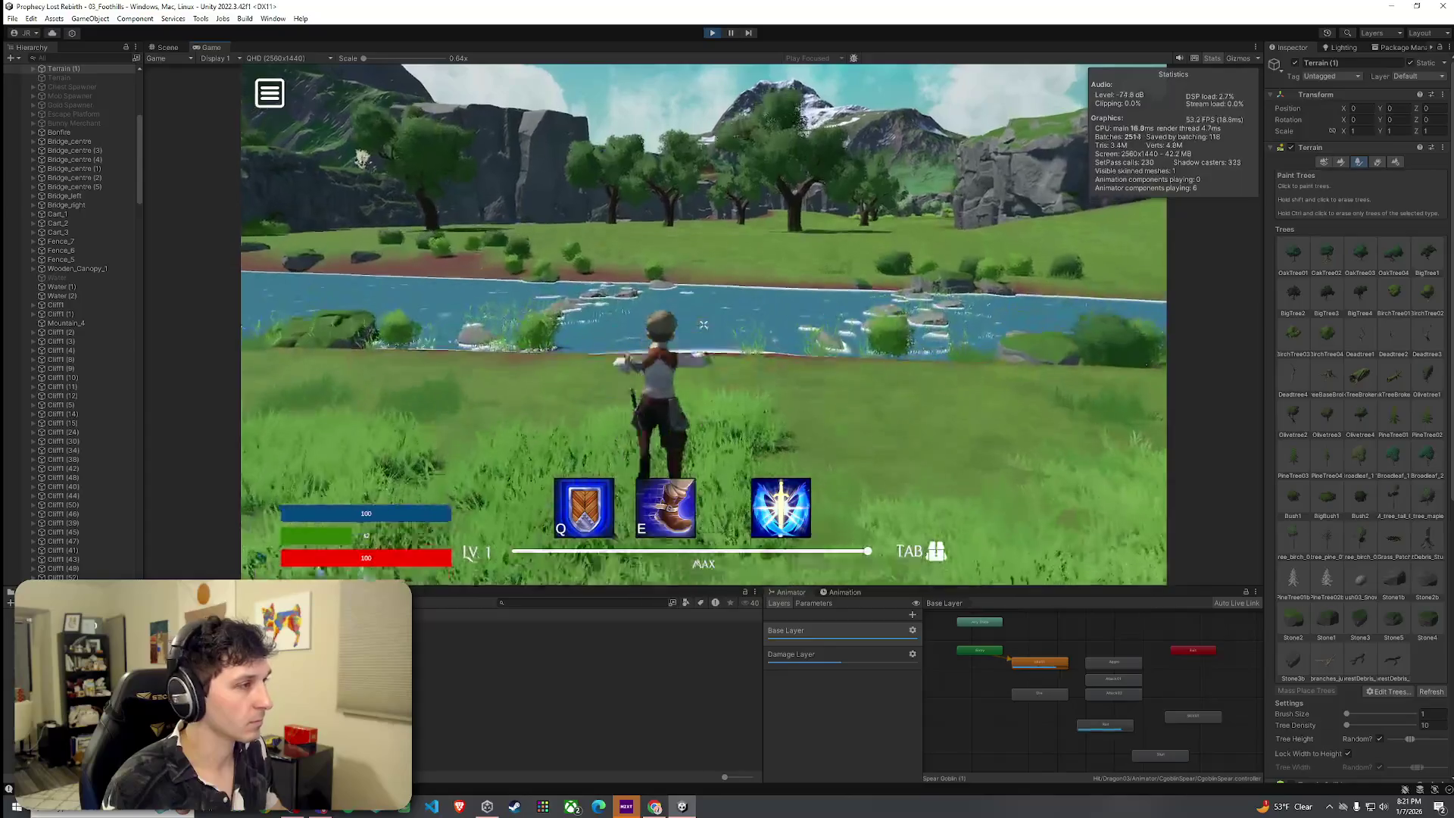
pyautogui.press('w')
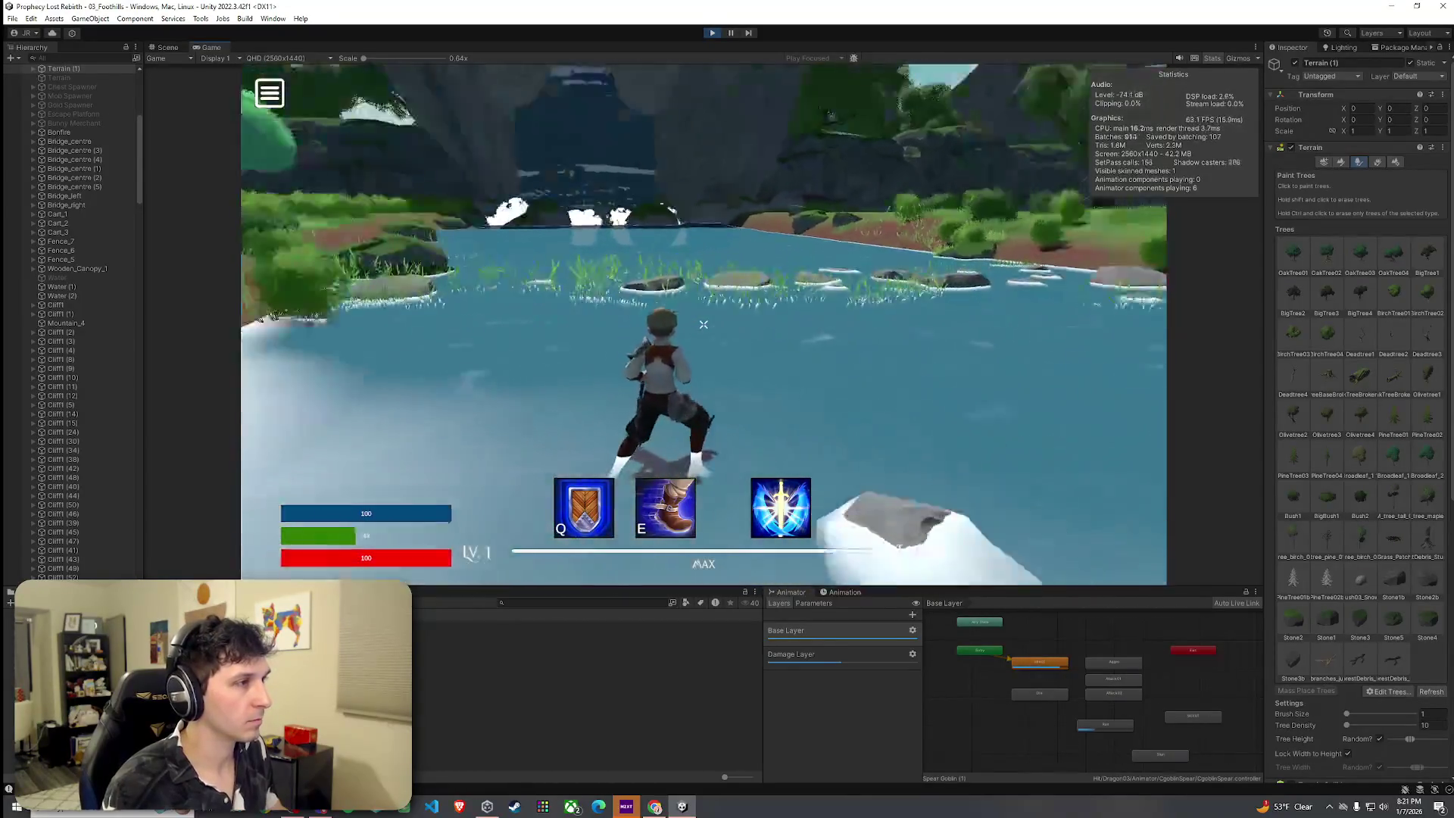
pyautogui.press('w')
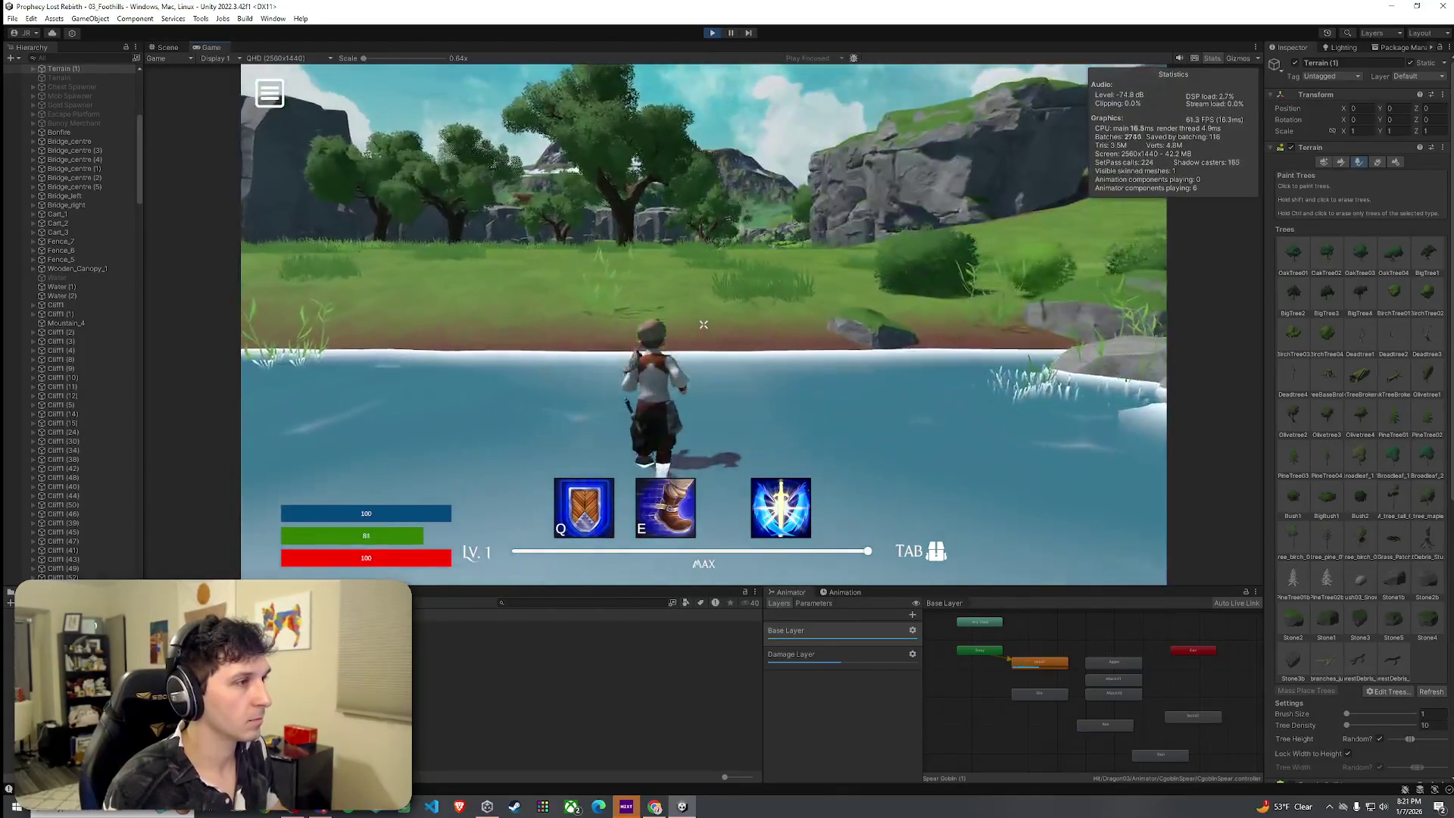
pyautogui.press('w')
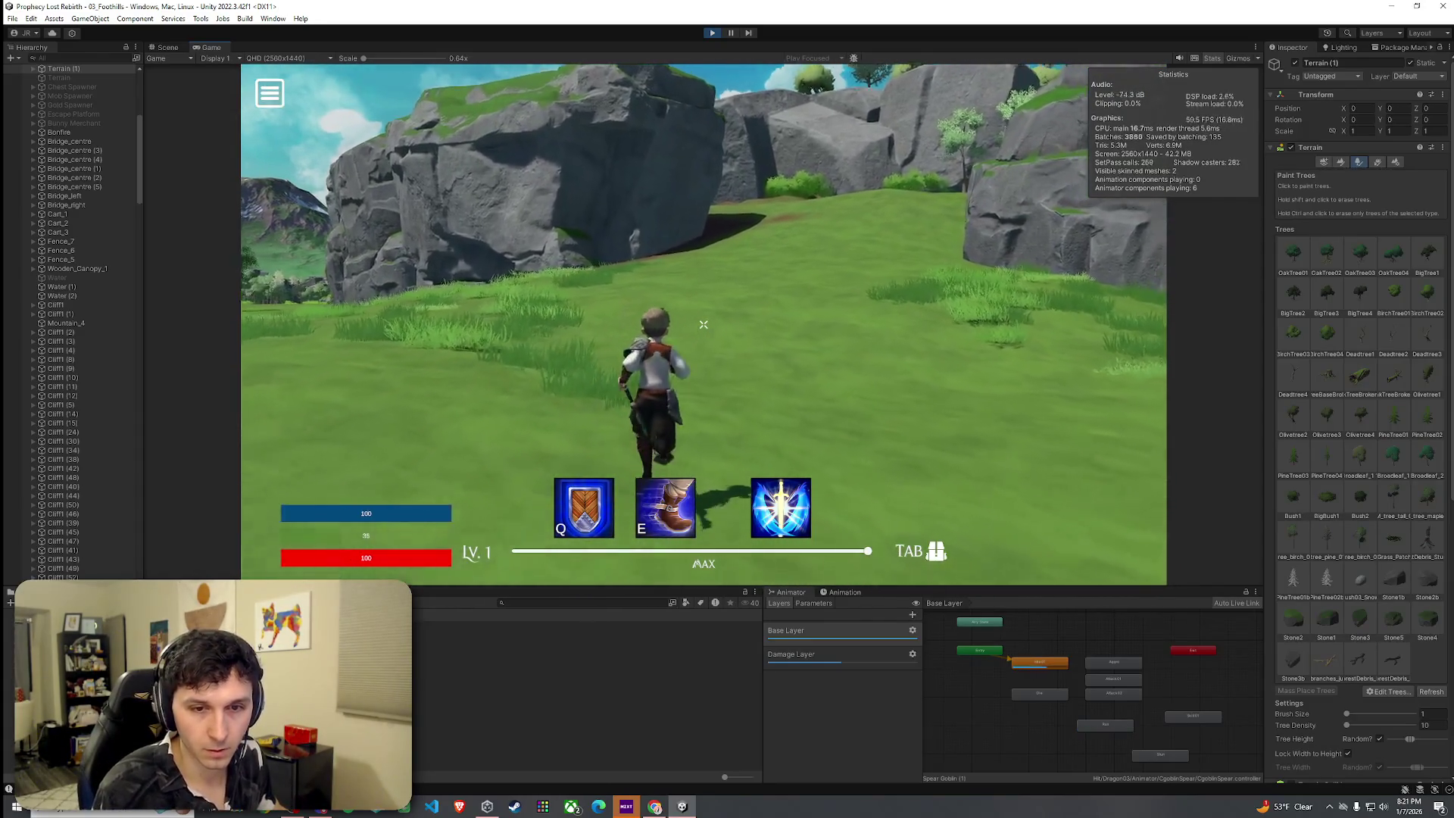
pyautogui.press('w')
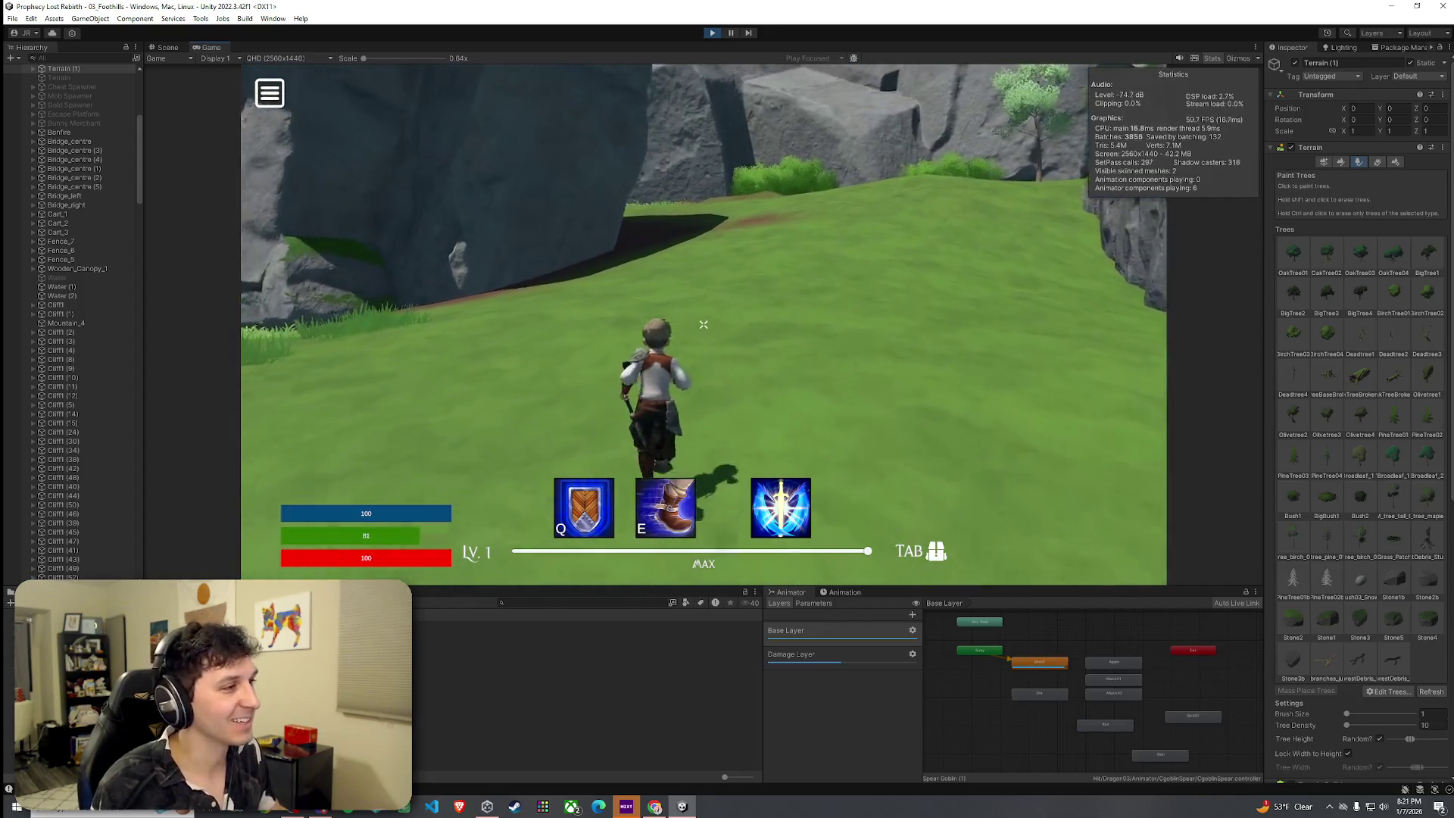
pyautogui.press('w')
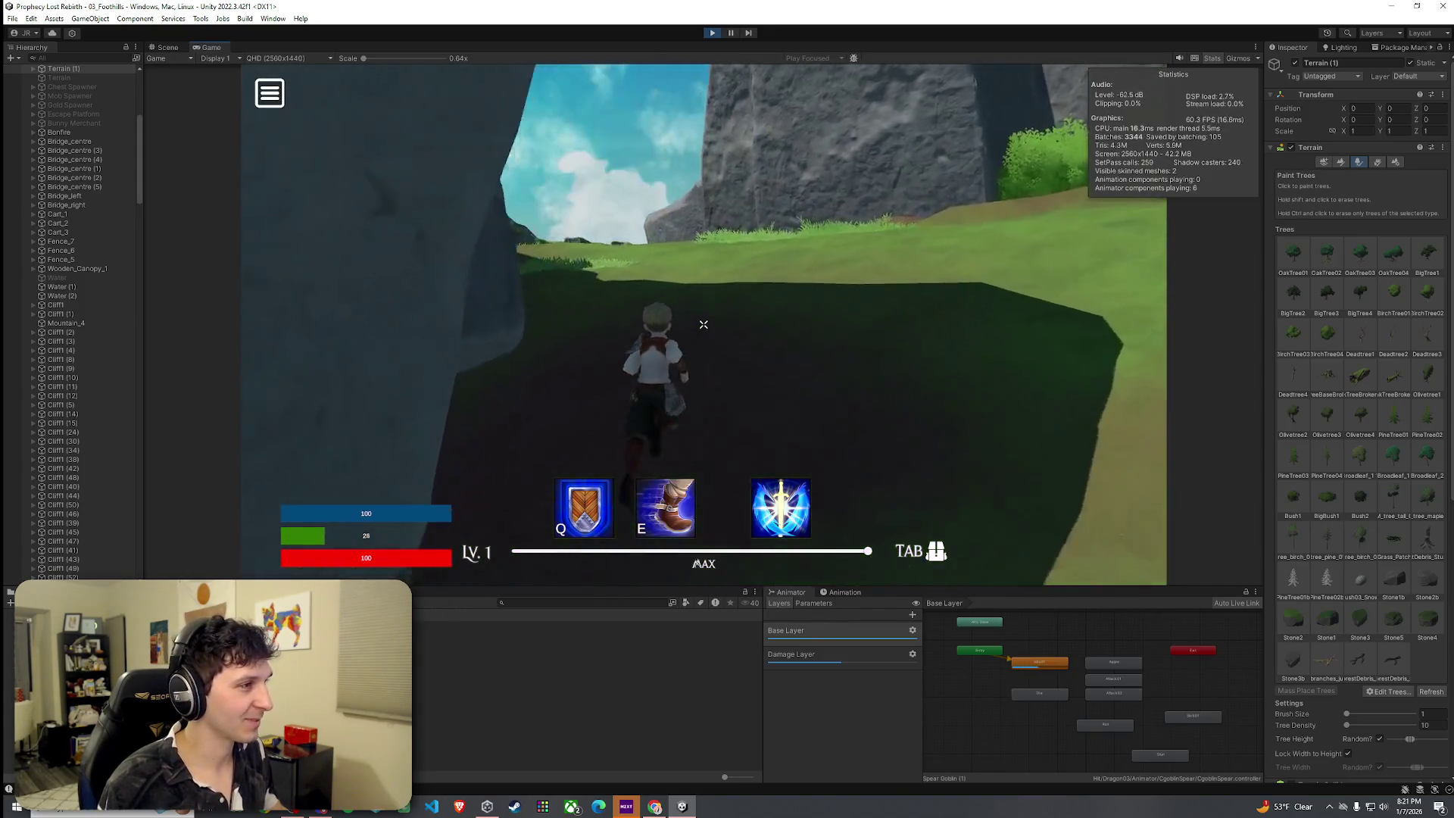
pyautogui.press('w')
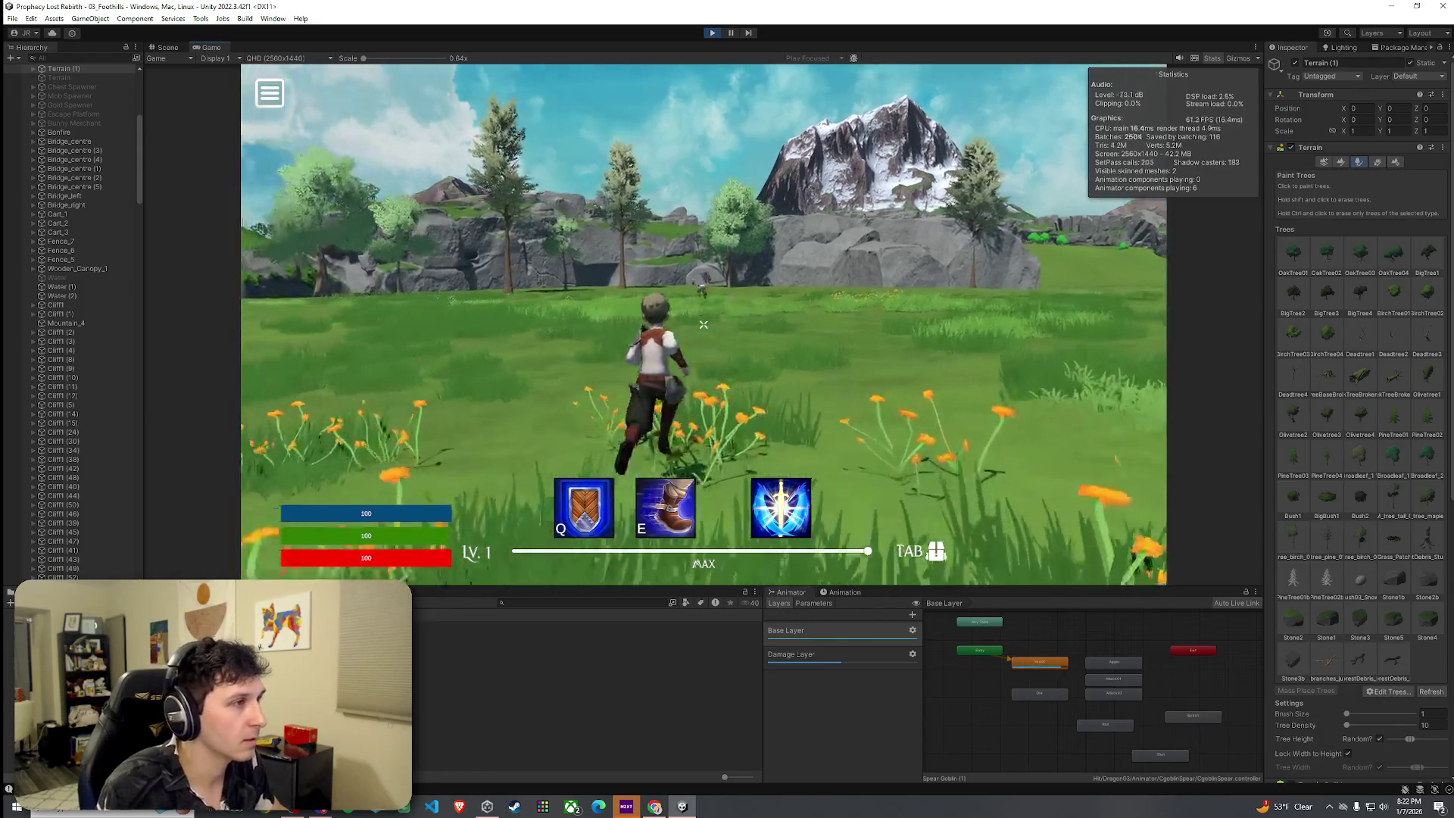
pyautogui.press('super')
pyautogui.click(220, 48)
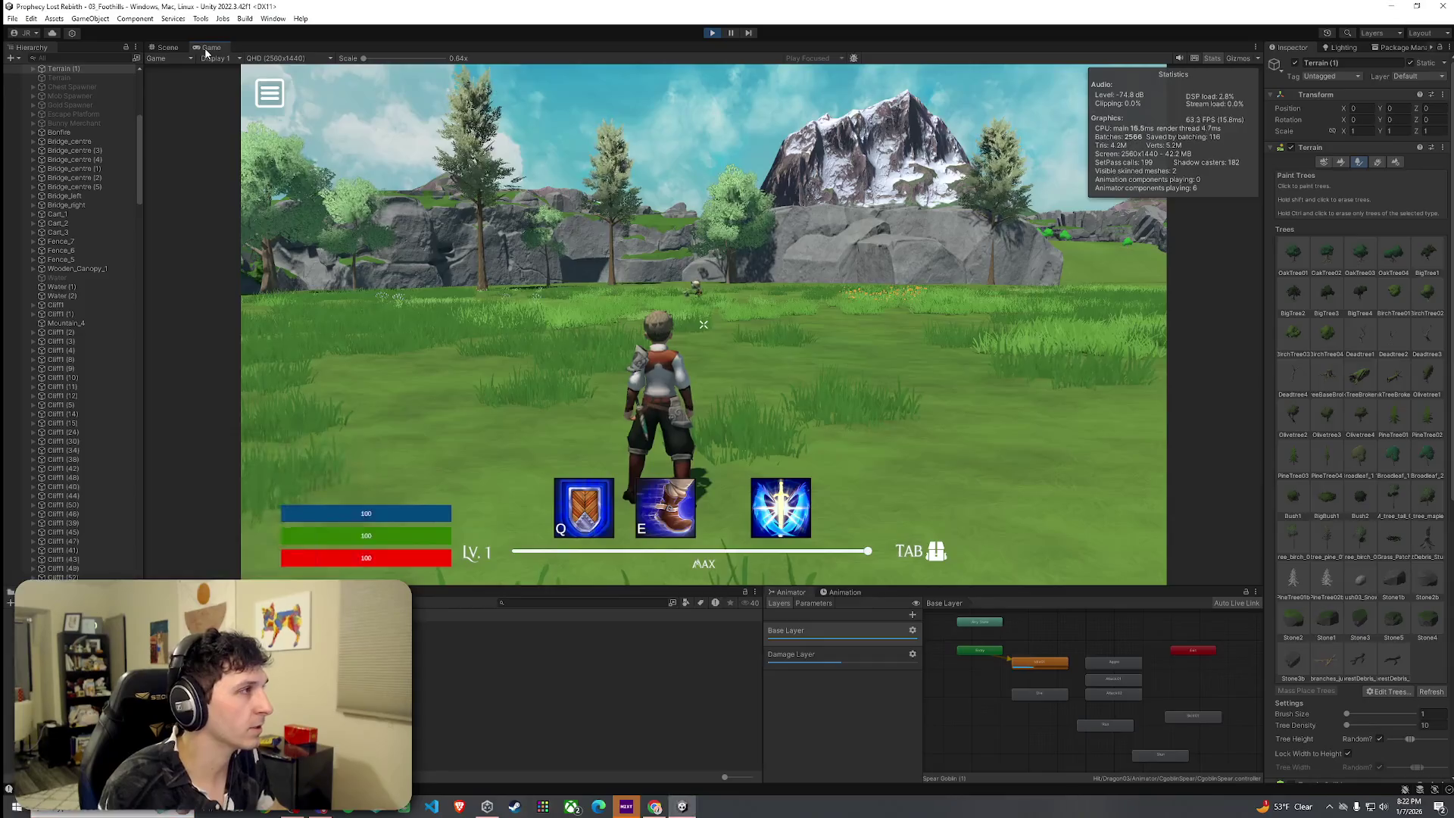
# Maximize the Game view and run past the goblin toward the ruined temple.
pyautogui.doubleClick(212, 48)
pyautogui.press('w')
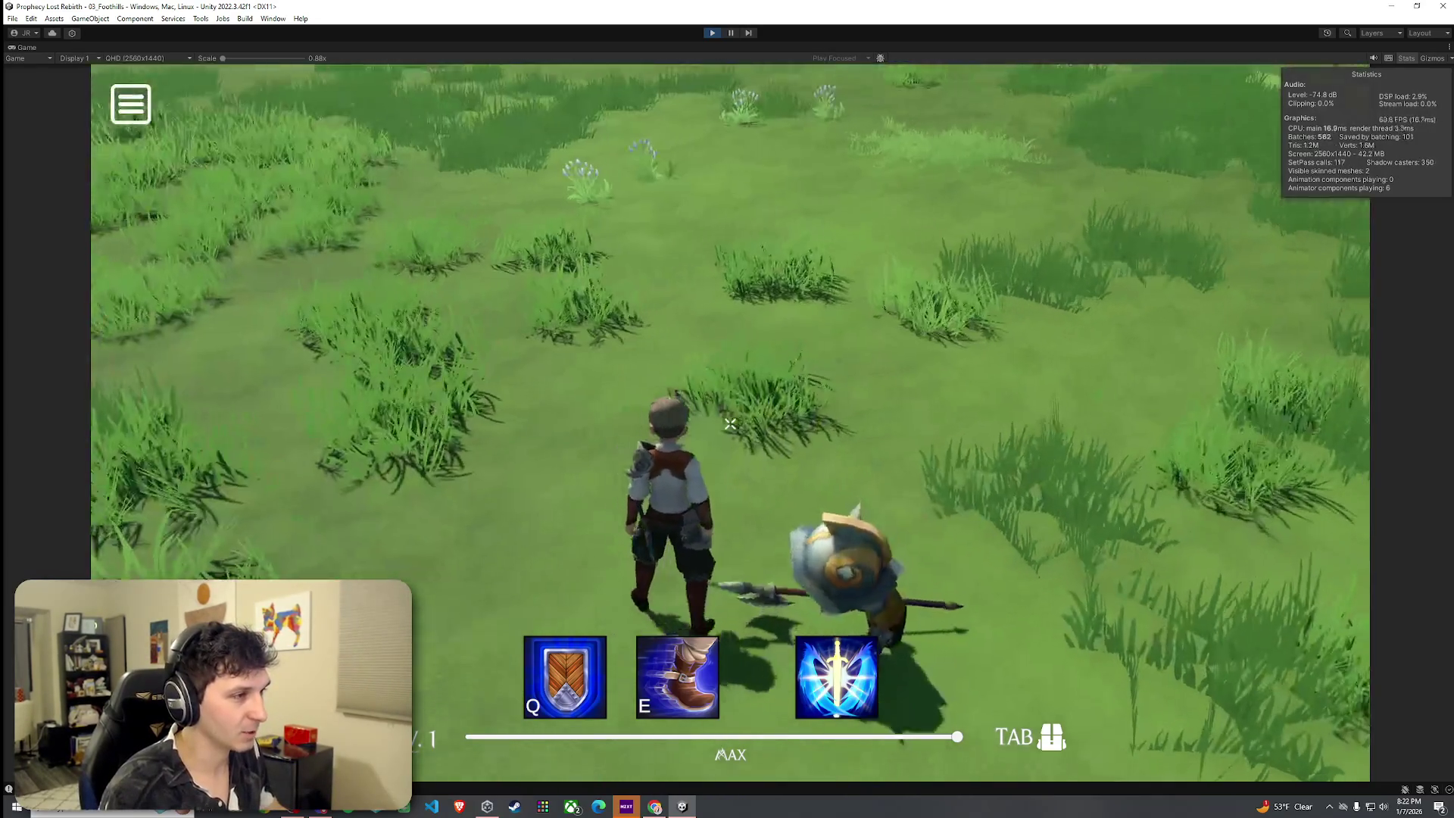
pyautogui.press('w')
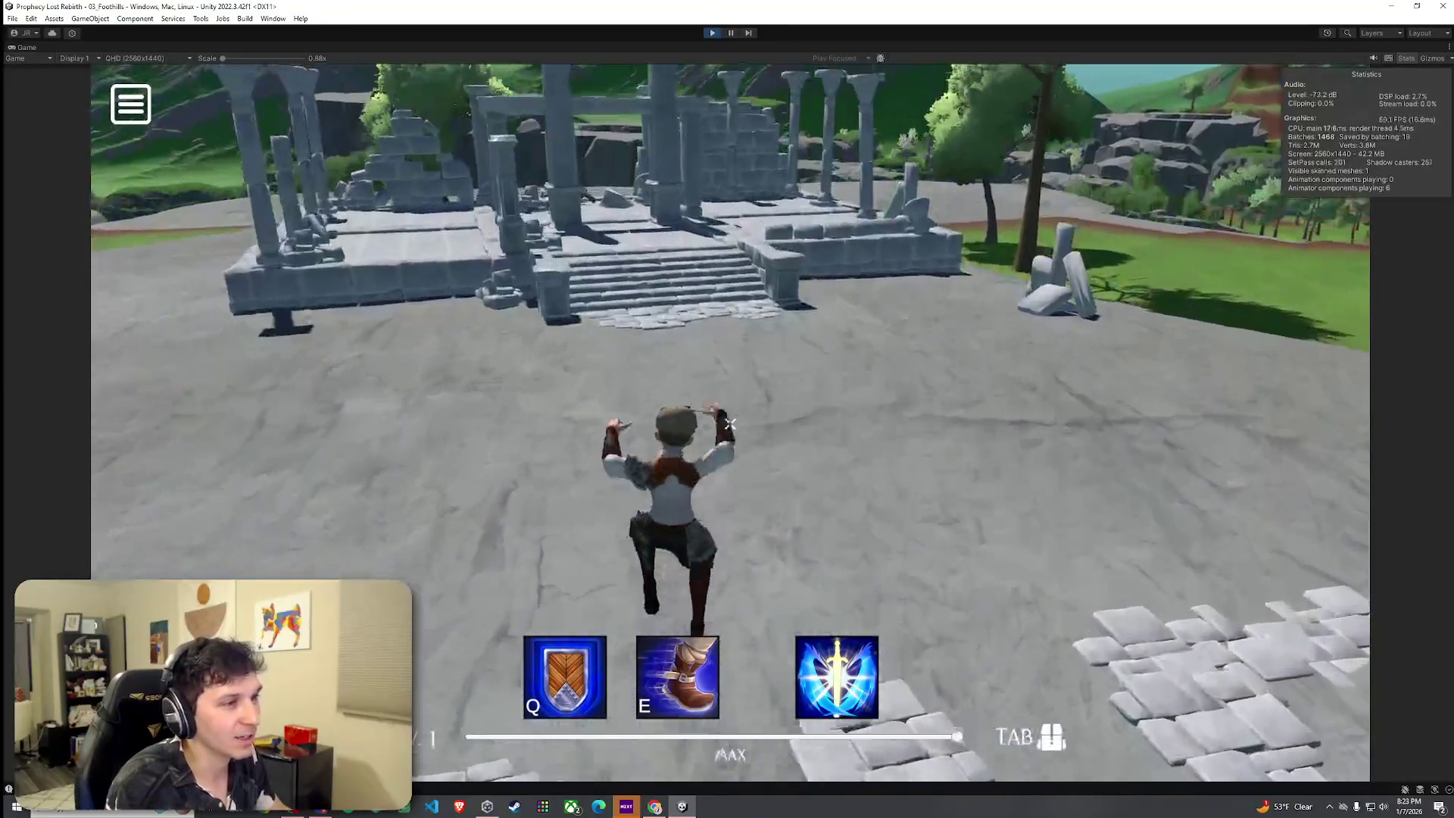
pyautogui.press('w')
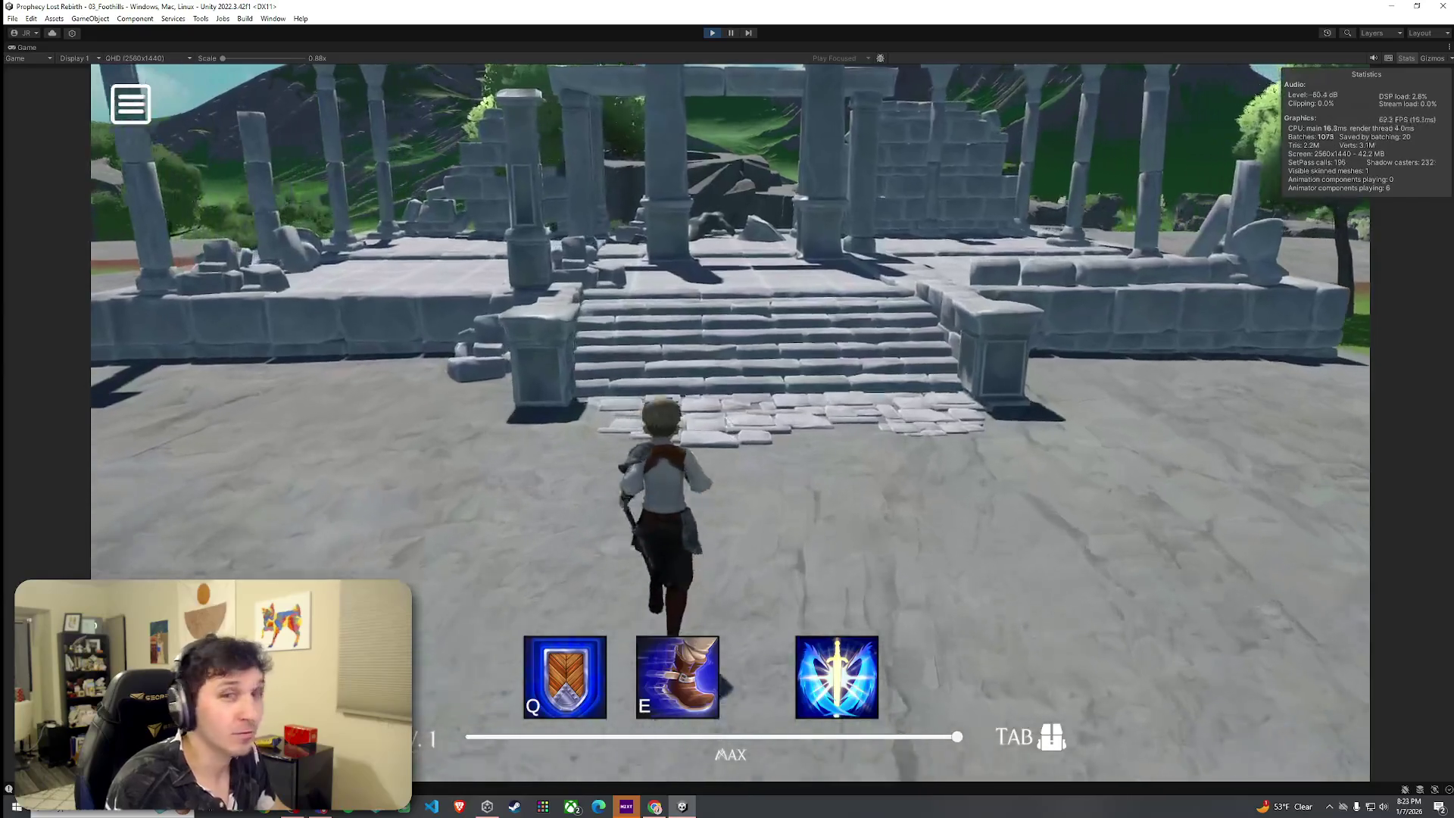
# Turn left toward the second temple ruin, then run along the cliff edge back onto grass.
pyautogui.press('a')
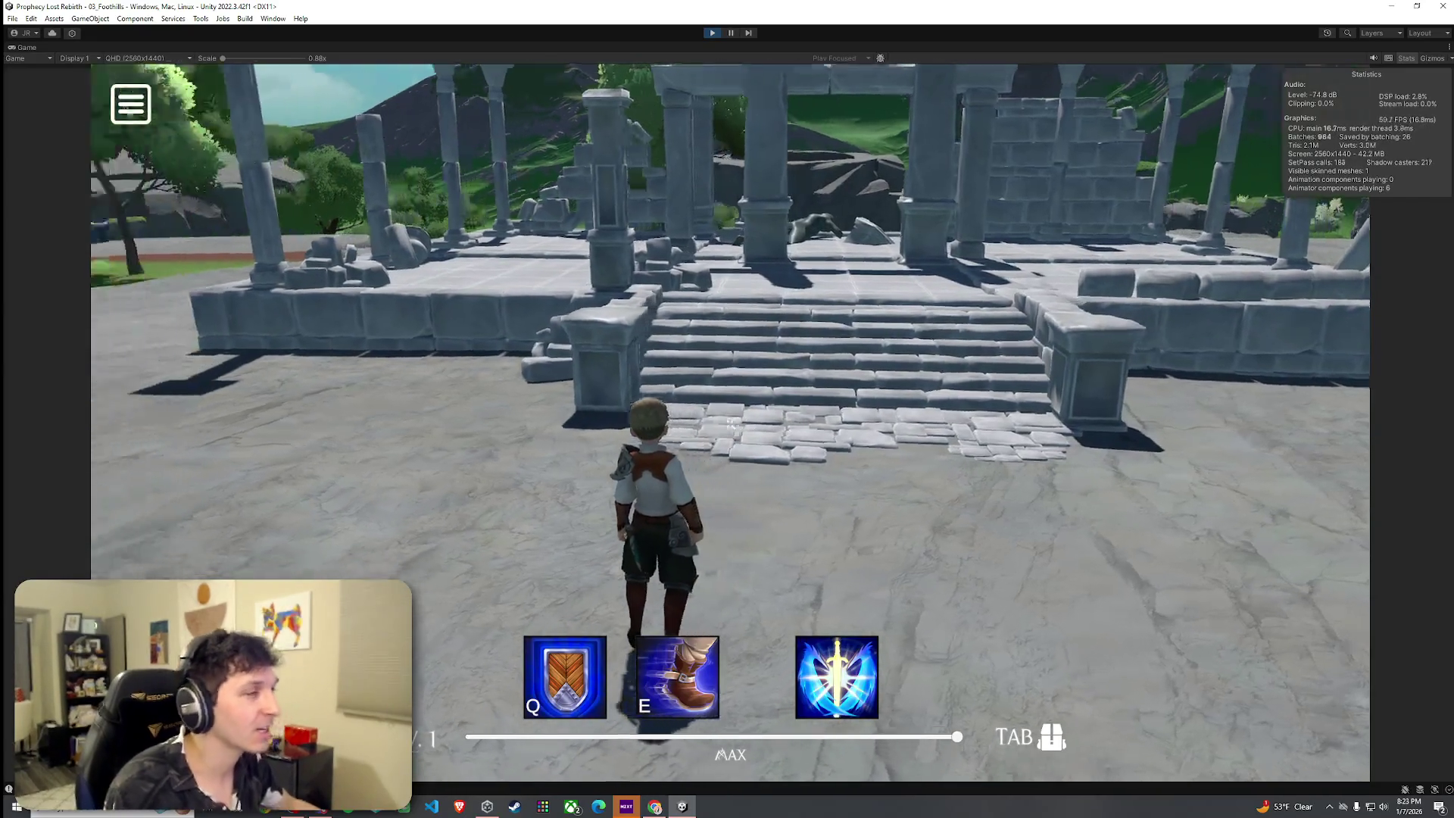
pyautogui.press('a')
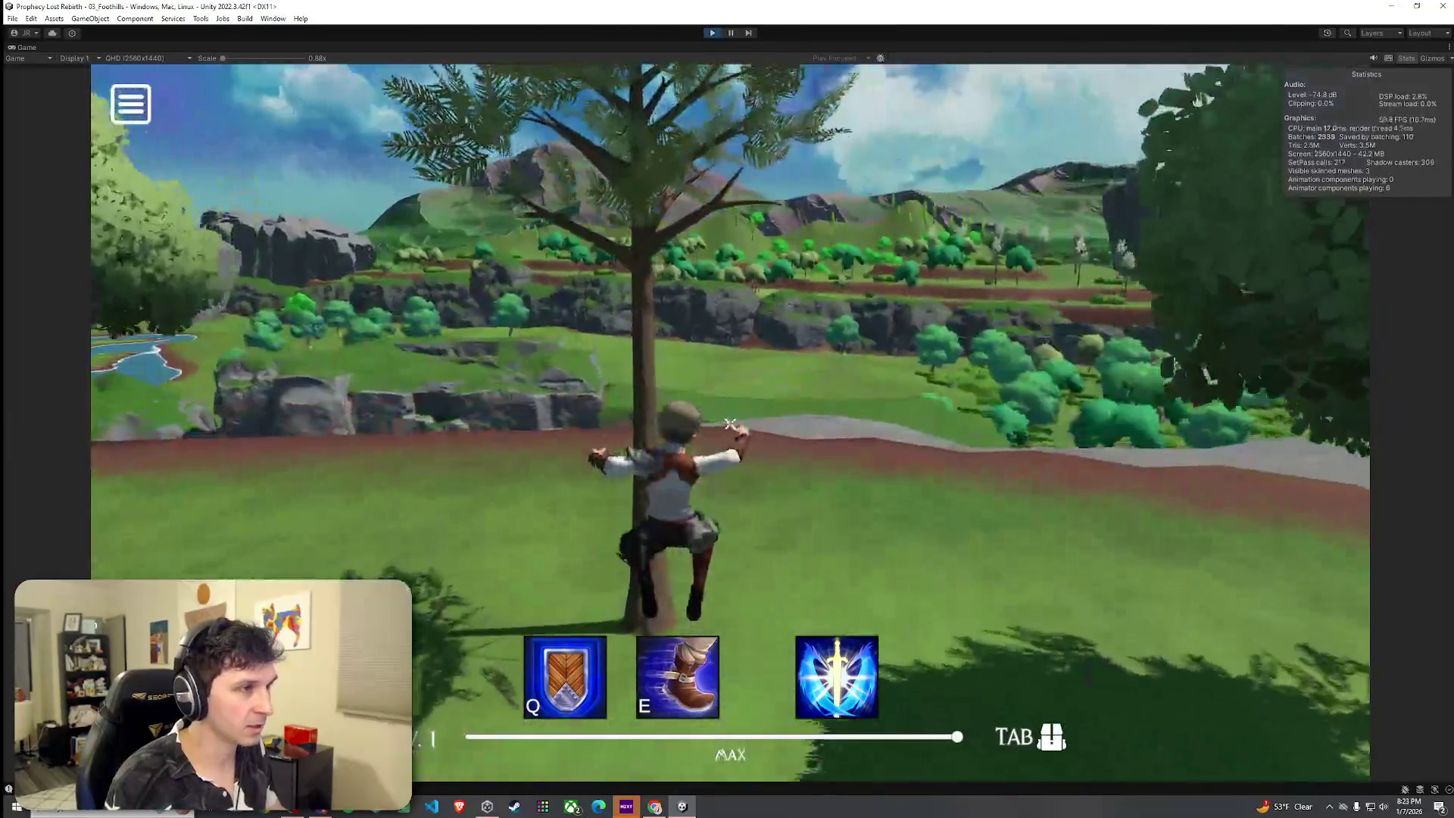
pyautogui.press('w')
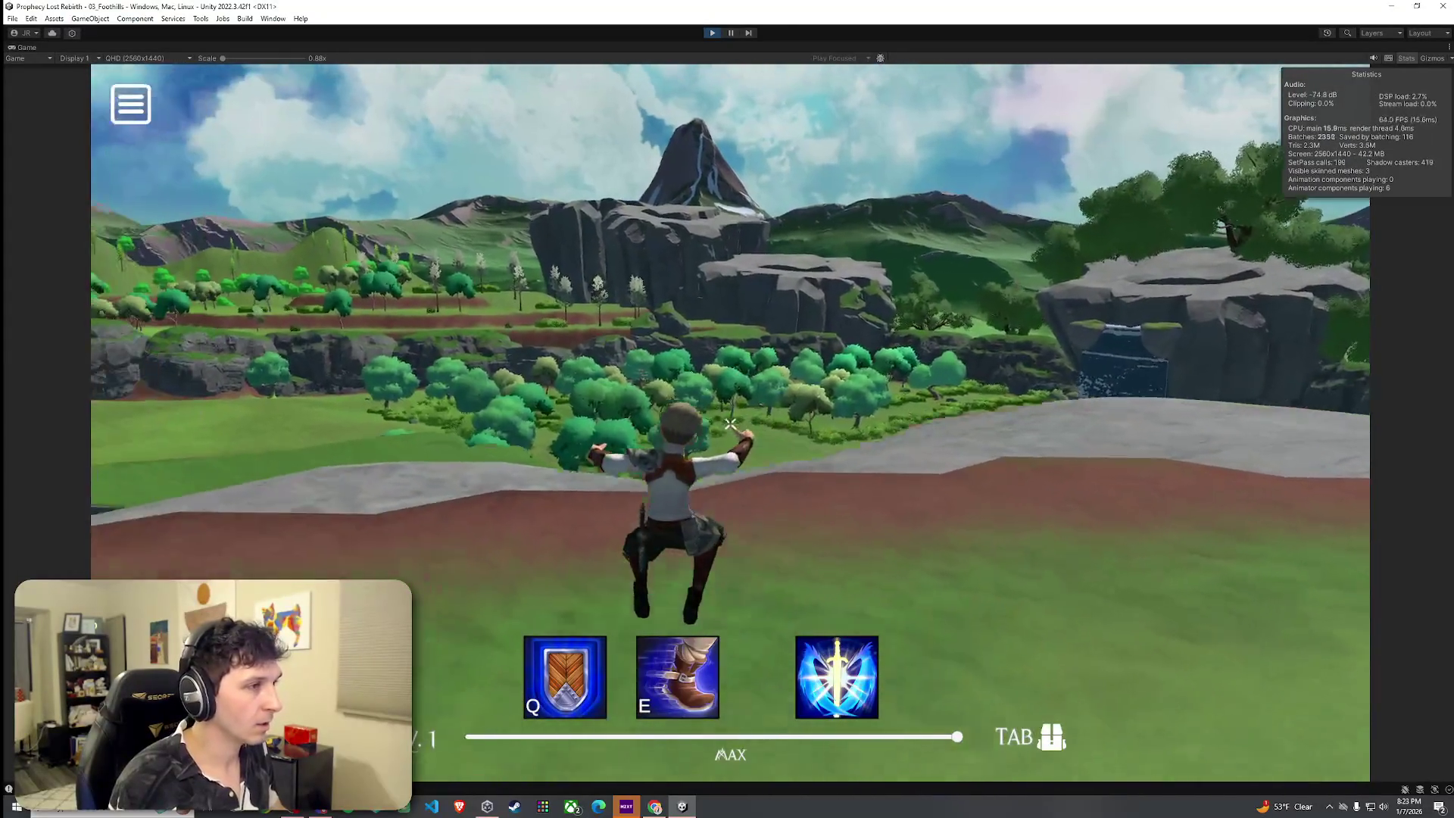
pyautogui.press('w')
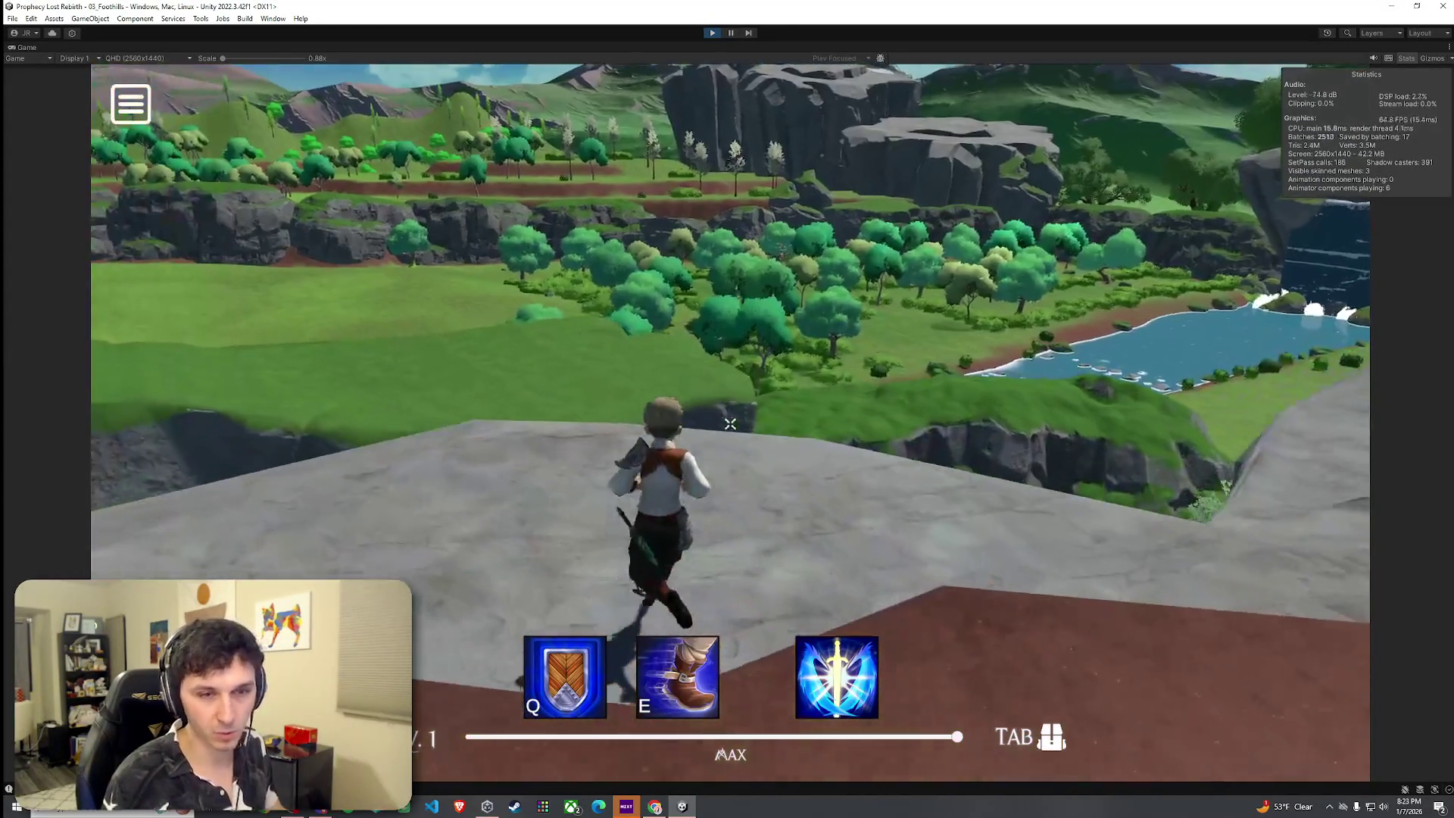
pyautogui.press('w')
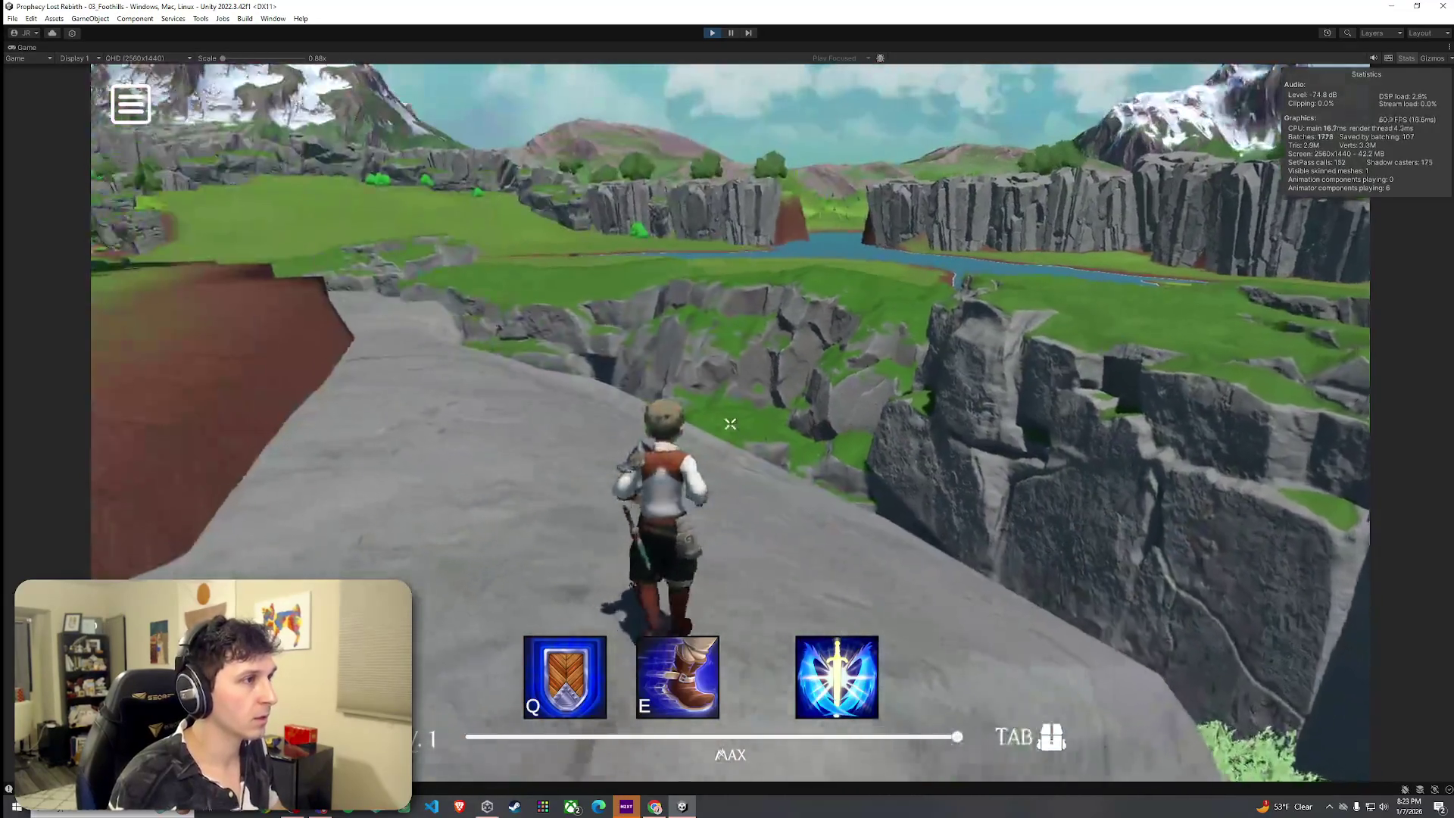
pyautogui.press('w')
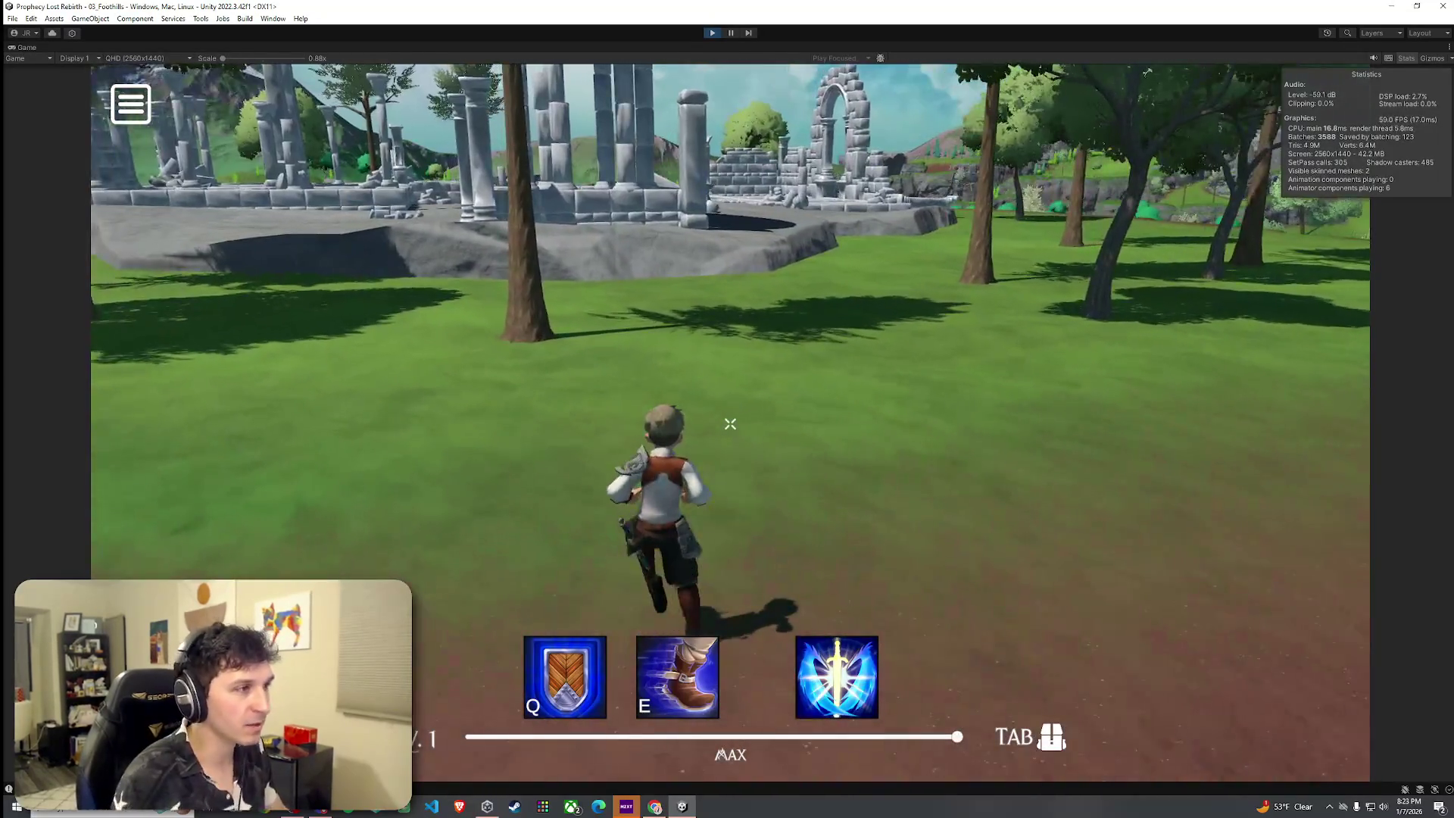
pyautogui.press('w')
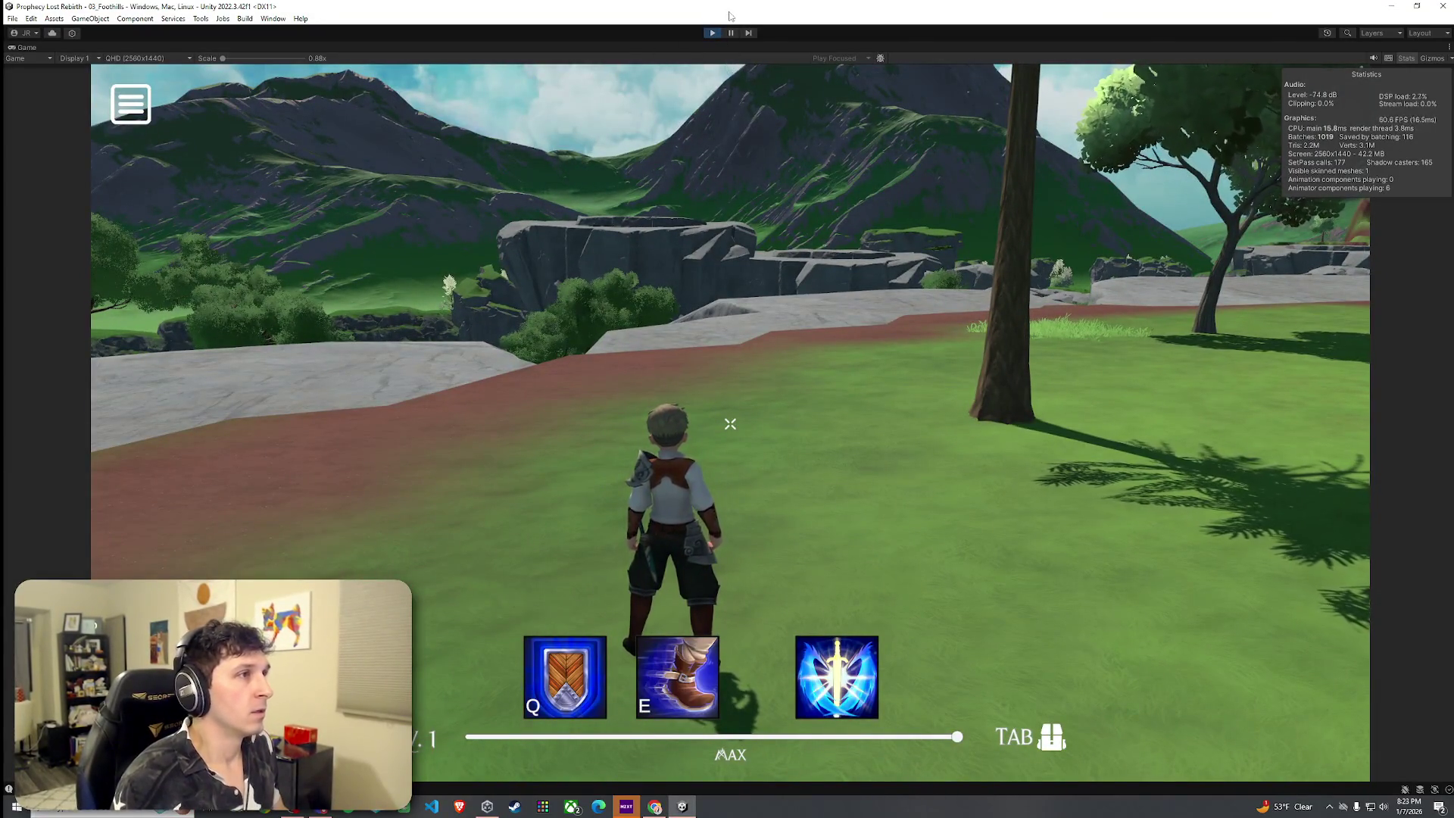
# Exit Play mode and save the scene with File > Save.
pyautogui.click(712, 34)
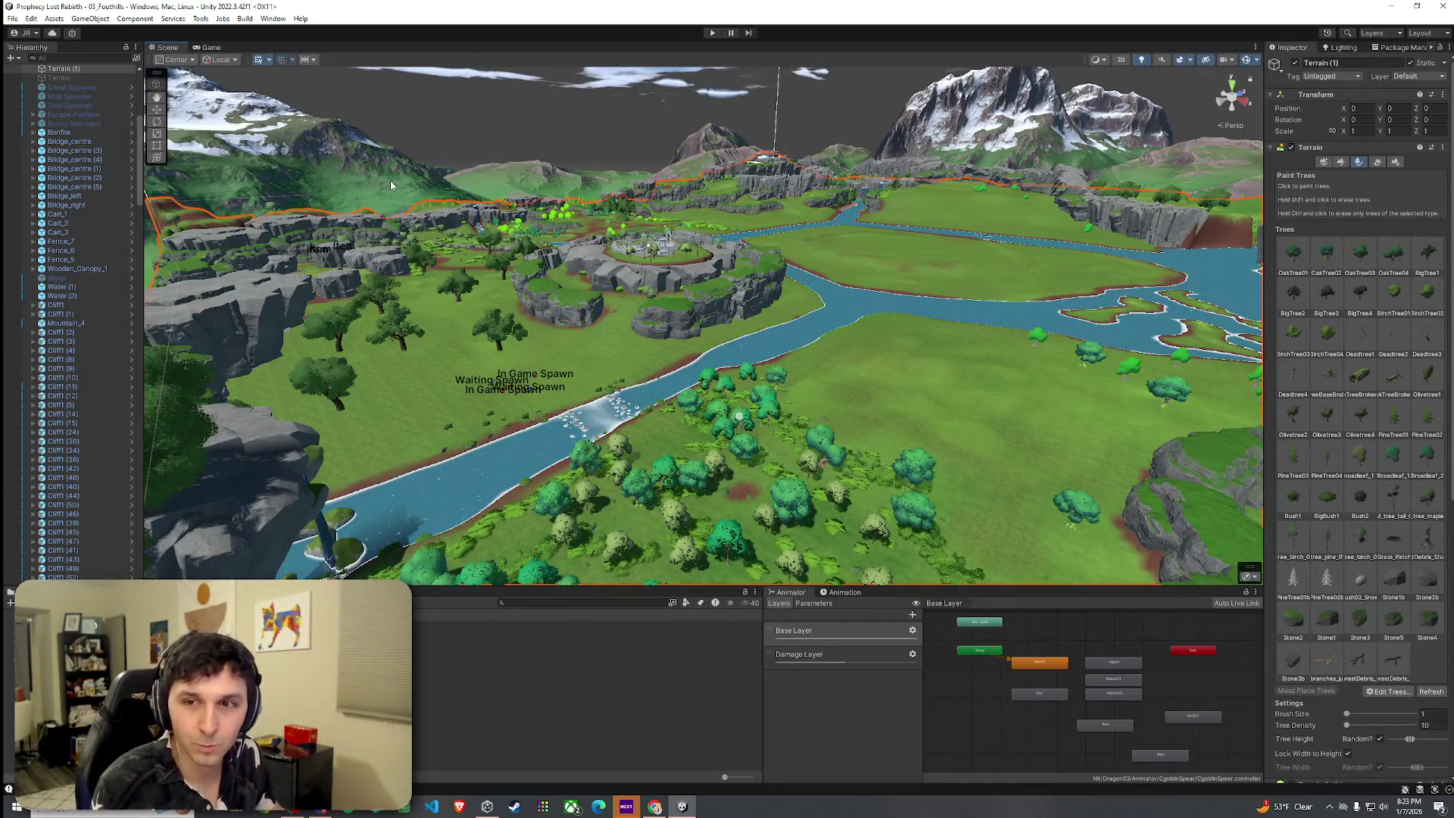
pyautogui.click(12, 18)
pyautogui.click(30, 73)
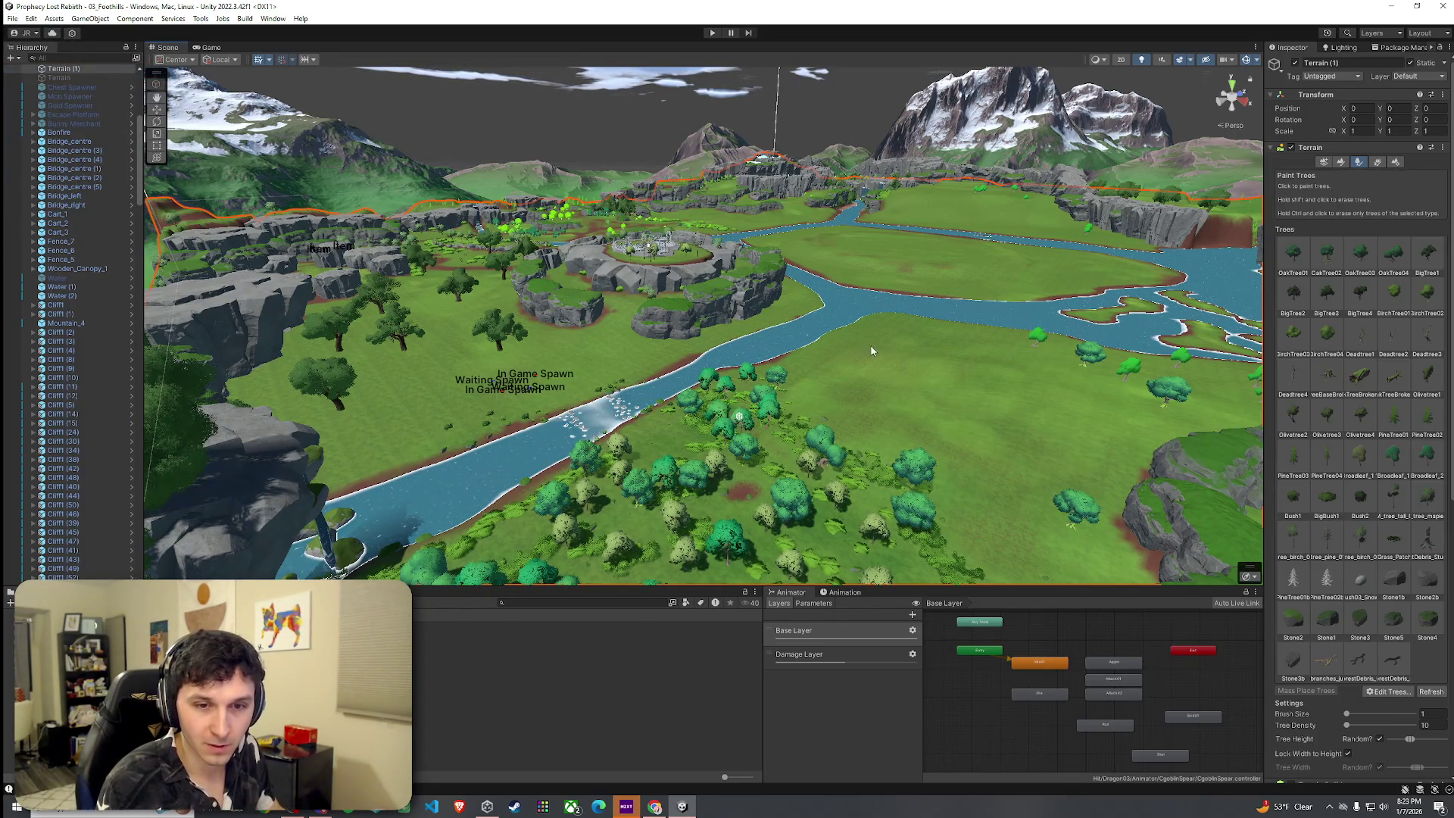
# Zoom and orbit the Scene view to look down on the river and forest.
pyautogui.scroll(5, 848, 364)
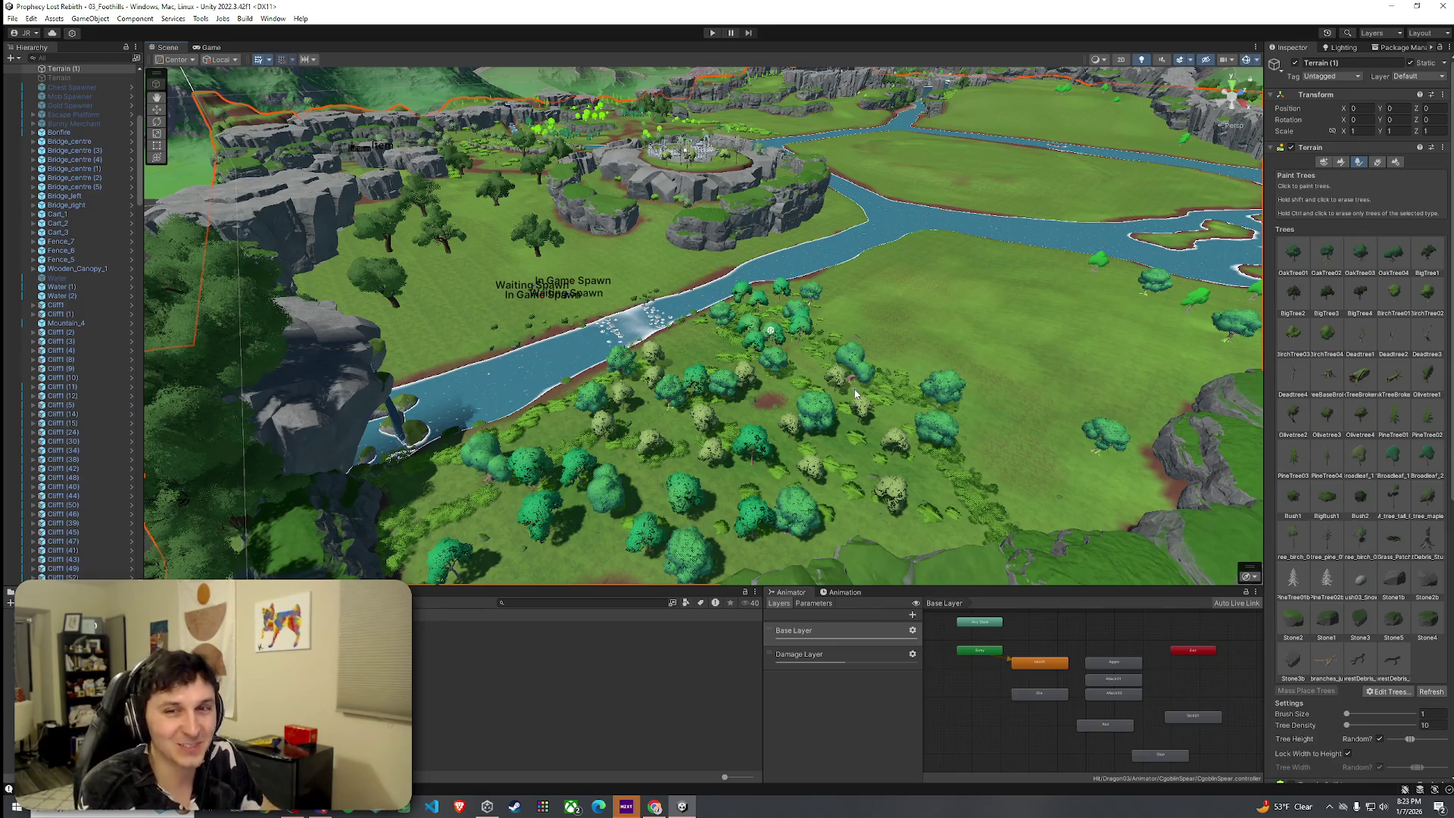
pyautogui.moveTo(856, 394)
pyautogui.mouseDown()
pyautogui.moveTo(1056, 452)
pyautogui.moveTo(1027, 652)
pyautogui.moveTo(1381, 656)
pyautogui.moveTo(1205, 619)
pyautogui.mouseUp()
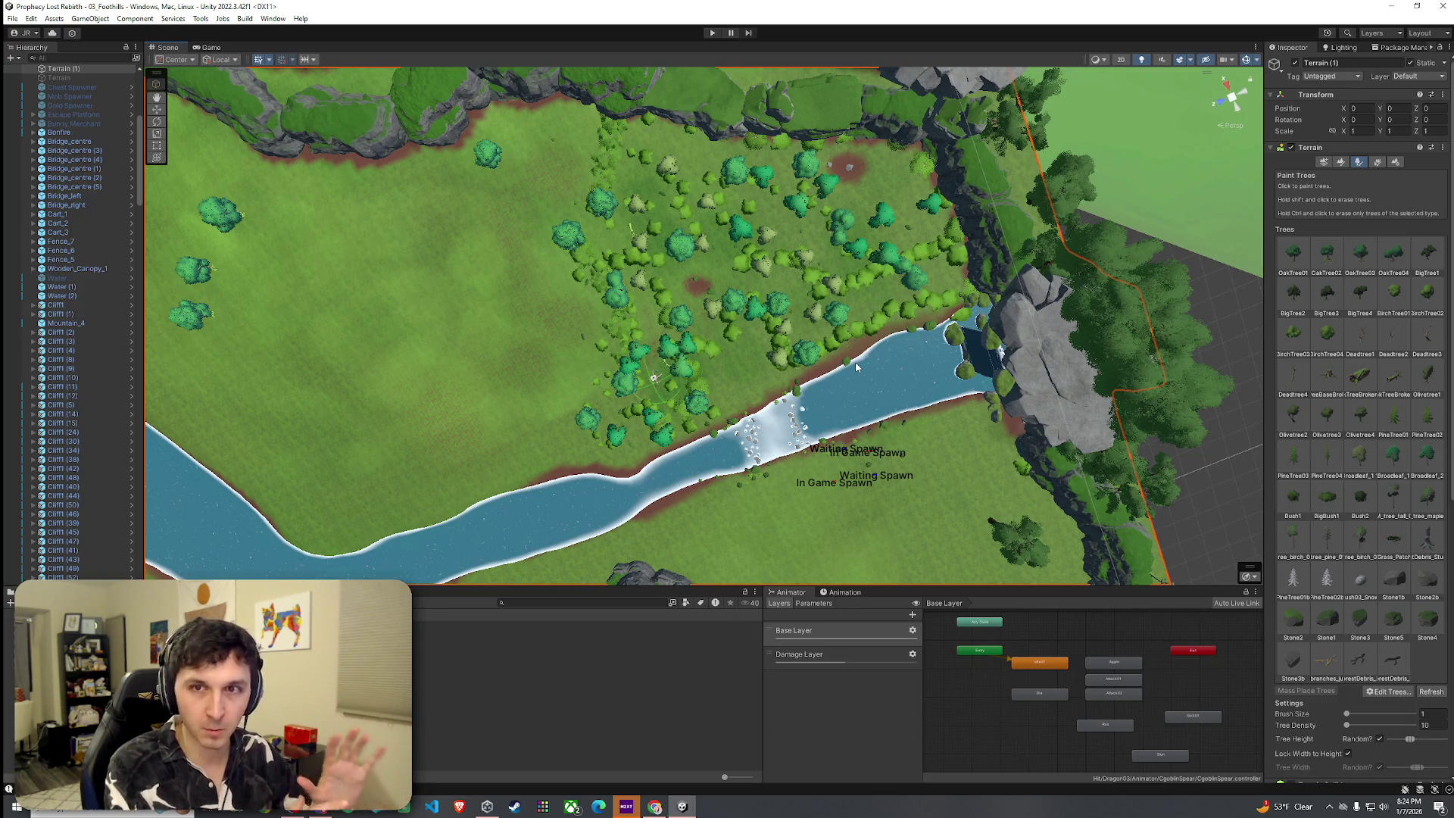
pyautogui.moveTo(857, 367); pyautogui.dragTo(396, 142)
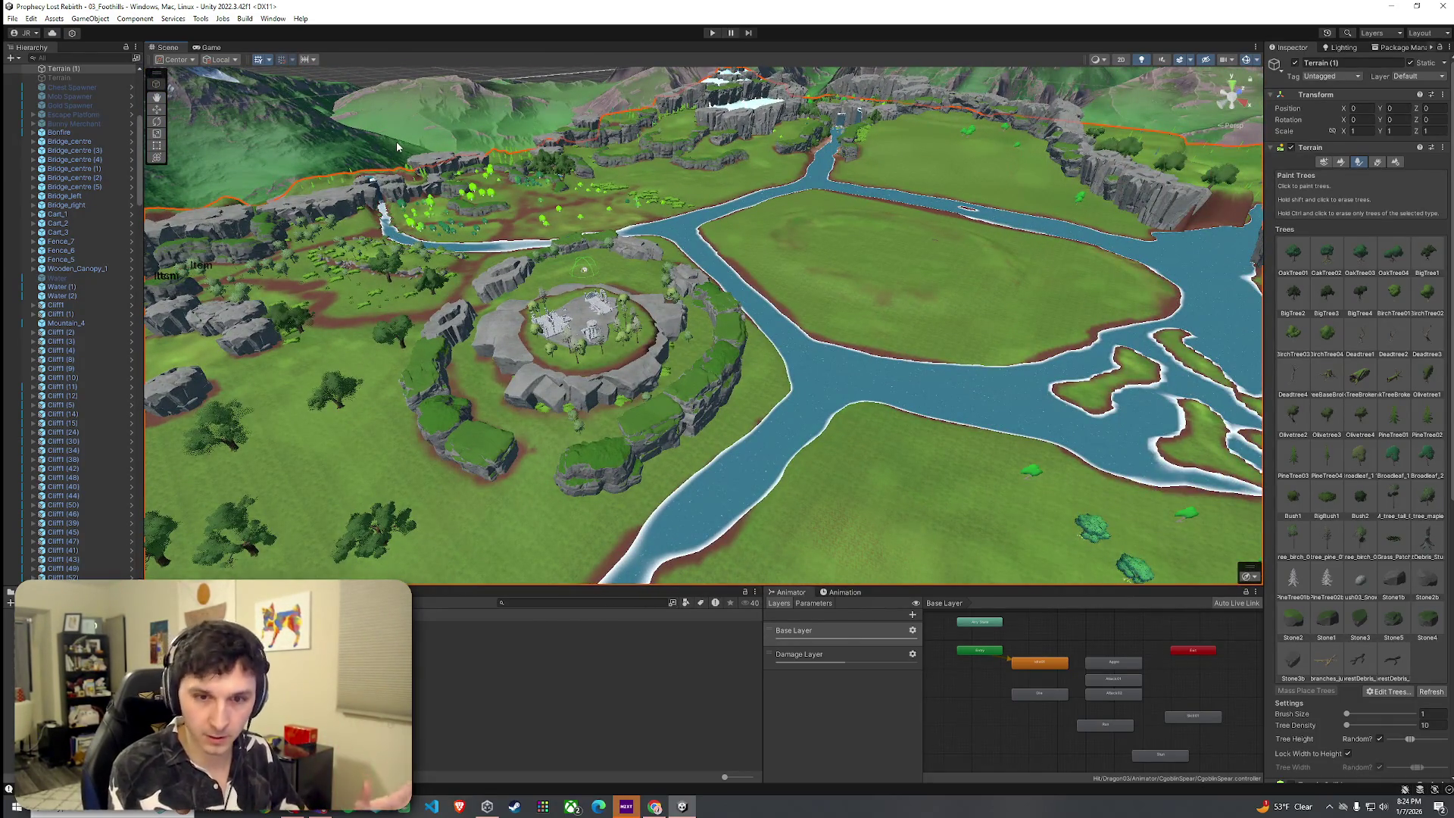
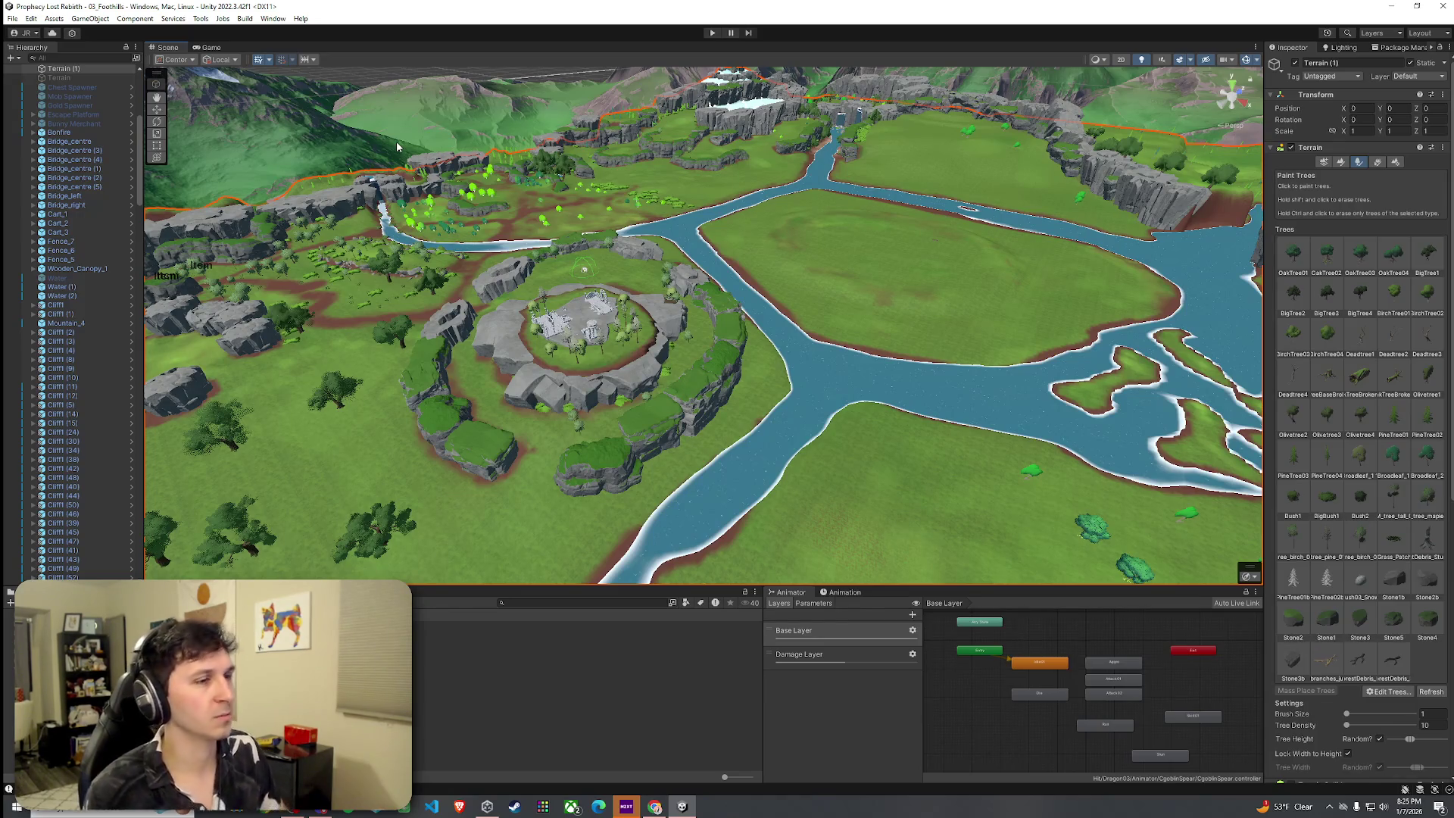
# Fly the Scene view through the trees past the caged goblin to the fallen log.
pyautogui.scroll(-6, 641, 390)
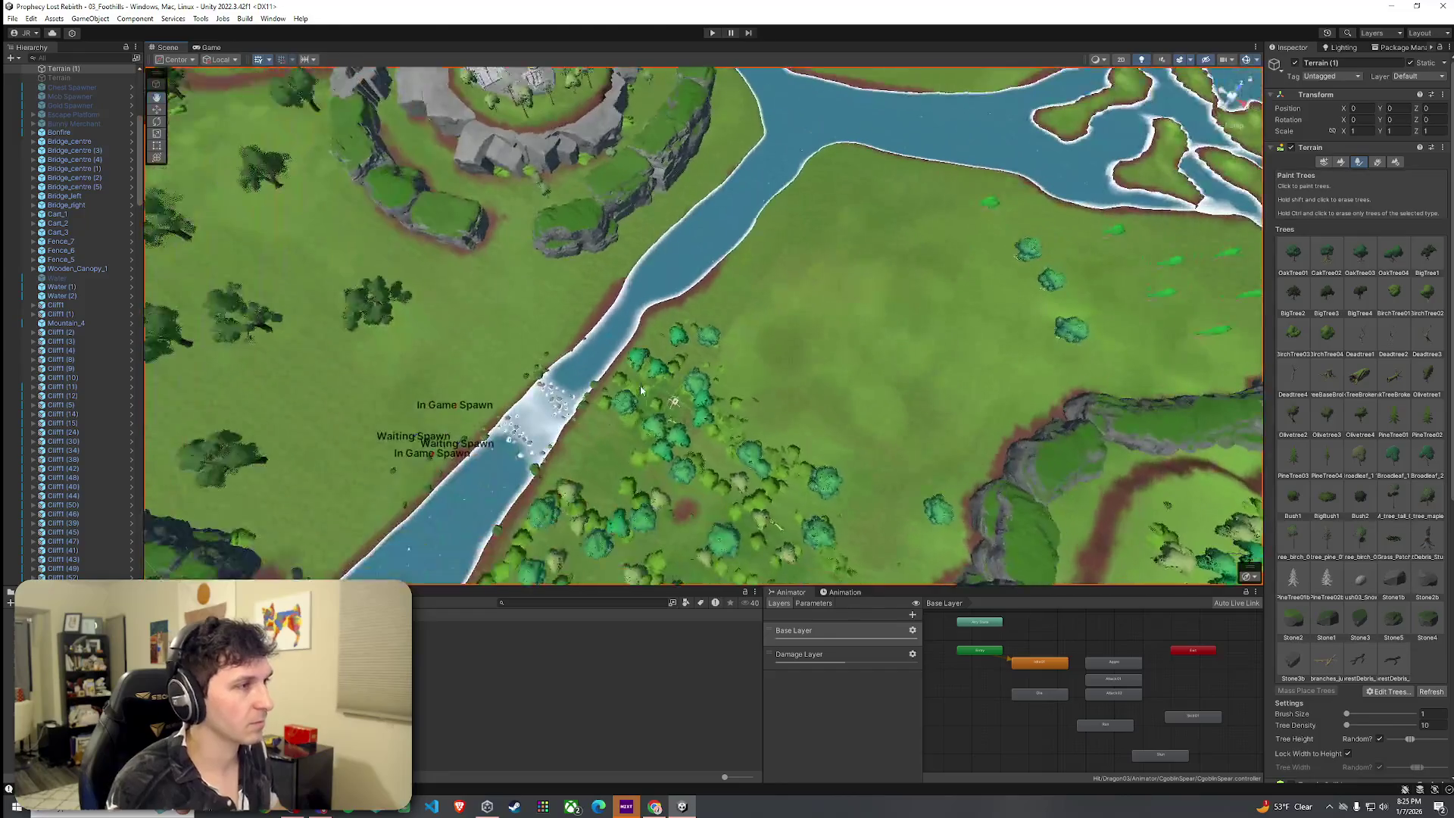
pyautogui.moveTo(833, 394)
pyautogui.mouseDown()
pyautogui.moveTo(916, 399)
pyautogui.moveTo(407, 370)
pyautogui.moveTo(648, 420)
pyautogui.moveTo(670, 452)
pyautogui.mouseUp()
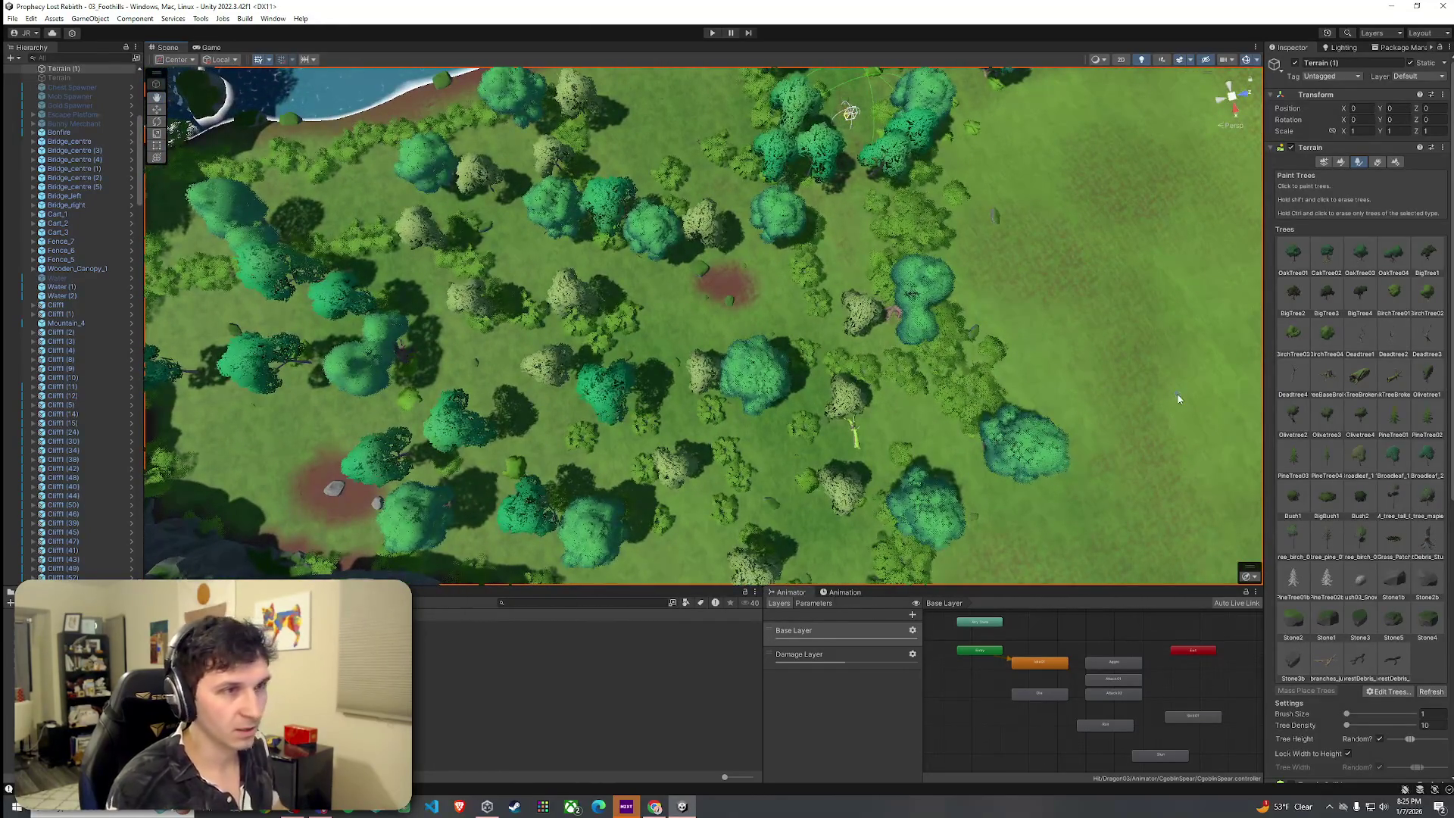
pyautogui.moveTo(727, 326); pyautogui.dragTo(728, 257)
pyautogui.moveTo(913, 282)
pyautogui.mouseDown()
pyautogui.moveTo(846, 202)
pyautogui.moveTo(448, 177)
pyautogui.moveTo(405, 97)
pyautogui.mouseUp()
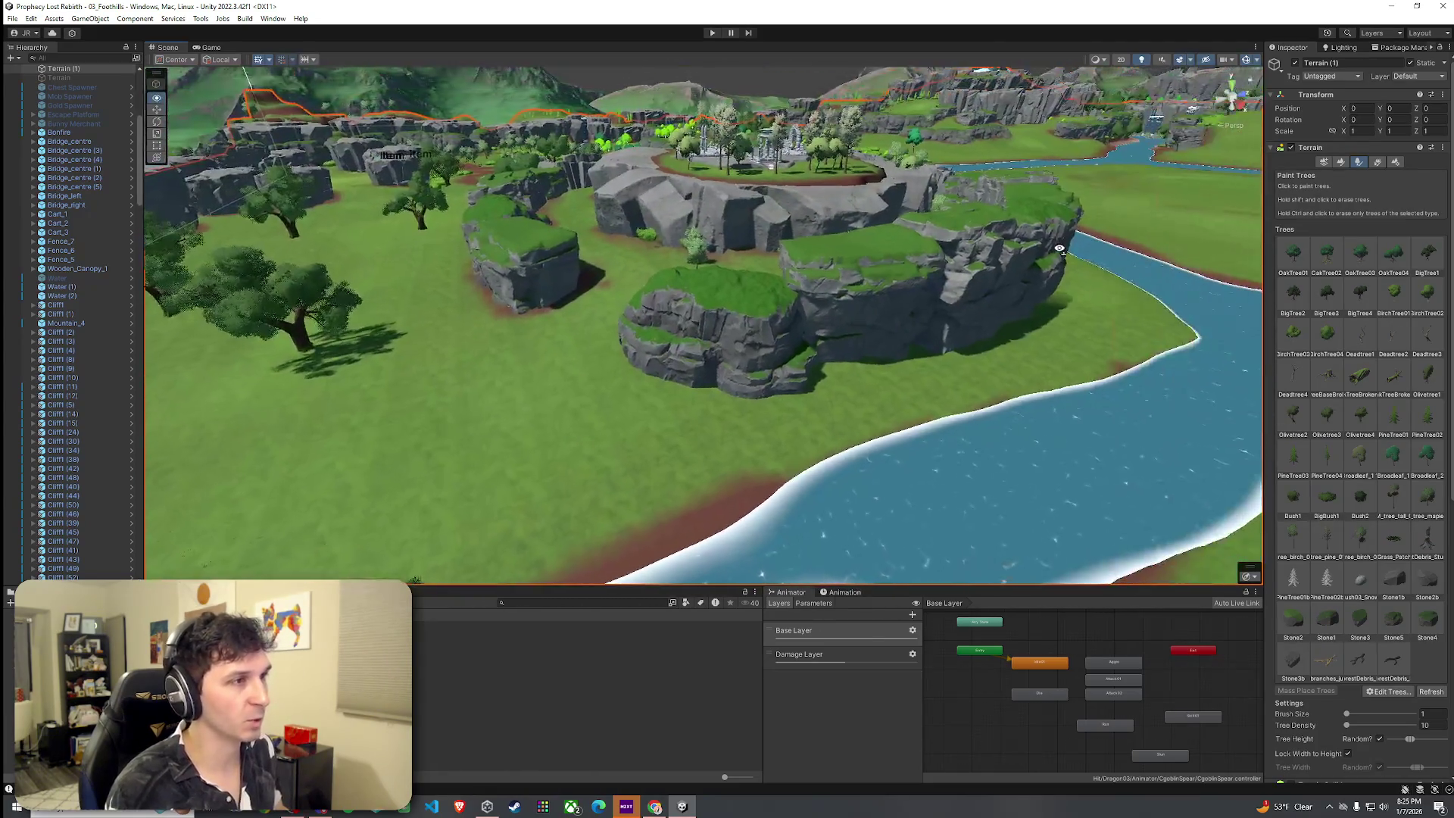
pyautogui.moveTo(1096, 247); pyautogui.dragTo(979, 265)
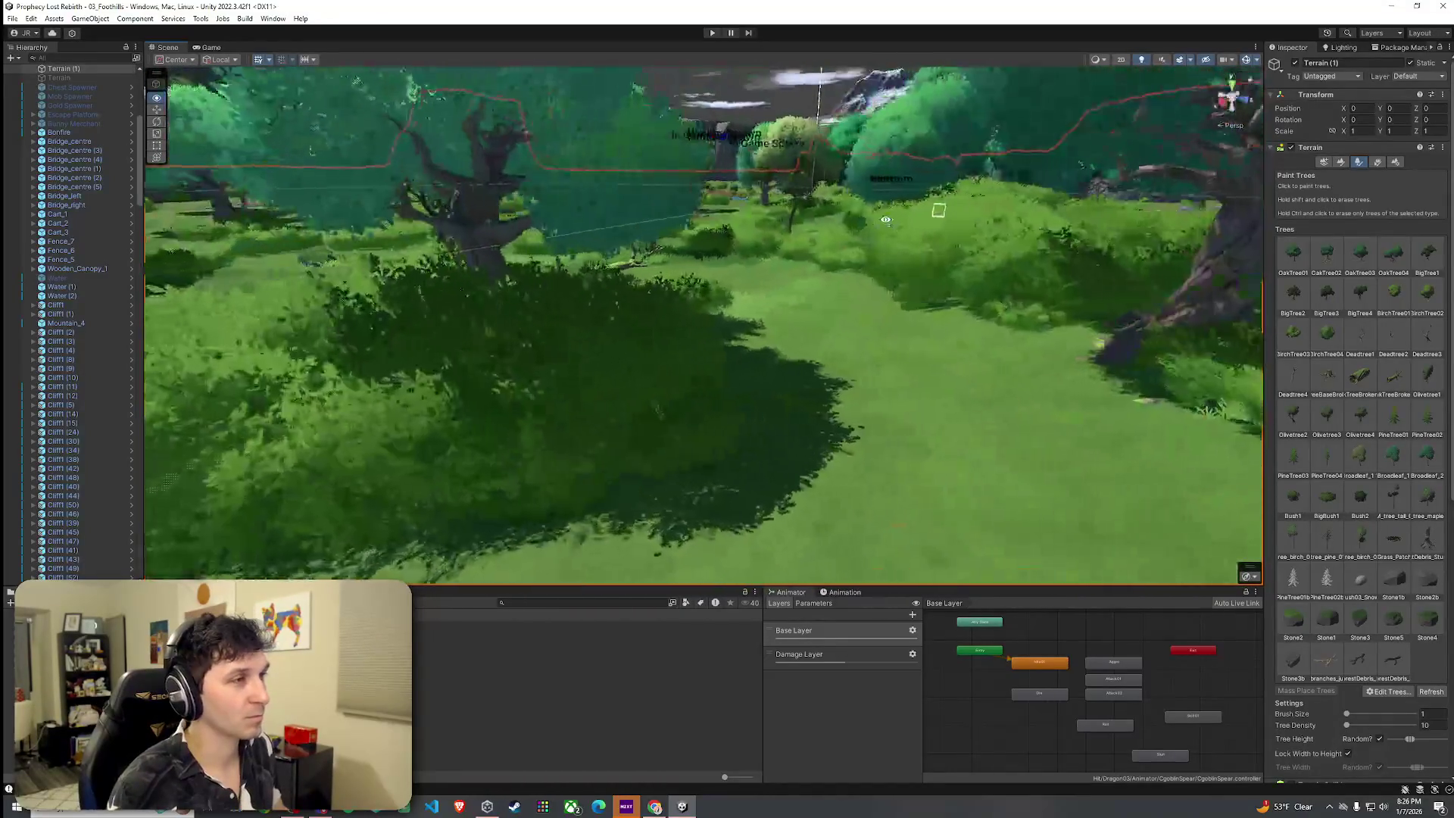
pyautogui.moveTo(886, 220)
pyautogui.mouseDown()
pyautogui.moveTo(639, 190)
pyautogui.moveTo(591, 321)
pyautogui.moveTo(702, 328)
pyautogui.moveTo(838, 396)
pyautogui.moveTo(892, 340)
pyautogui.moveTo(993, 286)
pyautogui.moveTo(1058, 325)
pyautogui.moveTo(1080, 374)
pyautogui.moveTo(1152, 421)
pyautogui.moveTo(1046, 396)
pyautogui.moveTo(1212, 390)
pyautogui.mouseUp()
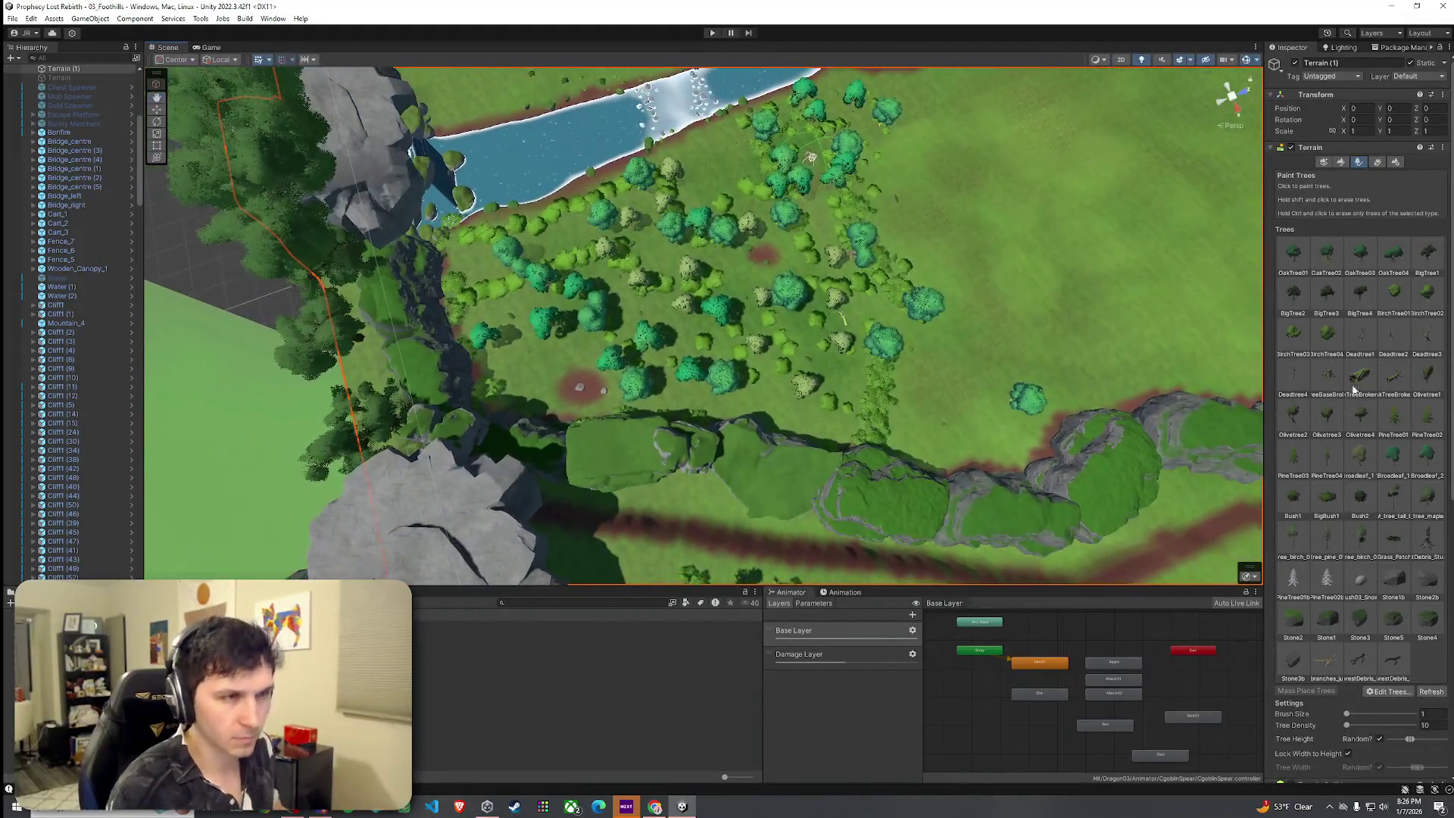
# Select BigBush1 in the Trees list and bring the view down to ground level in the clearing.
pyautogui.click(1327, 506)
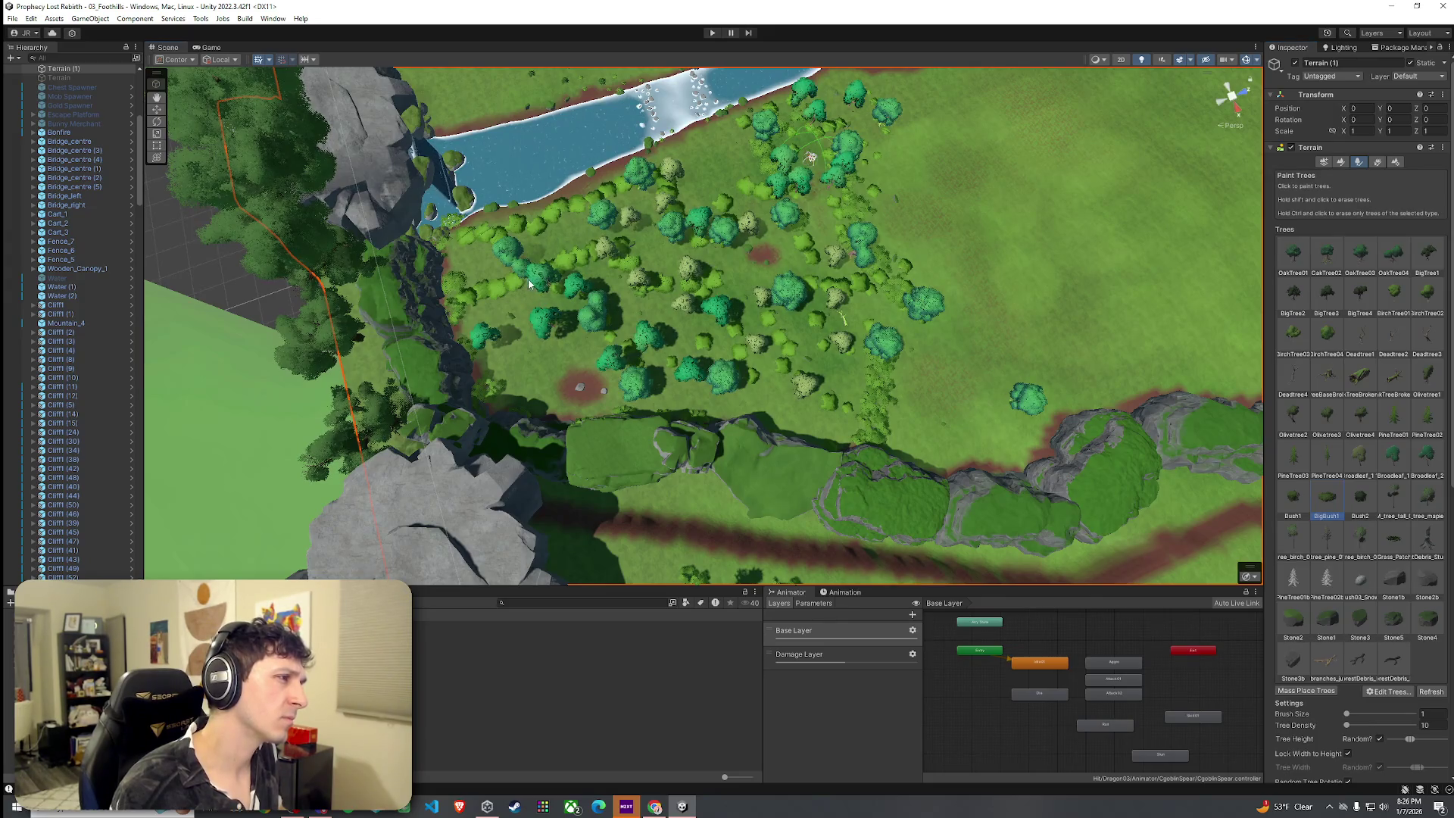
pyautogui.scroll(5, 539, 286)
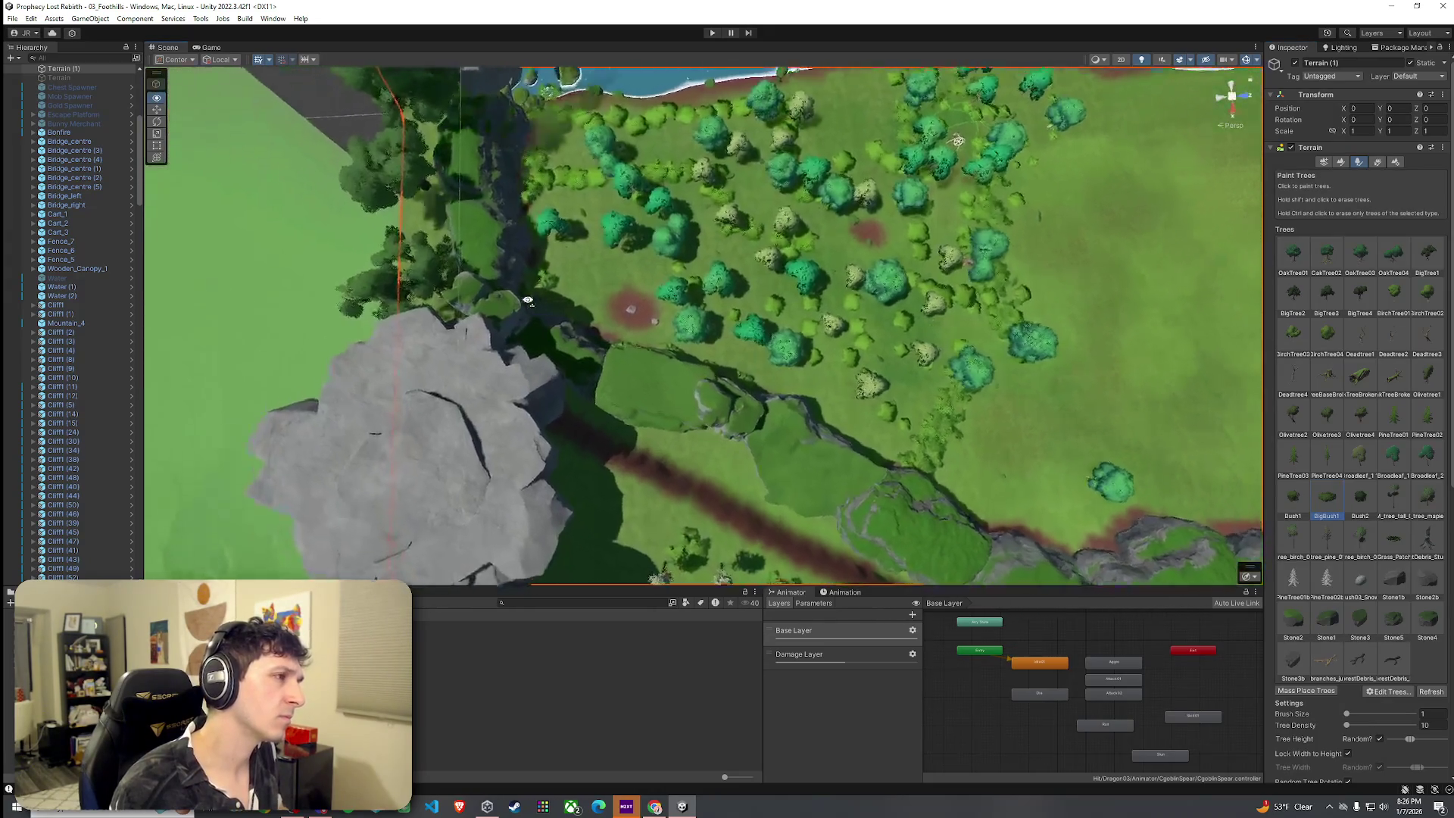
pyautogui.moveTo(530, 298); pyautogui.dragTo(646, 159)
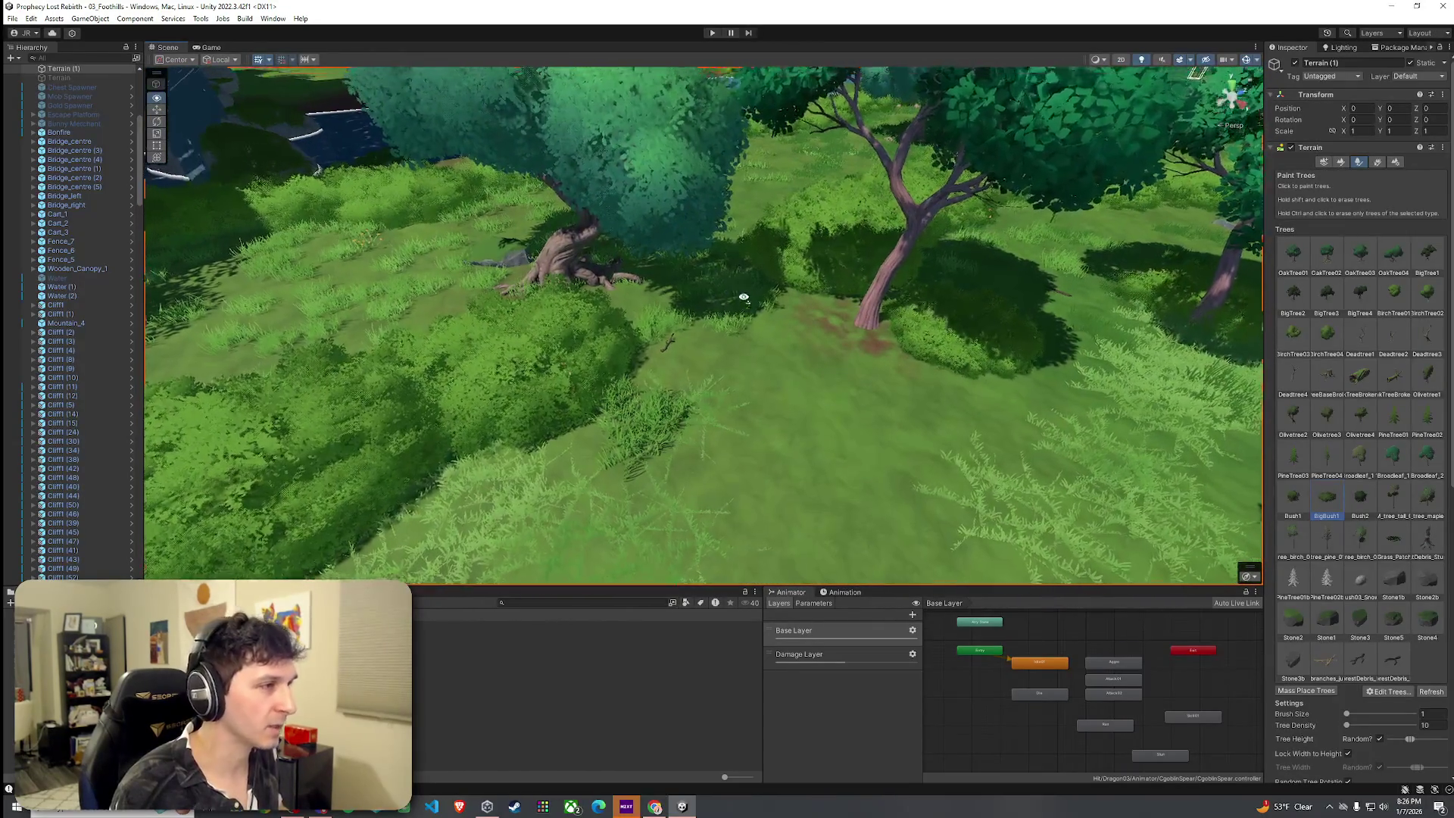
pyautogui.scroll(5, 743, 298)
pyautogui.scroll(-10, 729, 280)
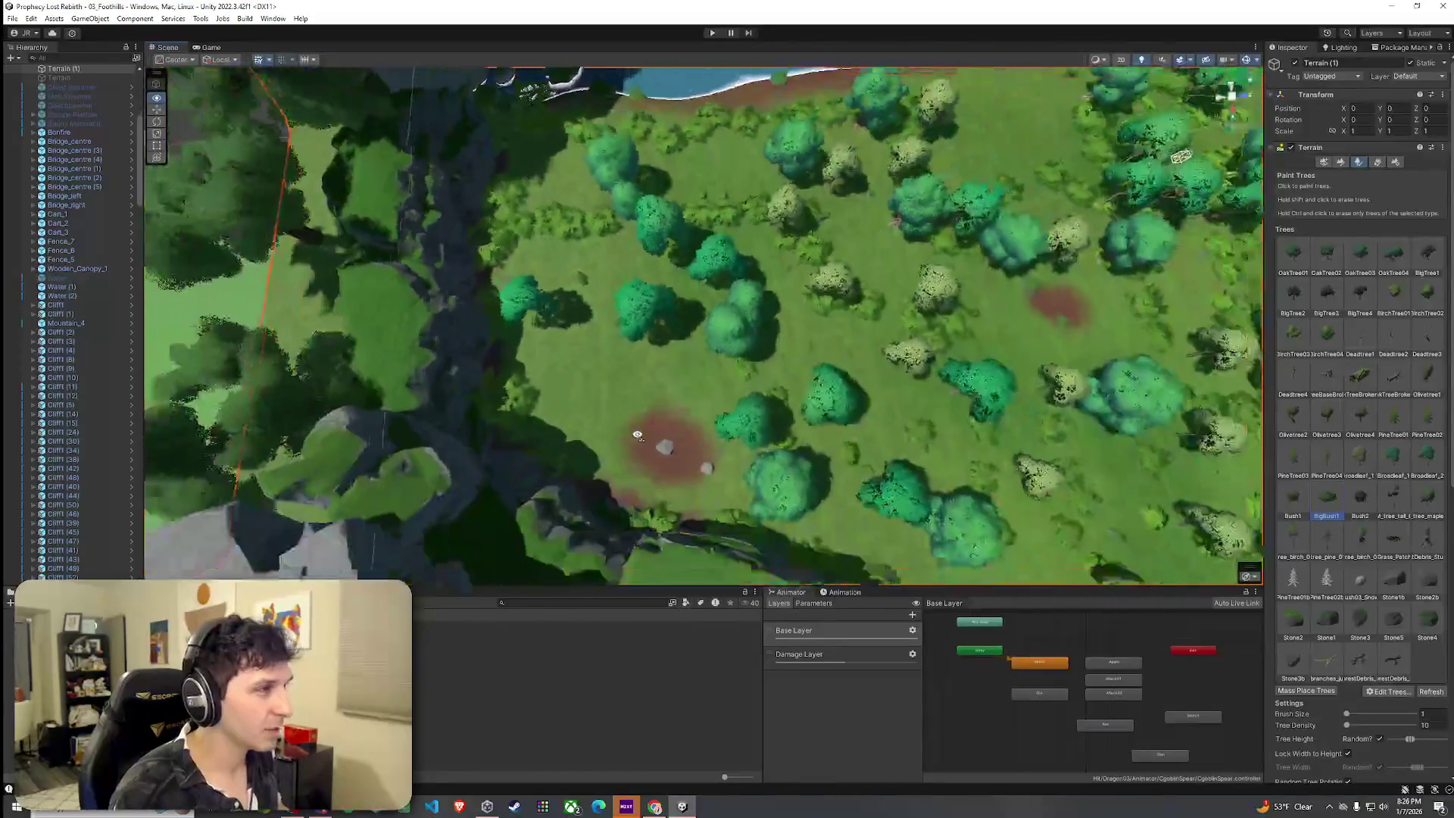
pyautogui.scroll(-5, 641, 441)
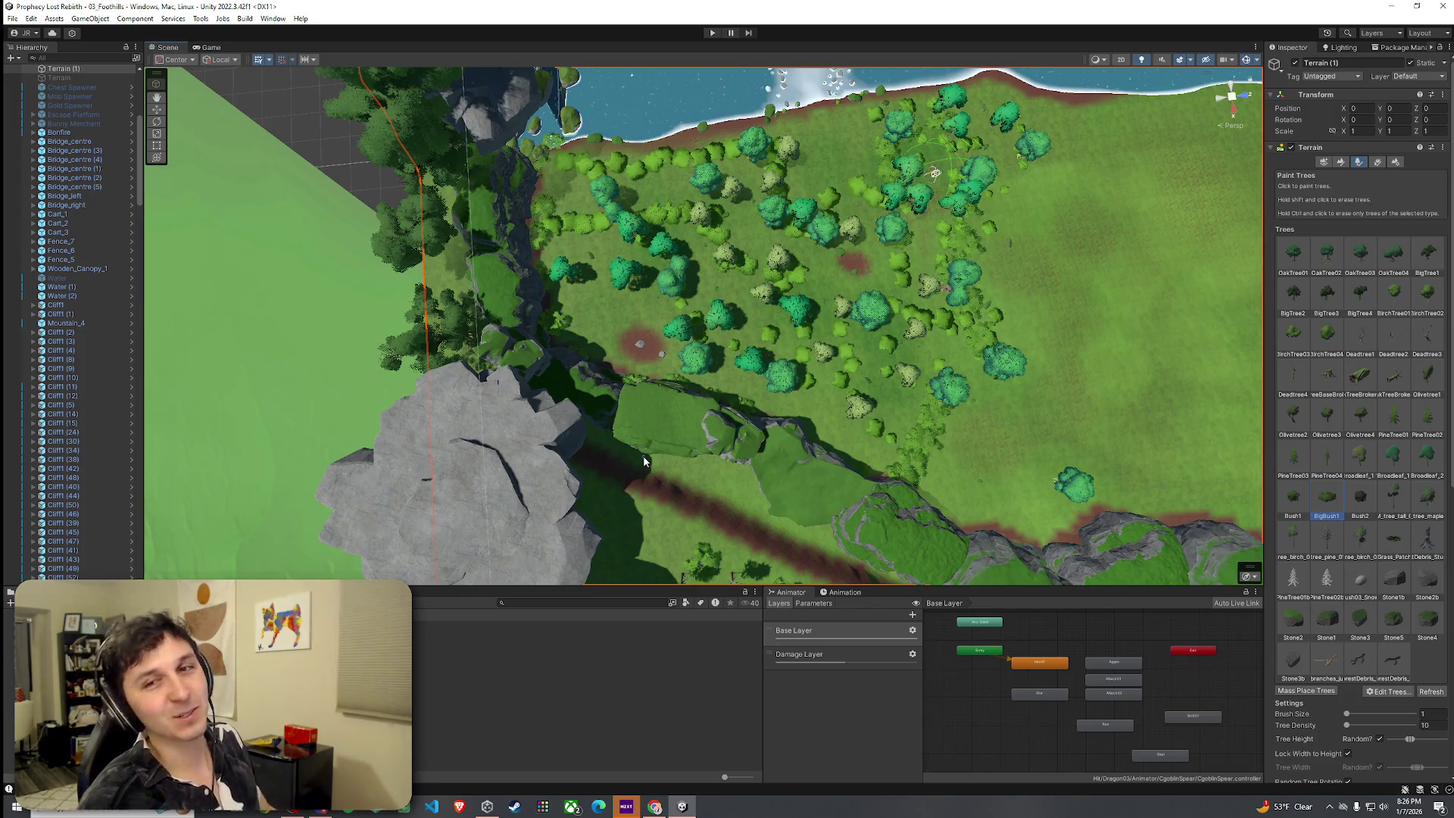
pyautogui.moveTo(643, 456)
pyautogui.mouseDown()
pyautogui.moveTo(737, 403)
pyautogui.moveTo(661, 348)
pyautogui.mouseUp()
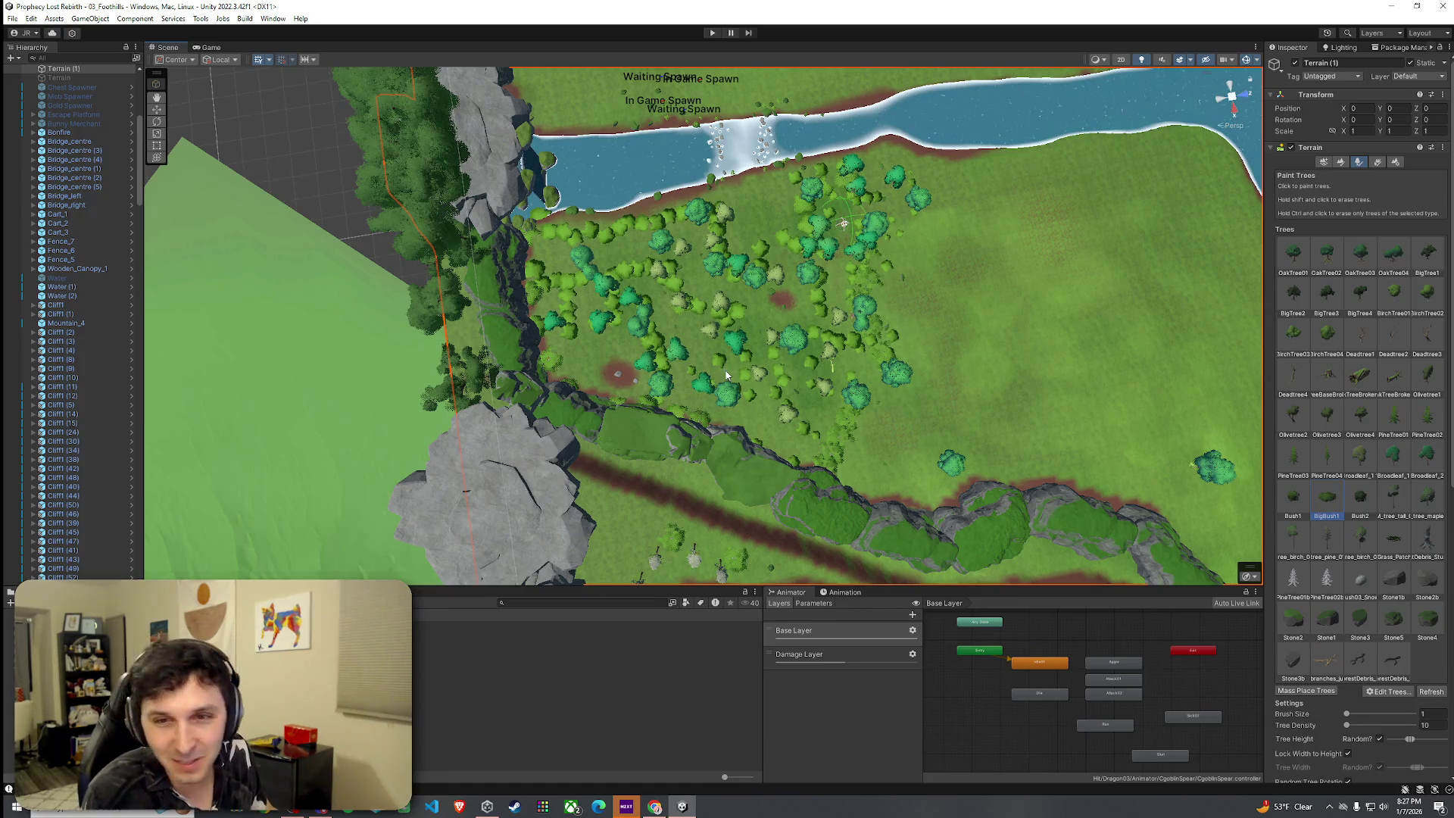
pyautogui.scroll(8, 831, 402)
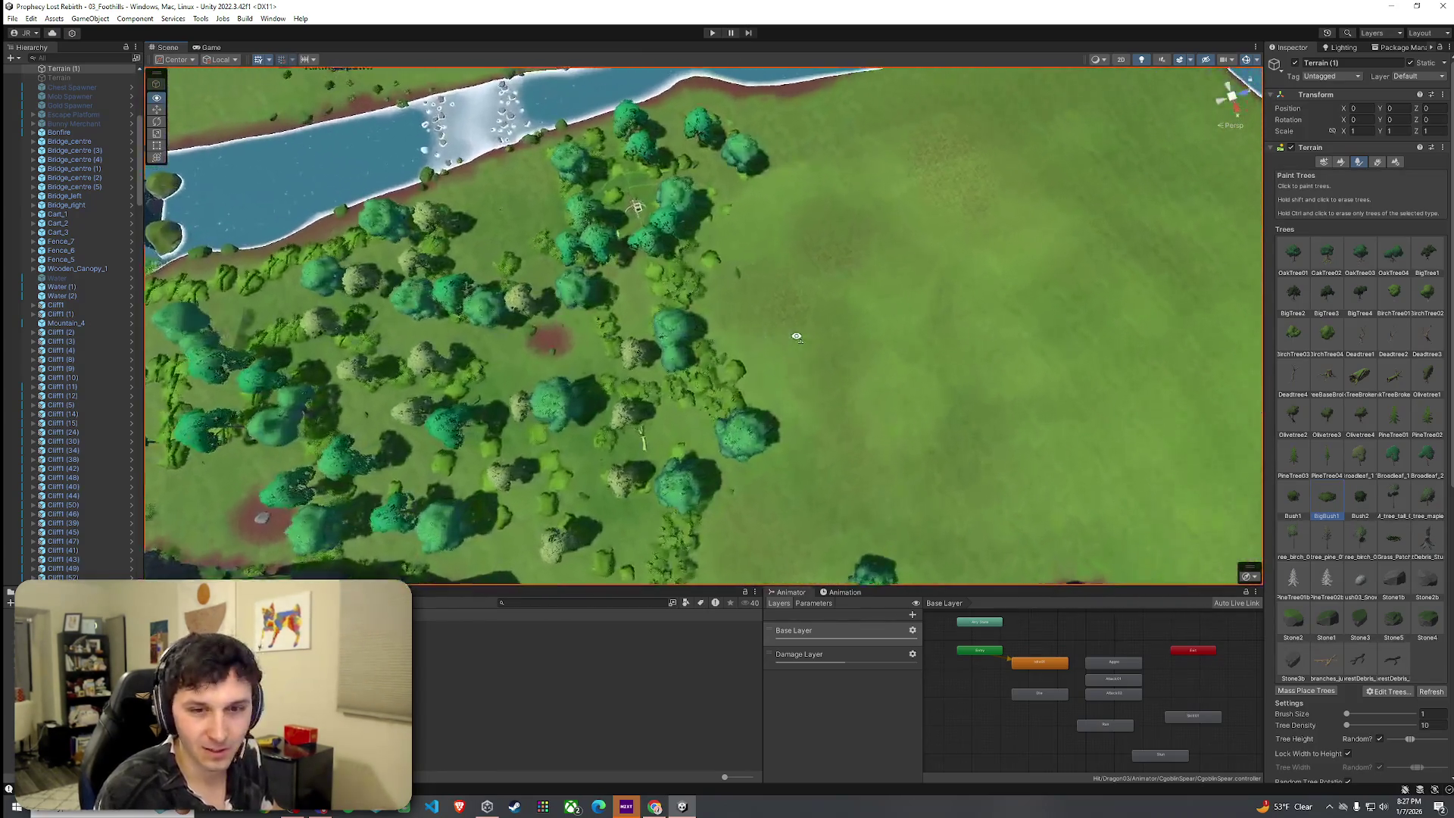
pyautogui.scroll(1, 797, 337)
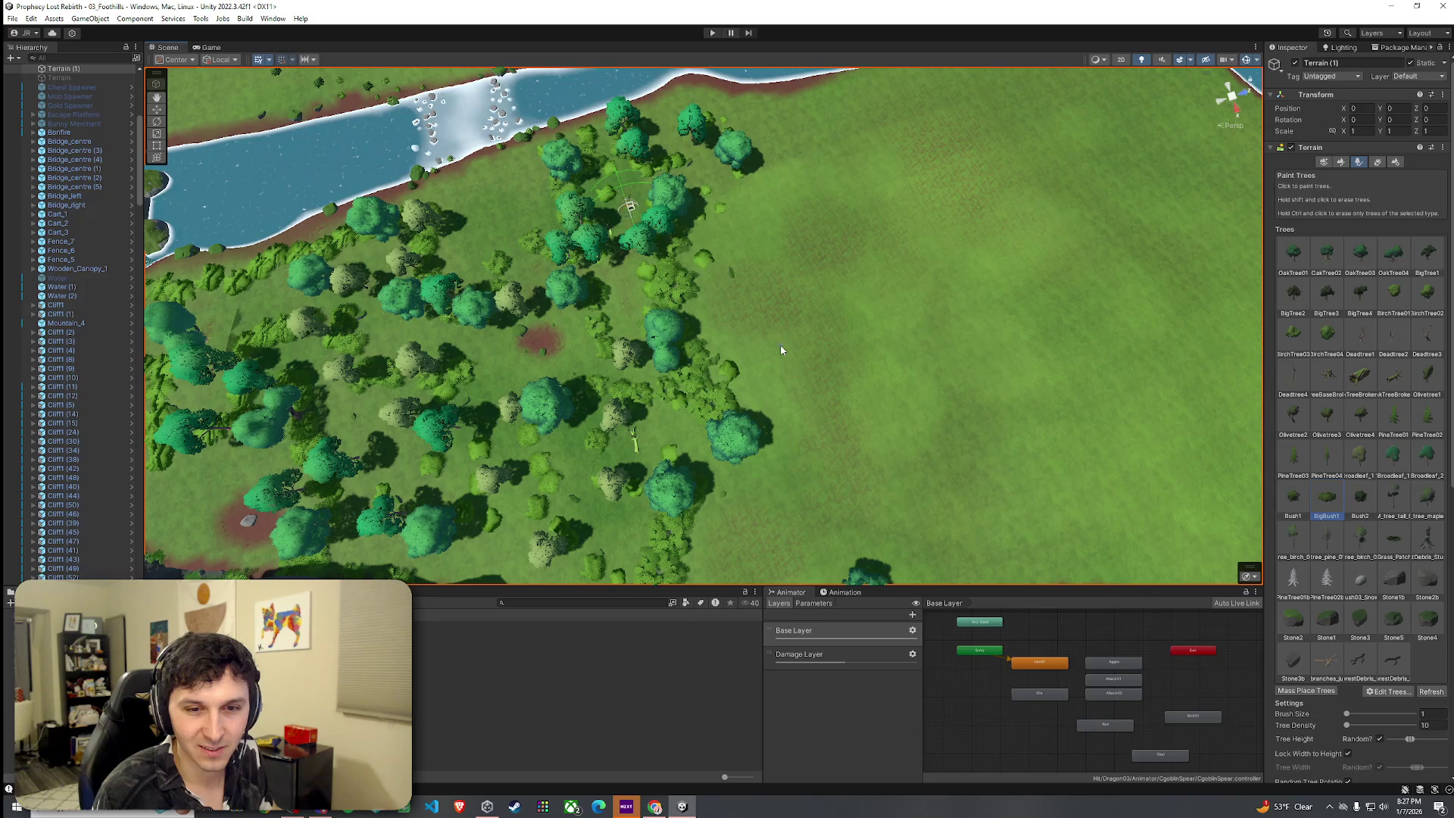
pyautogui.moveTo(625, 320)
pyautogui.mouseDown()
pyautogui.moveTo(844, 345)
pyautogui.moveTo(584, 361)
pyautogui.mouseUp()
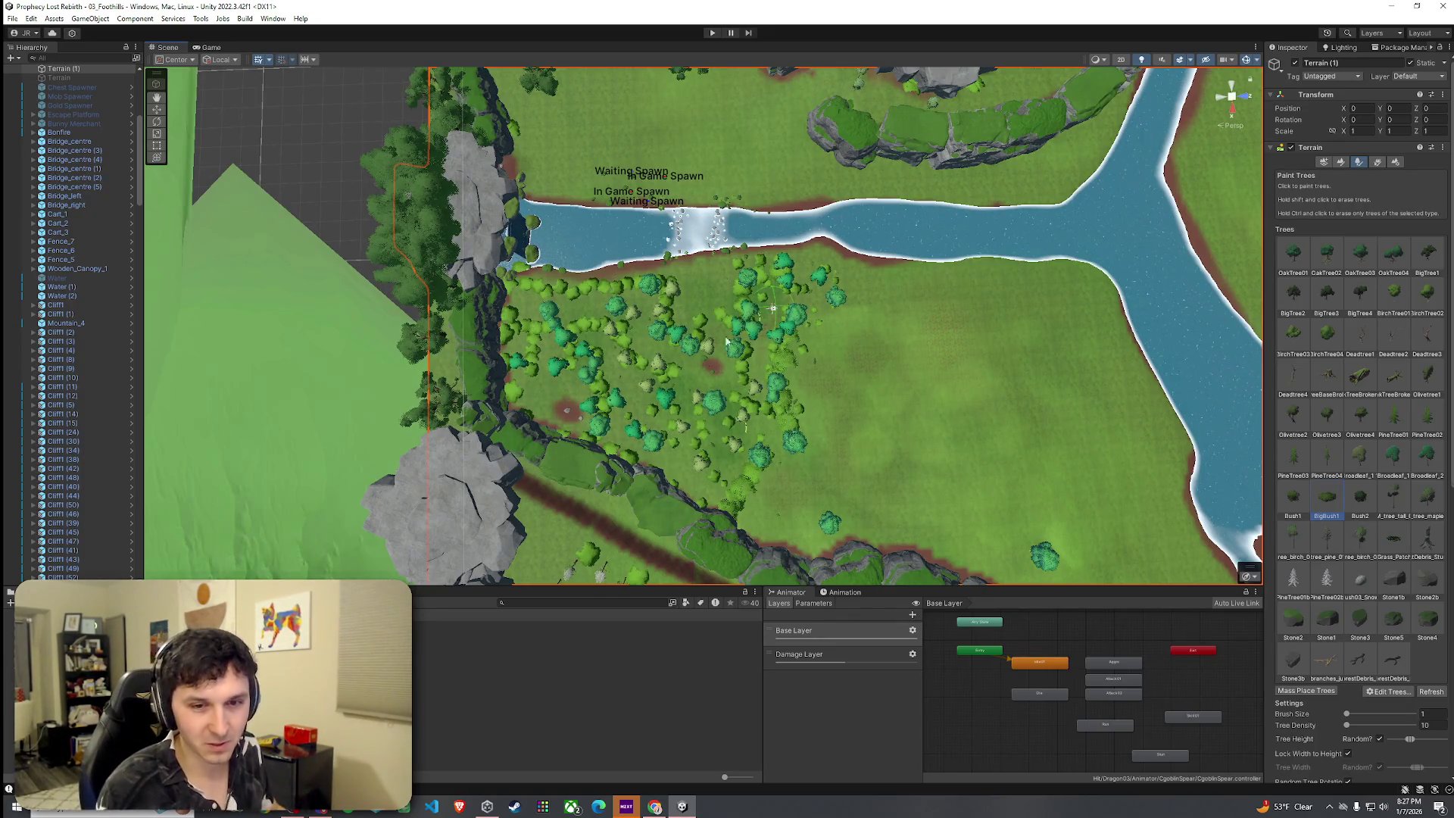
pyautogui.moveTo(844, 364)
pyautogui.mouseDown()
pyautogui.moveTo(763, 371)
pyautogui.moveTo(771, 342)
pyautogui.moveTo(906, 272)
pyautogui.moveTo(1351, 188)
pyautogui.moveTo(1369, 127)
pyautogui.mouseUp()
# Fly through the meadow toward the trees and turn to reveal the river.
pyautogui.press('Up')
pyautogui.press('Up')
pyautogui.press('Up')
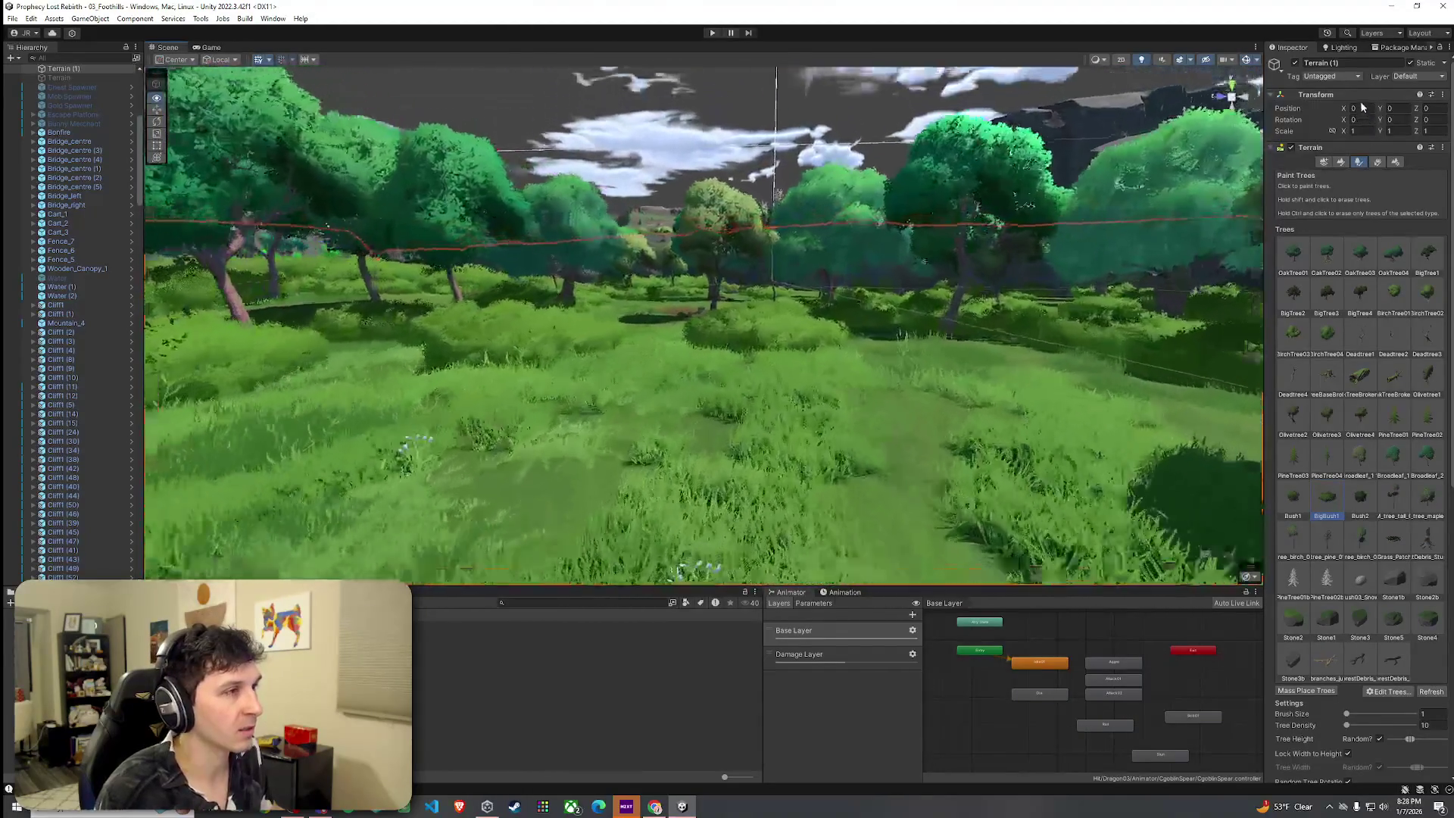
pyautogui.press('Down')
pyautogui.press('Down')
pyautogui.press('Down')
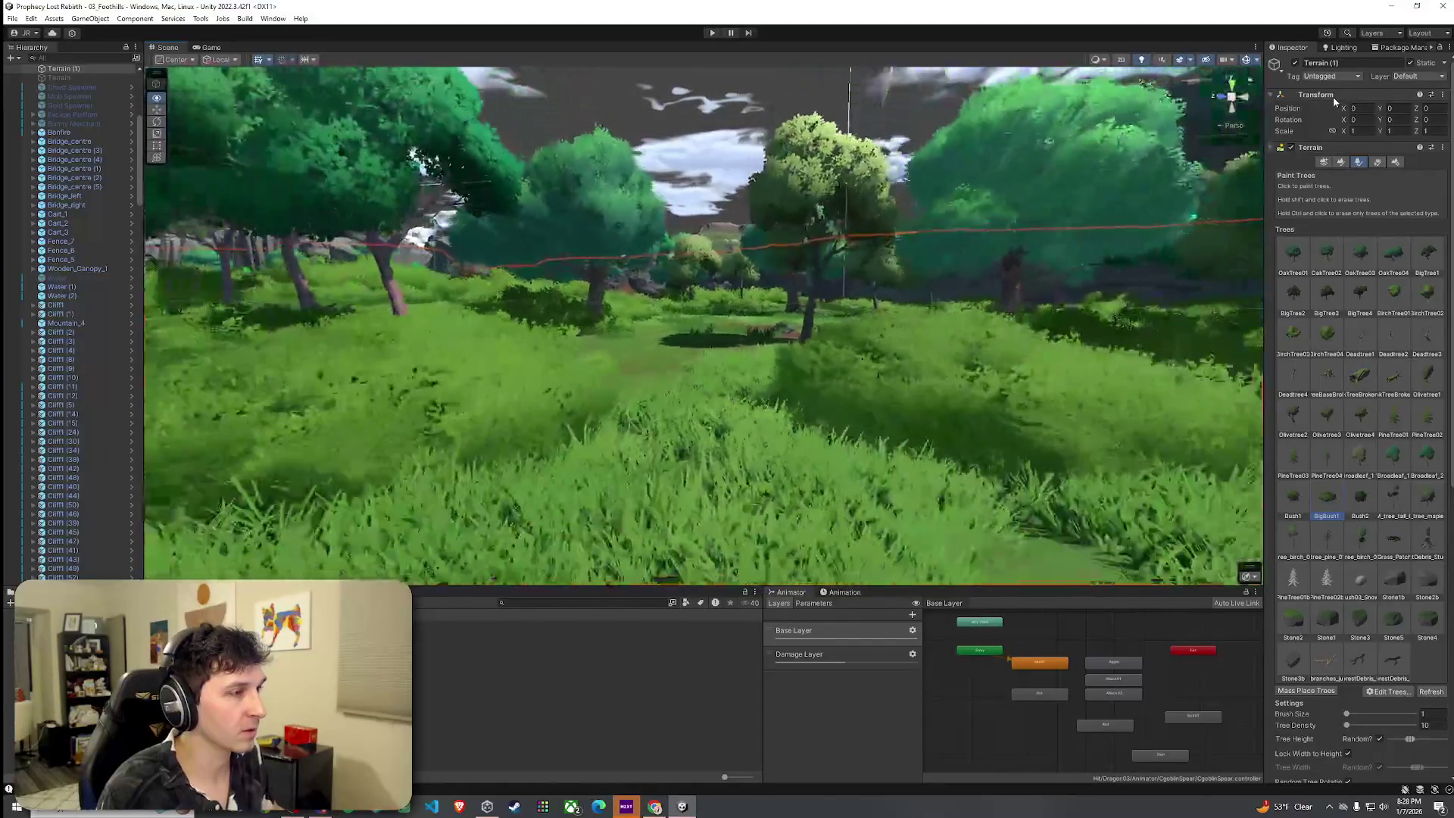
pyautogui.press('Up')
pyautogui.press('Up')
pyautogui.press('Up')
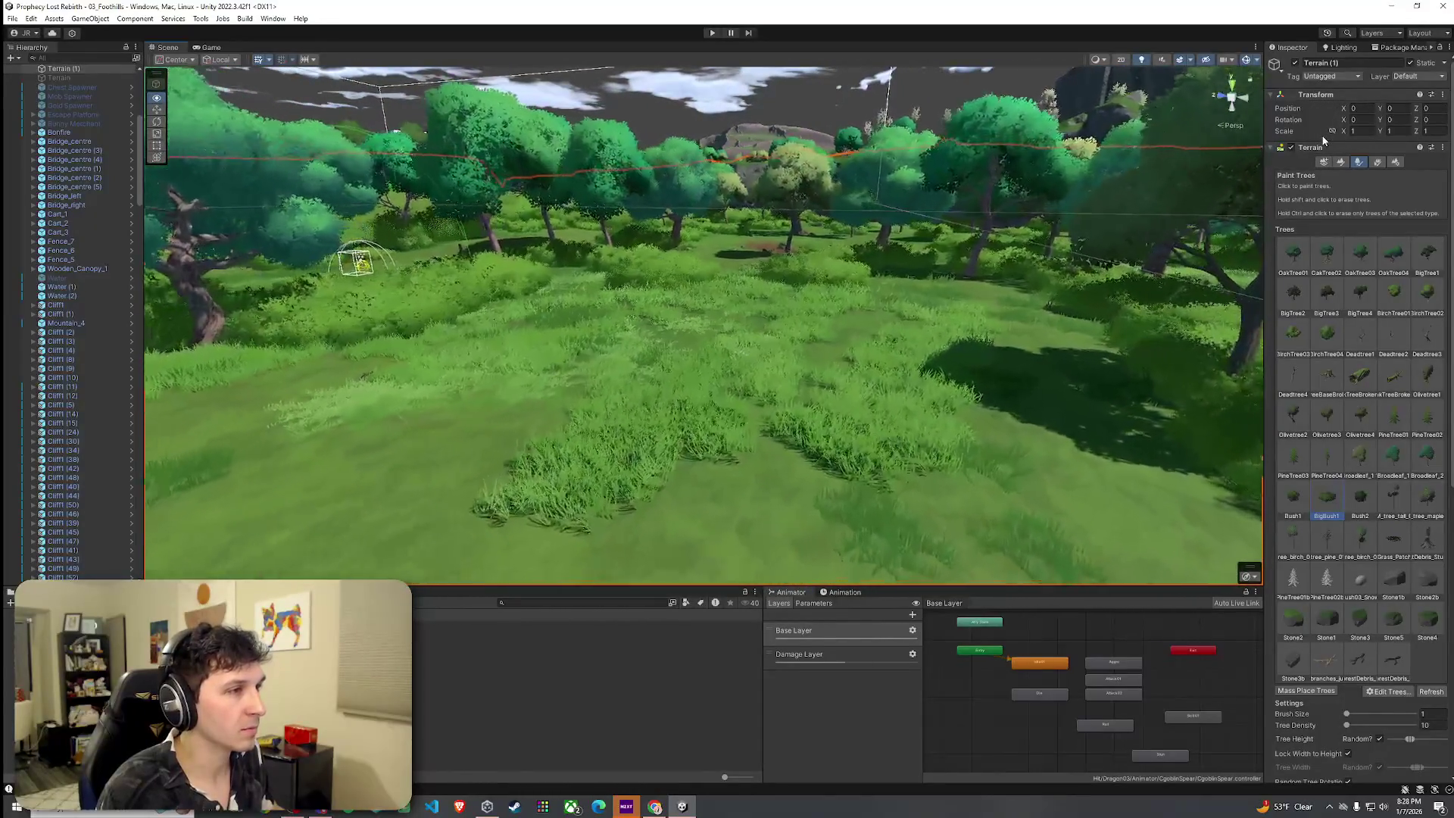
pyautogui.press('Up')
pyautogui.press('Up')
pyautogui.moveTo(1257, 155)
pyautogui.mouseDown()
pyautogui.moveTo(1191, 163)
pyautogui.moveTo(1246, 193)
pyautogui.moveTo(1254, 250)
pyautogui.moveTo(1149, 136)
pyautogui.moveTo(173, 115)
pyautogui.moveTo(1242, 174)
pyautogui.moveTo(1250, 228)
pyautogui.moveTo(1240, 107)
pyautogui.moveTo(1249, 227)
pyautogui.moveTo(1303, 82)
pyautogui.mouseUp()
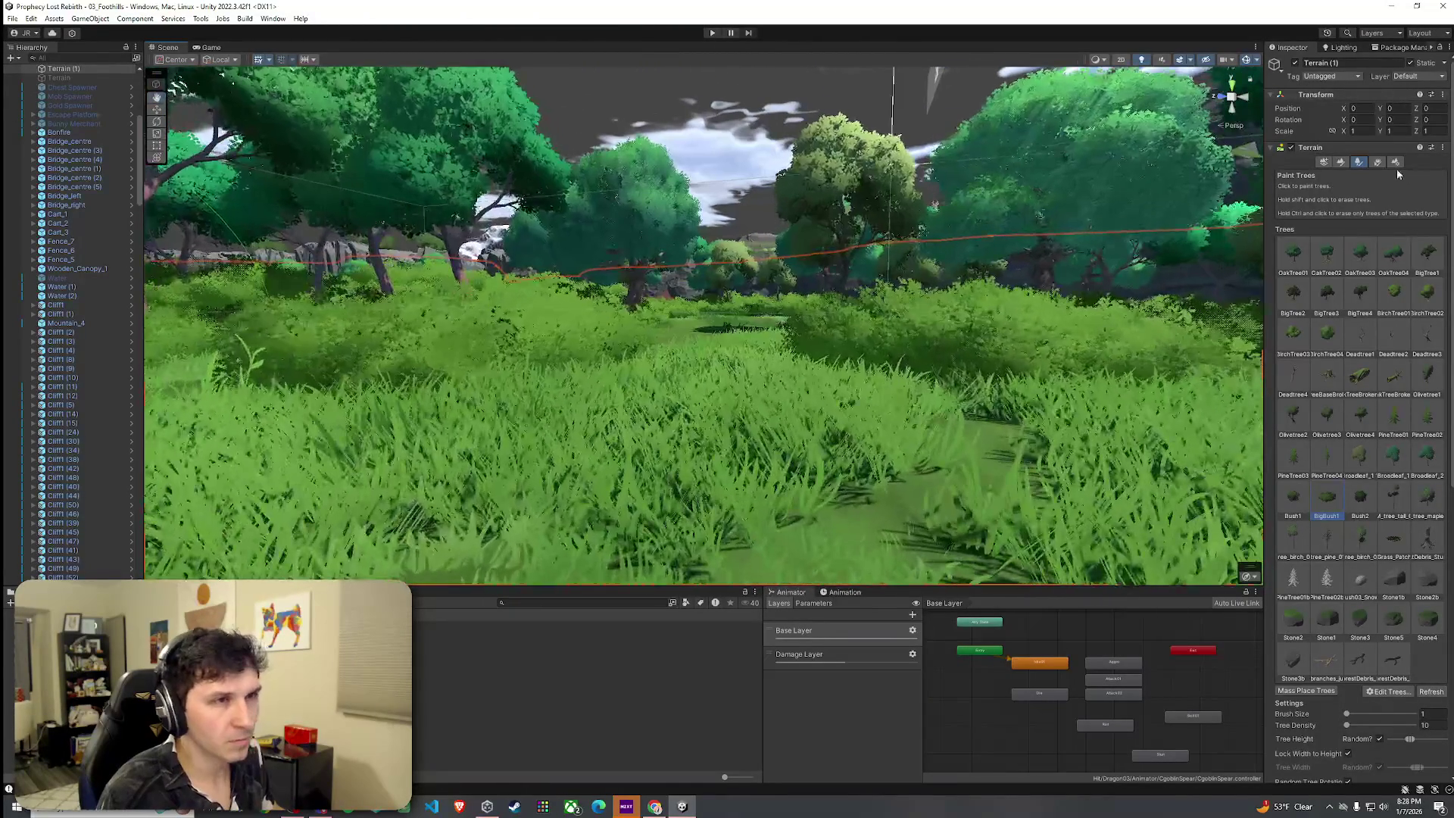
# Switch the terrain to Paint Details, survey the meadow and shoreline, then pick Paint Texture.
pyautogui.click(1378, 161)
pyautogui.moveTo(984, 228)
pyautogui.mouseDown()
pyautogui.moveTo(983, 347)
pyautogui.moveTo(691, 234)
pyautogui.mouseUp()
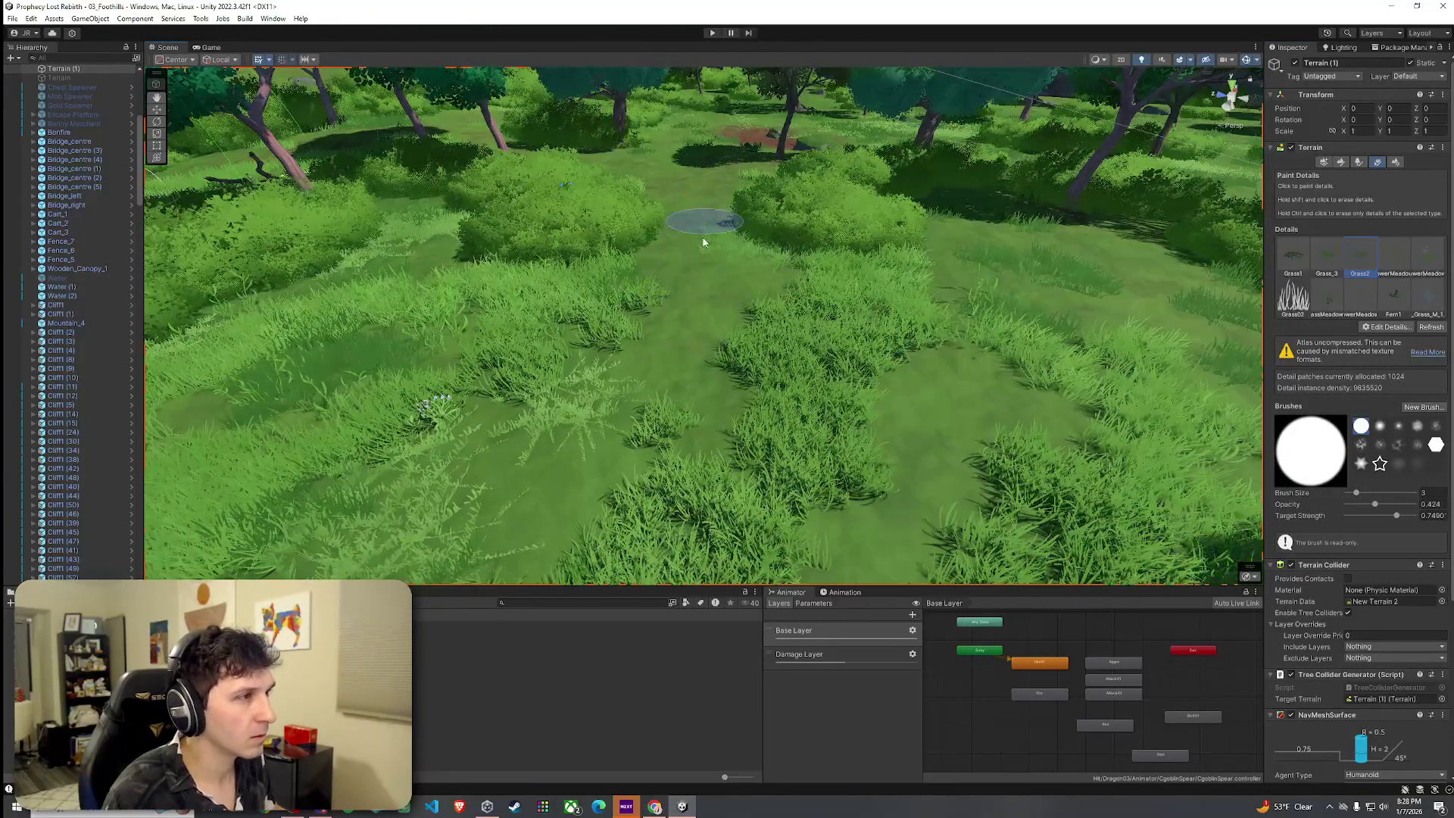
pyautogui.moveTo(714, 292); pyautogui.dragTo(715, 338)
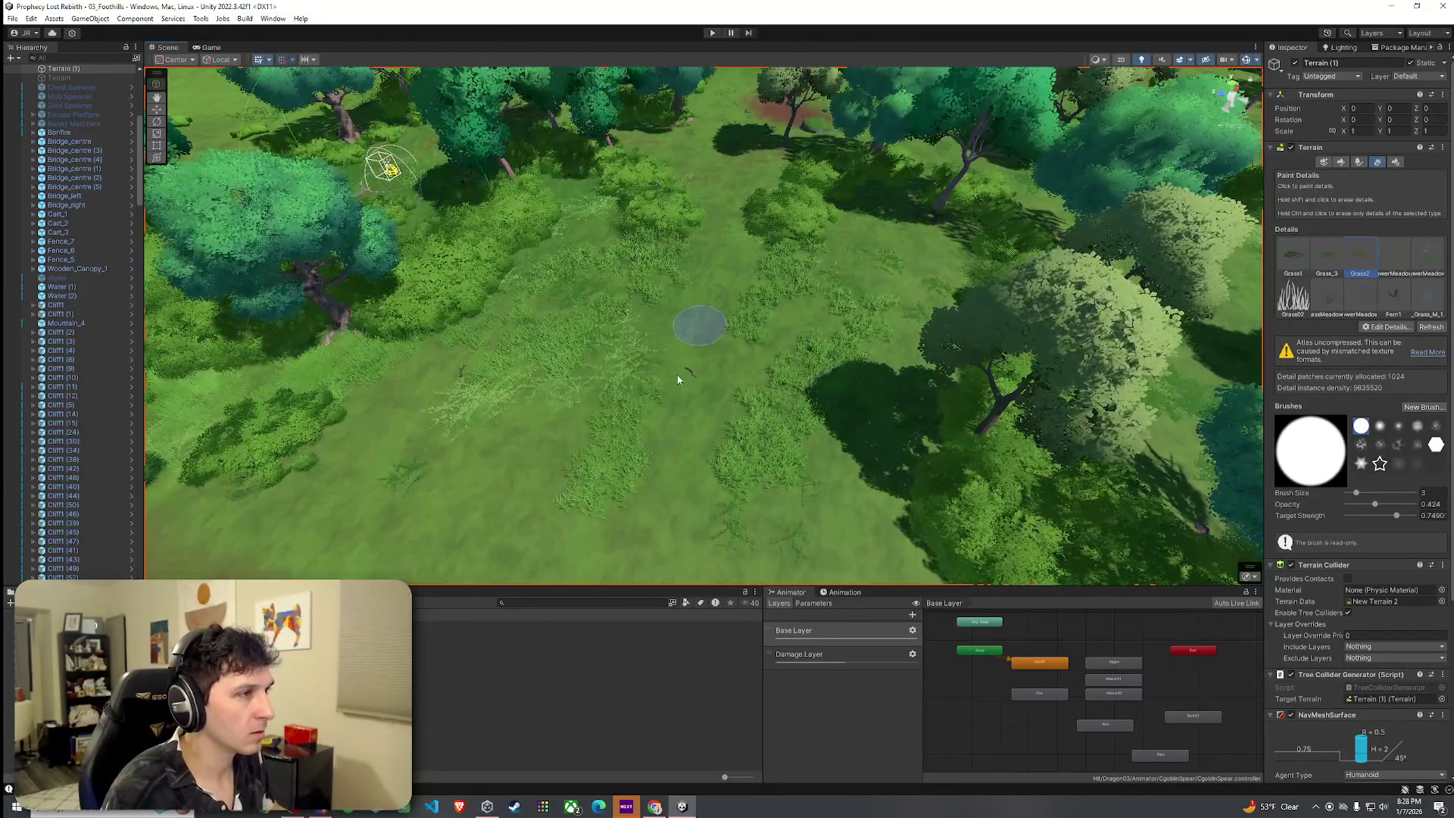
pyautogui.moveTo(698, 325); pyautogui.dragTo(545, 519)
pyautogui.moveTo(946, 174); pyautogui.dragTo(985, 102)
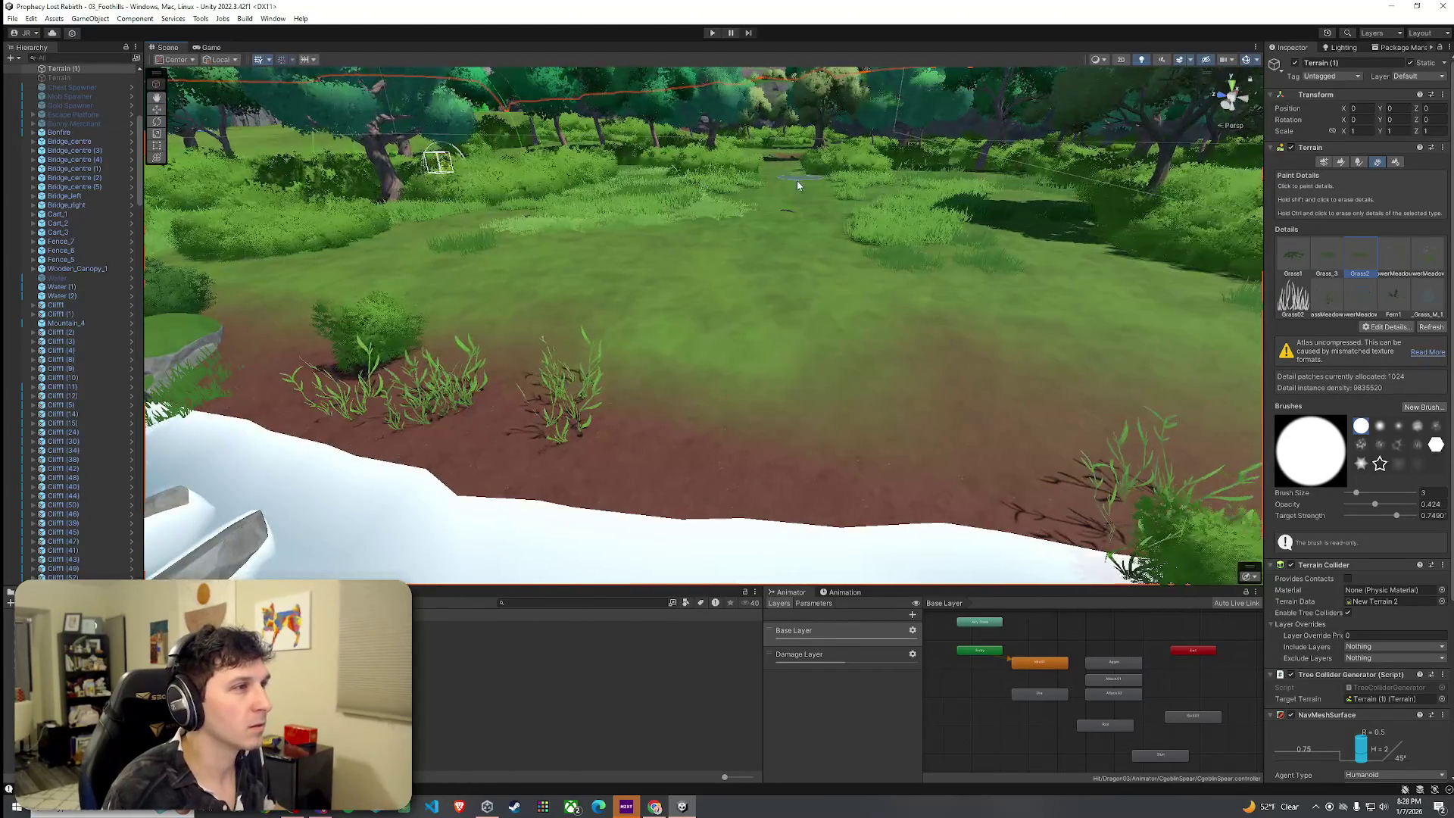
pyautogui.click(1342, 162)
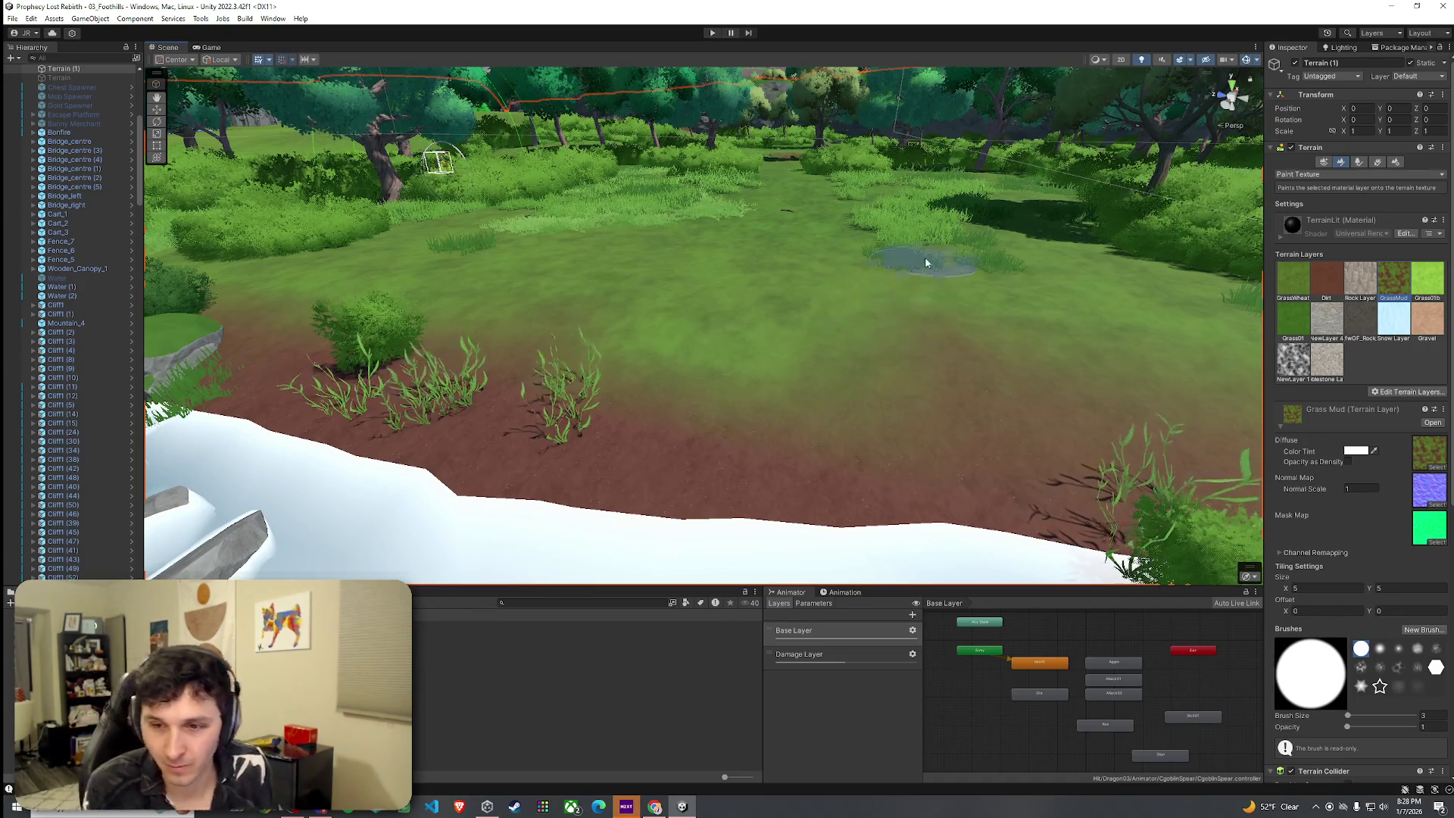
# Inspect the textured ground from above and among the trees, then return to Paint Trees.
pyautogui.moveTo(844, 315)
pyautogui.mouseDown()
pyautogui.moveTo(819, 357)
pyautogui.moveTo(707, 437)
pyautogui.mouseUp()
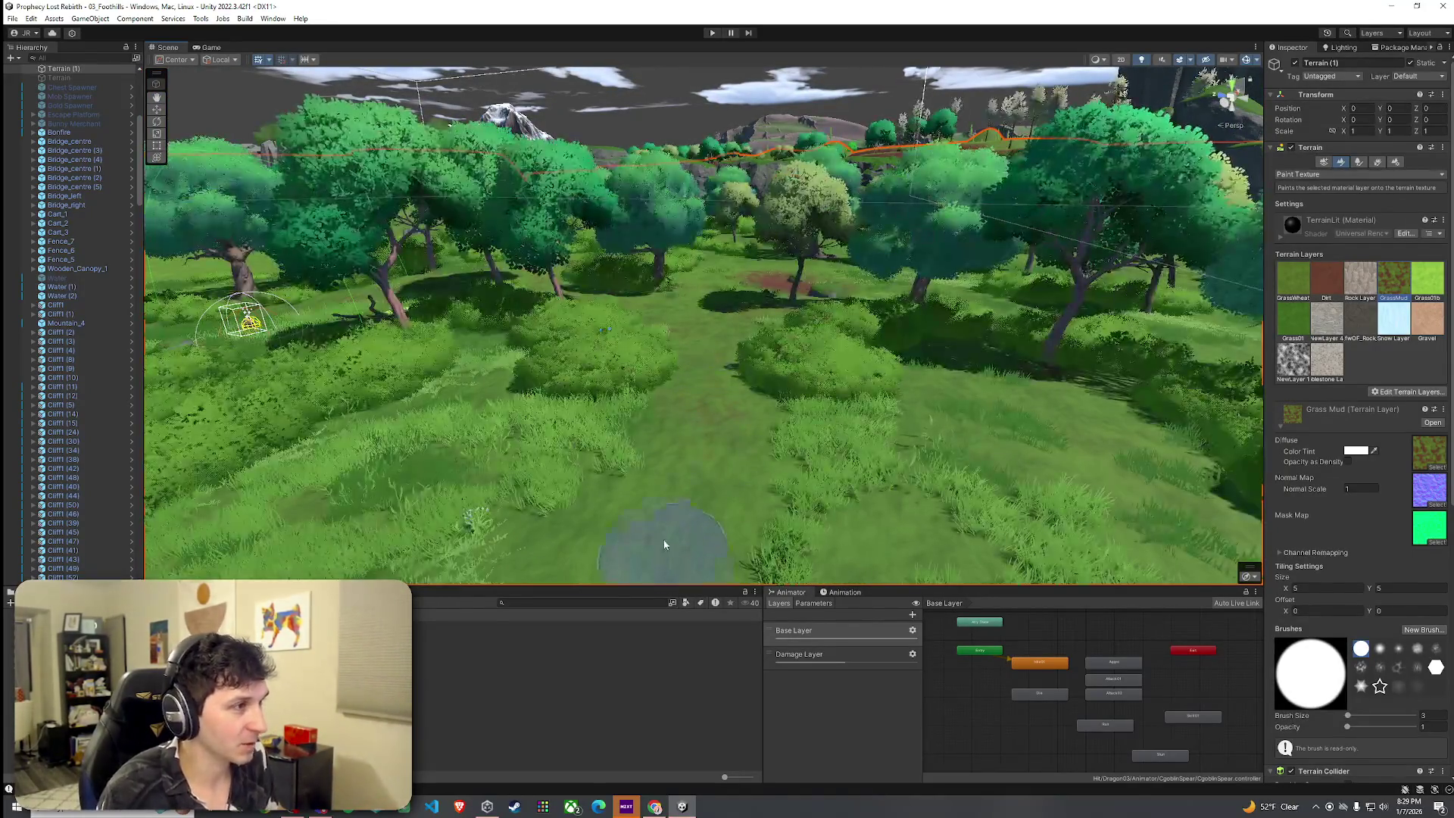
pyautogui.moveTo(681, 480)
pyautogui.mouseDown()
pyautogui.moveTo(649, 519)
pyautogui.moveTo(665, 455)
pyautogui.moveTo(639, 455)
pyautogui.moveTo(649, 416)
pyautogui.moveTo(726, 385)
pyautogui.mouseUp()
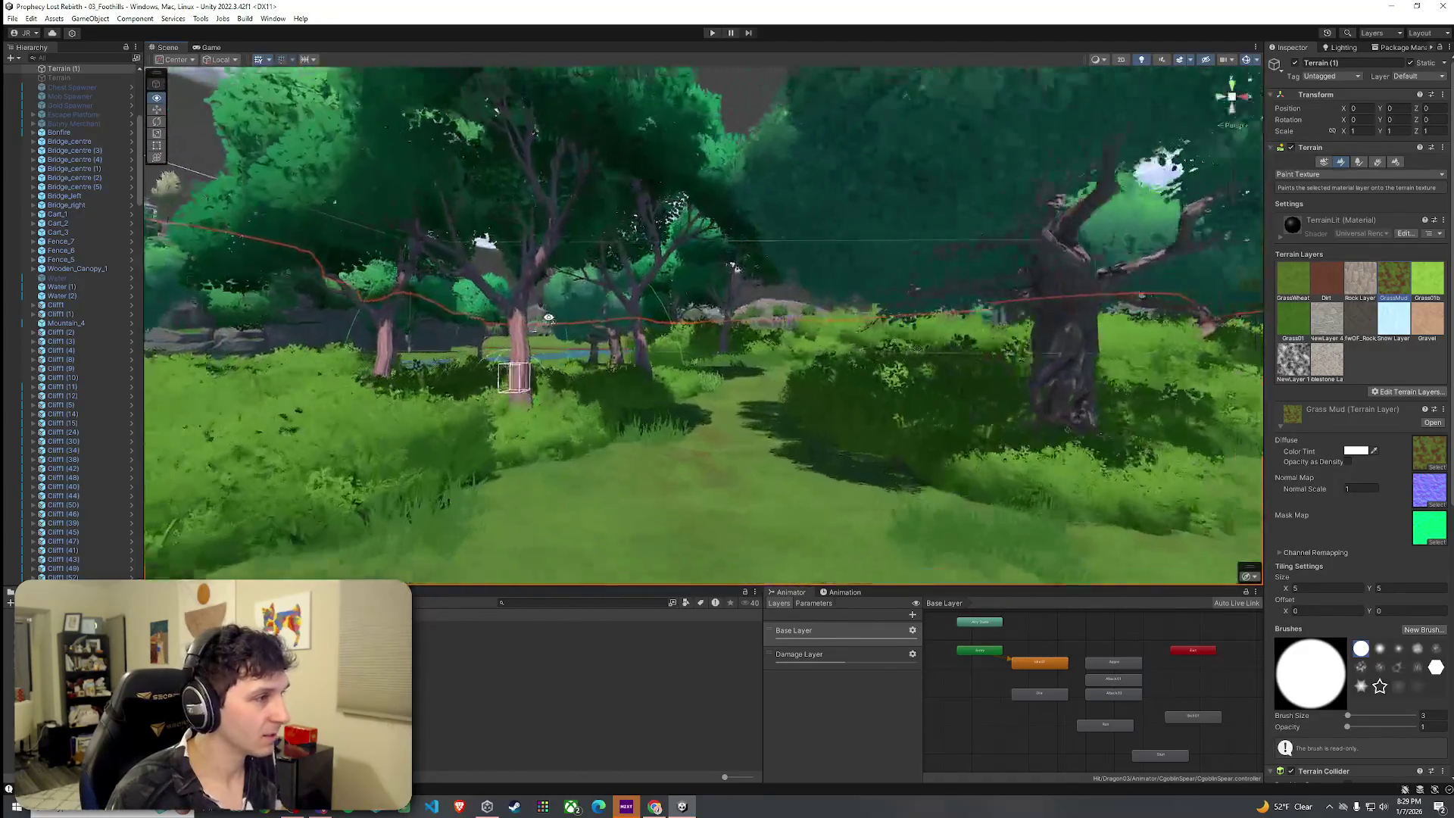
pyautogui.moveTo(549, 317); pyautogui.dragTo(564, 319)
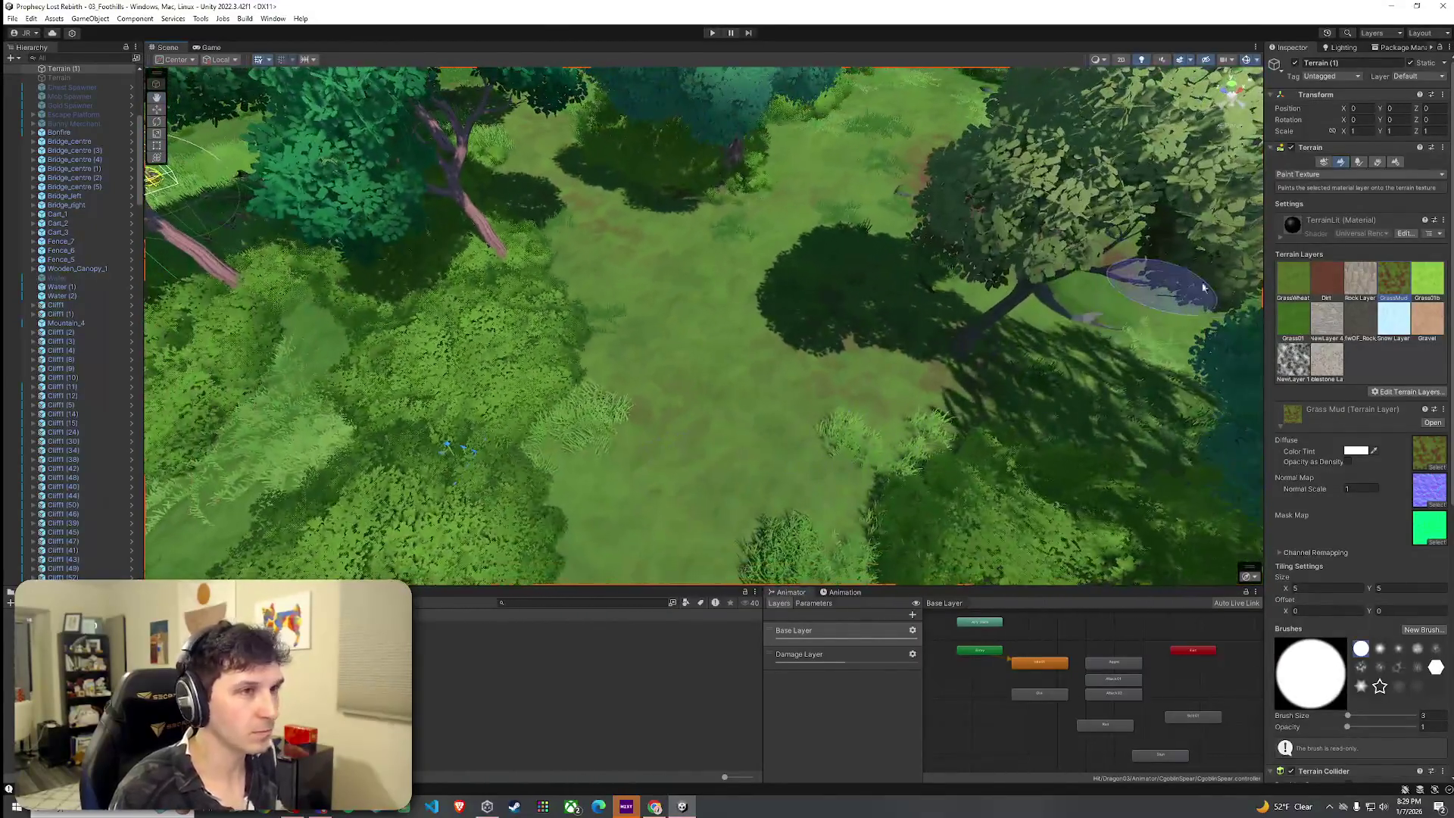
pyautogui.click(1360, 163)
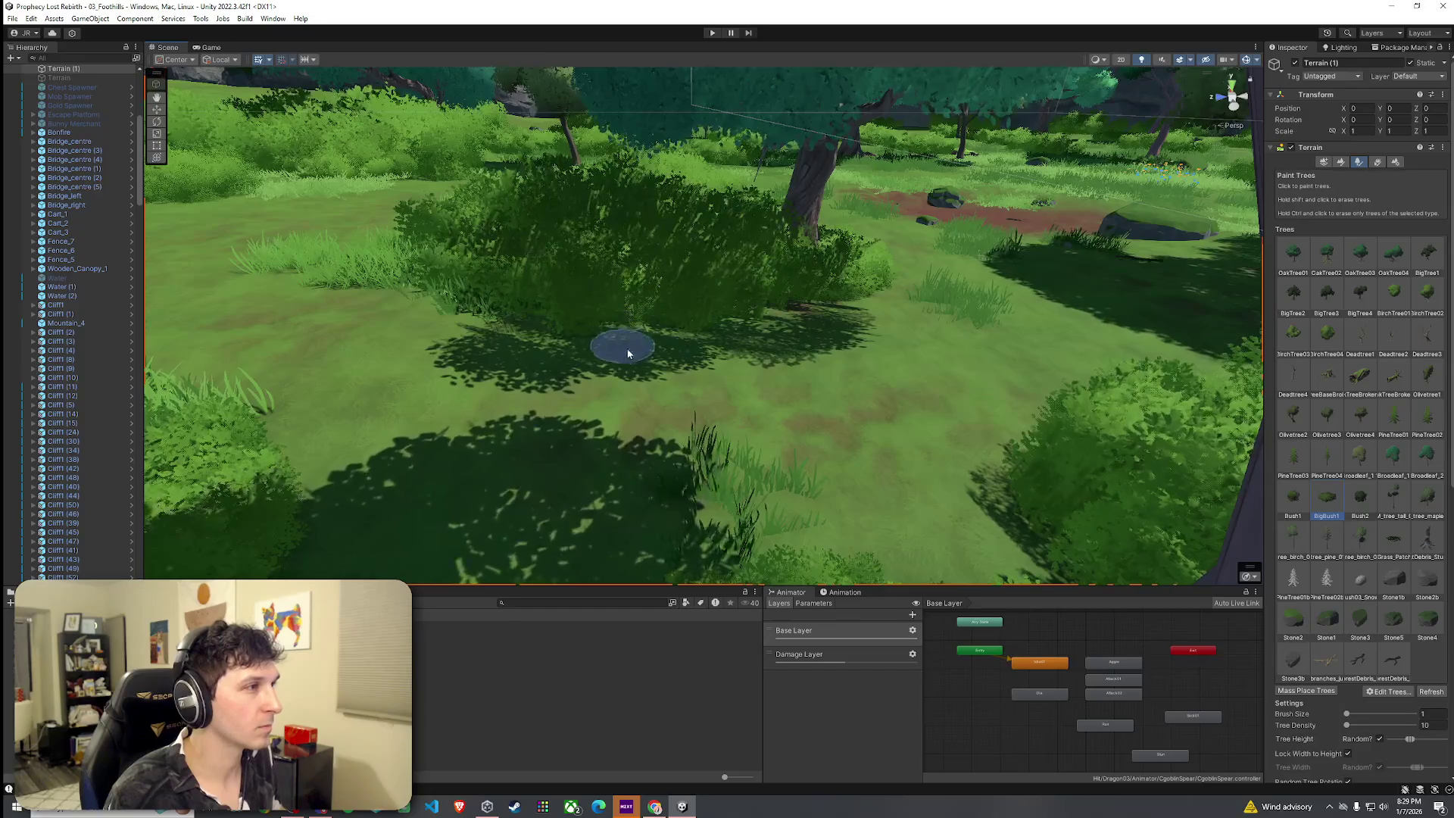
# Fly with W and S along the dirt path into the bushes and trees.
pyautogui.press('w')
pyautogui.moveTo(574, 256)
pyautogui.mouseDown()
pyautogui.moveTo(559, 269)
pyautogui.moveTo(705, 282)
pyautogui.moveTo(877, 257)
pyautogui.moveTo(924, 324)
pyautogui.mouseUp()
pyautogui.press('s')
pyautogui.press('w')
pyautogui.moveTo(661, 302)
pyautogui.mouseDown()
pyautogui.moveTo(686, 280)
pyautogui.moveTo(649, 265)
pyautogui.moveTo(559, 298)
pyautogui.mouseUp()
pyautogui.press('s')
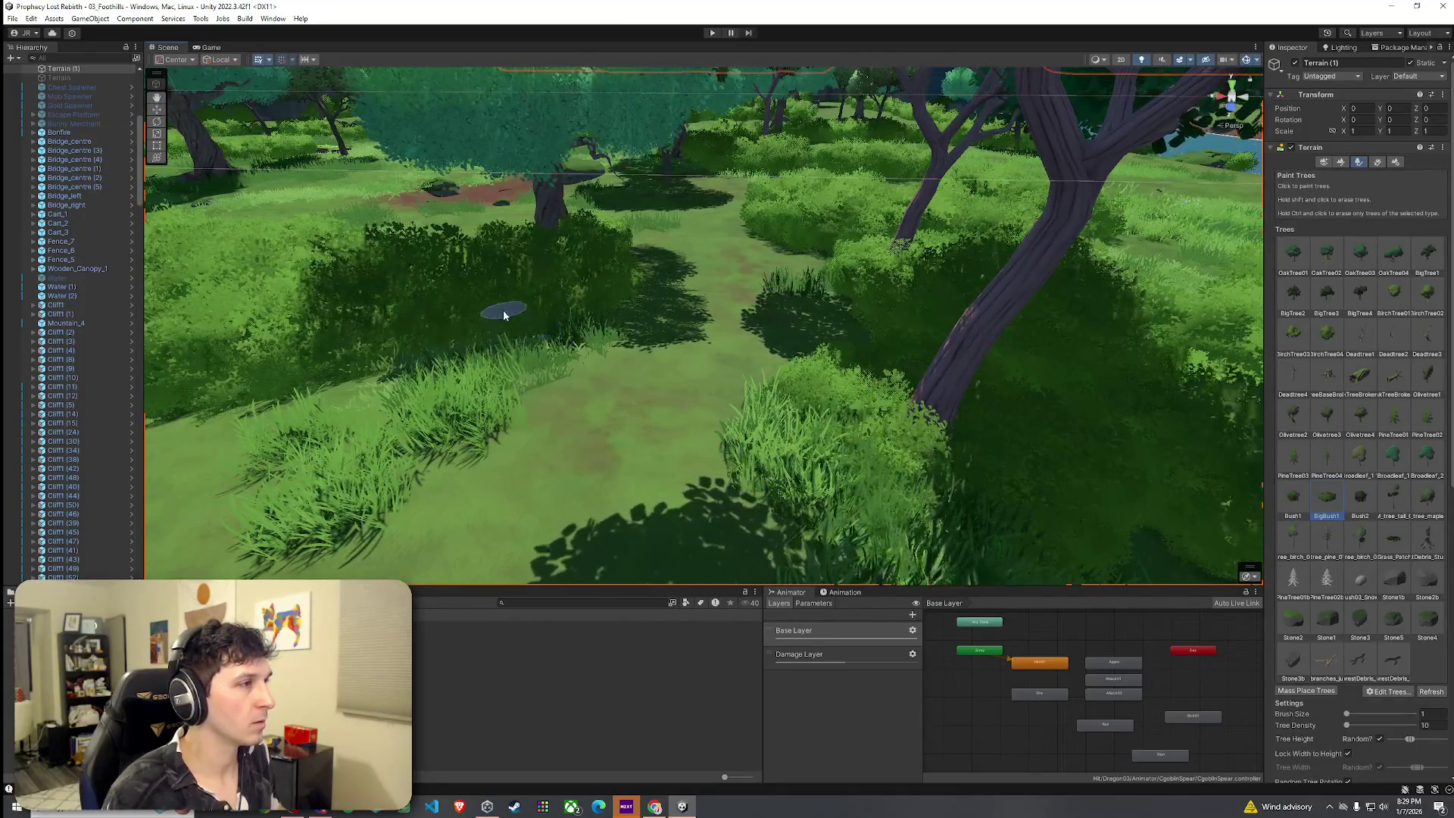
pyautogui.press('w')
pyautogui.moveTo(499, 323)
pyautogui.mouseDown()
pyautogui.moveTo(594, 288)
pyautogui.moveTo(455, 371)
pyautogui.mouseUp()
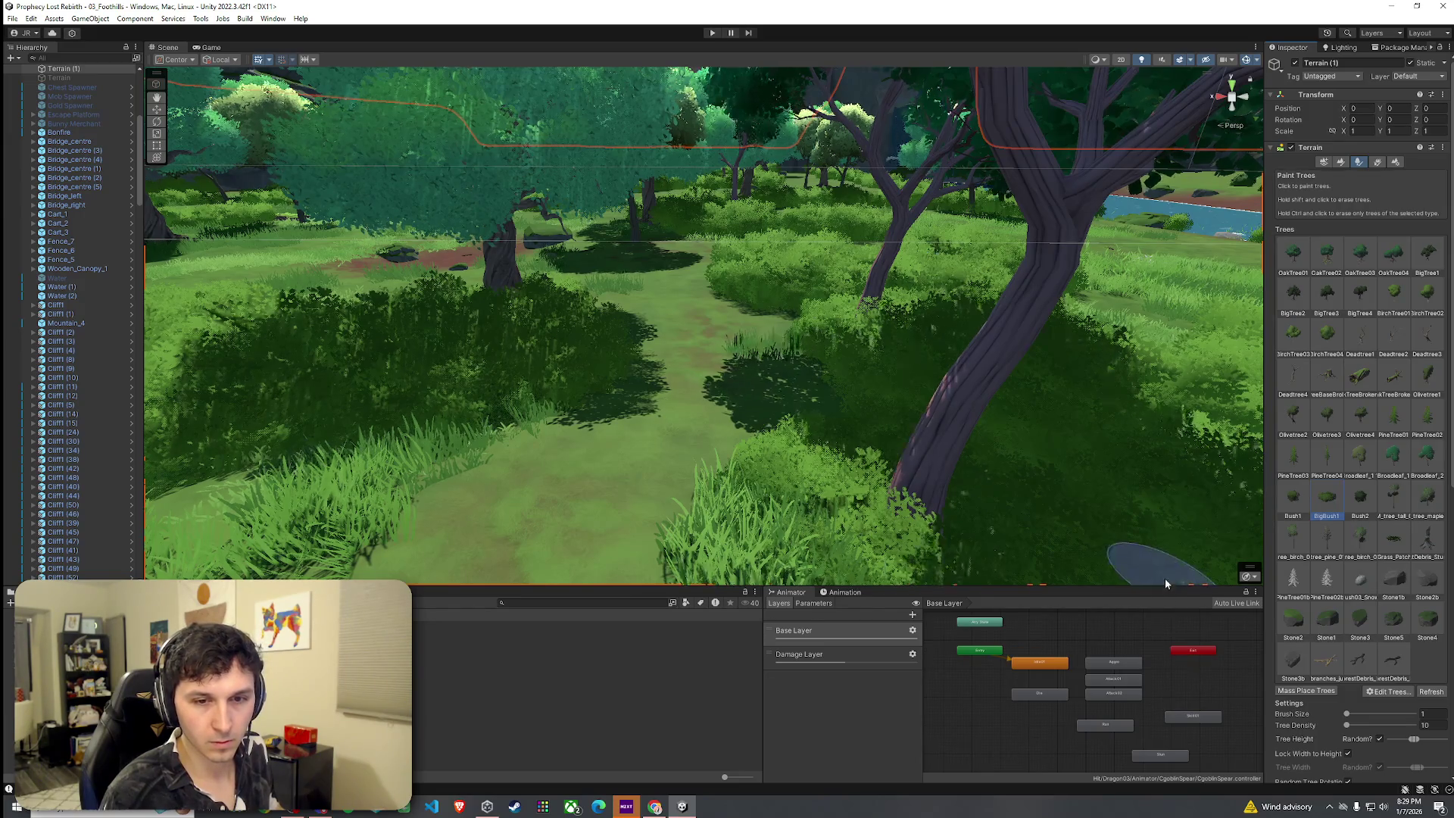
# Orbit to eye level facing the trees and cliffs, and select the tall tree prototype.
pyautogui.scroll(10, 848, 478)
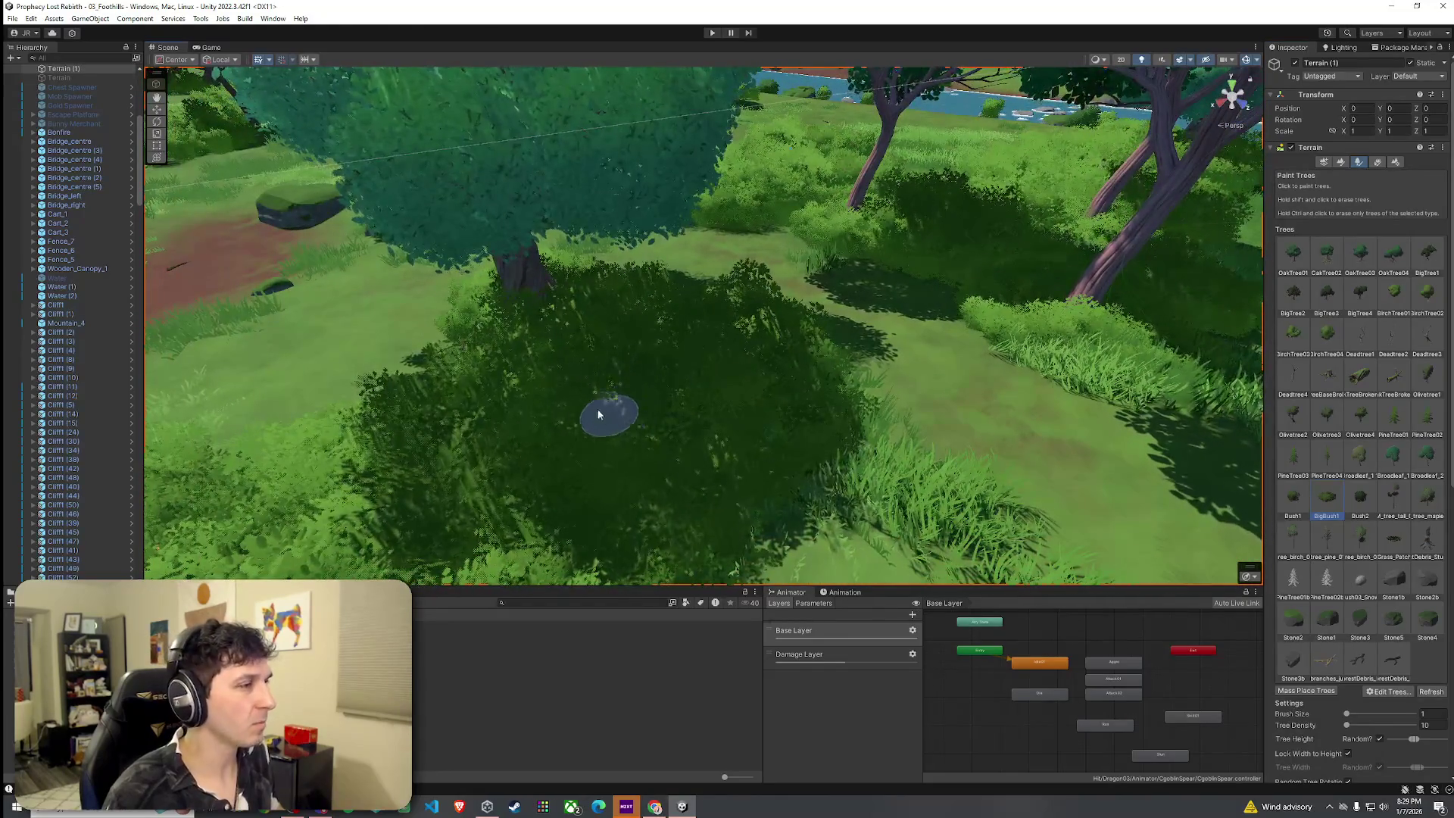
pyautogui.moveTo(547, 395)
pyautogui.mouseDown()
pyautogui.moveTo(568, 455)
pyautogui.moveTo(601, 351)
pyautogui.moveTo(659, 285)
pyautogui.moveTo(697, 315)
pyautogui.moveTo(741, 318)
pyautogui.moveTo(597, 158)
pyautogui.moveTo(783, 130)
pyautogui.moveTo(838, 273)
pyautogui.moveTo(992, 284)
pyautogui.moveTo(871, 313)
pyautogui.mouseUp()
pyautogui.scroll(5, 665, 337)
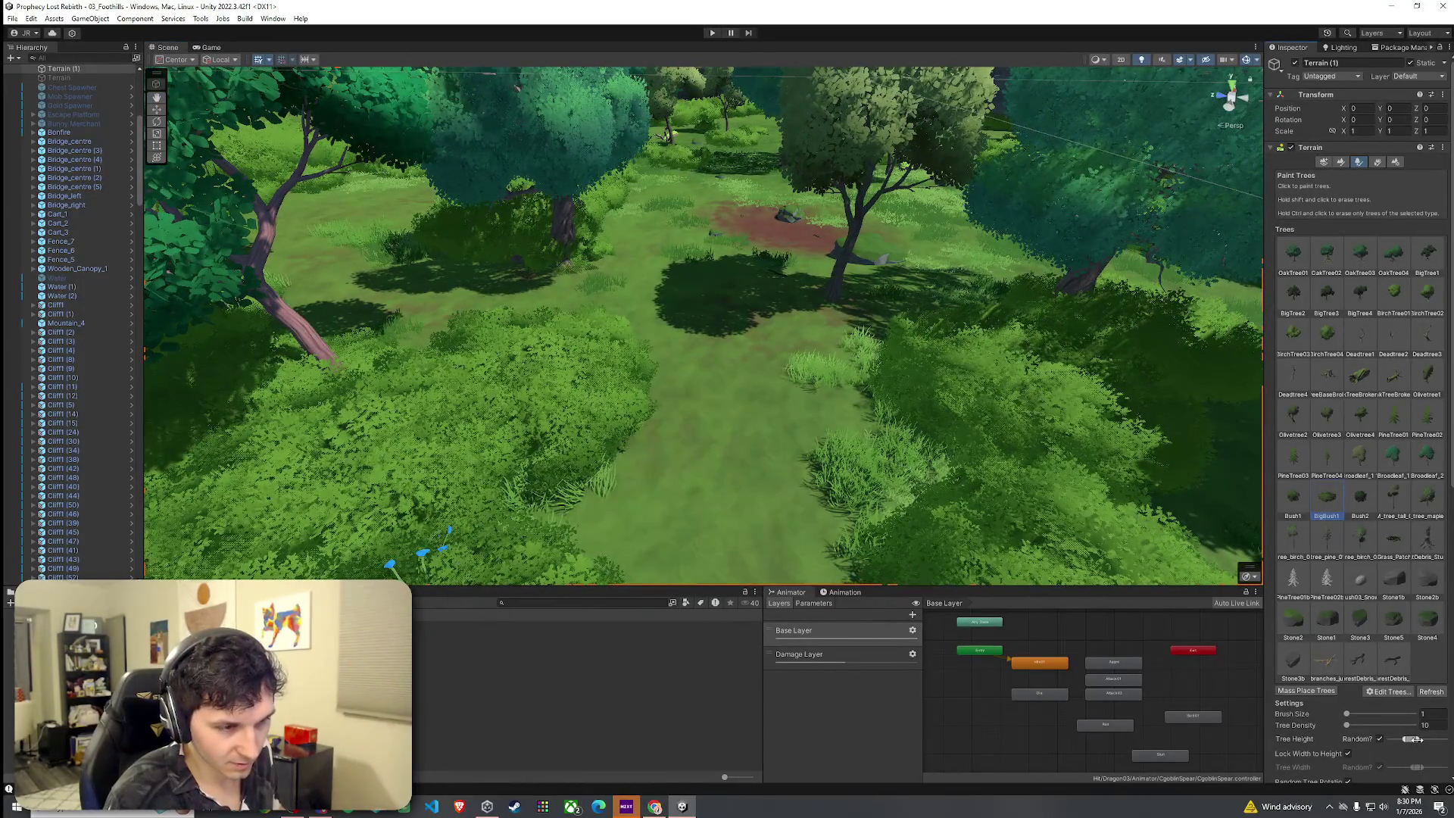
pyautogui.moveTo(682, 385)
pyautogui.mouseDown()
pyautogui.moveTo(668, 331)
pyautogui.moveTo(685, 390)
pyautogui.moveTo(666, 403)
pyautogui.moveTo(727, 487)
pyautogui.moveTo(766, 432)
pyautogui.moveTo(571, 406)
pyautogui.moveTo(613, 416)
pyautogui.moveTo(626, 455)
pyautogui.moveTo(689, 490)
pyautogui.moveTo(893, 535)
pyautogui.moveTo(831, 443)
pyautogui.moveTo(711, 409)
pyautogui.moveTo(639, 416)
pyautogui.moveTo(617, 394)
pyautogui.moveTo(1220, 385)
pyautogui.moveTo(727, 421)
pyautogui.moveTo(731, 454)
pyautogui.moveTo(945, 412)
pyautogui.mouseUp()
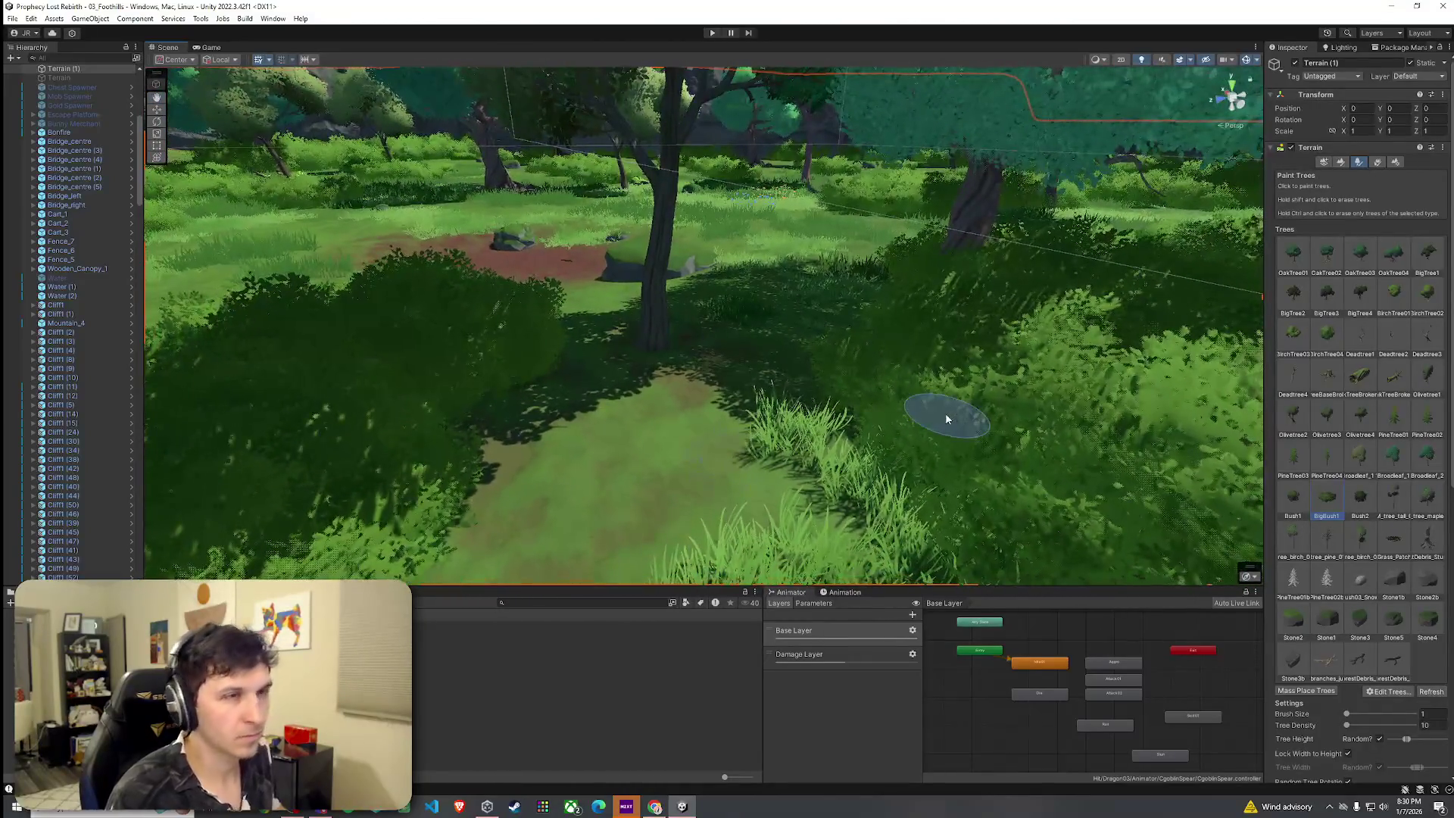
pyautogui.click(1394, 496)
# Erase the central tree, paint a Broadleaf_2 tree beside the path, then undo it.
pyautogui.keyDown('ctrl'); pyautogui.click(665, 350); pyautogui.keyUp('ctrl')
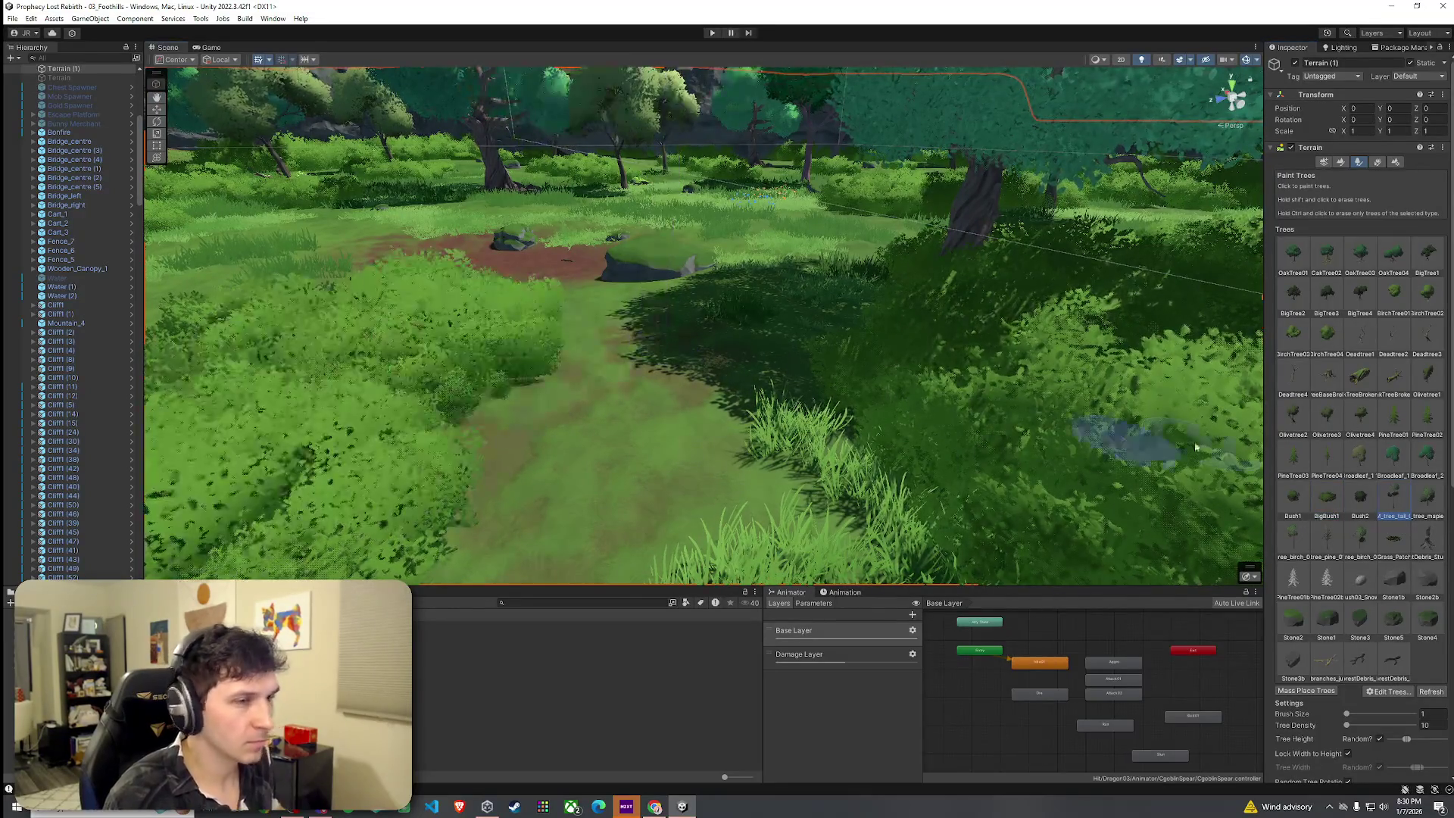
pyautogui.click(1427, 455)
pyautogui.click(493, 382)
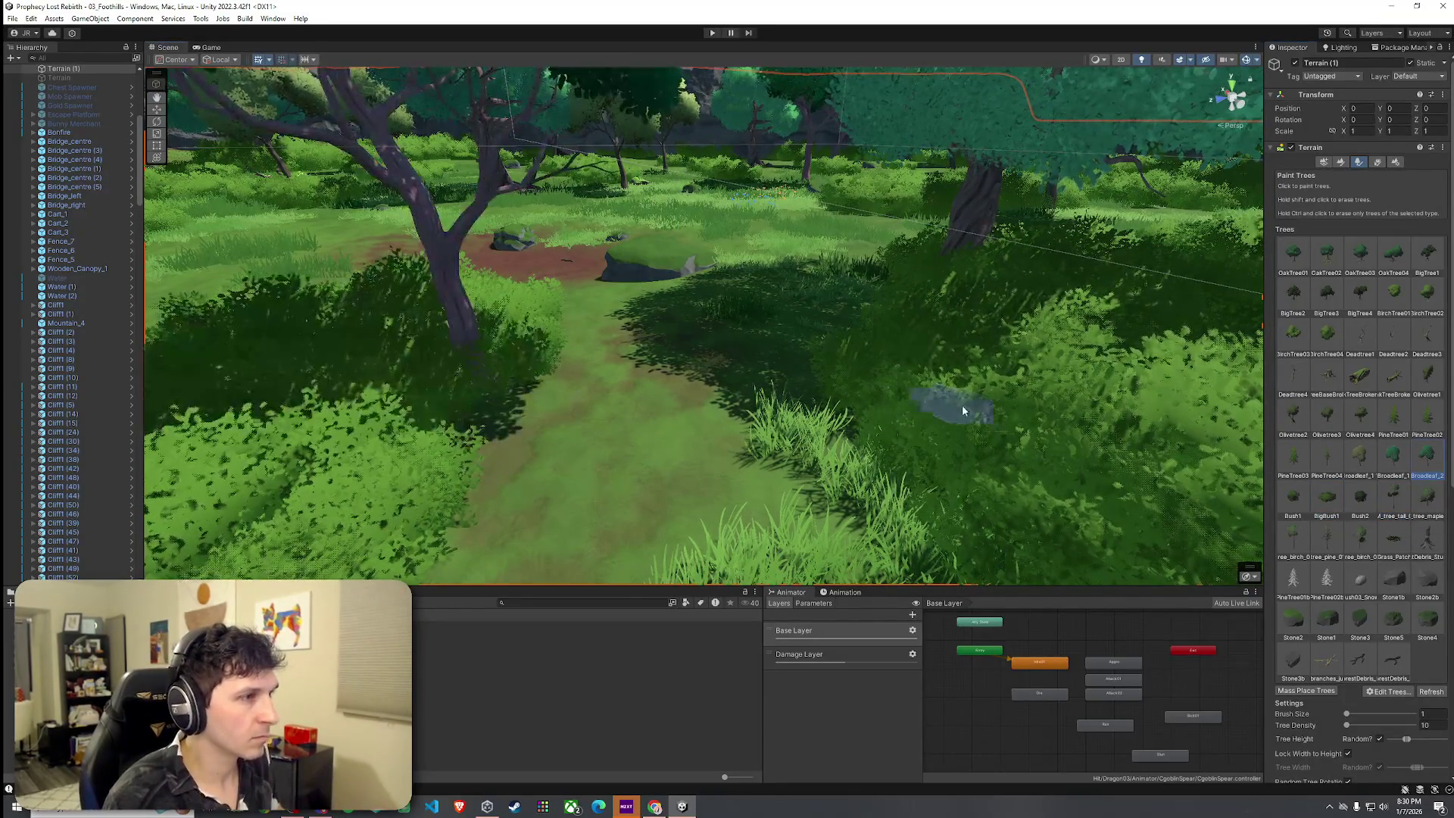
pyautogui.moveTo(962, 404); pyautogui.dragTo(860, 418)
pyautogui.scroll(-5, 855, 424)
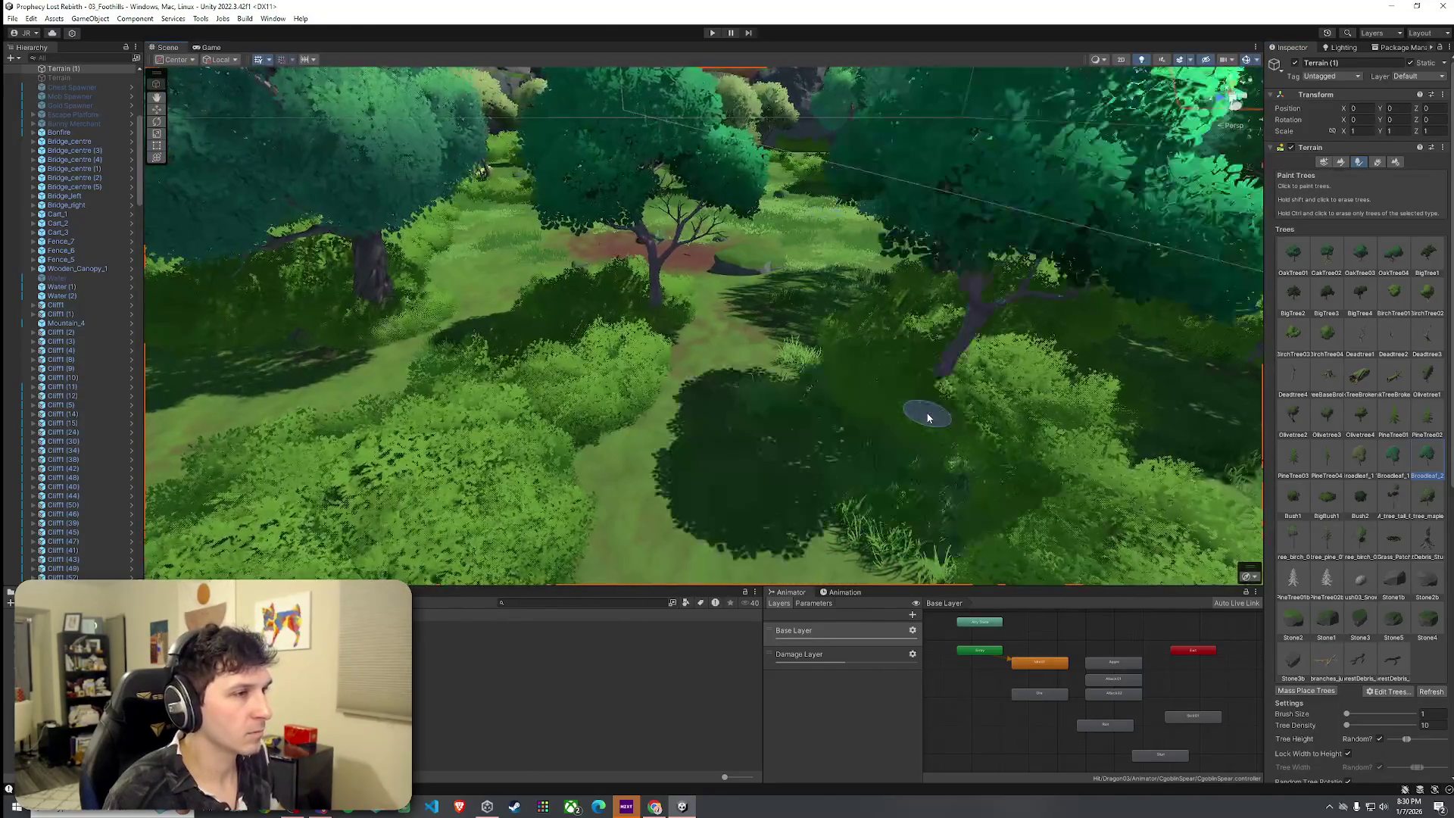
pyautogui.scroll(-5, 946, 455)
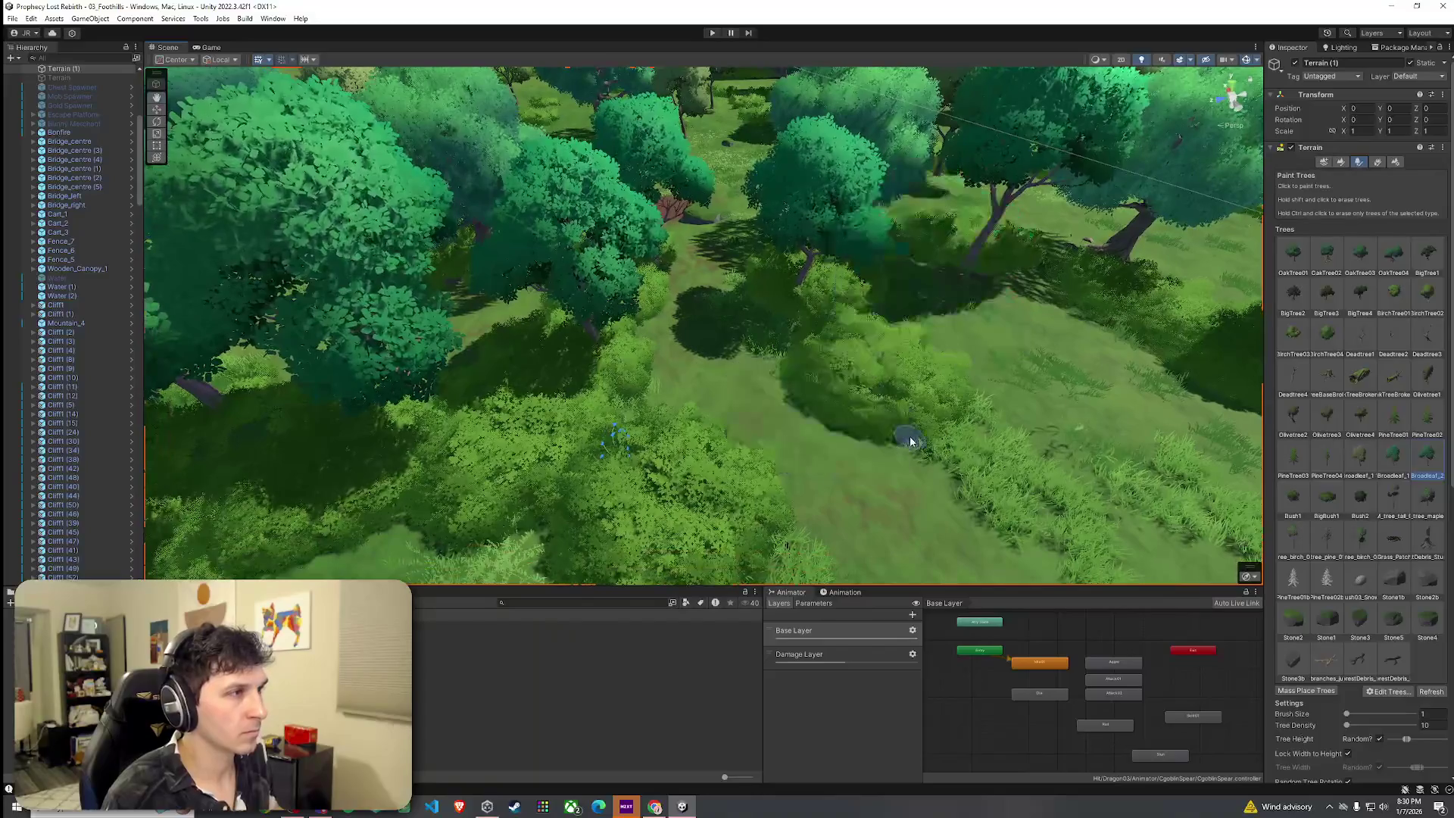
pyautogui.hotkey('ctrl', 'z')
# Paint broadleaf trees on the grass with the other broadleaf type, repositioning one slightly left.
pyautogui.click(1358, 458)
pyautogui.click(621, 373)
pyautogui.click(891, 439)
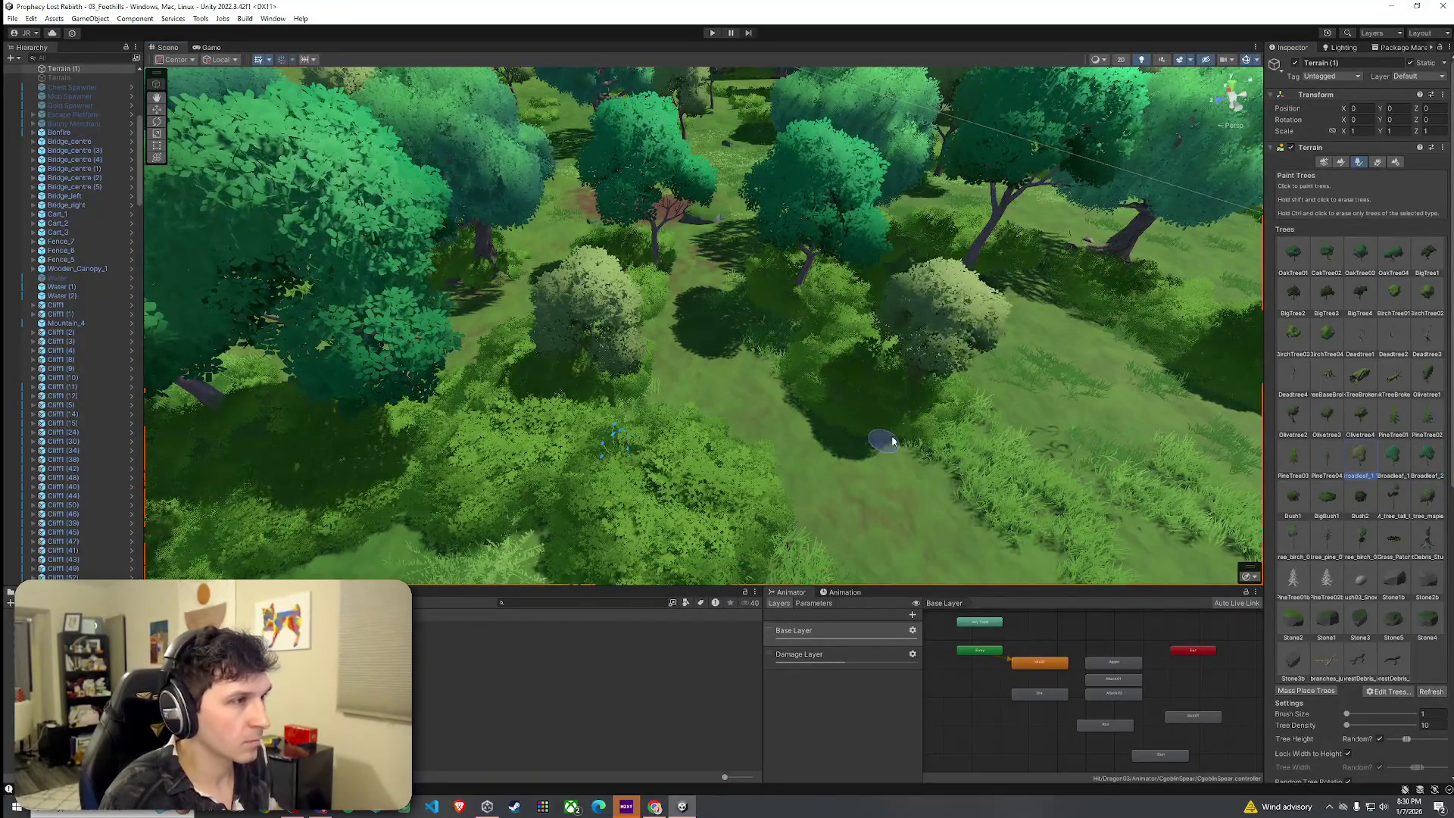
pyautogui.hotkey('ctrl', 'z')
pyautogui.click(860, 437)
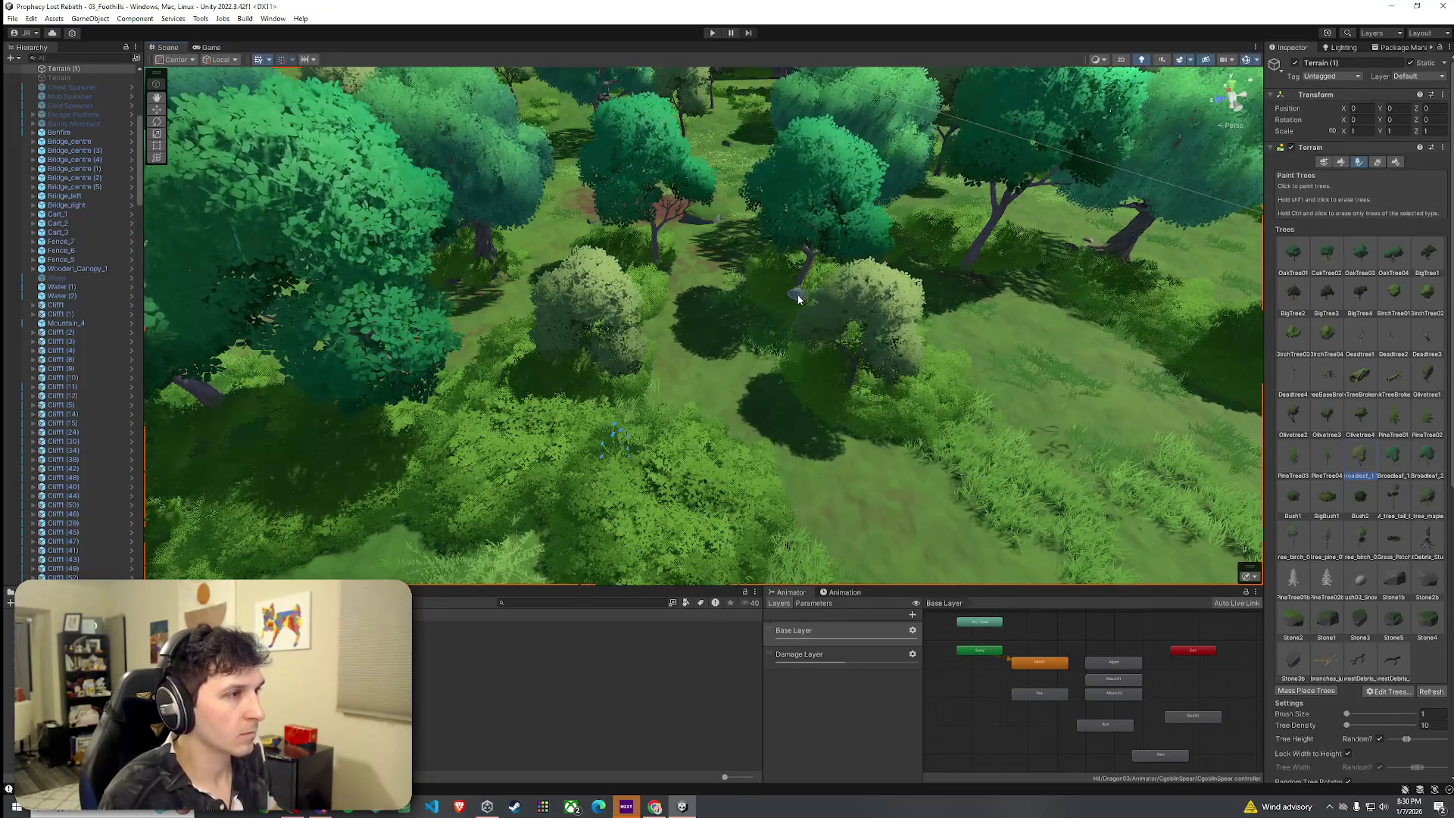
# Replace the teal tree with a round broadleaf, erase the one near the bushes, and undo a stray Broadleaf_1.
pyautogui.keyDown('shift'); pyautogui.click(793, 307); pyautogui.keyUp('shift')
pyautogui.click(793, 307)
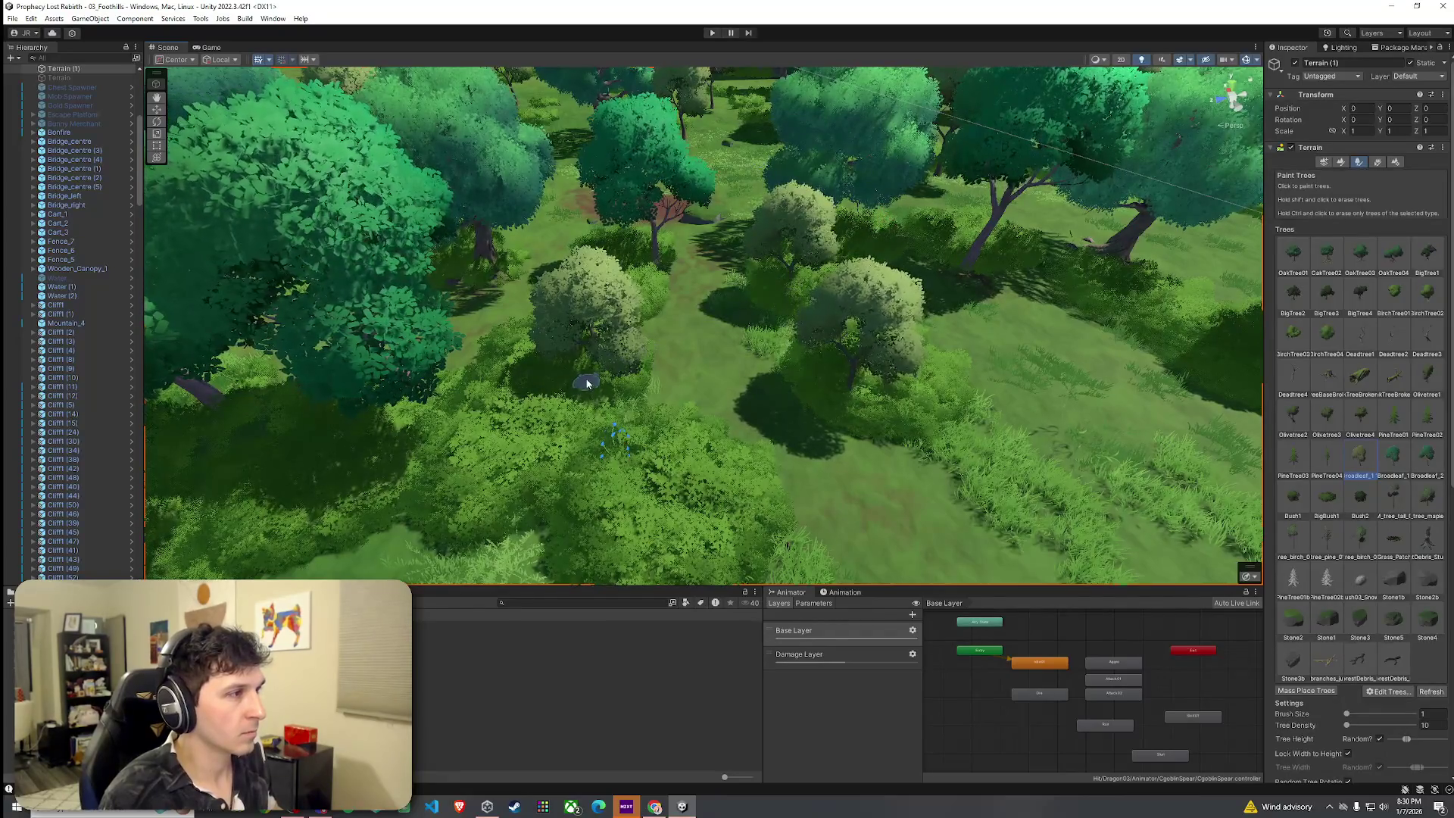
pyautogui.keyDown('shift'); pyautogui.click(597, 371); pyautogui.keyUp('shift')
pyautogui.click(1394, 459)
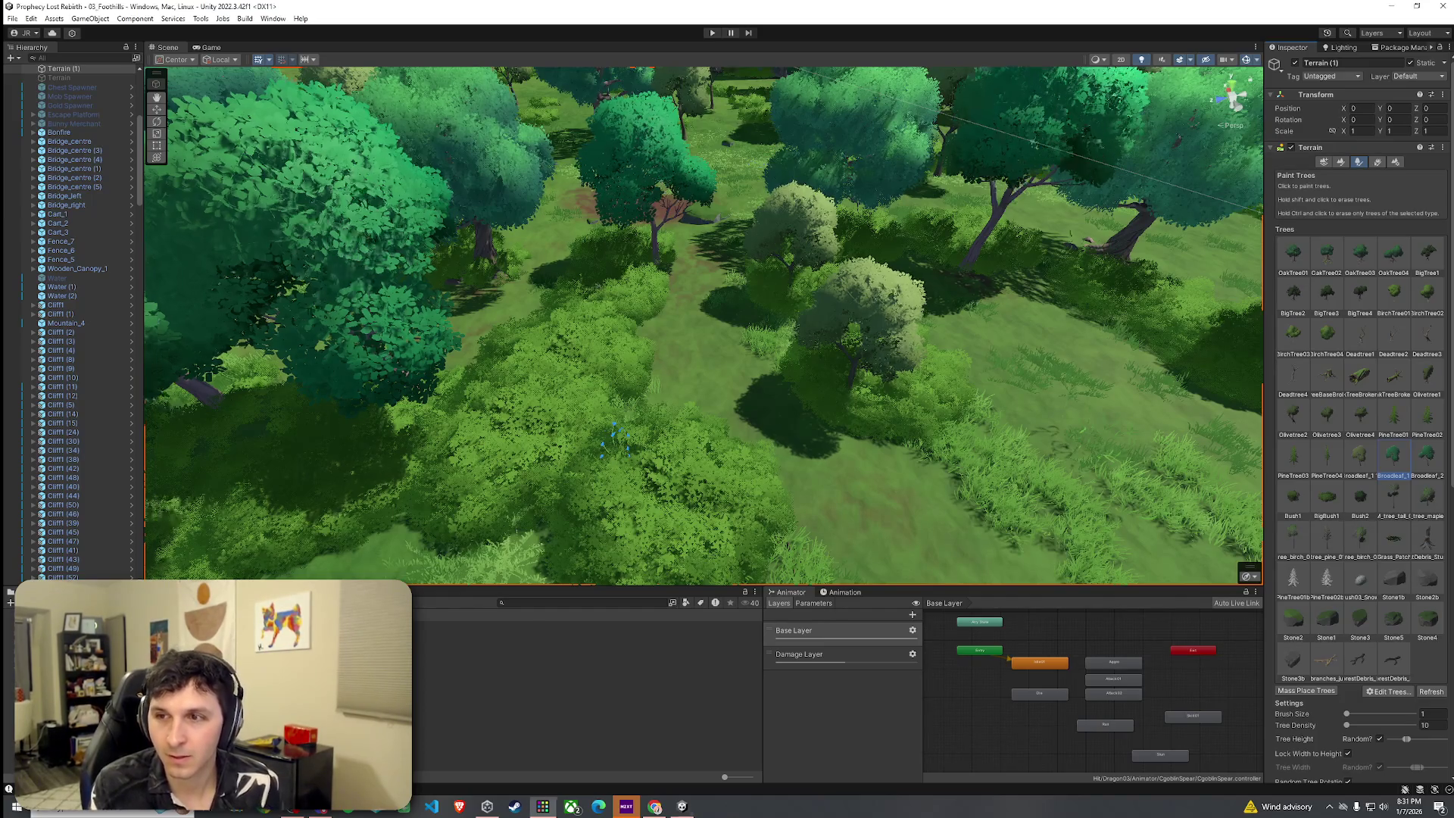
pyautogui.moveTo(879, 409)
pyautogui.mouseDown()
pyautogui.moveTo(853, 452)
pyautogui.moveTo(892, 380)
pyautogui.mouseUp()
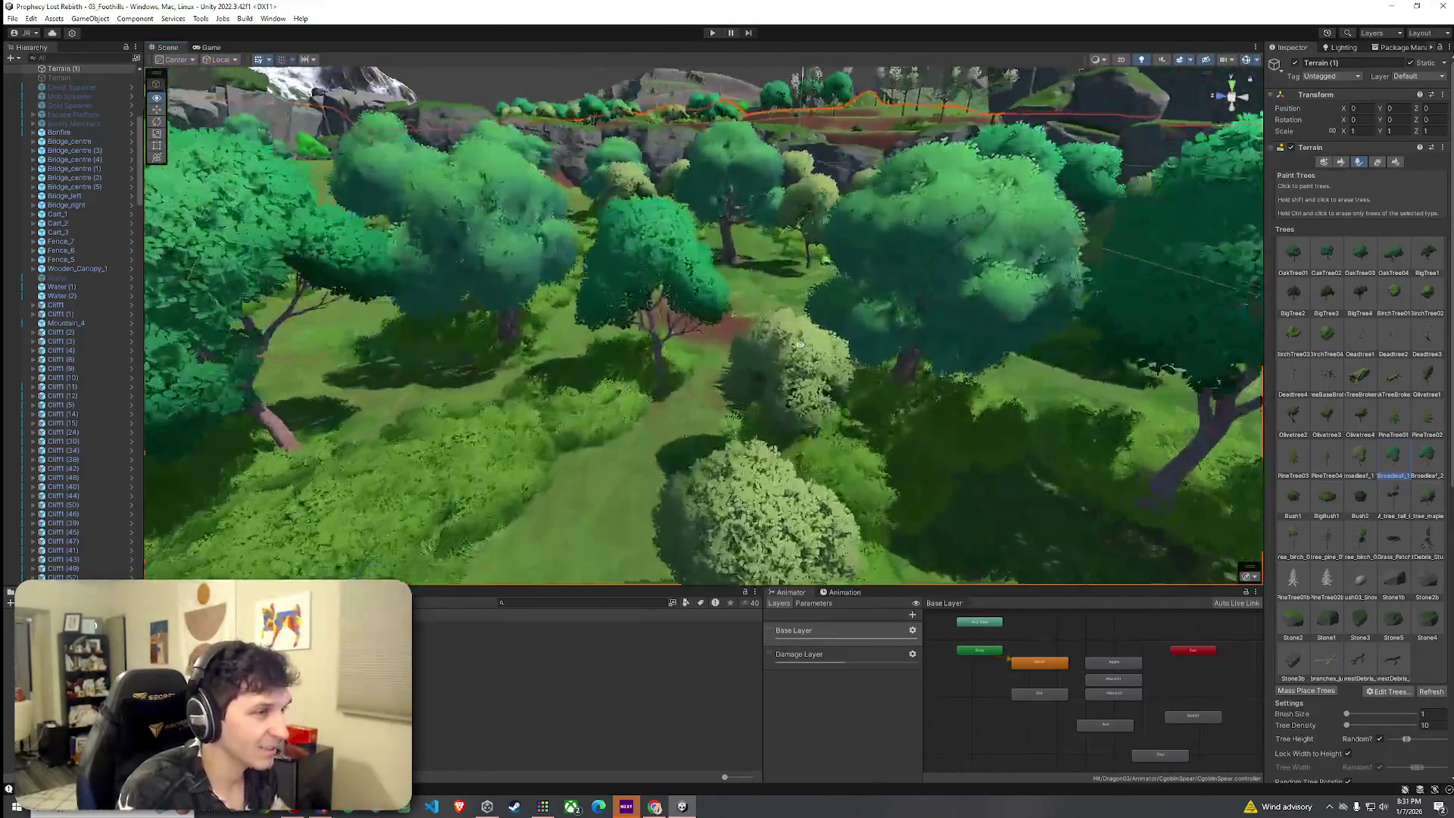
pyautogui.moveTo(800, 344)
pyautogui.mouseDown()
pyautogui.moveTo(662, 316)
pyautogui.moveTo(893, 399)
pyautogui.moveTo(870, 455)
pyautogui.moveTo(907, 289)
pyautogui.moveTo(1114, 277)
pyautogui.moveTo(828, 325)
pyautogui.moveTo(694, 331)
pyautogui.moveTo(602, 310)
pyautogui.moveTo(383, 394)
pyautogui.moveTo(737, 503)
pyautogui.moveTo(840, 474)
pyautogui.mouseUp()
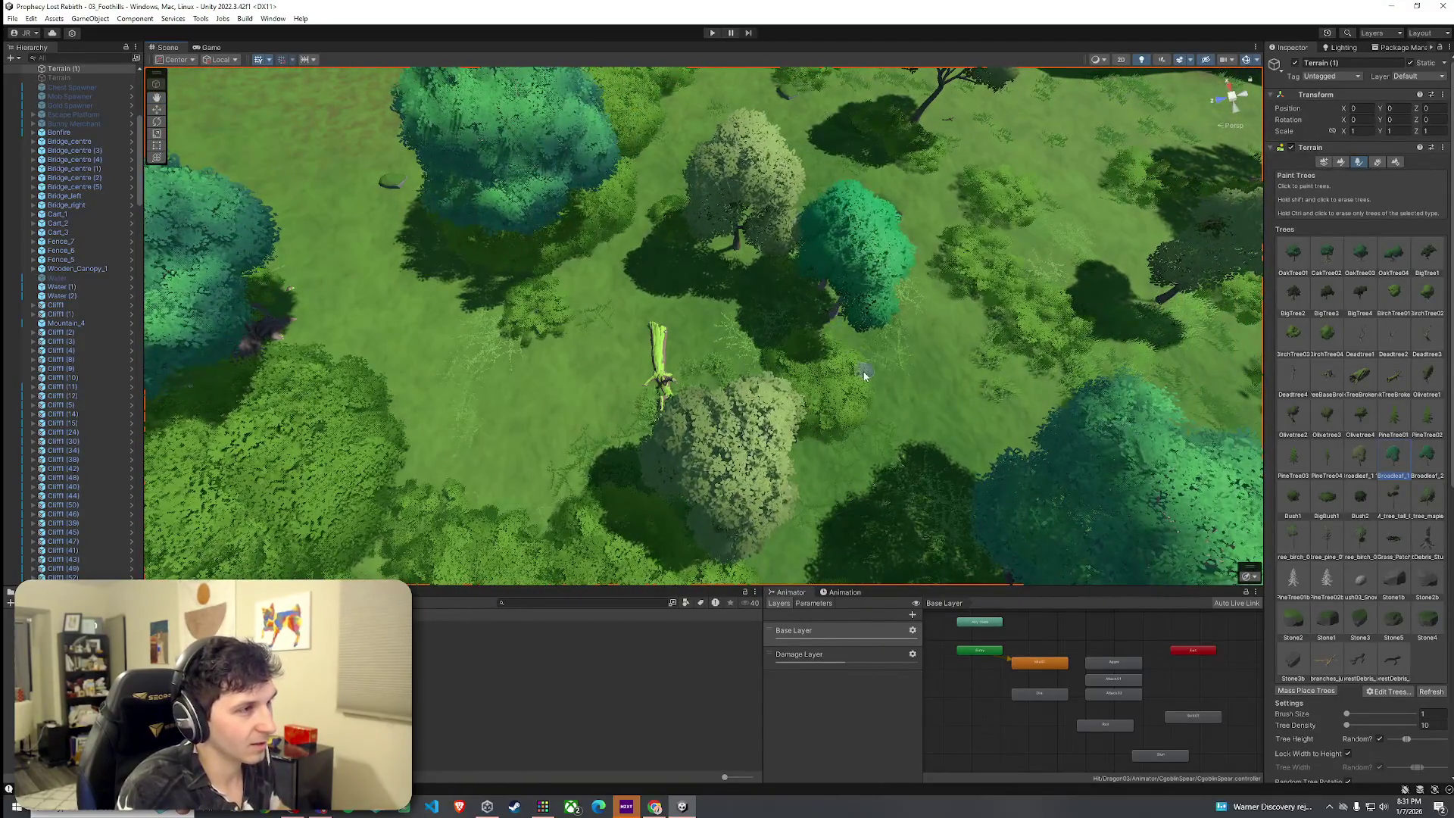
pyautogui.hotkey('ctrl', 'z')
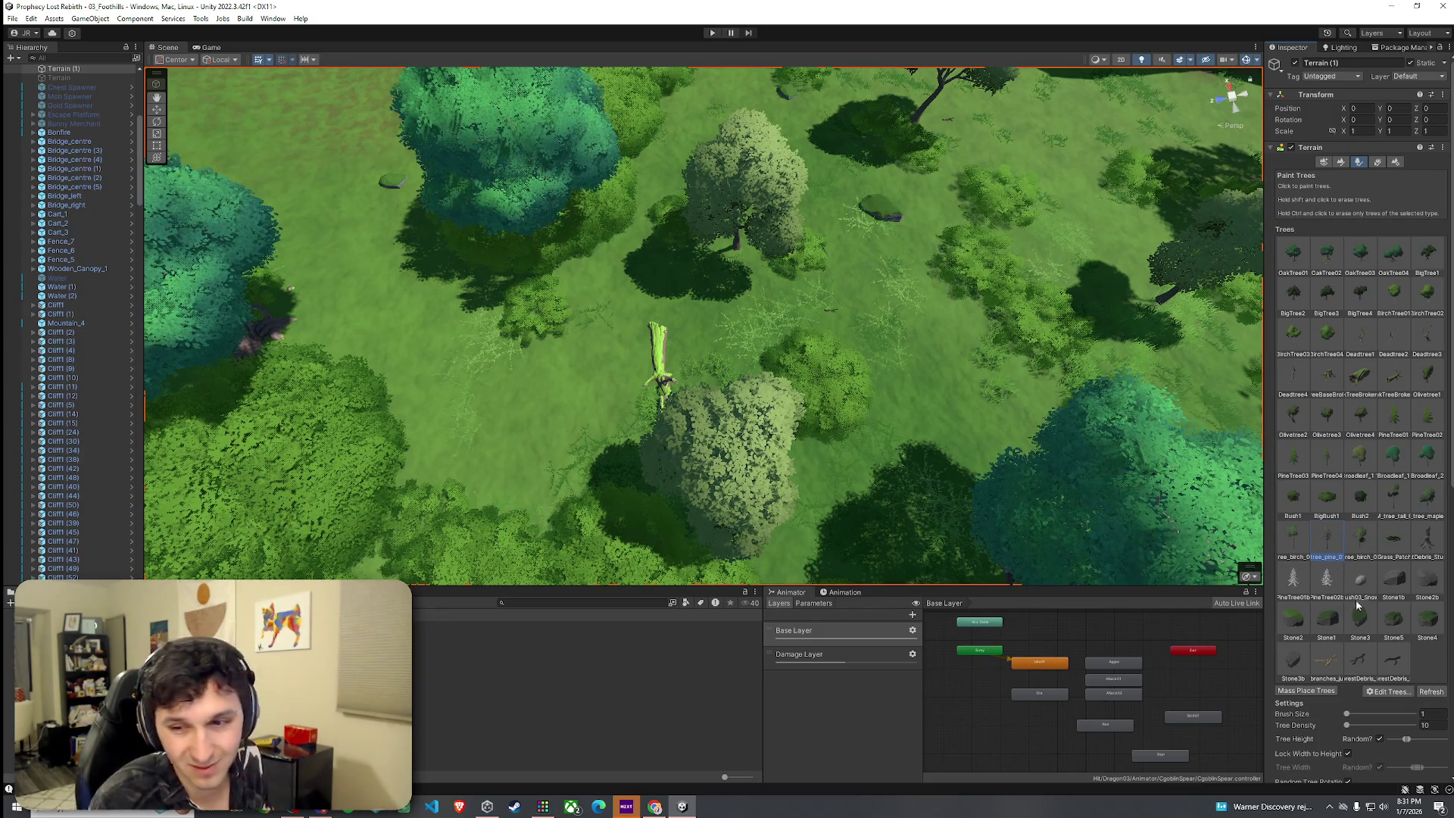
# Select BigBush1 and paint one new bush on the open grass among the trees.
pyautogui.click(1327, 496)
pyautogui.scroll(5, 801, 394)
pyautogui.moveTo(801, 394)
pyautogui.mouseDown()
pyautogui.moveTo(980, 366)
pyautogui.moveTo(796, 340)
pyautogui.moveTo(665, 302)
pyautogui.moveTo(932, 343)
pyautogui.moveTo(844, 371)
pyautogui.mouseUp()
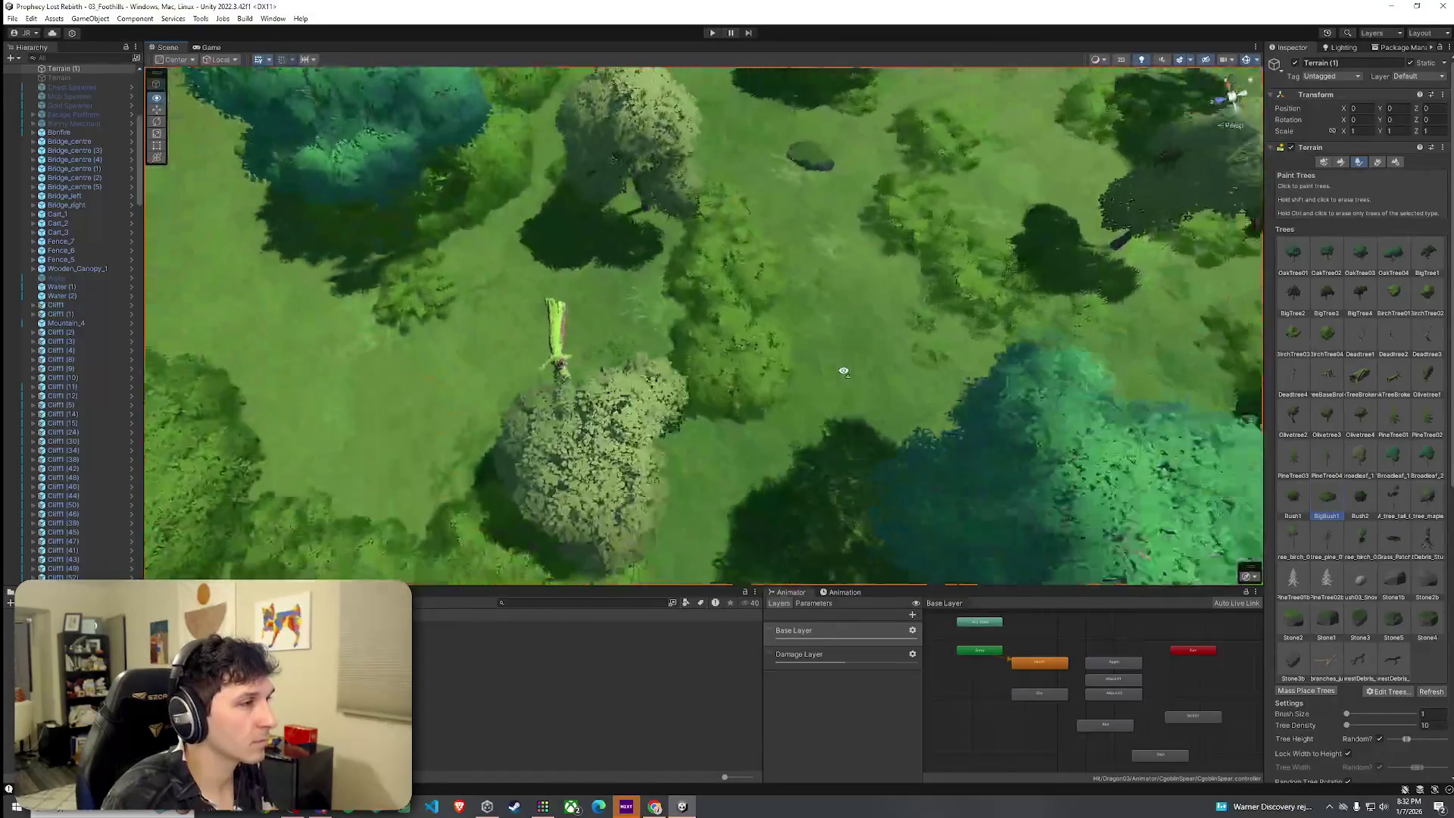
pyautogui.scroll(-5, 844, 371)
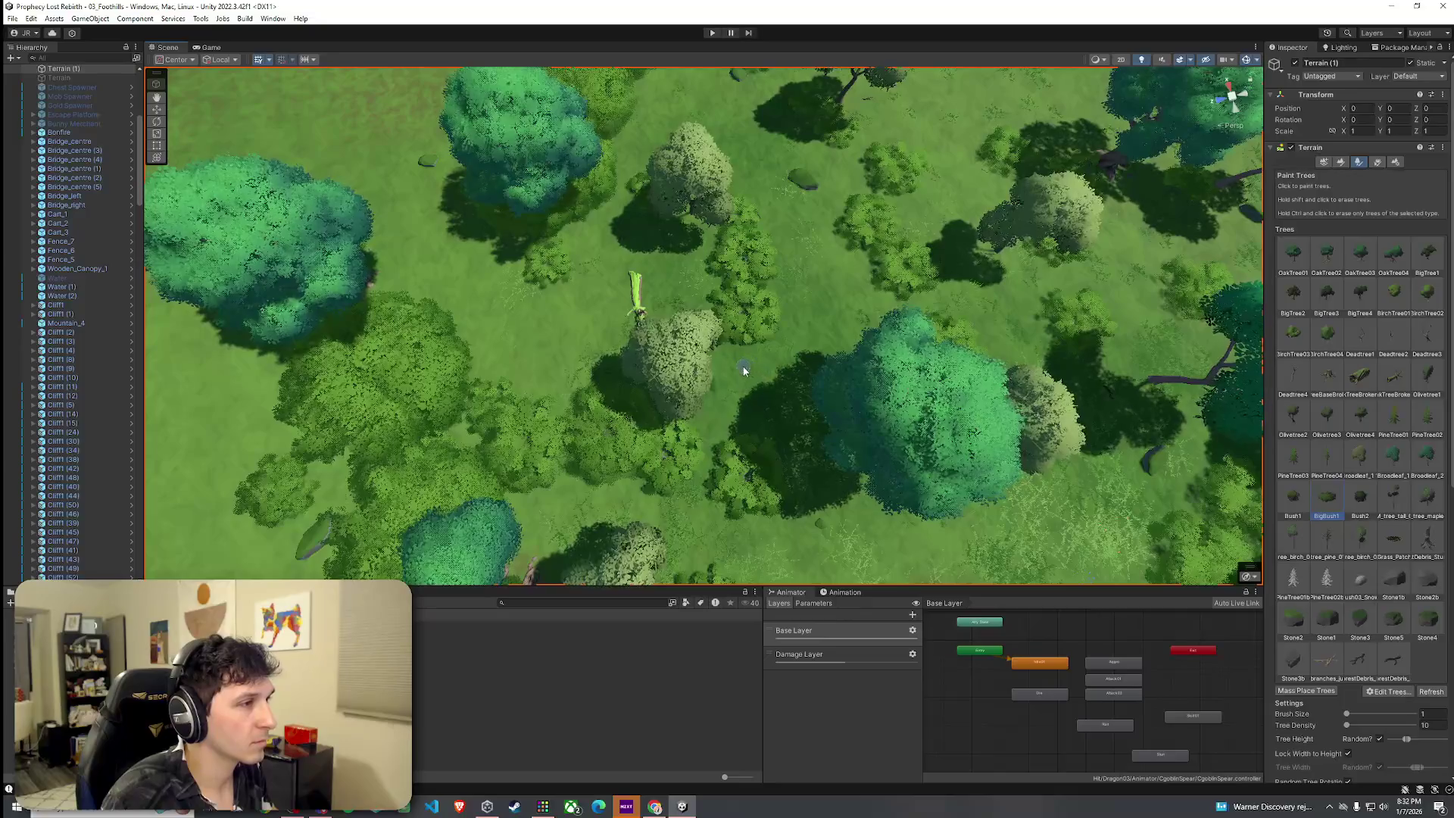
pyautogui.click(743, 370)
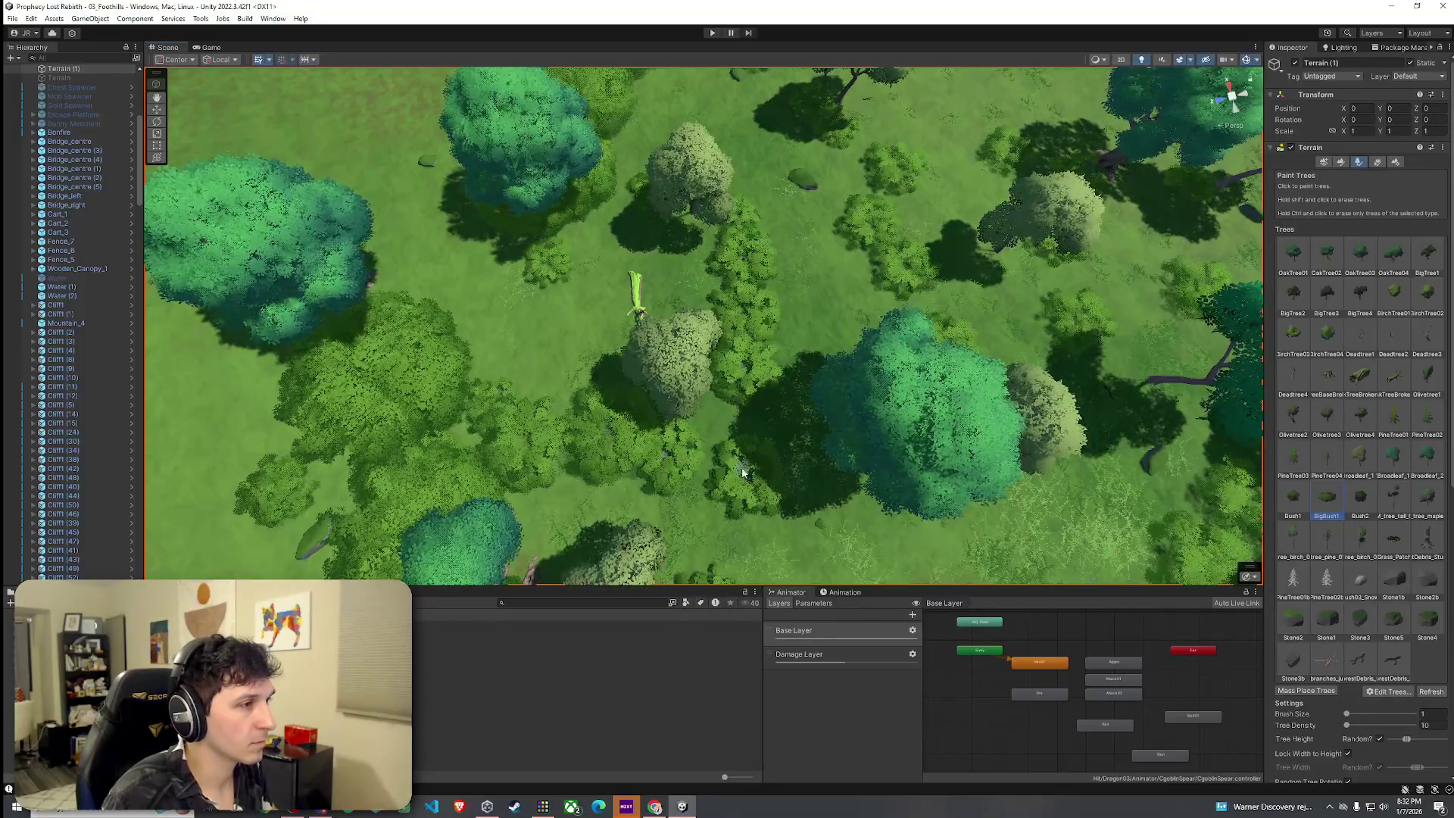
pyautogui.moveTo(742, 472)
pyautogui.mouseDown()
pyautogui.moveTo(688, 438)
pyautogui.moveTo(1045, 306)
pyautogui.moveTo(1025, 281)
pyautogui.moveTo(804, 209)
pyautogui.moveTo(737, 292)
pyautogui.mouseUp()
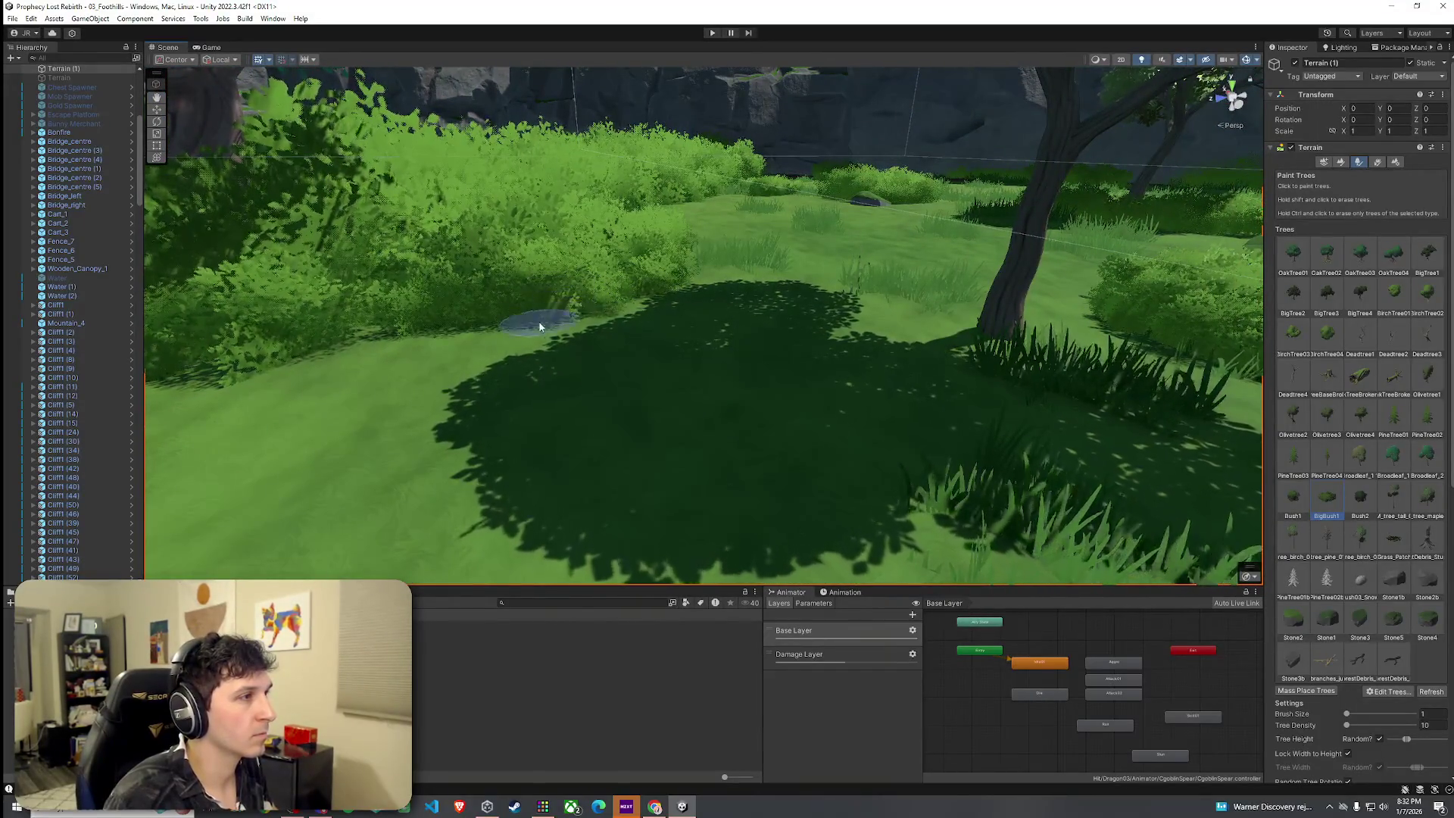
pyautogui.scroll(-5, 599, 318)
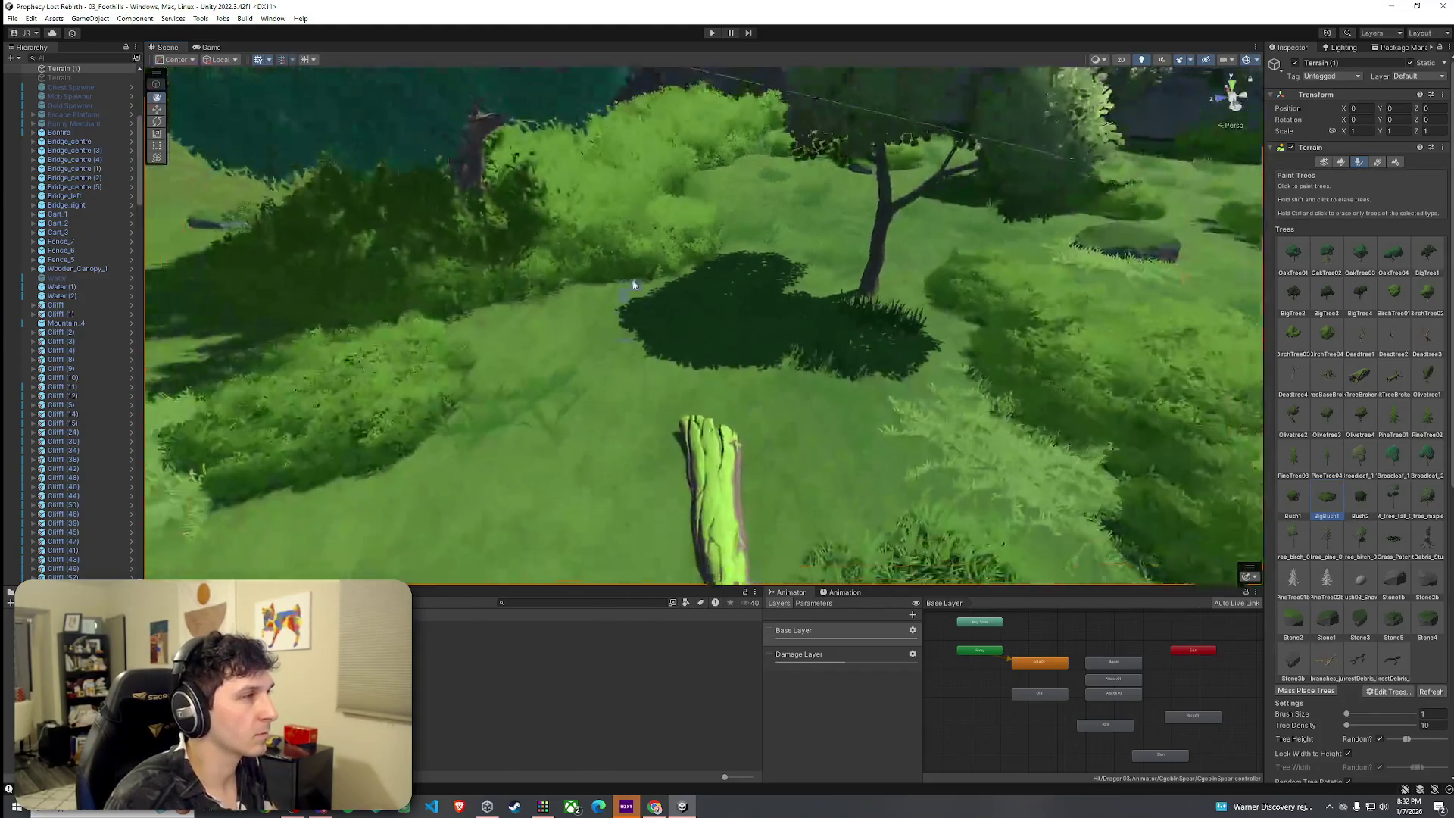
pyautogui.moveTo(683, 250)
pyautogui.mouseDown()
pyautogui.moveTo(746, 253)
pyautogui.moveTo(778, 168)
pyautogui.moveTo(1243, 253)
pyautogui.moveTo(1346, 434)
pyautogui.moveTo(1337, 345)
pyautogui.moveTo(1251, 457)
pyautogui.moveTo(1227, 439)
pyautogui.mouseUp()
pyautogui.click(12, 19)
pyautogui.press('Escape')
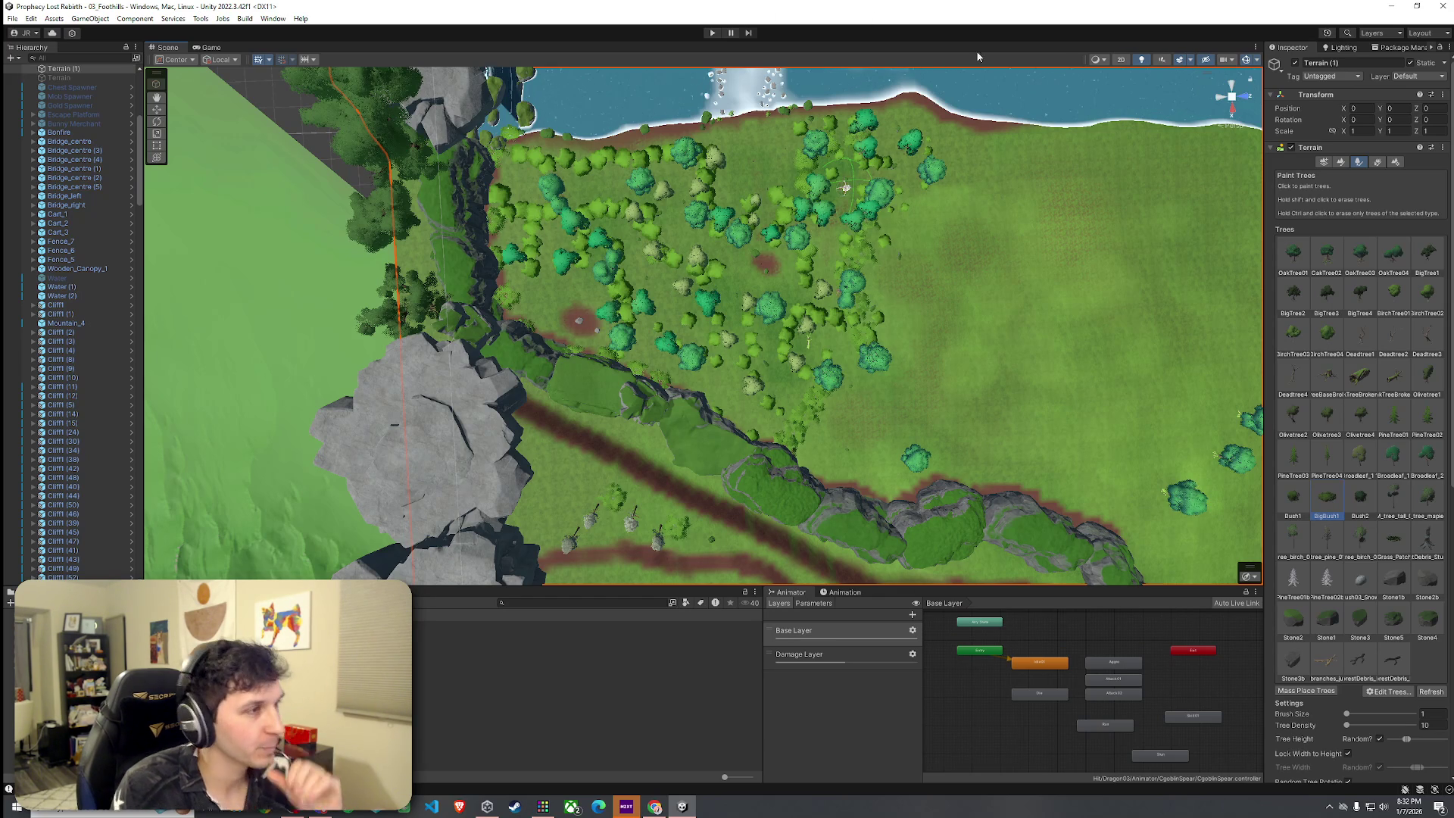
pyautogui.scroll(8, 743, 290)
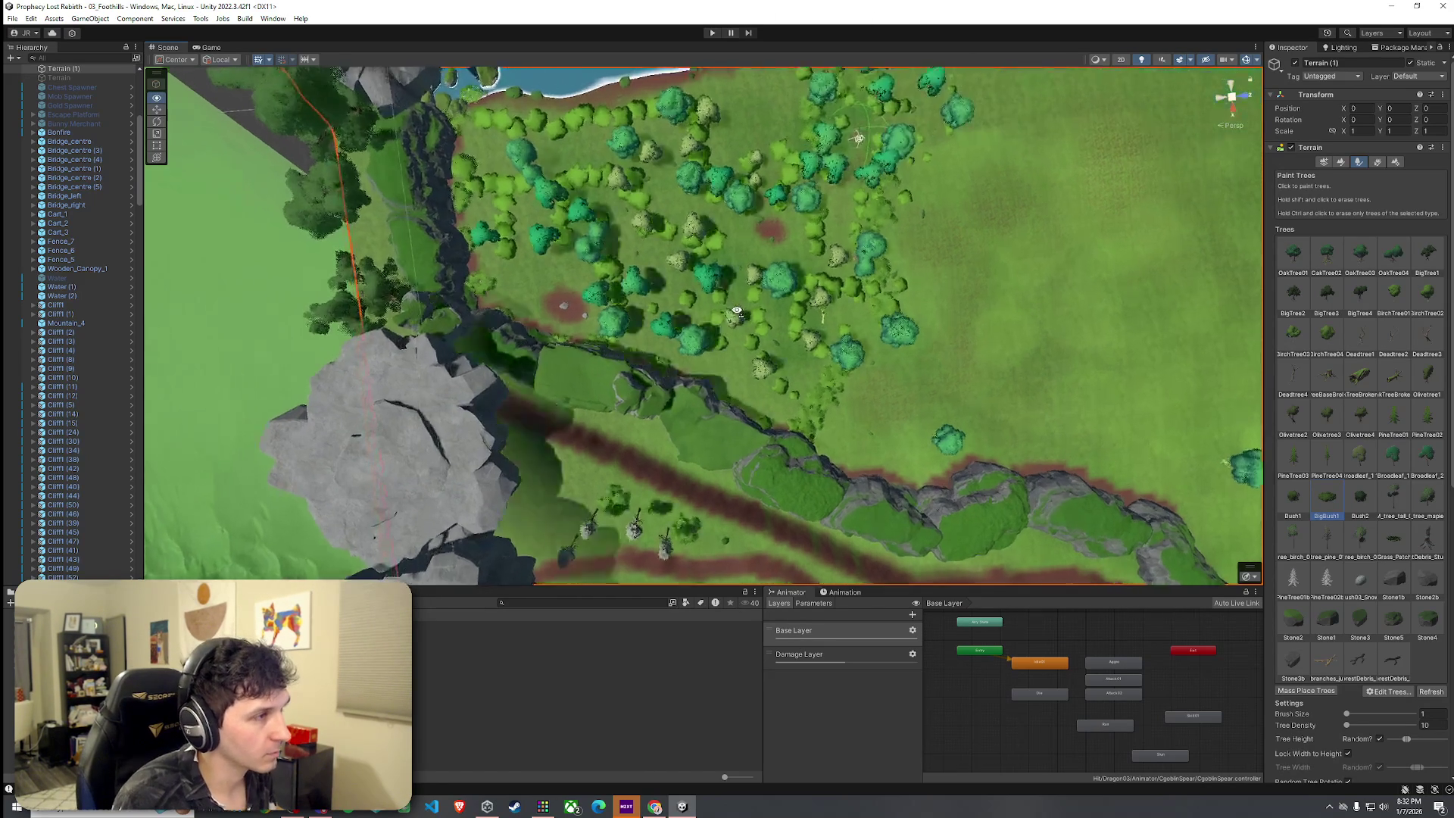
pyautogui.scroll(2, 737, 322)
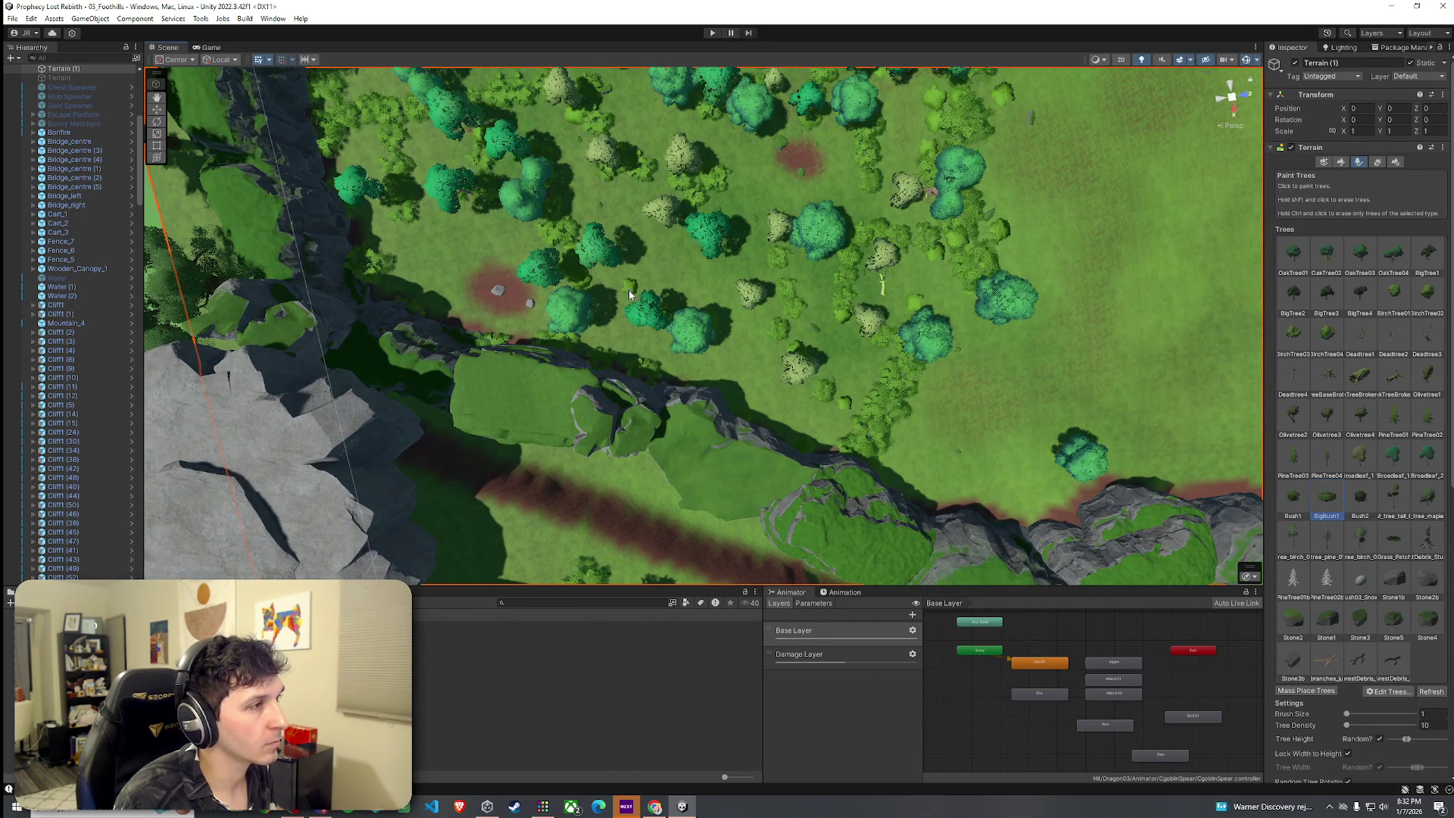
pyautogui.moveTo(596, 281)
pyautogui.mouseDown()
pyautogui.moveTo(578, 153)
pyautogui.moveTo(480, 91)
pyautogui.moveTo(357, 65)
pyautogui.moveTo(1006, 25)
pyautogui.moveTo(1448, 22)
pyautogui.moveTo(1277, 778)
pyautogui.moveTo(633, 166)
pyautogui.moveTo(720, 274)
pyautogui.mouseUp()
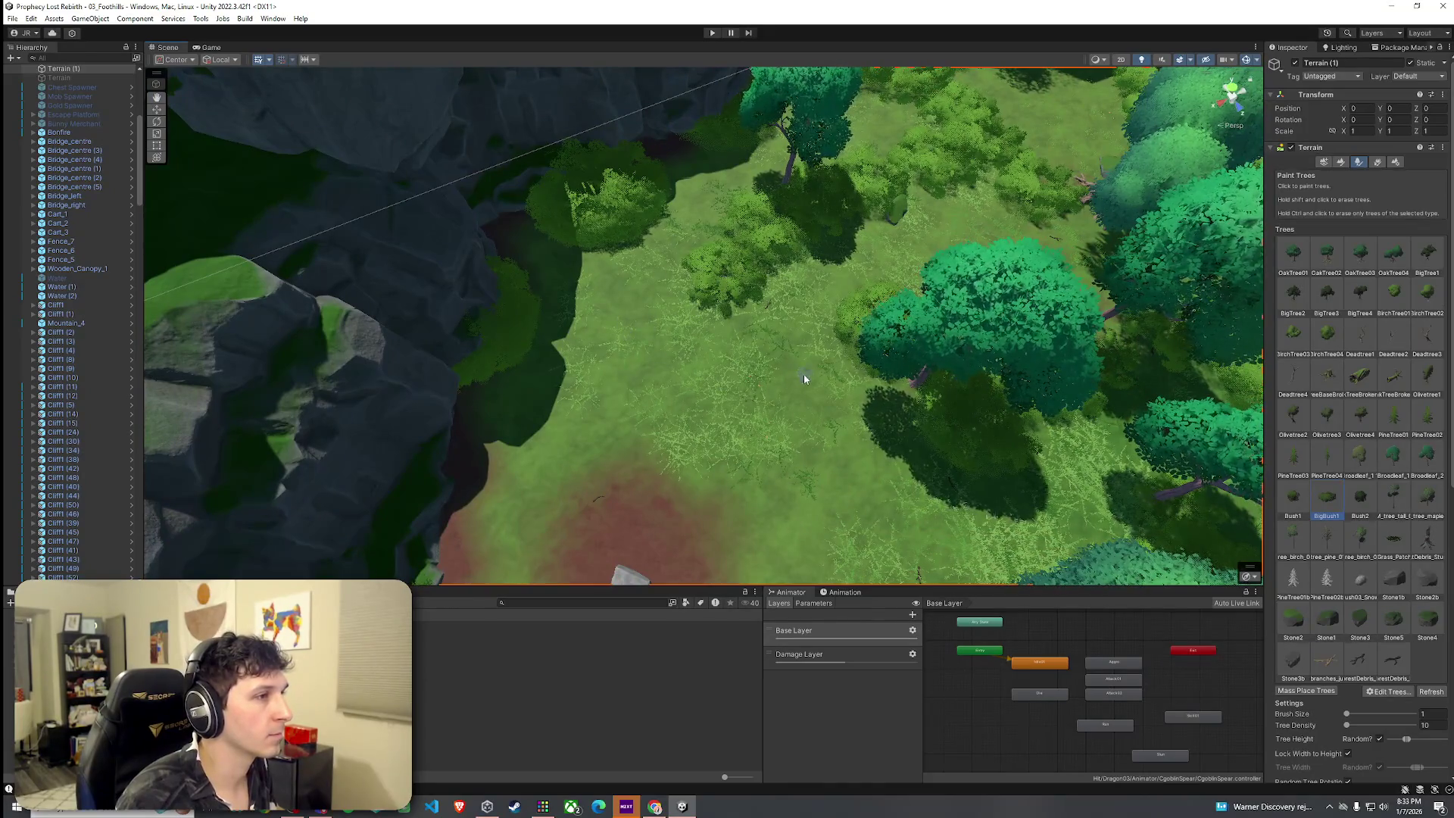
pyautogui.moveTo(843, 368)
pyautogui.mouseDown()
pyautogui.moveTo(841, 396)
pyautogui.moveTo(1071, 331)
pyautogui.moveTo(636, 334)
pyautogui.moveTo(757, 318)
pyautogui.moveTo(799, 279)
pyautogui.moveTo(916, 296)
pyautogui.moveTo(769, 320)
pyautogui.mouseUp()
# Paint BigBush1 bushes in the clearing and along the upper cliff edge, then set brush size to 5.
pyautogui.click(740, 304)
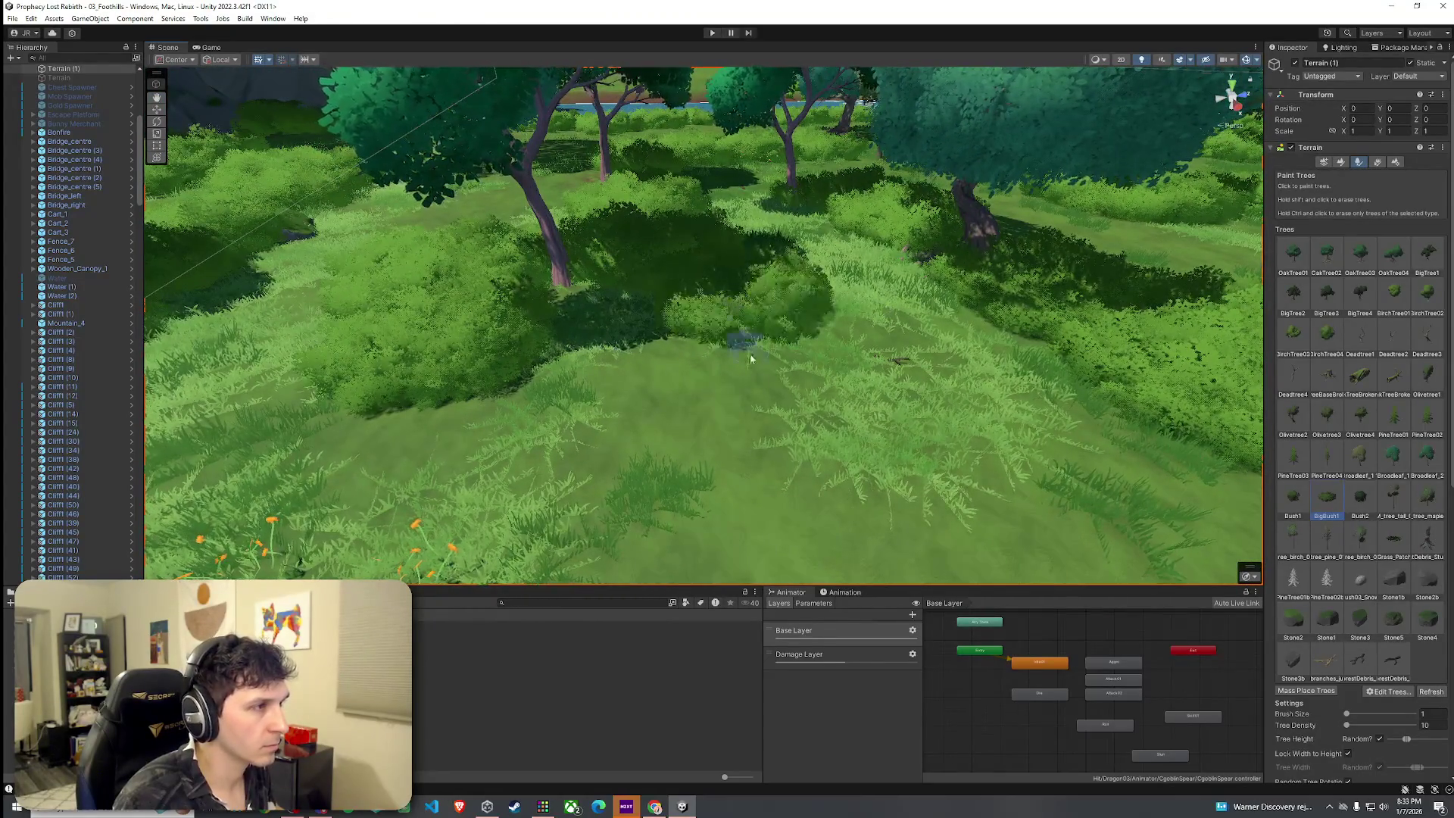
pyautogui.moveTo(552, 470)
pyautogui.mouseDown()
pyautogui.moveTo(650, 487)
pyautogui.moveTo(436, 301)
pyautogui.moveTo(726, 295)
pyautogui.mouseUp()
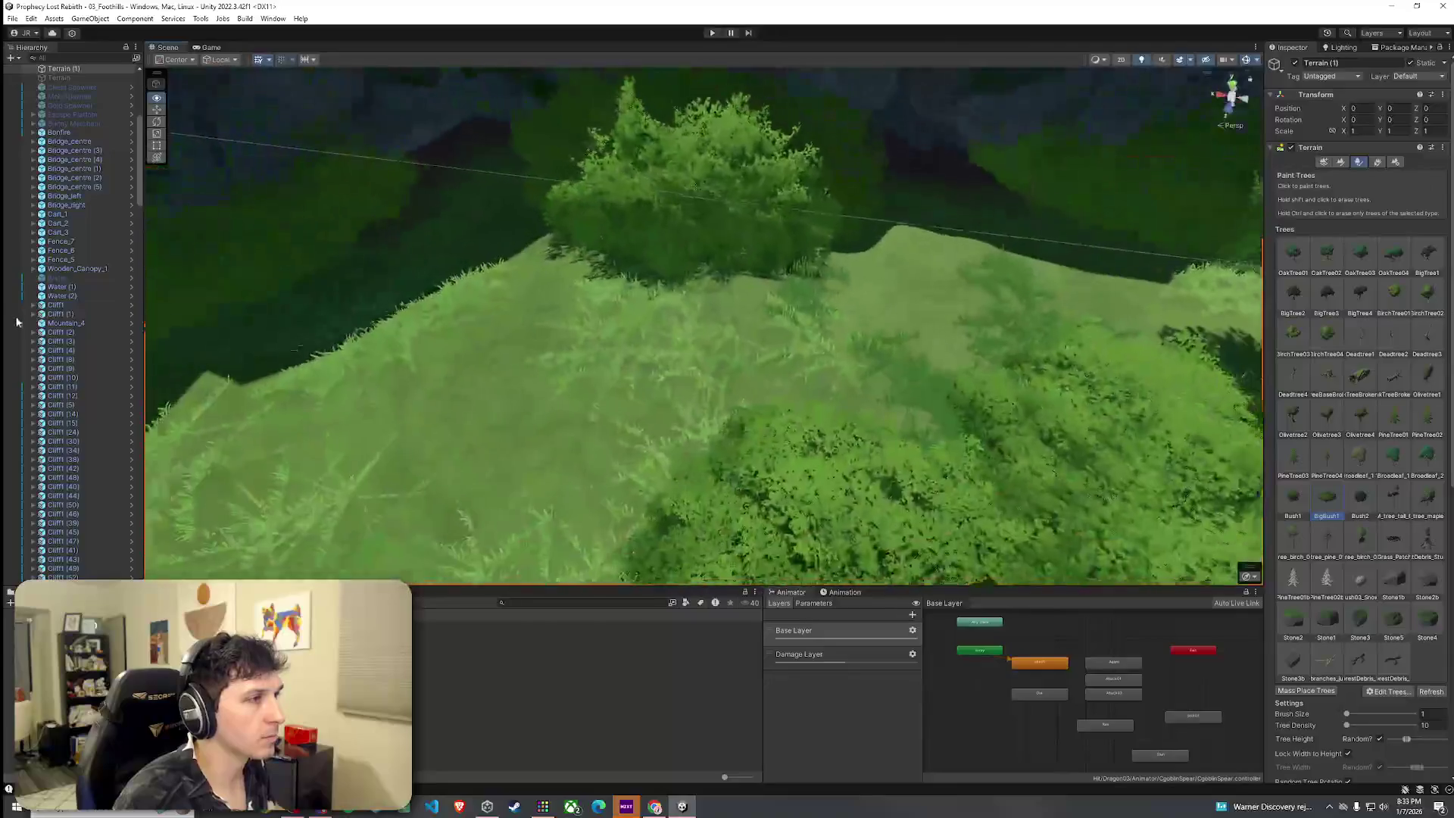
pyautogui.scroll(-5, 980, 348)
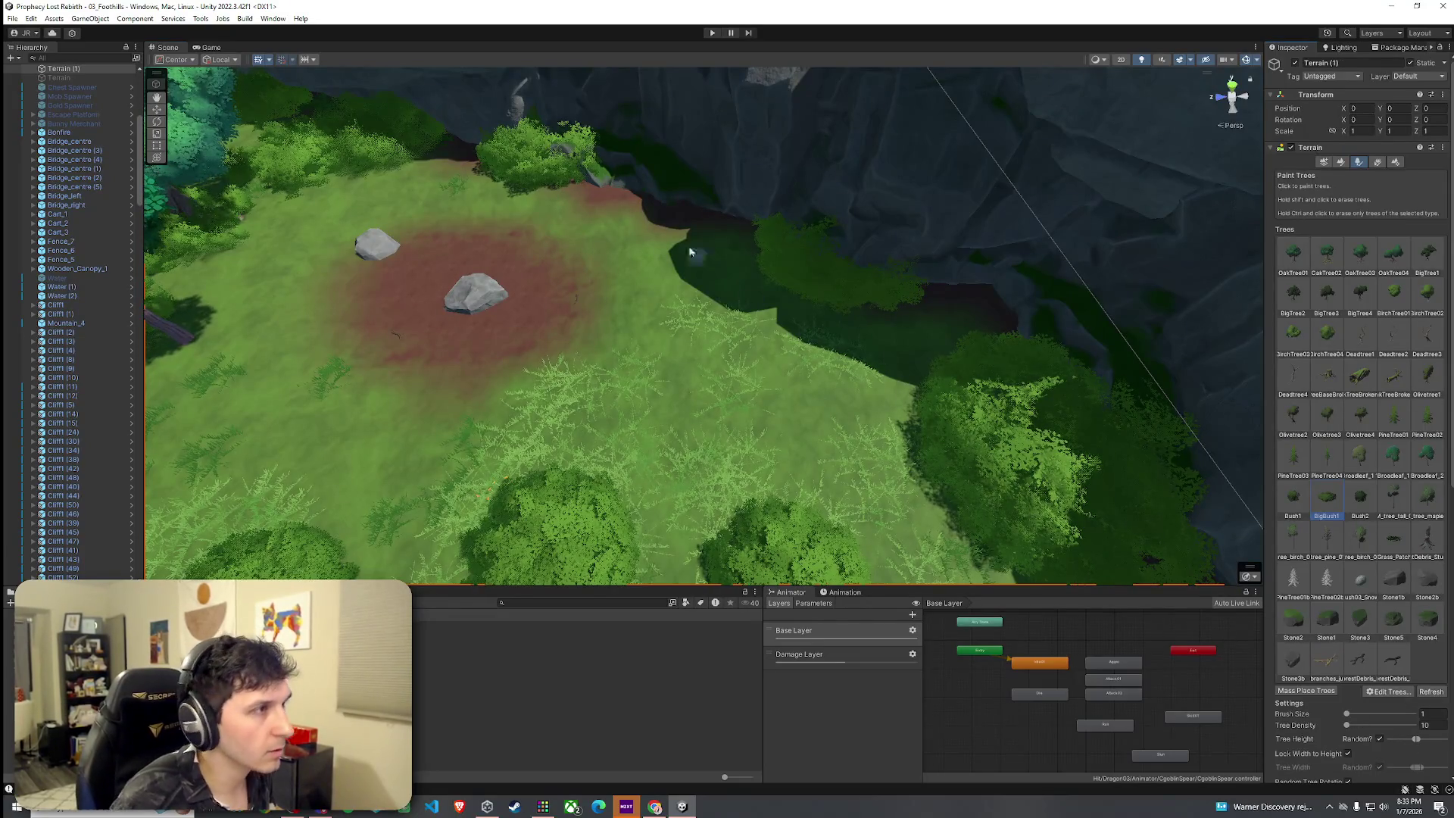
pyautogui.click(668, 211)
pyautogui.click(927, 354)
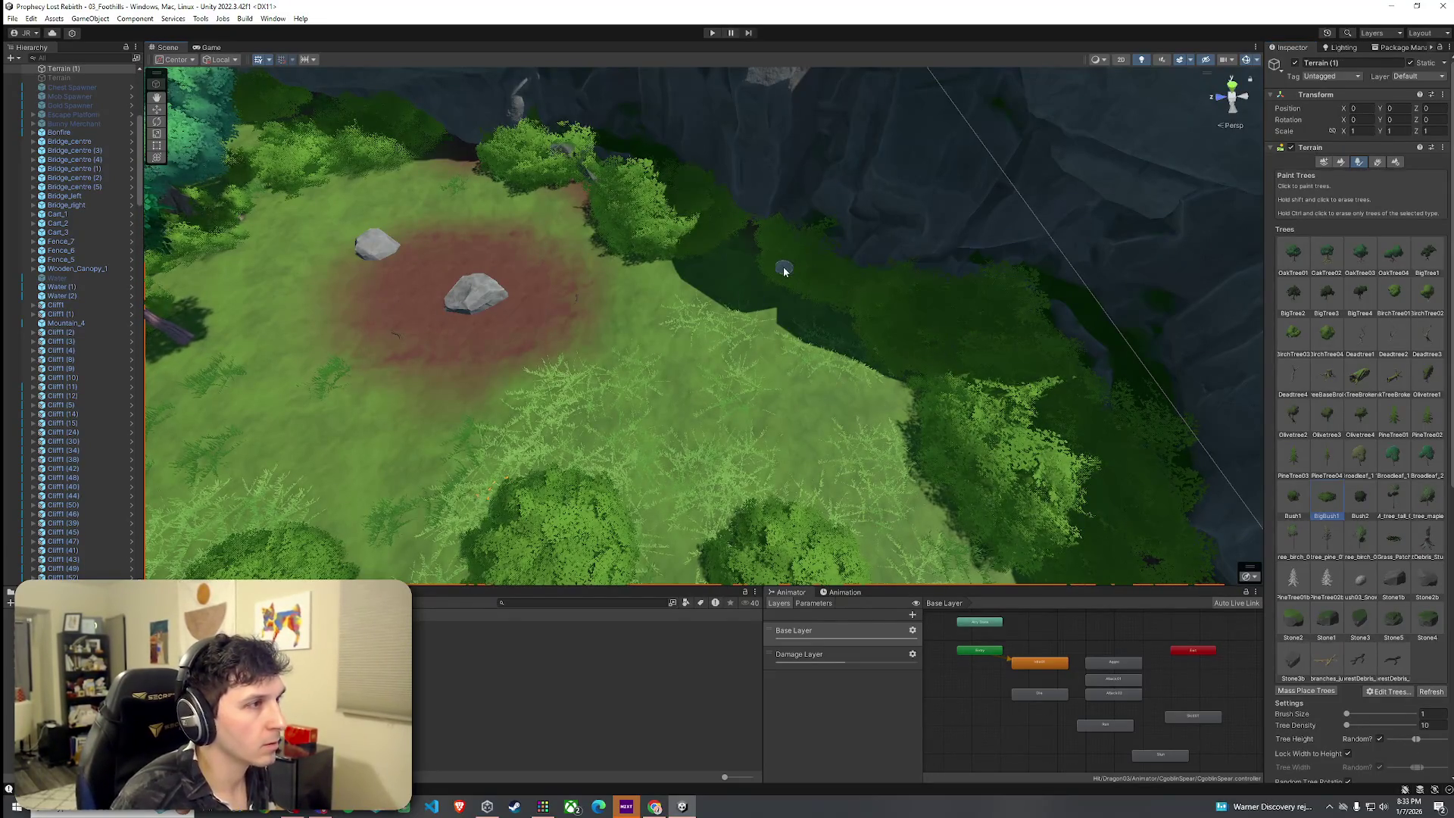
pyautogui.click(668, 206)
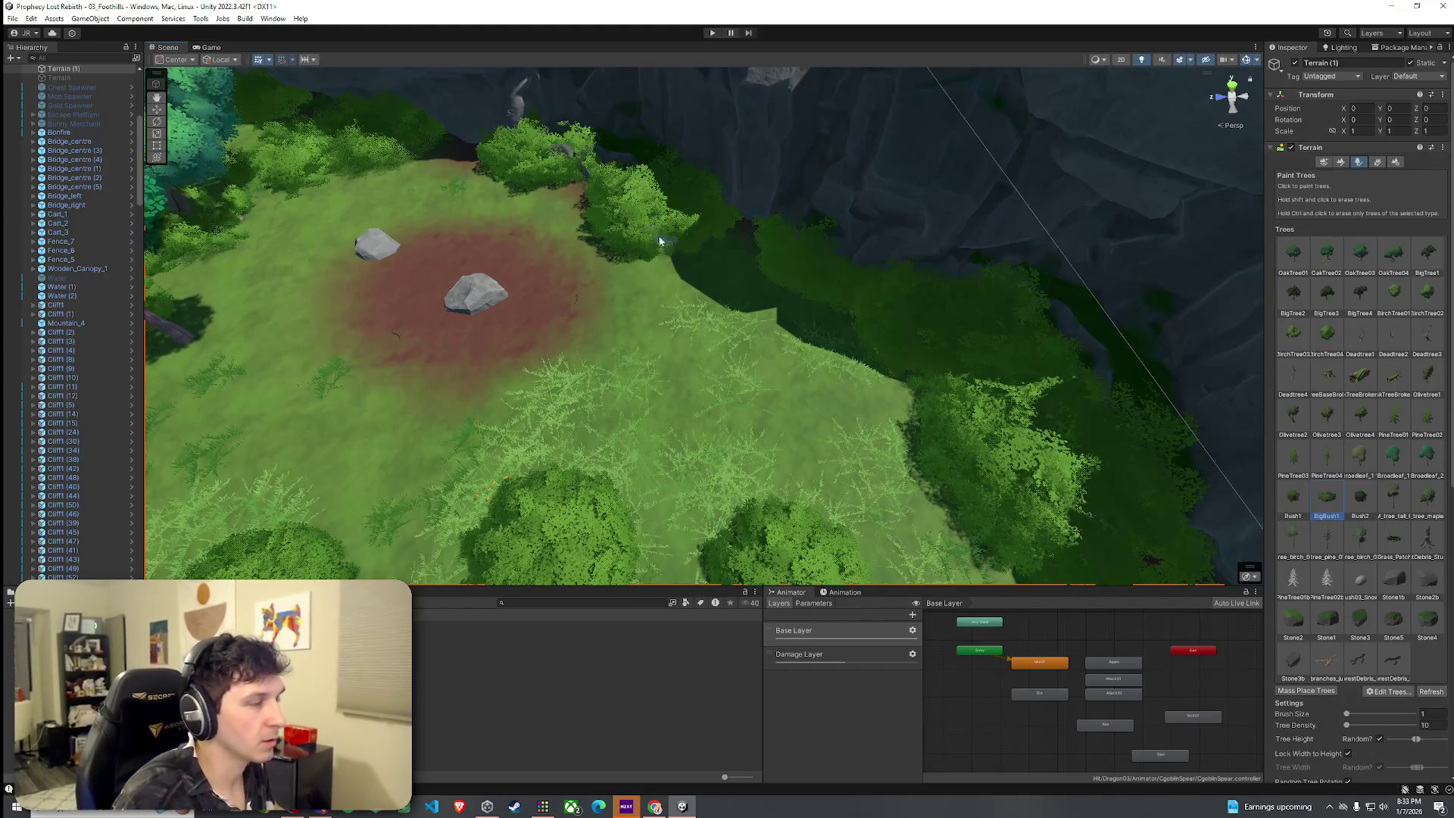
pyautogui.moveTo(607, 228)
pyautogui.mouseDown()
pyautogui.moveTo(674, 279)
pyautogui.moveTo(947, 364)
pyautogui.mouseUp()
pyautogui.click(1349, 715)
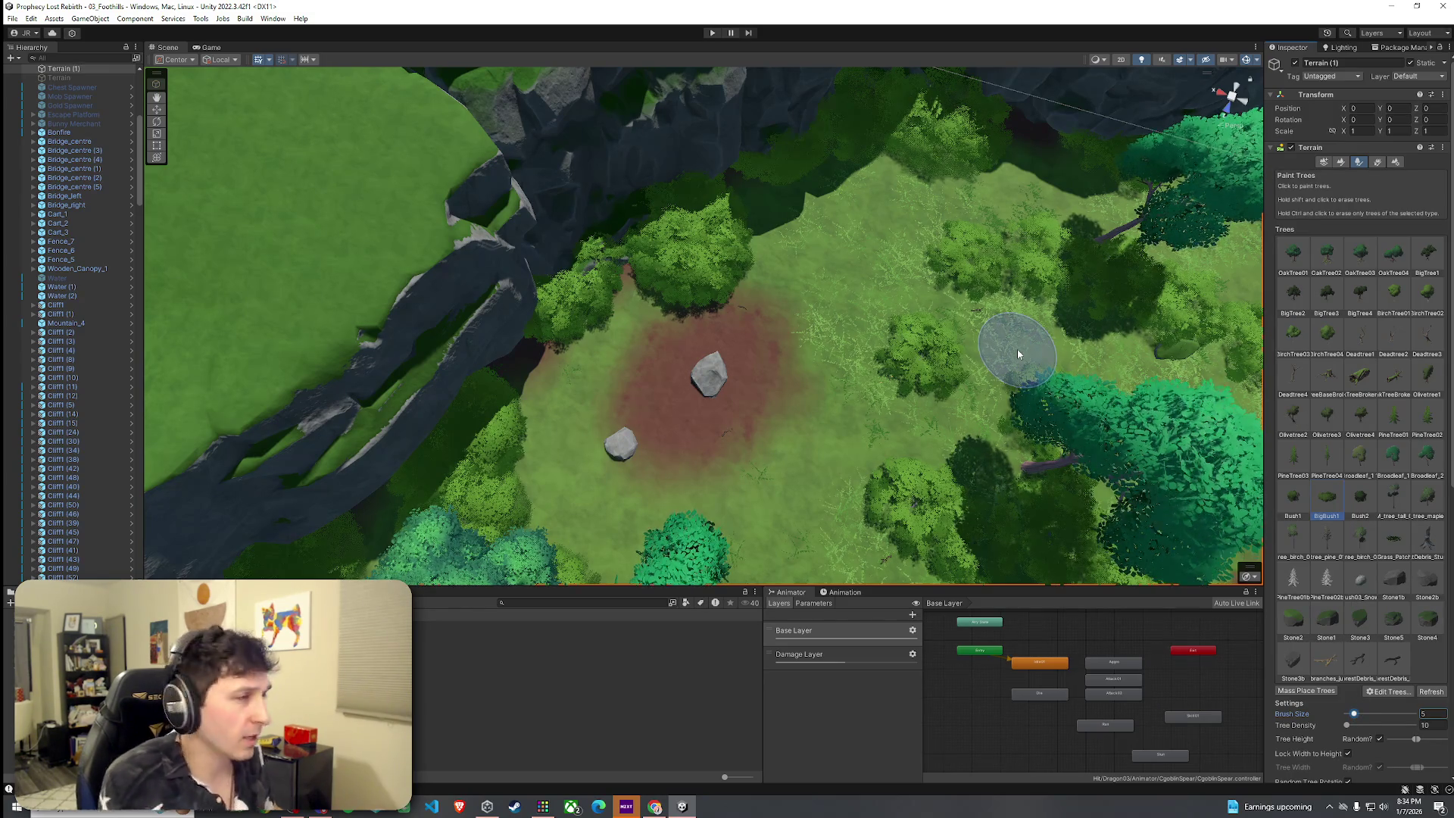
# Add two more bushes along the upper cliff edge and orbit closer to the clearing.
pyautogui.click(750, 221)
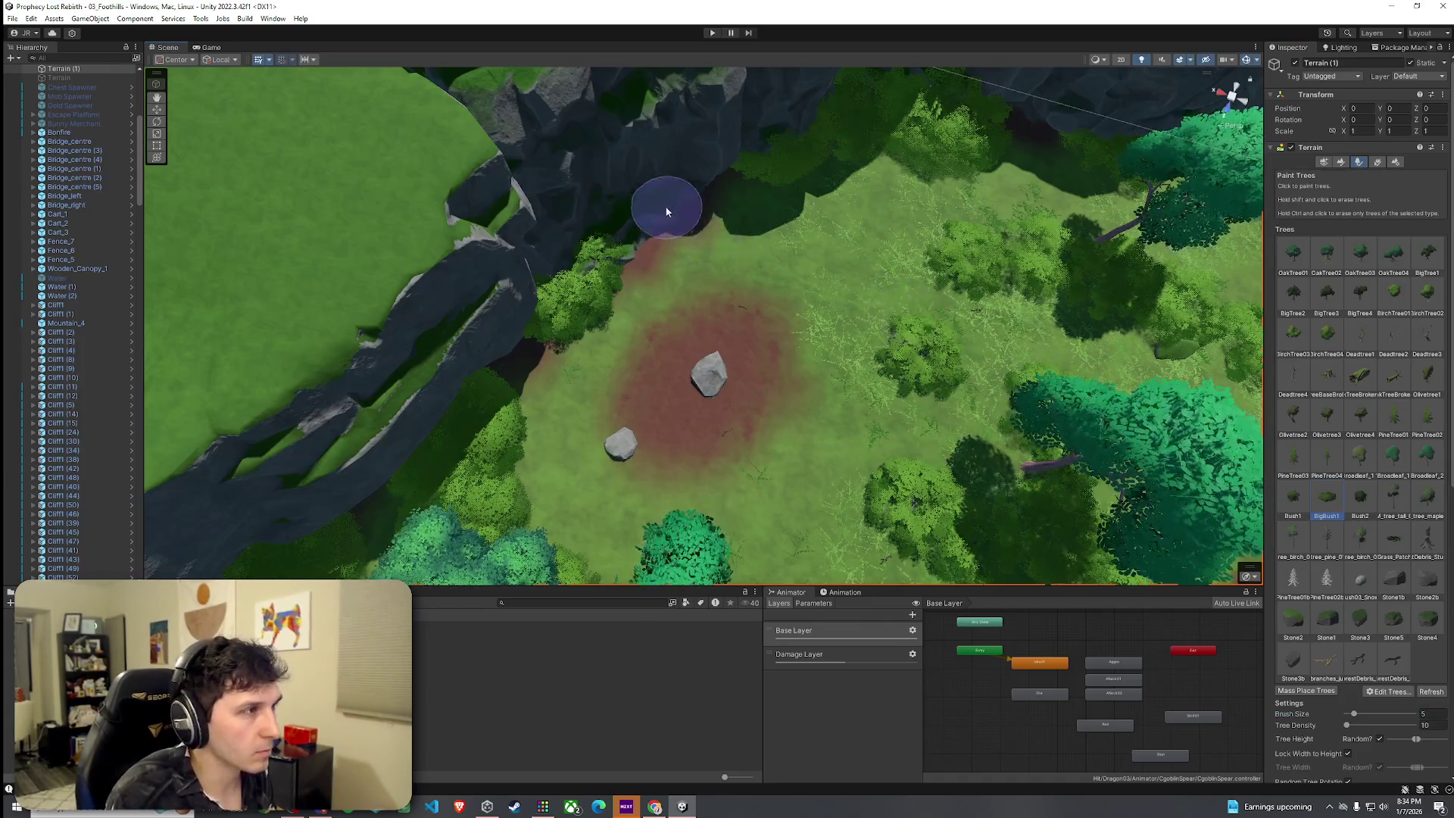
pyautogui.click(651, 227)
pyautogui.moveTo(709, 188)
pyautogui.mouseDown()
pyautogui.moveTo(818, 259)
pyautogui.moveTo(792, 237)
pyautogui.moveTo(679, 234)
pyautogui.moveTo(687, 246)
pyautogui.moveTo(806, 189)
pyautogui.moveTo(837, 253)
pyautogui.moveTo(919, 325)
pyautogui.moveTo(1007, 353)
pyautogui.moveTo(1218, 361)
pyautogui.moveTo(1255, 327)
pyautogui.moveTo(84, 67)
pyautogui.mouseUp()
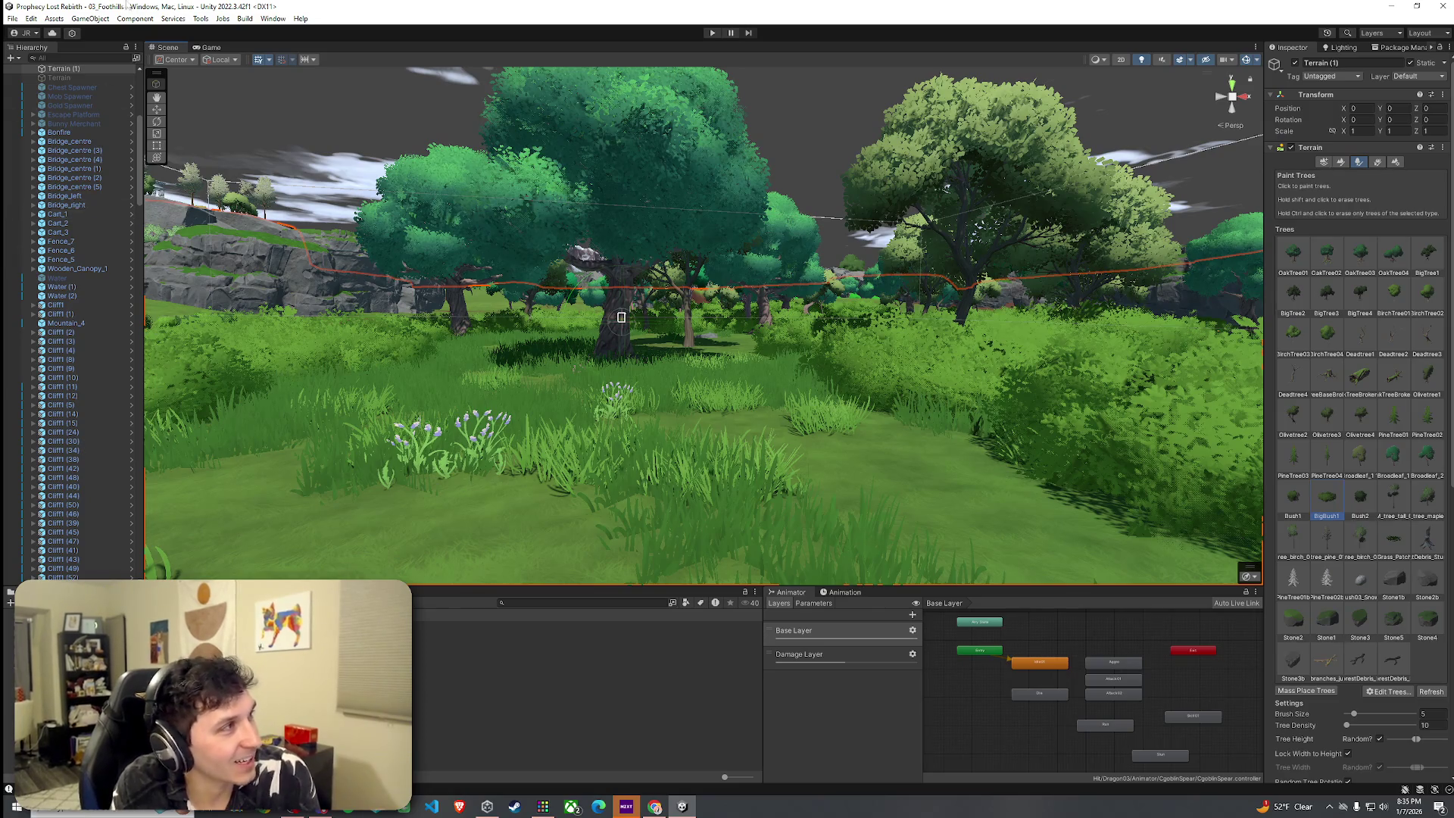
pyautogui.click(13, 18)
pyautogui.click(13, 18)
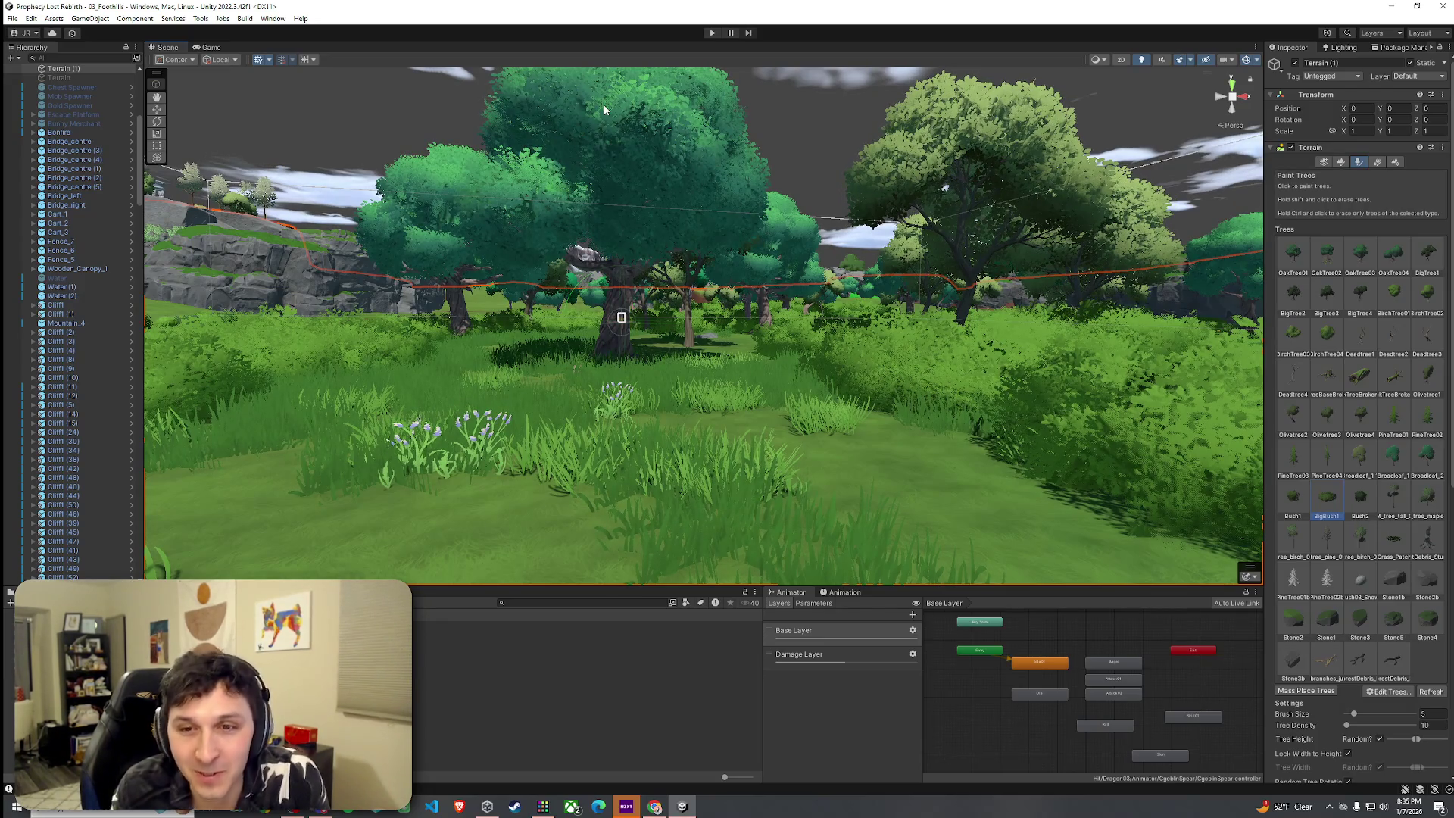
pyautogui.moveTo(593, 78)
pyautogui.mouseDown()
pyautogui.moveTo(704, 387)
pyautogui.moveTo(885, 403)
pyautogui.moveTo(144, 118)
pyautogui.mouseUp()
pyautogui.moveTo(394, 227)
pyautogui.mouseDown()
pyautogui.moveTo(444, 250)
pyautogui.moveTo(301, 165)
pyautogui.moveTo(572, 180)
pyautogui.moveTo(614, 278)
pyautogui.mouseUp()
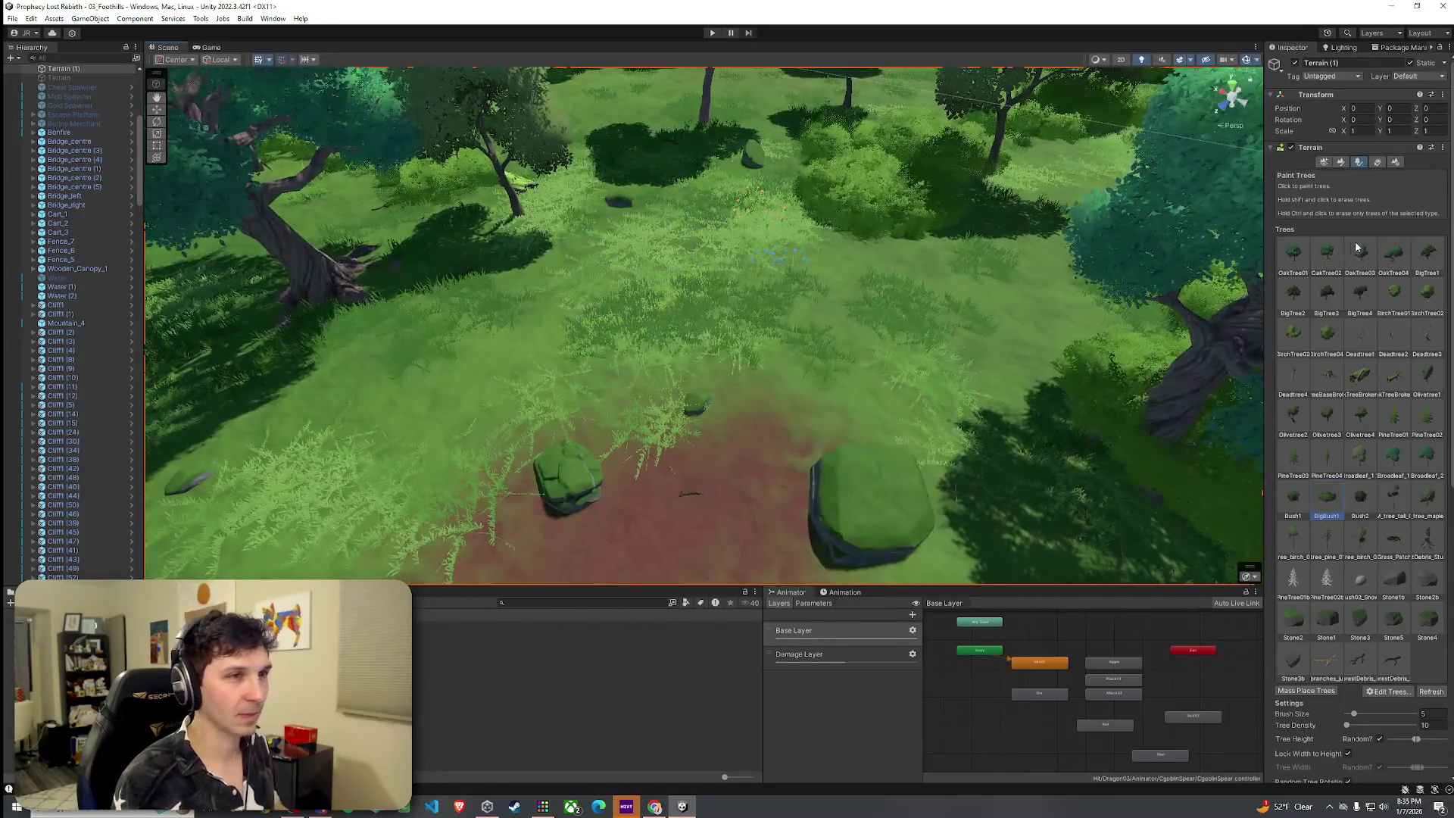
pyautogui.click(1378, 161)
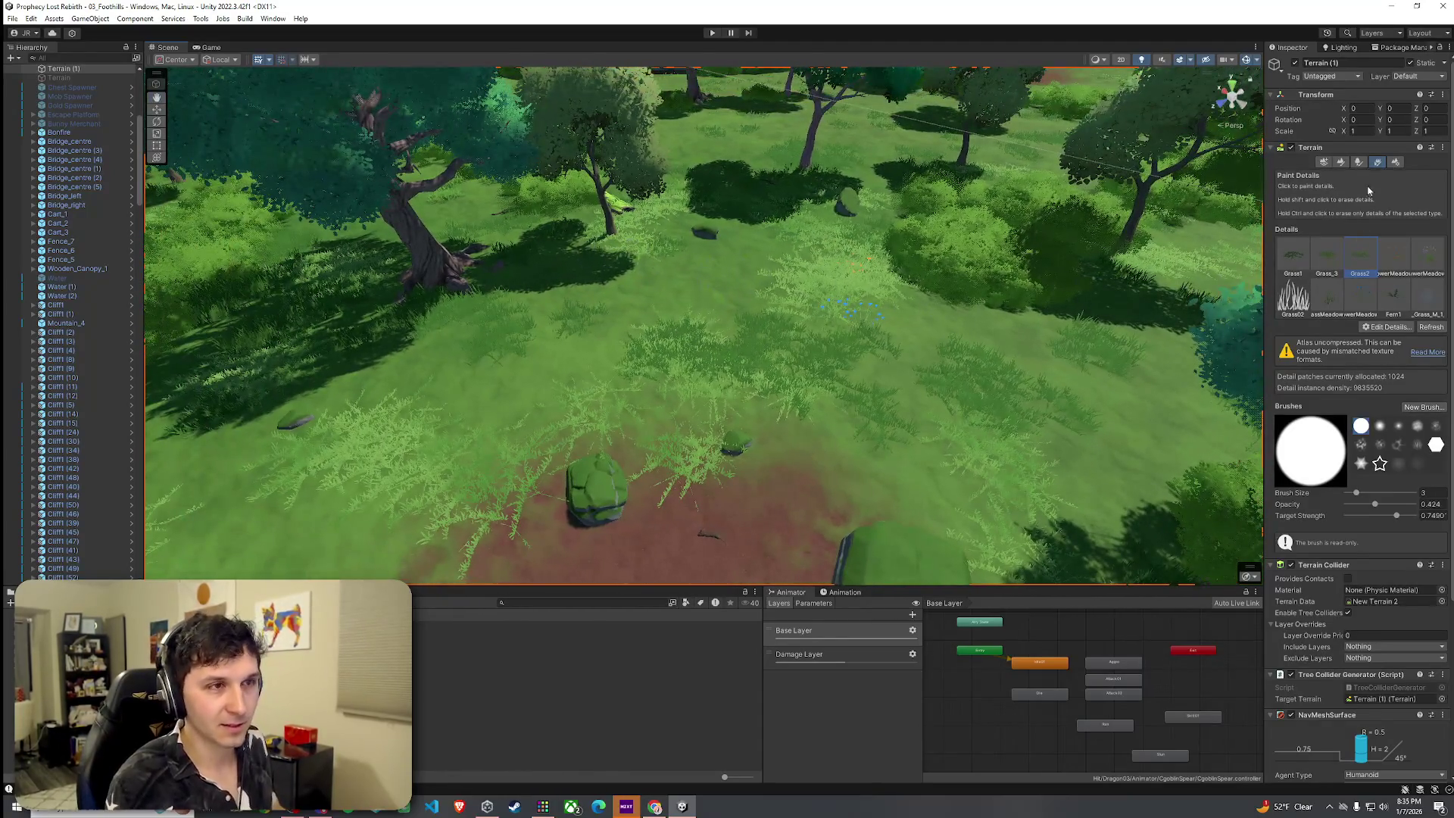
pyautogui.click(1360, 161)
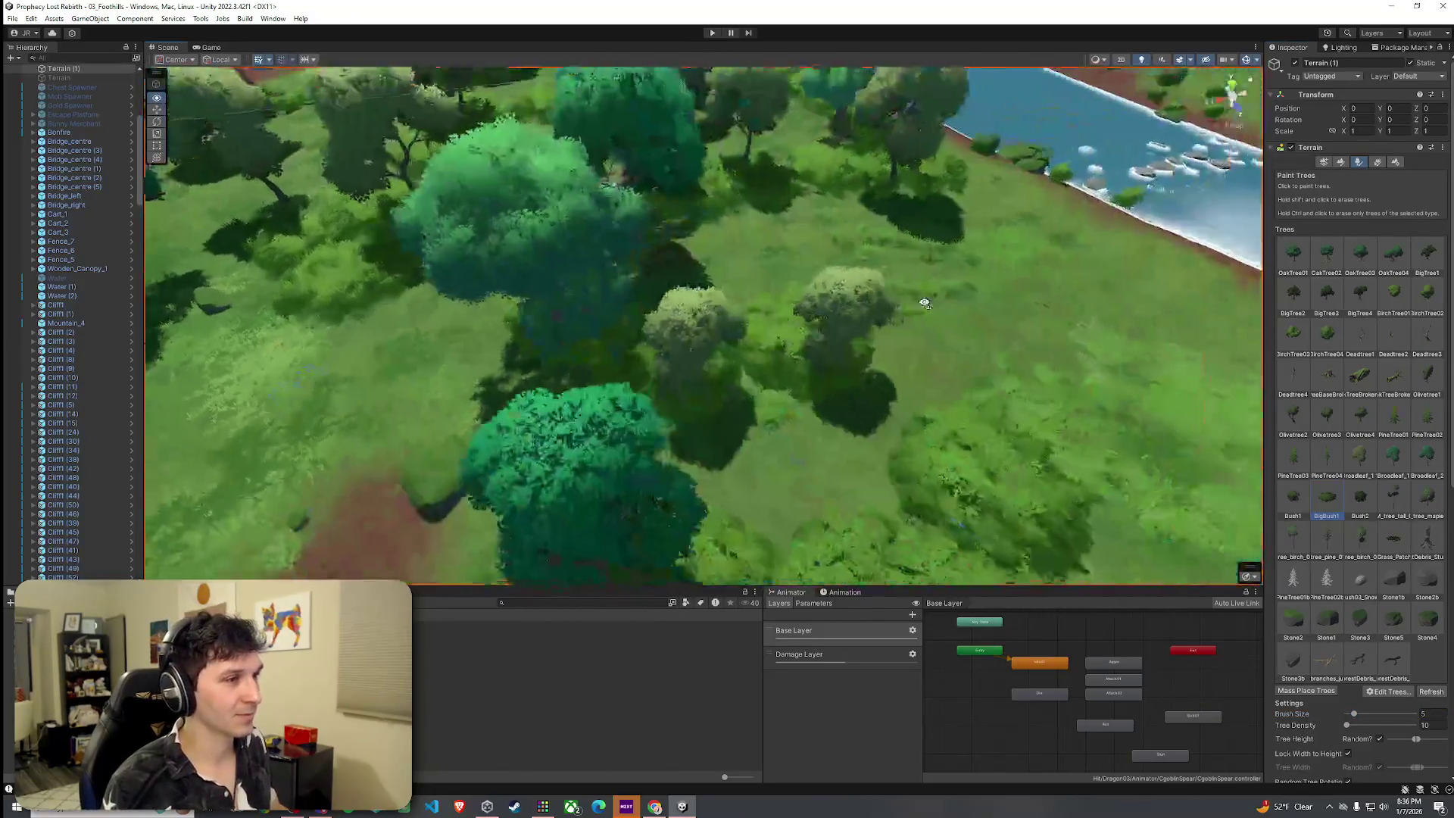
pyautogui.moveTo(925, 303)
pyautogui.mouseDown()
pyautogui.moveTo(609, 198)
pyautogui.moveTo(272, 149)
pyautogui.mouseUp()
pyautogui.moveTo(924, 182)
pyautogui.mouseDown()
pyautogui.moveTo(1054, 185)
pyautogui.moveTo(818, 202)
pyautogui.moveTo(795, 264)
pyautogui.mouseUp()
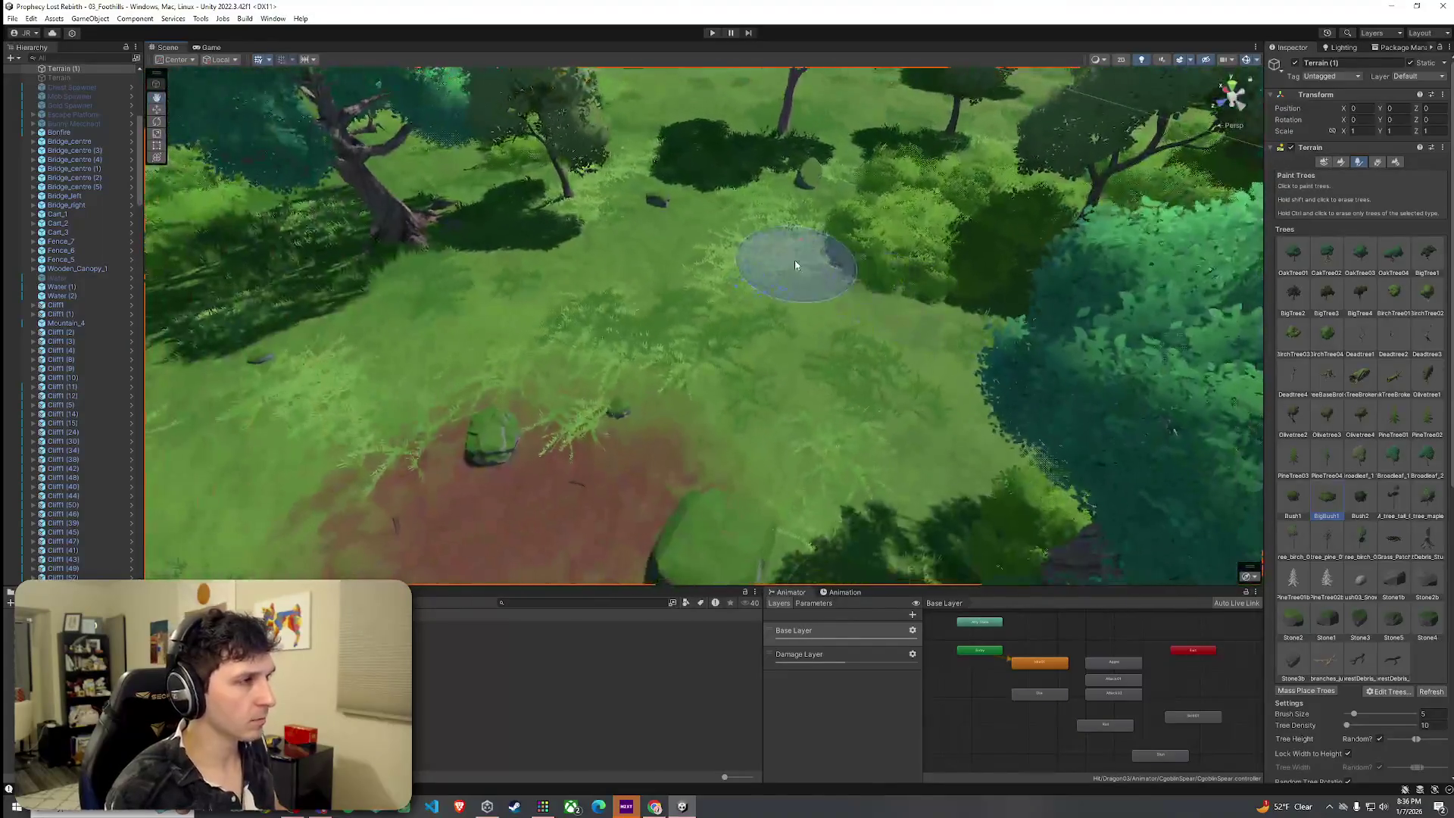
pyautogui.click(1377, 162)
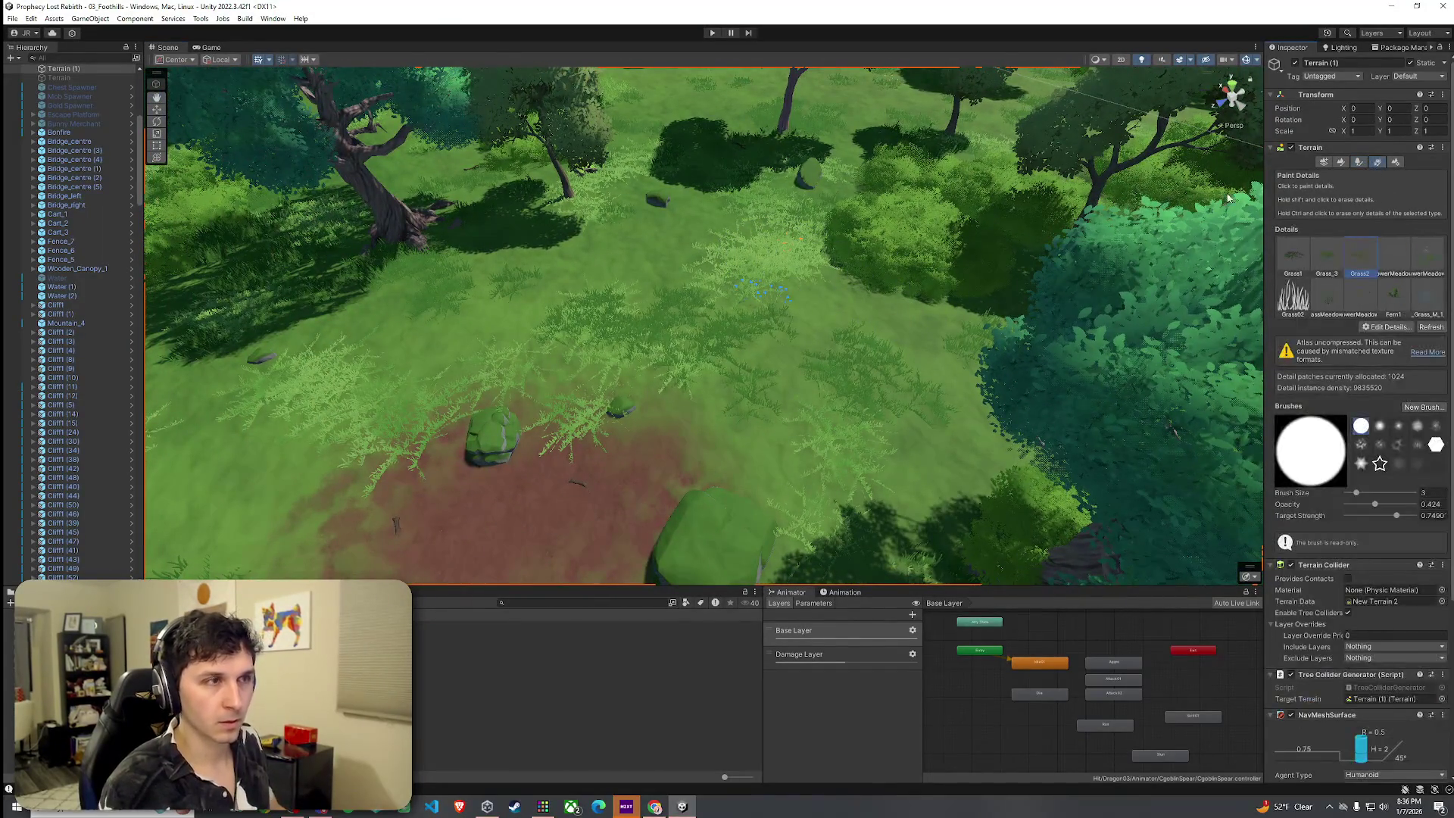
pyautogui.click(1356, 148)
pyautogui.click(1357, 159)
pyautogui.click(1323, 171)
pyautogui.click(1273, 159)
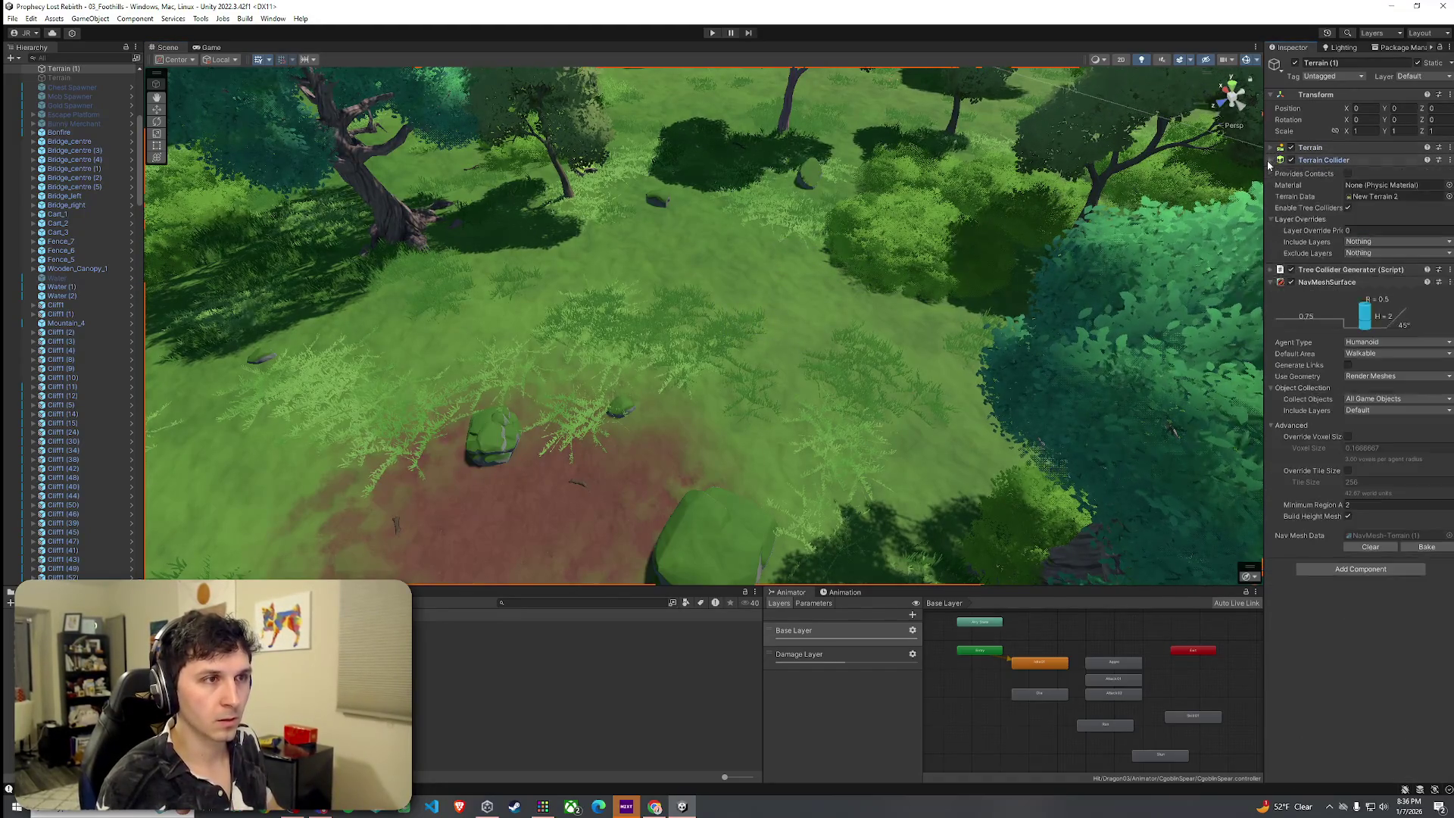
pyautogui.click(1274, 148)
pyautogui.click(1361, 161)
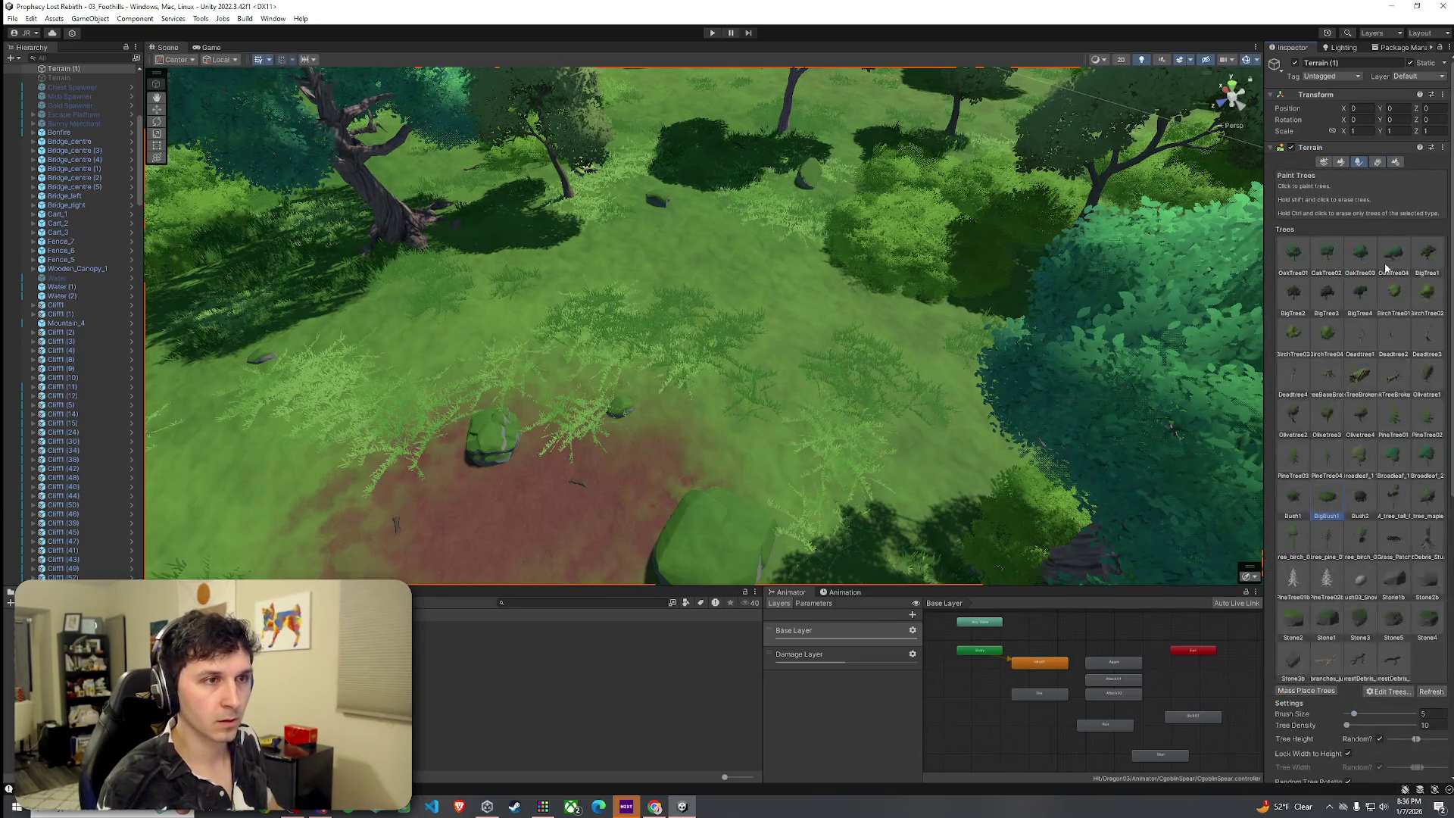
pyautogui.moveTo(874, 357)
pyautogui.mouseDown()
pyautogui.moveTo(746, 293)
pyautogui.moveTo(1113, 315)
pyautogui.moveTo(1392, 217)
pyautogui.moveTo(985, 243)
pyautogui.moveTo(682, 227)
pyautogui.mouseUp()
pyautogui.press('w')
# Pick Bush1 as the tree to paint and fly to a view along the grassy path.
pyautogui.moveTo(265, 250)
pyautogui.mouseDown()
pyautogui.moveTo(587, 301)
pyautogui.moveTo(663, 301)
pyautogui.moveTo(753, 261)
pyautogui.mouseUp()
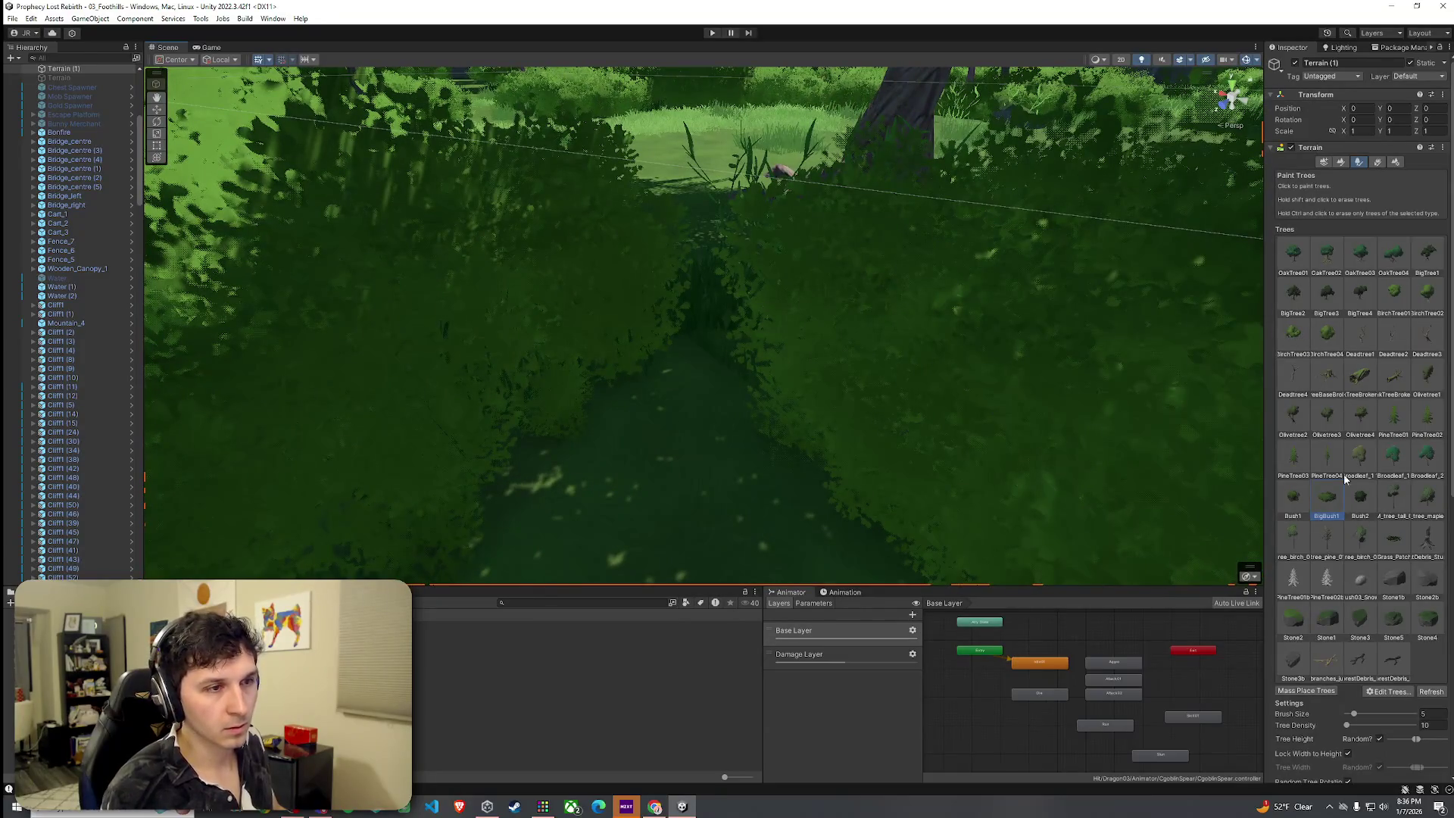
pyautogui.click(1293, 496)
pyautogui.moveTo(682, 315)
pyautogui.mouseDown()
pyautogui.moveTo(837, 328)
pyautogui.moveTo(740, 334)
pyautogui.mouseUp()
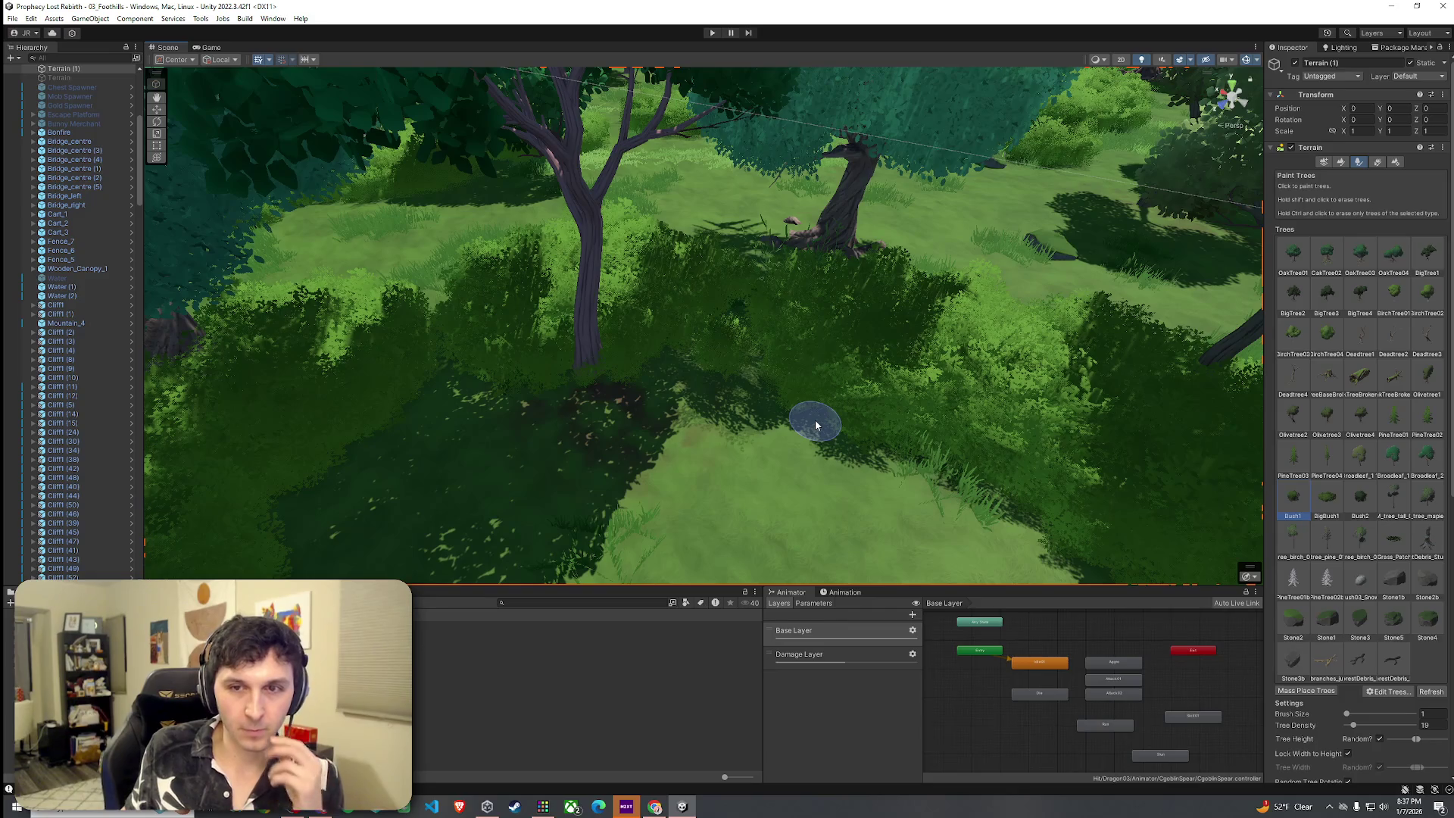
pyautogui.moveTo(748, 319)
pyautogui.mouseDown()
pyautogui.moveTo(566, 214)
pyautogui.moveTo(286, 202)
pyautogui.moveTo(39, 216)
pyautogui.moveTo(376, 372)
pyautogui.mouseUp()
pyautogui.moveTo(470, 403)
pyautogui.mouseDown()
pyautogui.moveTo(749, 317)
pyautogui.moveTo(711, 303)
pyautogui.moveTo(706, 322)
pyautogui.mouseUp()
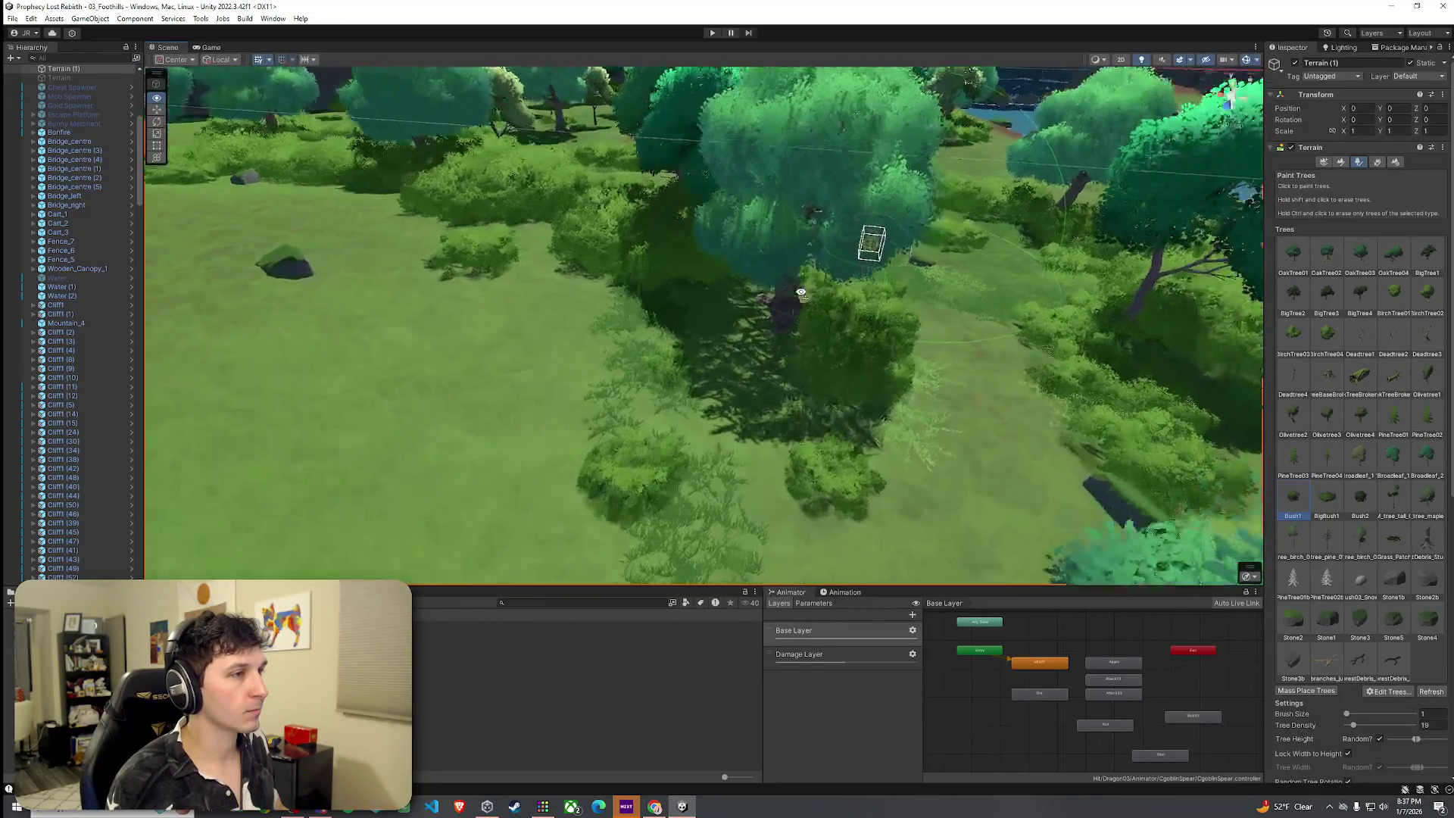
pyautogui.moveTo(802, 293); pyautogui.dragTo(785, 271)
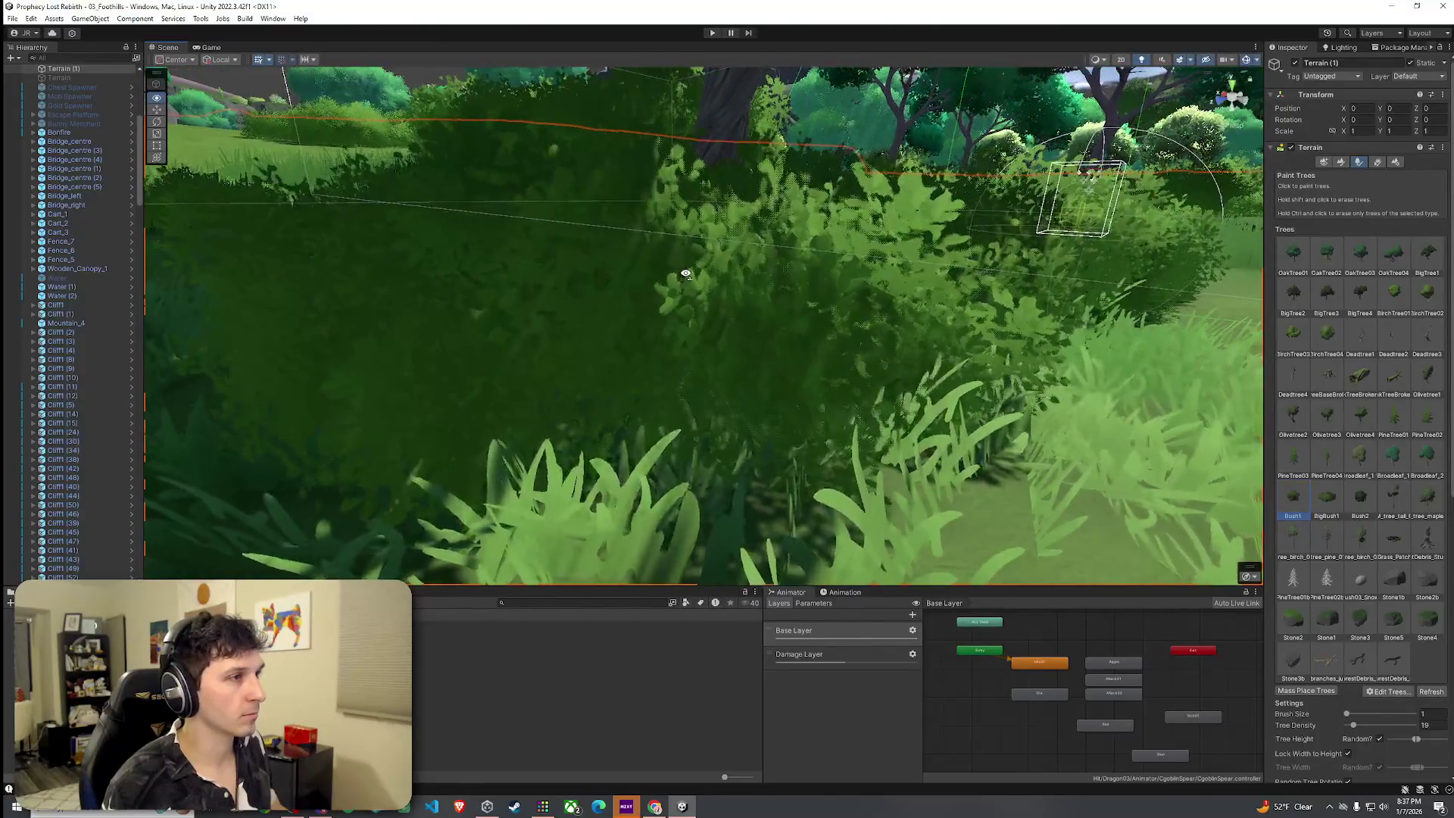
# From overhead, erase the light-green bush under the big tree and paint a large new bush.
pyautogui.press('s')
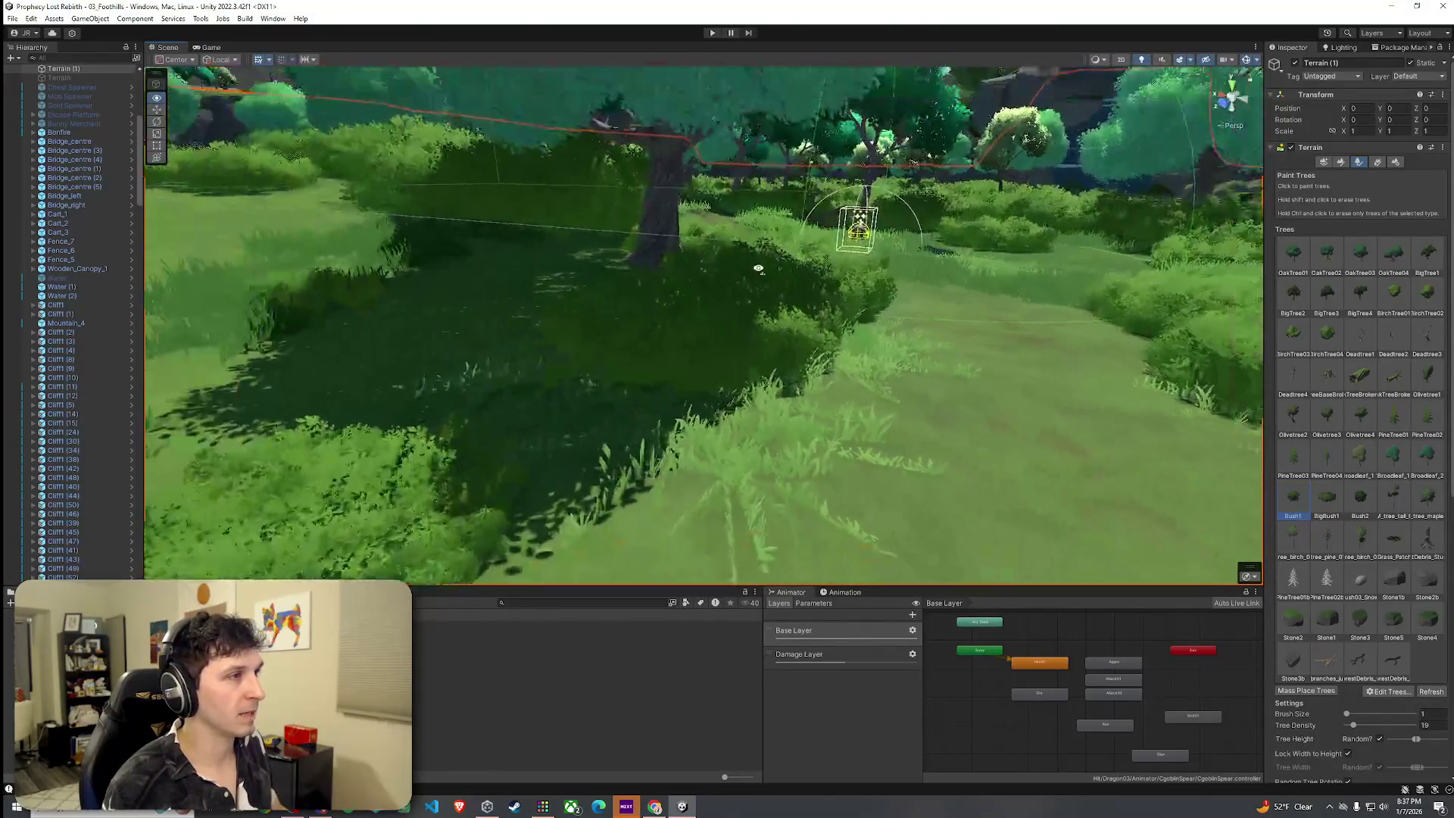
pyautogui.press('w')
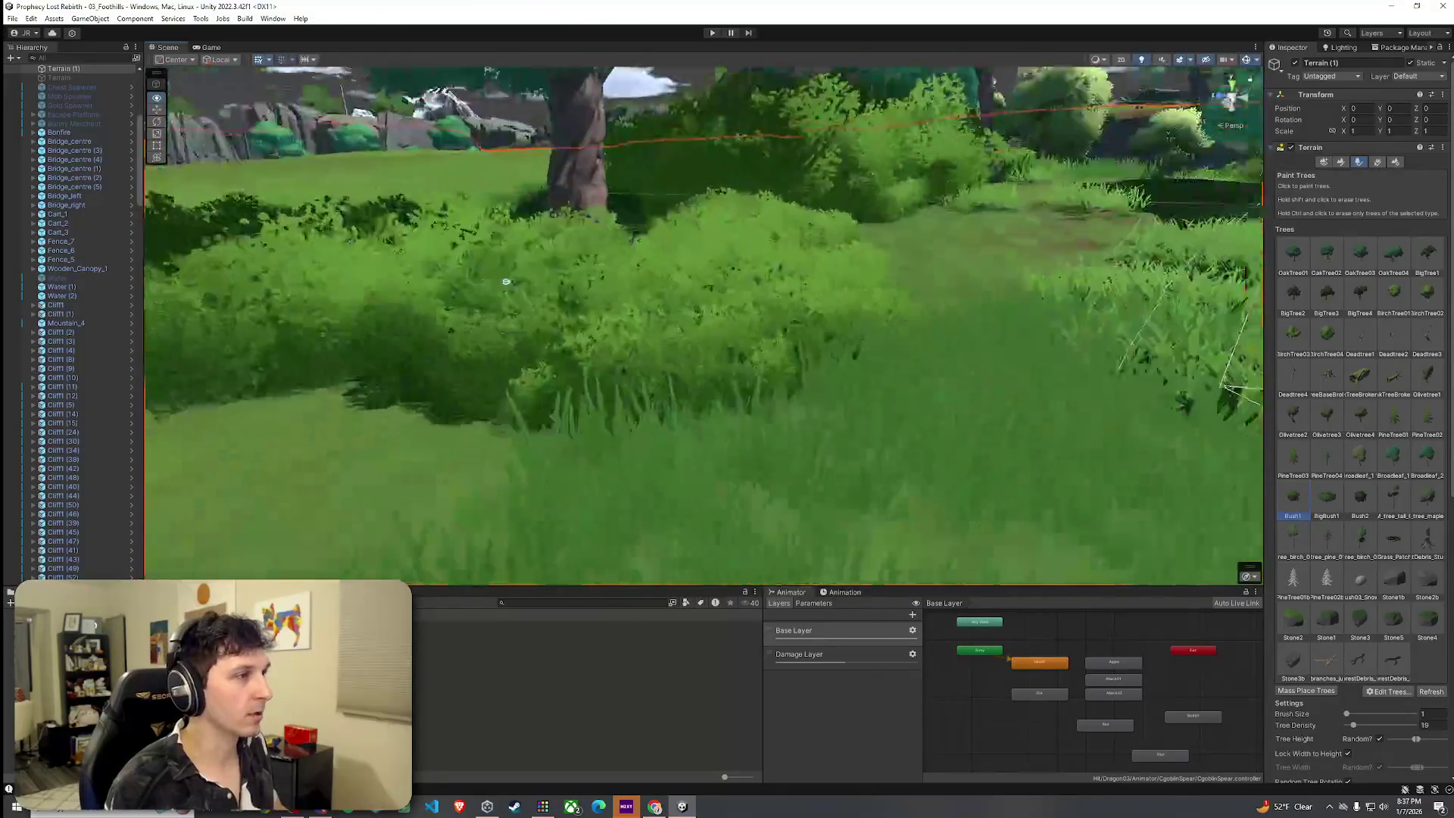
pyautogui.press('e')
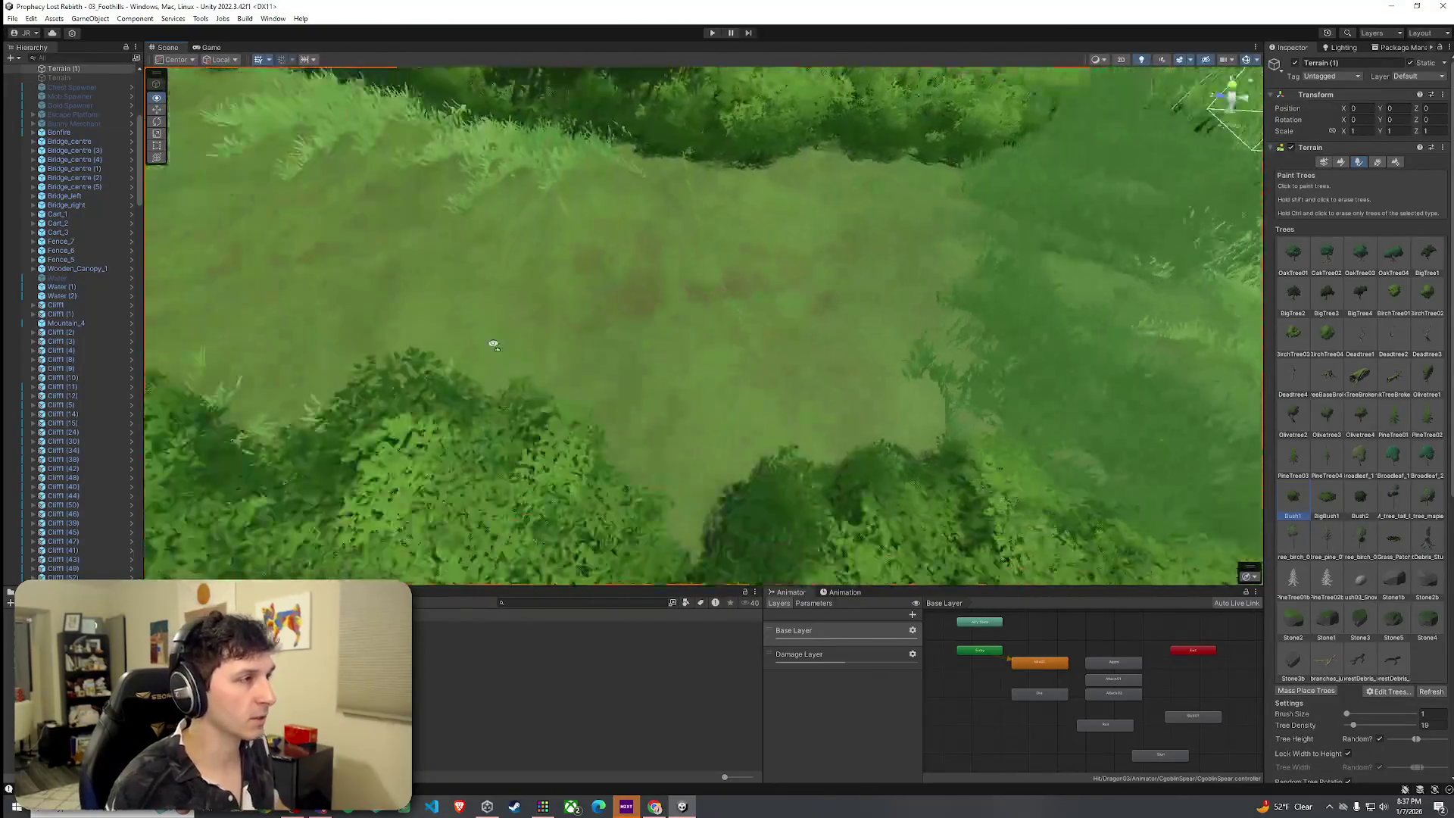
pyautogui.press('e')
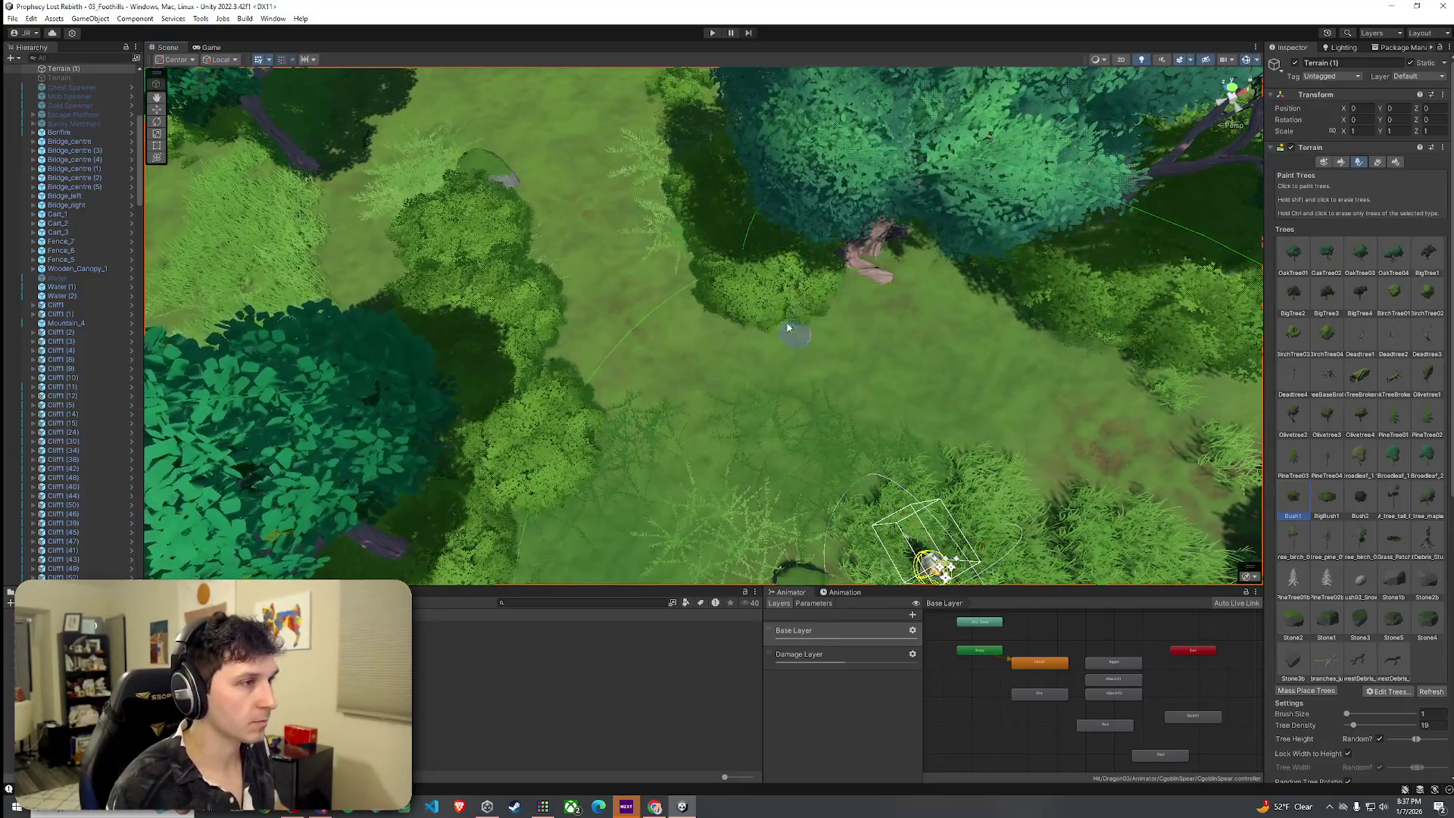
pyautogui.keyDown('shift'); pyautogui.click(714, 219); pyautogui.keyUp('shift')
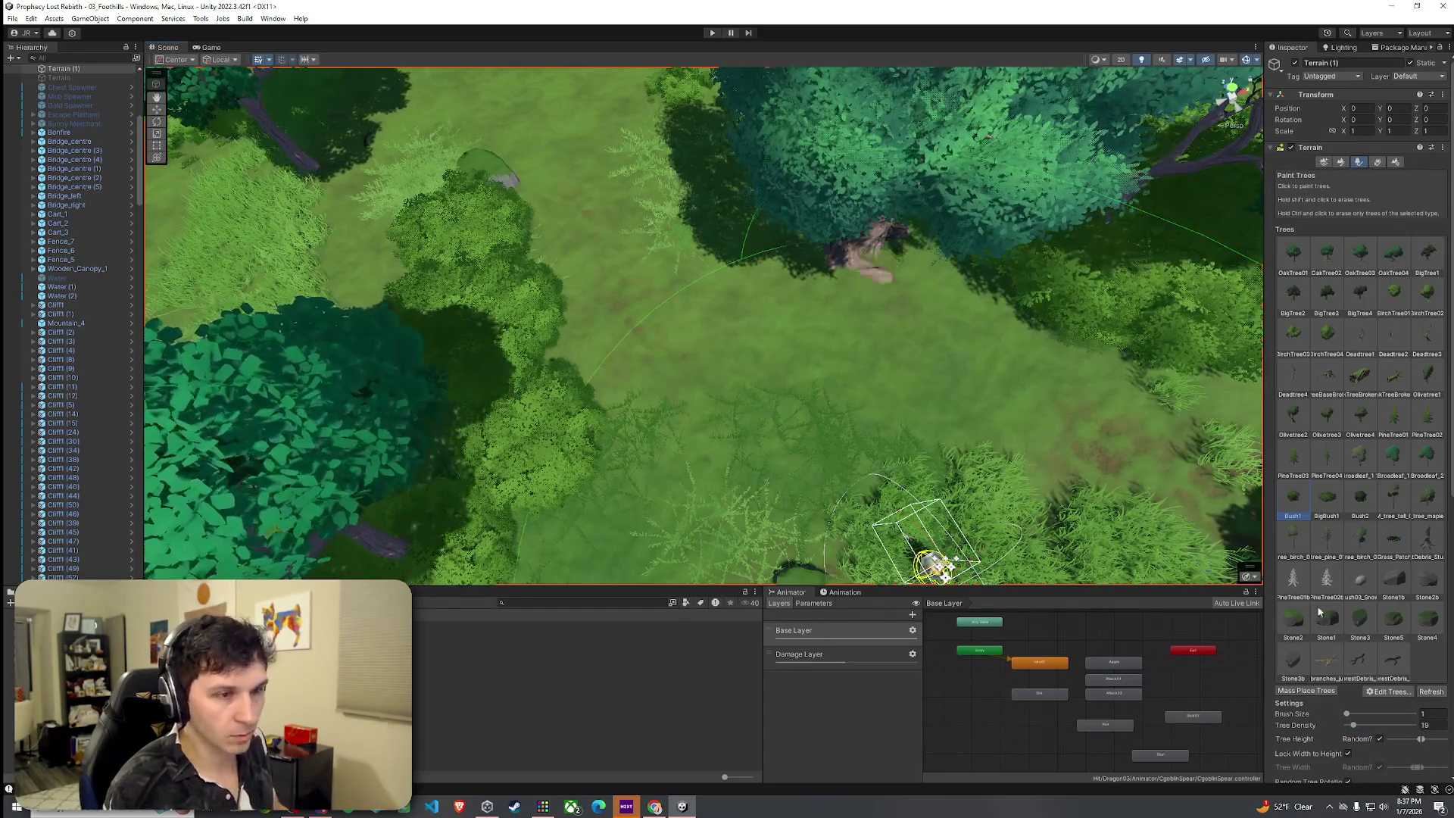
pyautogui.click(883, 301)
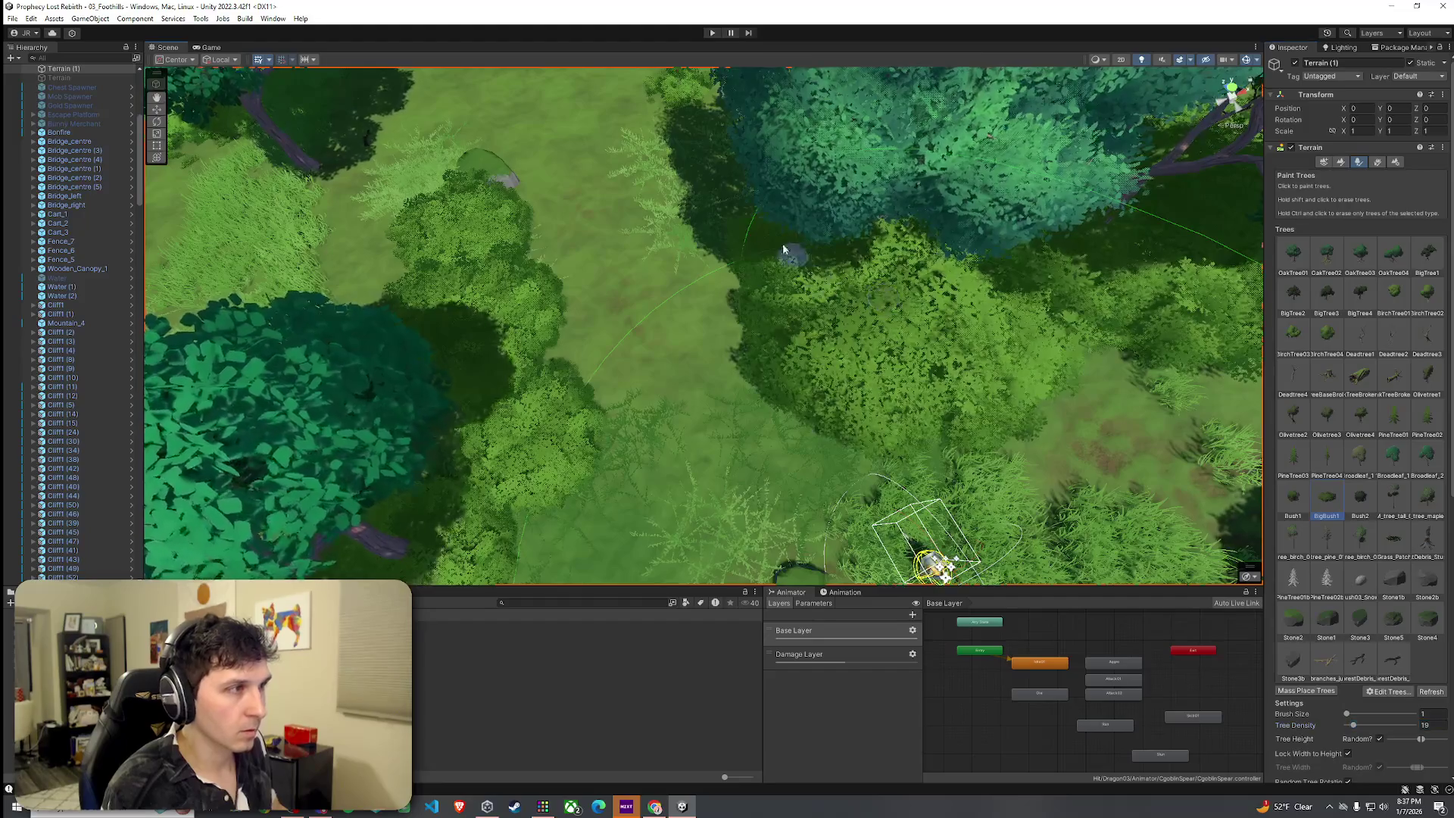
# Replace two bright bushes with larger dark ones, then switch the terrain to texture painting with F2.
pyautogui.moveTo(754, 245)
pyautogui.keyDown('alt'); pyautogui.mouseDown()
pyautogui.moveTo(753, 315)
pyautogui.moveTo(974, 302)
pyautogui.moveTo(990, 285)
pyautogui.moveTo(802, 331)
pyautogui.mouseUp(); pyautogui.keyUp('alt')
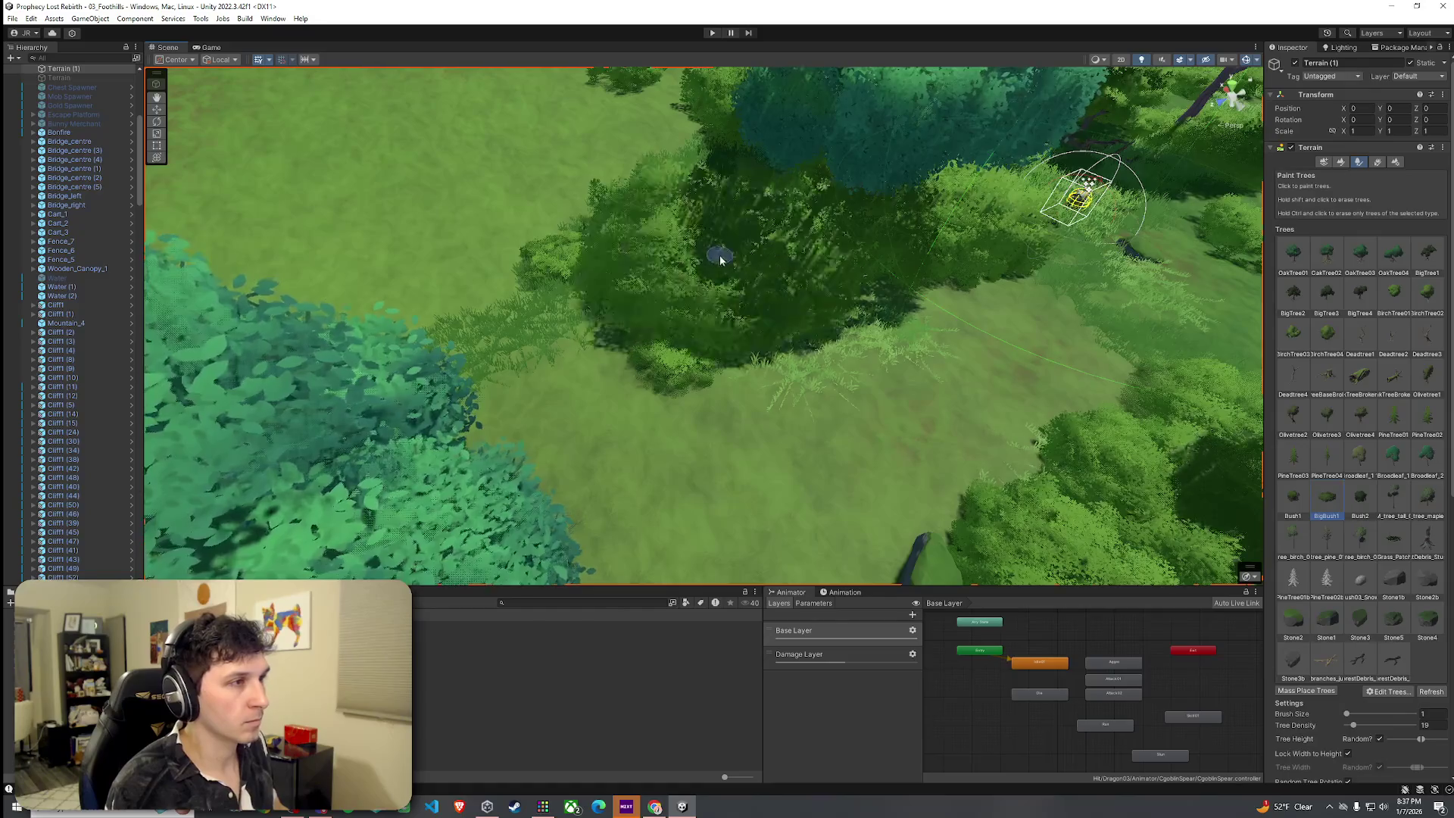
pyautogui.keyDown('alt'); pyautogui.moveTo(721, 253); pyautogui.dragTo(870, 295); pyautogui.keyUp('alt')
pyautogui.keyDown('shift'); pyautogui.click(833, 371); pyautogui.keyUp('shift')
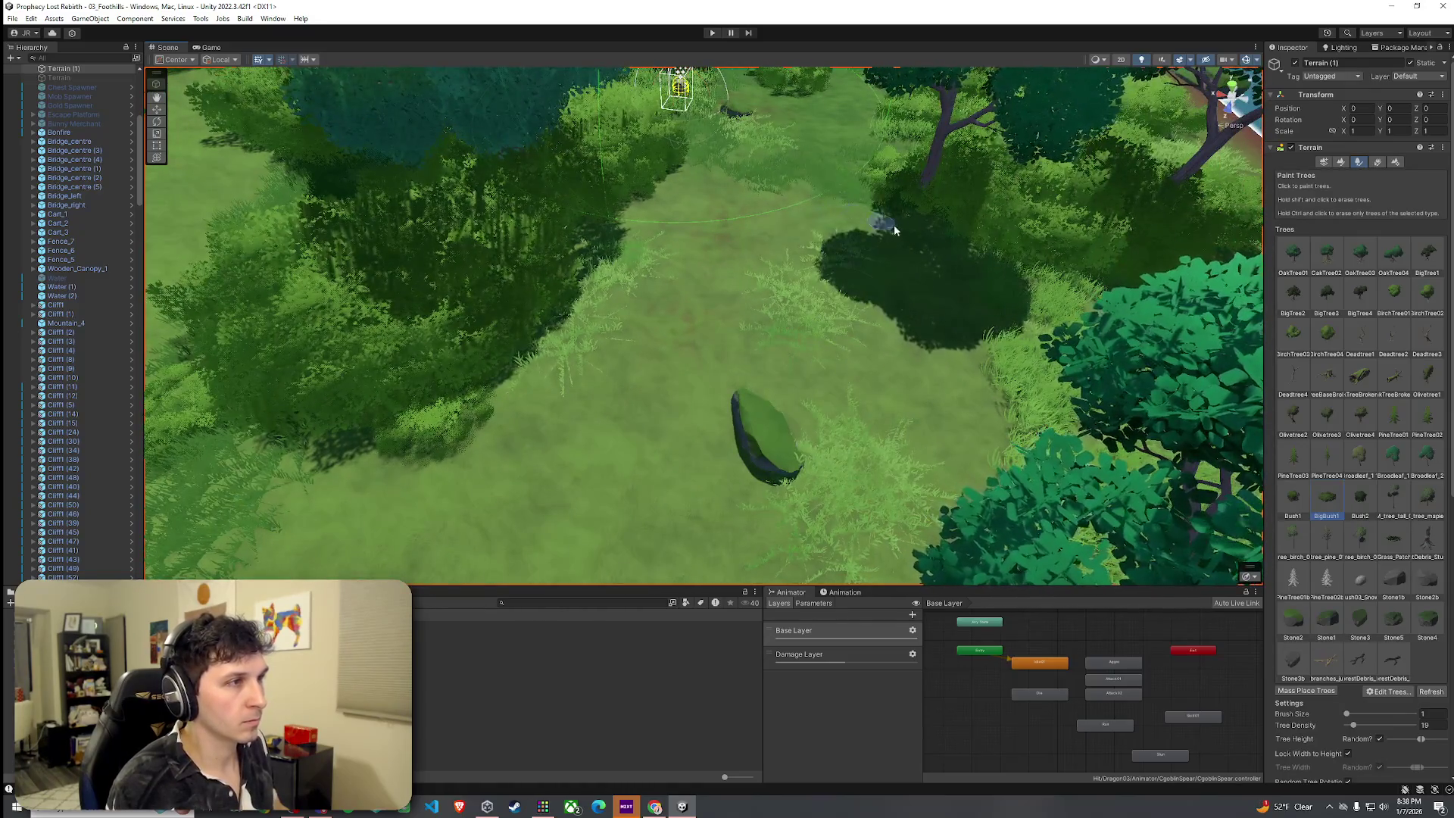
pyautogui.click(911, 235)
pyautogui.moveTo(931, 386)
pyautogui.keyDown('alt'); pyautogui.mouseDown()
pyautogui.moveTo(899, 396)
pyautogui.moveTo(942, 293)
pyautogui.moveTo(1090, 300)
pyautogui.moveTo(1001, 281)
pyautogui.mouseUp(); pyautogui.keyUp('alt')
pyautogui.scroll(5, 768, 273)
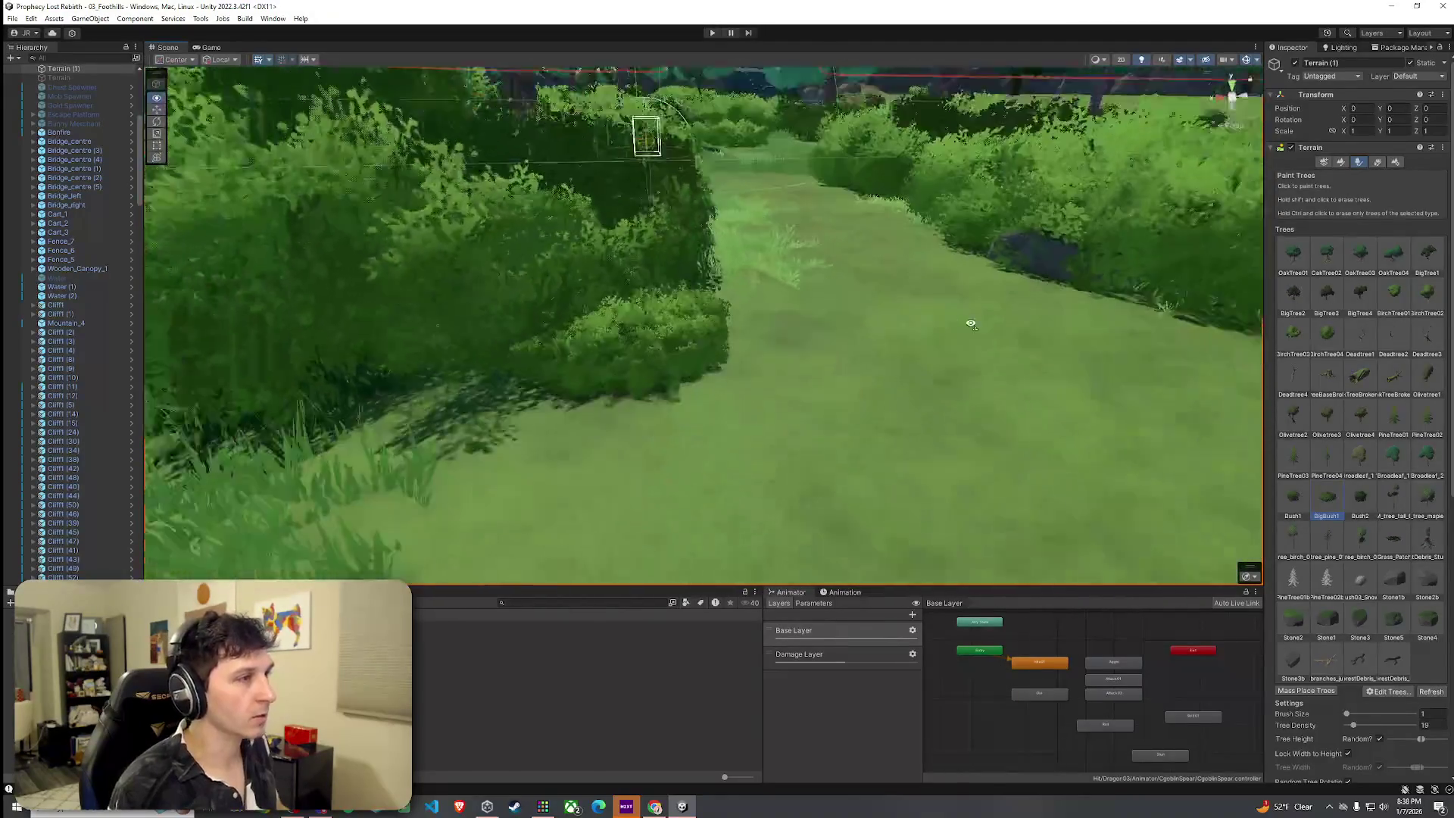
pyautogui.scroll(-5, 747, 290)
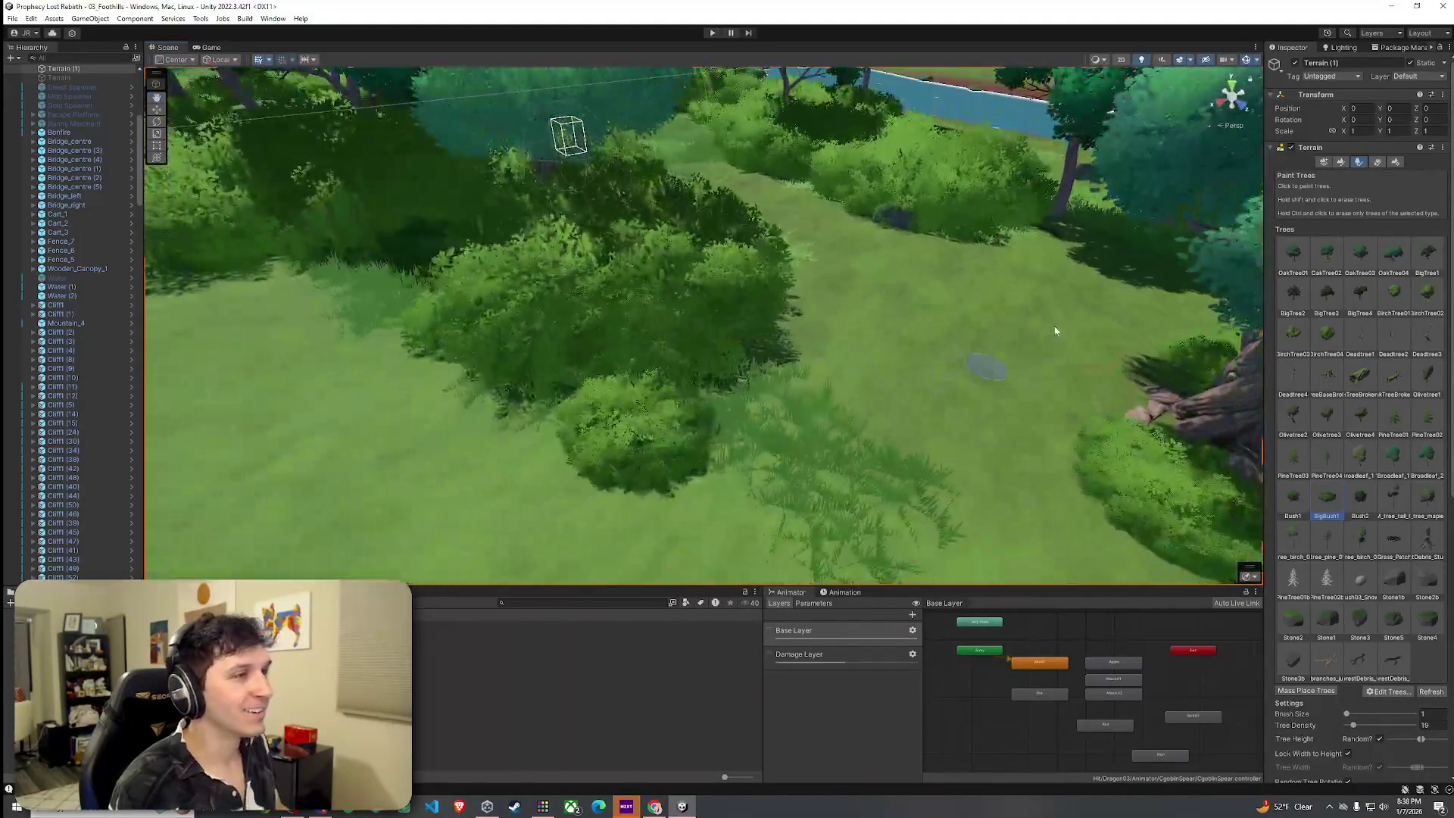
pyautogui.press('F2')
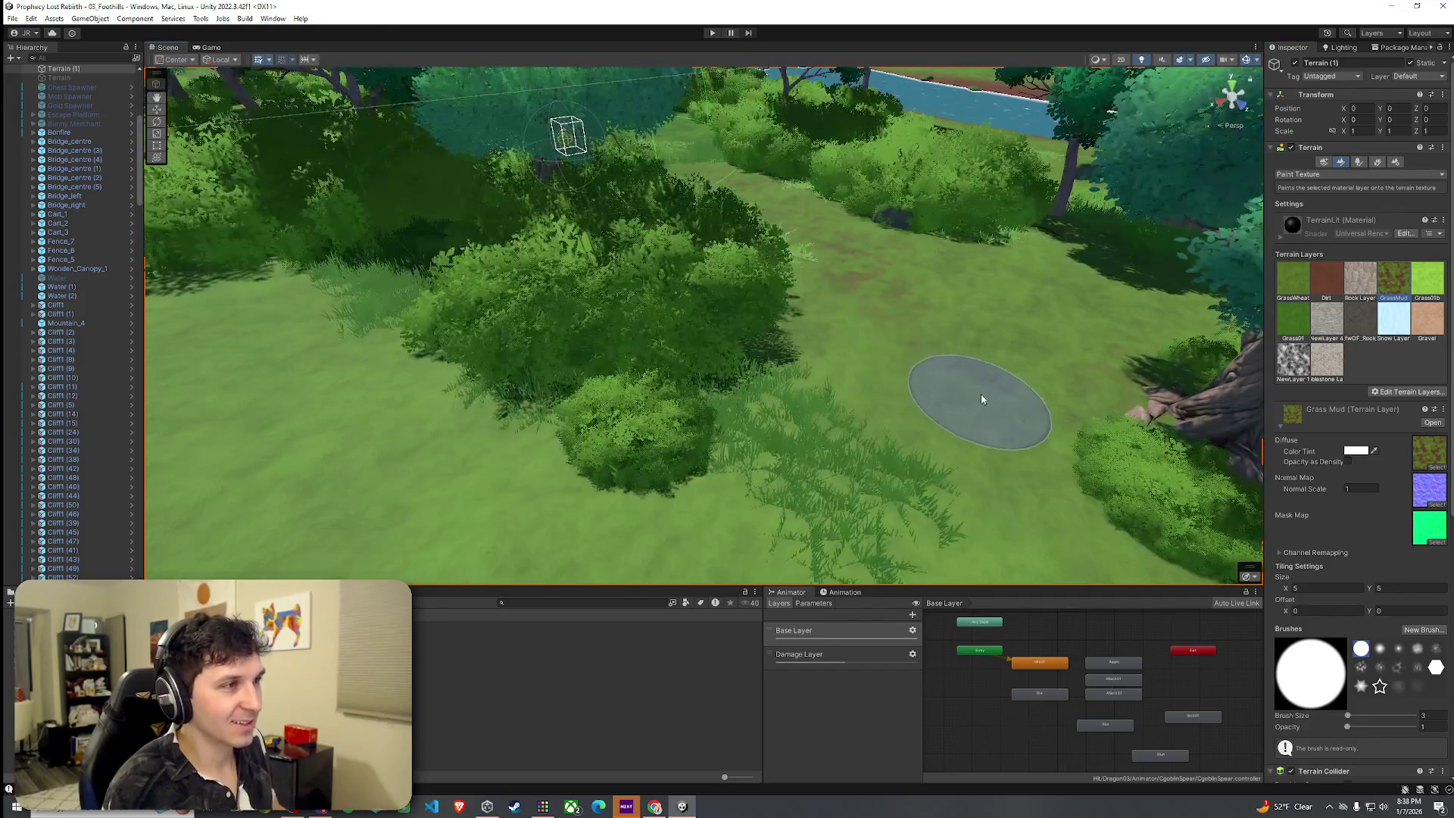
pyautogui.moveTo(923, 340)
pyautogui.mouseDown()
pyautogui.moveTo(1144, 386)
pyautogui.moveTo(704, 286)
pyautogui.mouseUp()
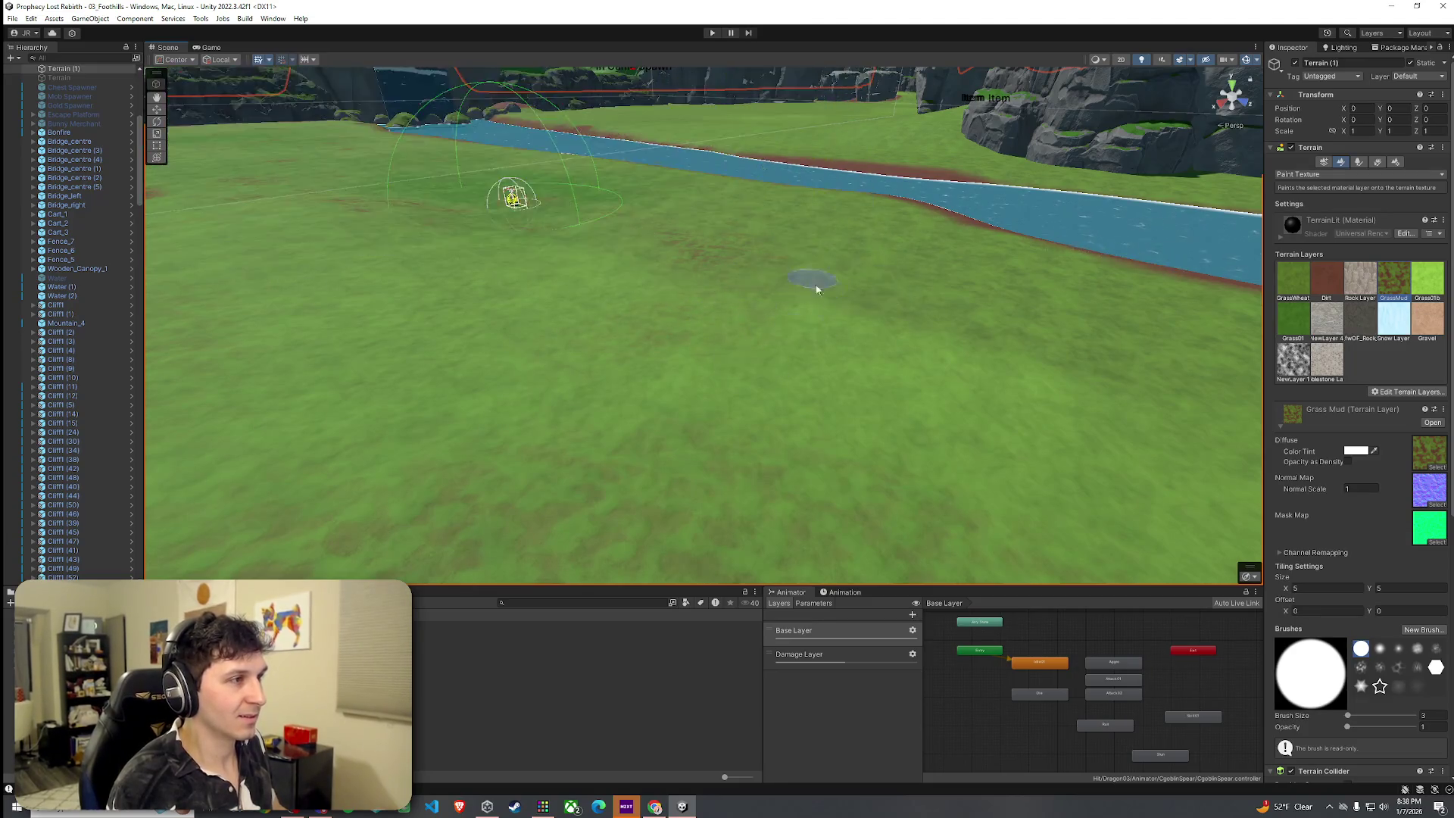
pyautogui.moveTo(986, 316)
pyautogui.mouseDown()
pyautogui.moveTo(906, 338)
pyautogui.moveTo(907, 297)
pyautogui.moveTo(902, 312)
pyautogui.moveTo(811, 252)
pyautogui.moveTo(767, 324)
pyautogui.moveTo(740, 327)
pyautogui.moveTo(527, 226)
pyautogui.moveTo(1224, 409)
pyautogui.moveTo(1162, 432)
pyautogui.mouseUp()
# Return to Paint Trees and fly around the forest, viewing the bushes, cliff edge and trees.
pyautogui.click(1360, 162)
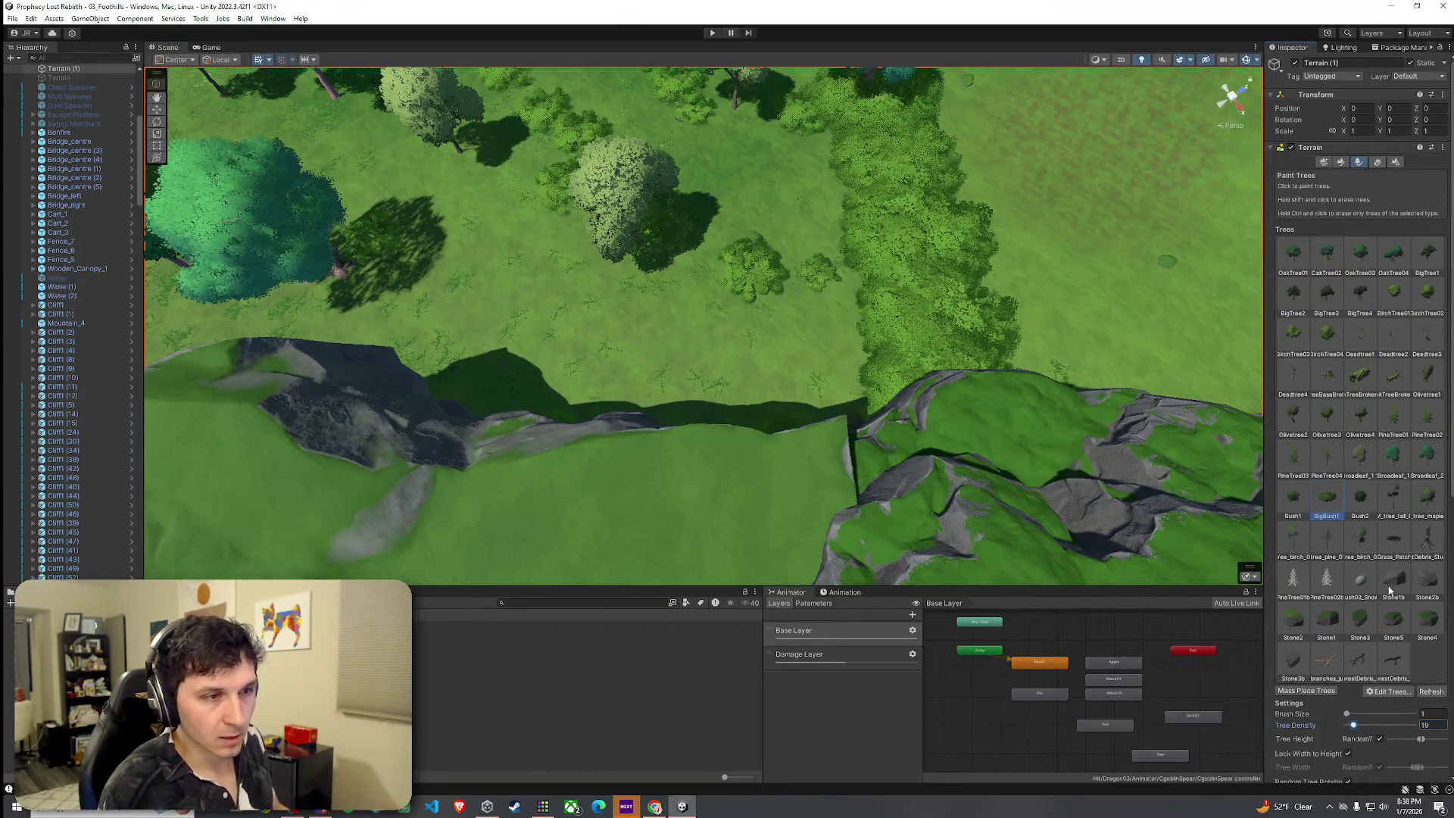
pyautogui.moveTo(783, 224); pyautogui.dragTo(564, 281)
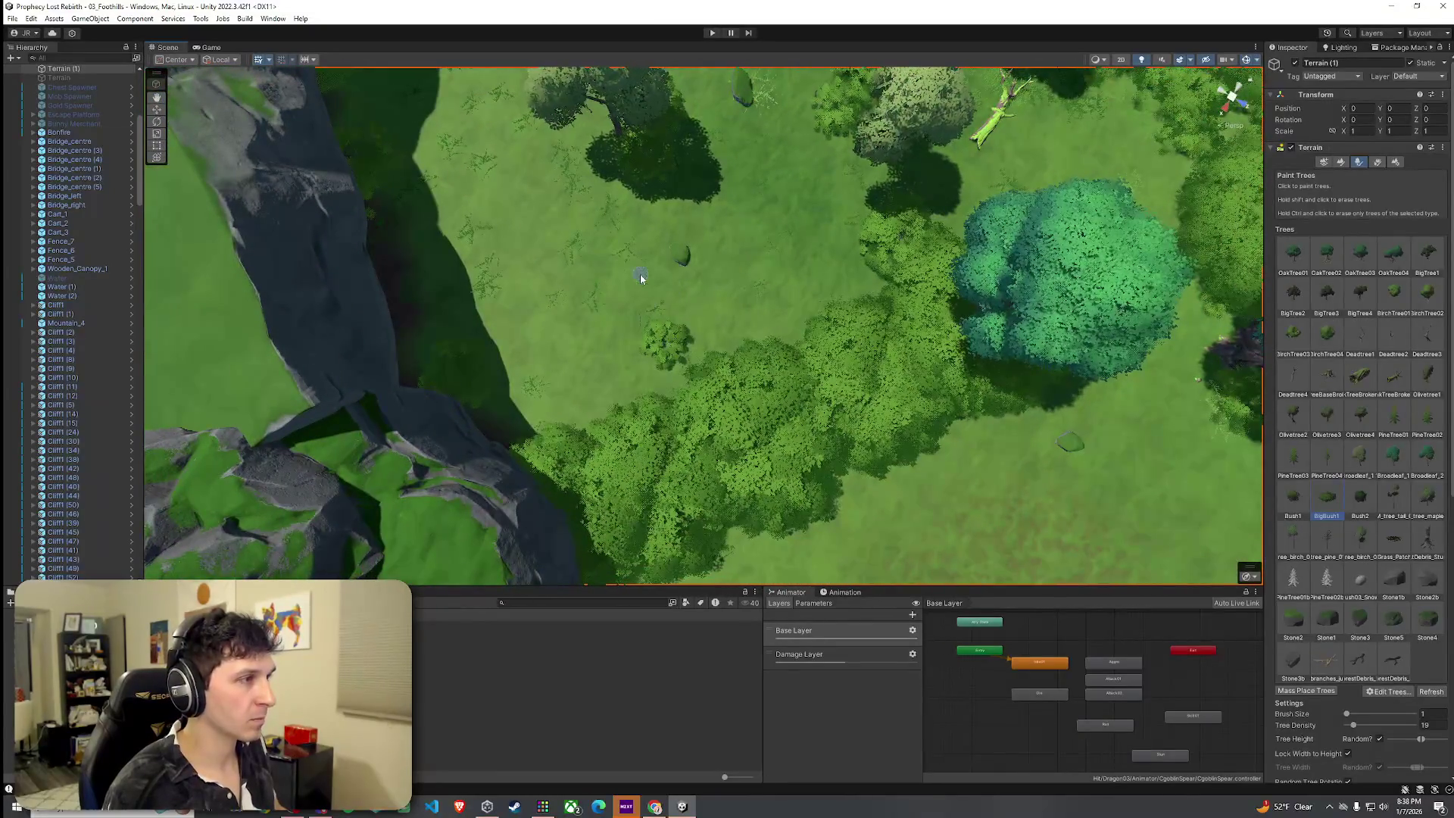
pyautogui.moveTo(680, 307)
pyautogui.mouseDown()
pyautogui.moveTo(956, 301)
pyautogui.moveTo(630, 174)
pyautogui.moveTo(306, 189)
pyautogui.moveTo(633, 210)
pyautogui.moveTo(738, 207)
pyautogui.moveTo(735, 189)
pyautogui.moveTo(771, 241)
pyautogui.mouseUp()
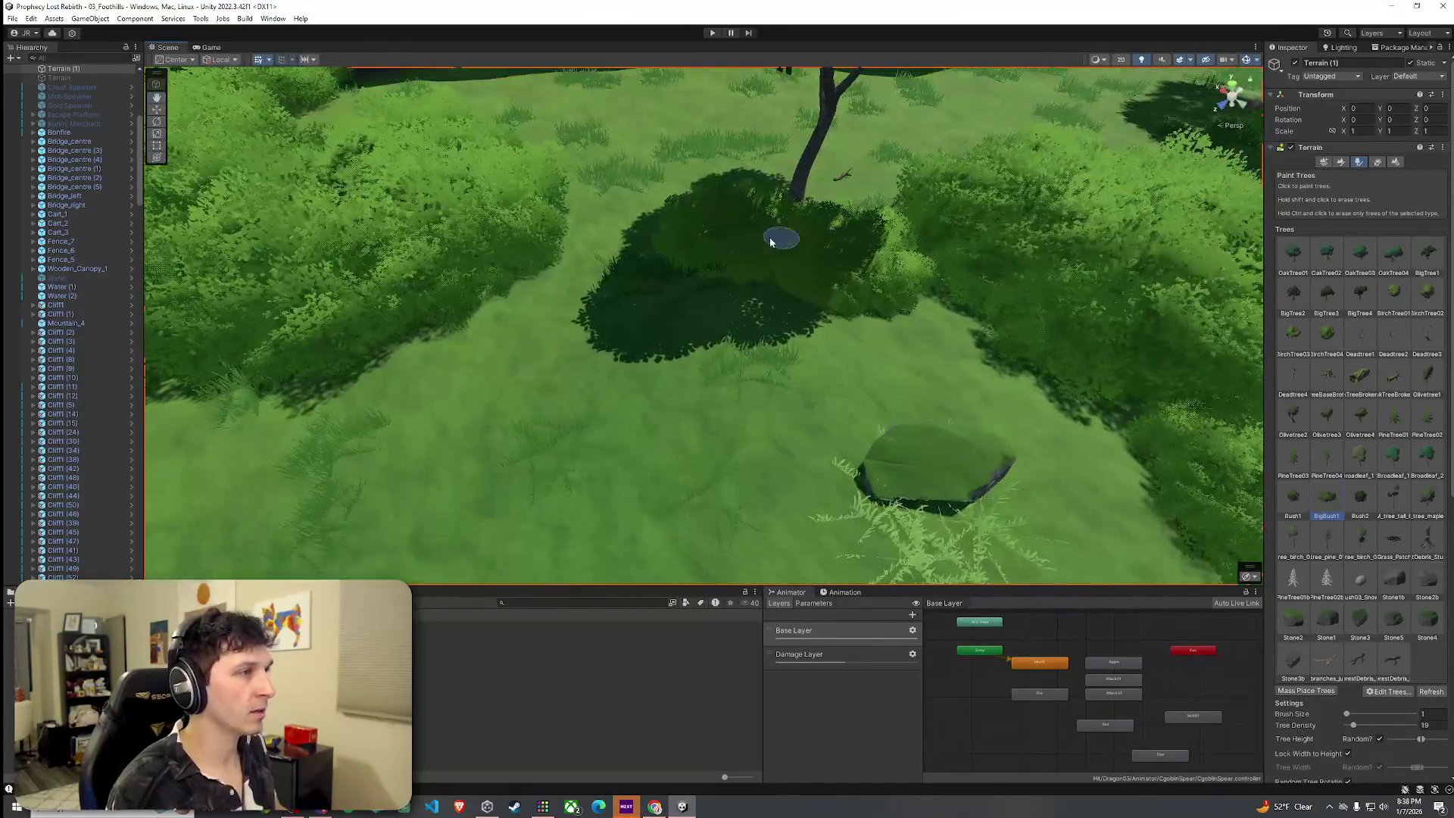
pyautogui.moveTo(833, 339)
pyautogui.mouseDown()
pyautogui.moveTo(883, 299)
pyautogui.moveTo(551, 350)
pyautogui.mouseUp()
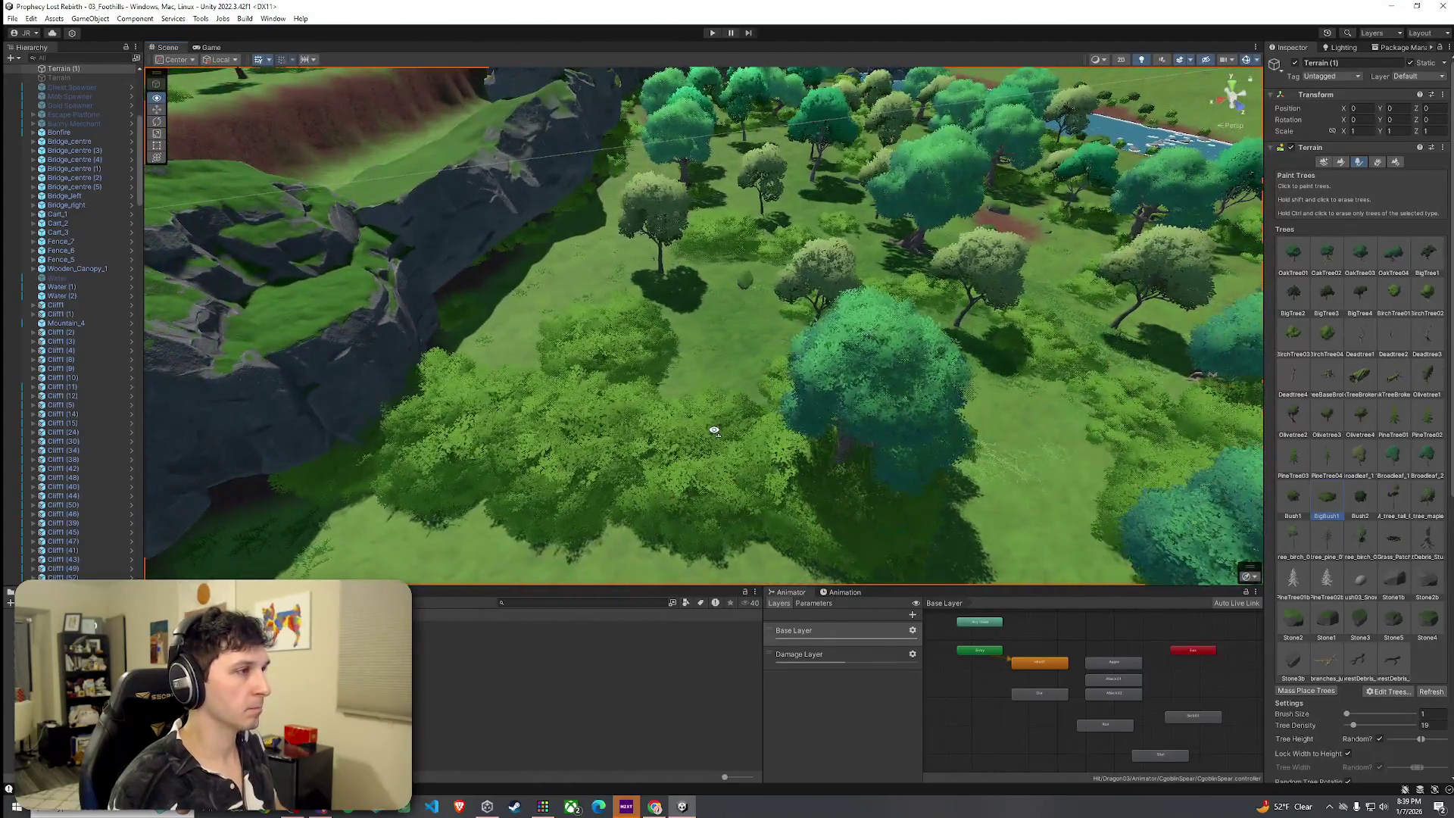
pyautogui.moveTo(714, 431)
pyautogui.mouseDown()
pyautogui.moveTo(669, 393)
pyautogui.moveTo(760, 380)
pyautogui.moveTo(818, 327)
pyautogui.moveTo(841, 345)
pyautogui.moveTo(909, 521)
pyautogui.moveTo(723, 295)
pyautogui.moveTo(451, 250)
pyautogui.moveTo(337, 298)
pyautogui.moveTo(416, 374)
pyautogui.moveTo(780, 315)
pyautogui.moveTo(756, 383)
pyautogui.moveTo(712, 303)
pyautogui.moveTo(770, 235)
pyautogui.moveTo(780, 288)
pyautogui.moveTo(753, 325)
pyautogui.moveTo(793, 377)
pyautogui.moveTo(882, 383)
pyautogui.moveTo(870, 396)
pyautogui.moveTo(746, 390)
pyautogui.moveTo(710, 378)
pyautogui.moveTo(733, 347)
pyautogui.moveTo(558, 315)
pyautogui.moveTo(481, 270)
pyautogui.moveTo(644, 319)
pyautogui.mouseUp()
pyautogui.moveTo(1435, 260)
pyautogui.mouseDown()
pyautogui.moveTo(1340, 255)
pyautogui.moveTo(1324, 371)
pyautogui.mouseUp()
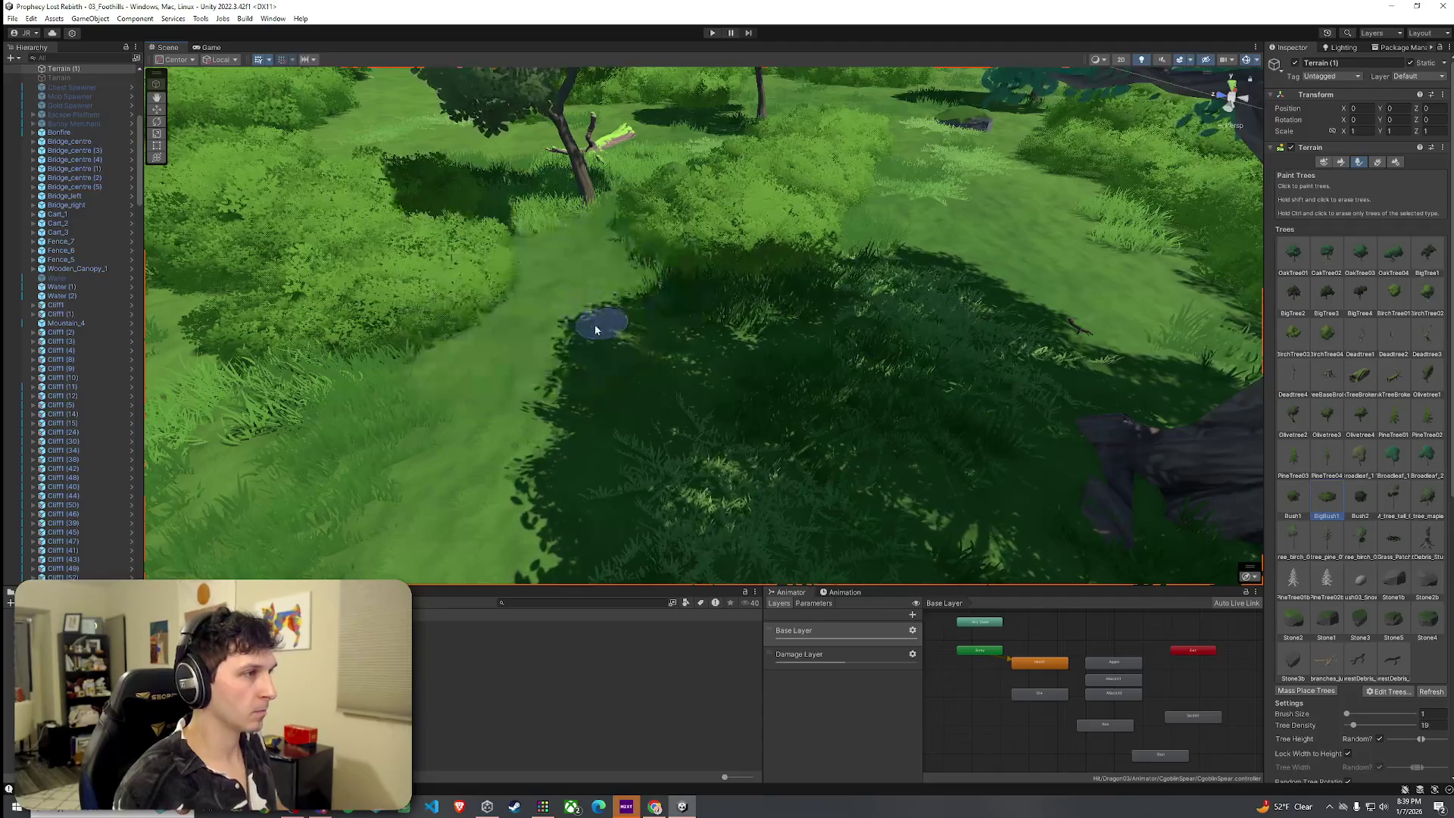
# Paint a large BigBush1 bush onto the shaded grass beneath the forest trees.
pyautogui.moveTo(621, 291)
pyautogui.mouseDown()
pyautogui.moveTo(626, 313)
pyautogui.moveTo(606, 292)
pyautogui.moveTo(422, 302)
pyautogui.moveTo(214, 283)
pyautogui.moveTo(485, 185)
pyautogui.moveTo(267, 183)
pyautogui.mouseUp()
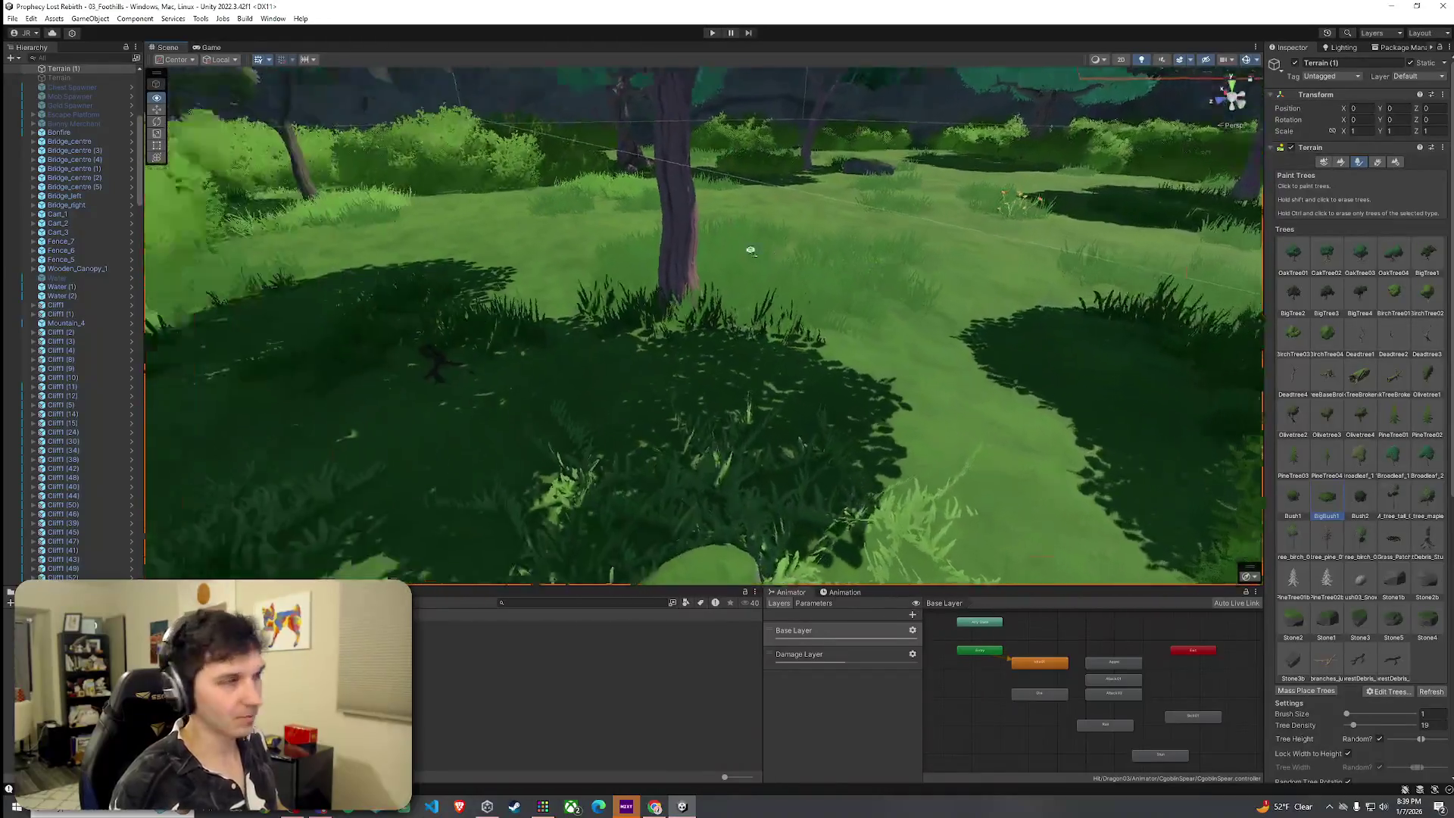
pyautogui.moveTo(750, 251)
pyautogui.mouseDown()
pyautogui.moveTo(815, 311)
pyautogui.moveTo(987, 389)
pyautogui.moveTo(1002, 272)
pyautogui.moveTo(743, 315)
pyautogui.moveTo(685, 373)
pyautogui.moveTo(1270, 470)
pyautogui.mouseUp()
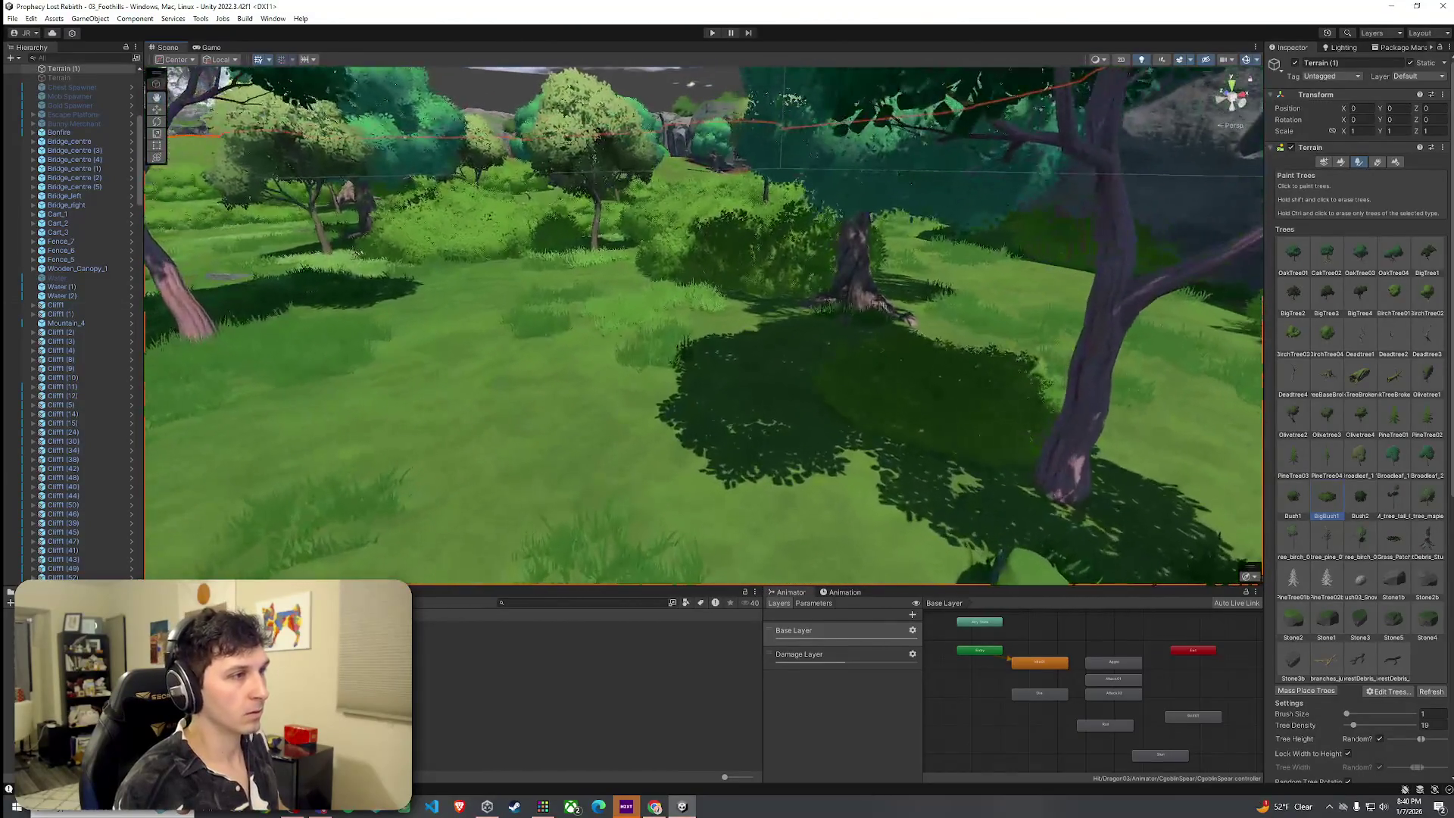
pyautogui.click(800, 341)
pyautogui.moveTo(856, 405)
pyautogui.mouseDown()
pyautogui.moveTo(779, 348)
pyautogui.moveTo(369, 343)
pyautogui.moveTo(513, 328)
pyautogui.moveTo(515, 353)
pyautogui.moveTo(635, 348)
pyautogui.moveTo(655, 327)
pyautogui.moveTo(757, 416)
pyautogui.moveTo(775, 392)
pyautogui.mouseUp()
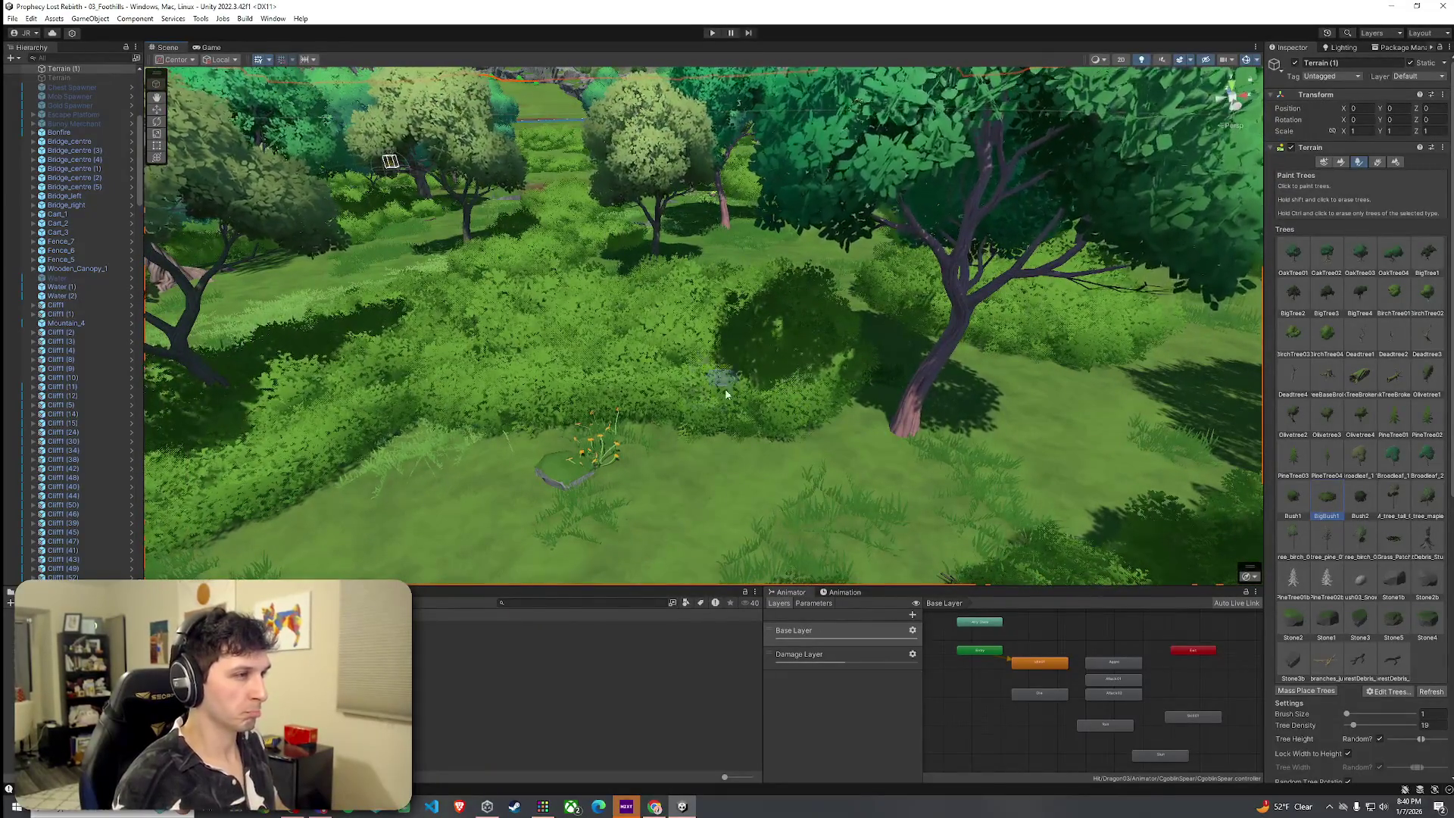
# Paint bushes over the grassy area, undo them, and view the forest from overhead.
pyautogui.click(754, 398)
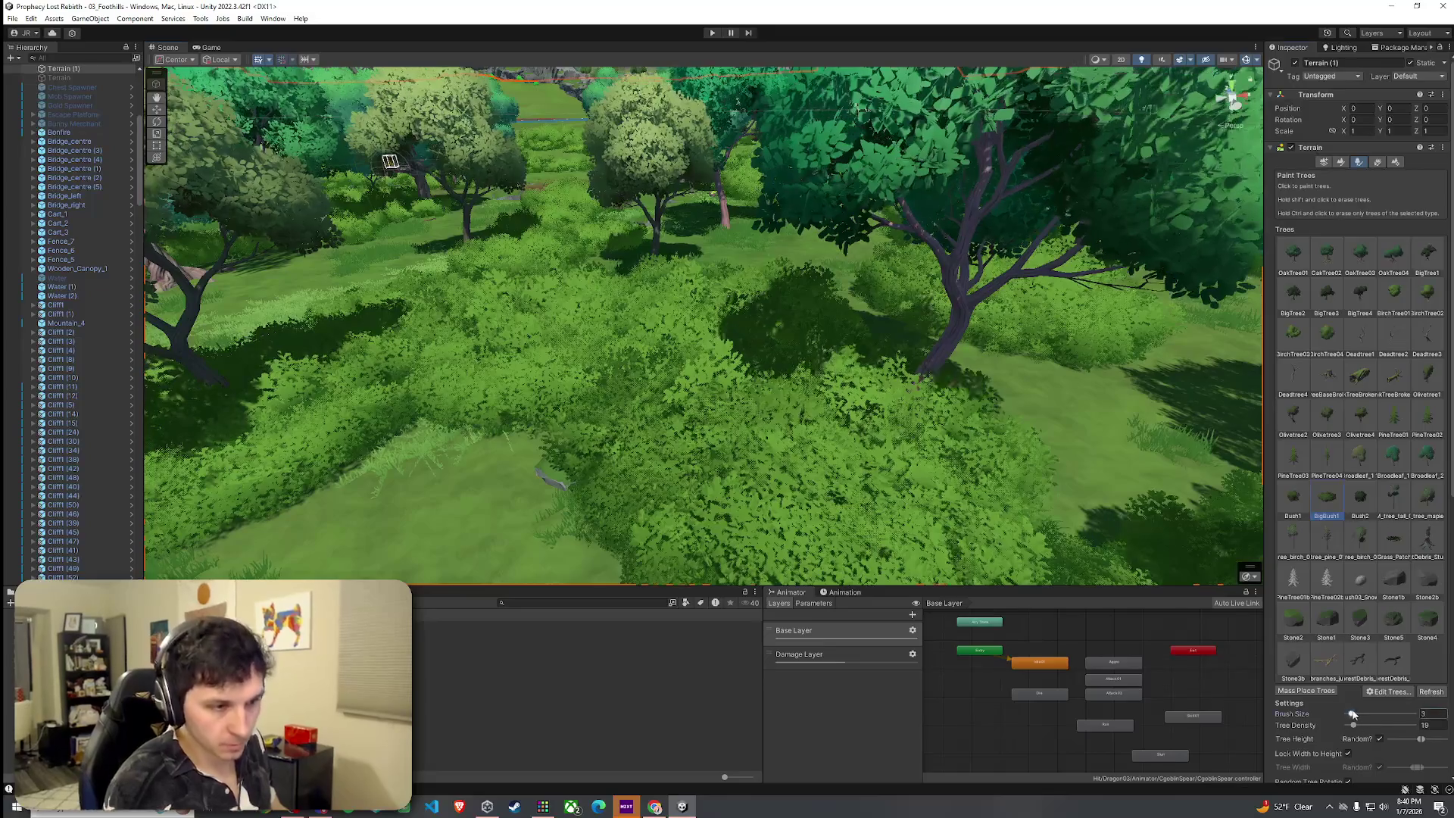
pyautogui.hotkey('ctrl', 'z')
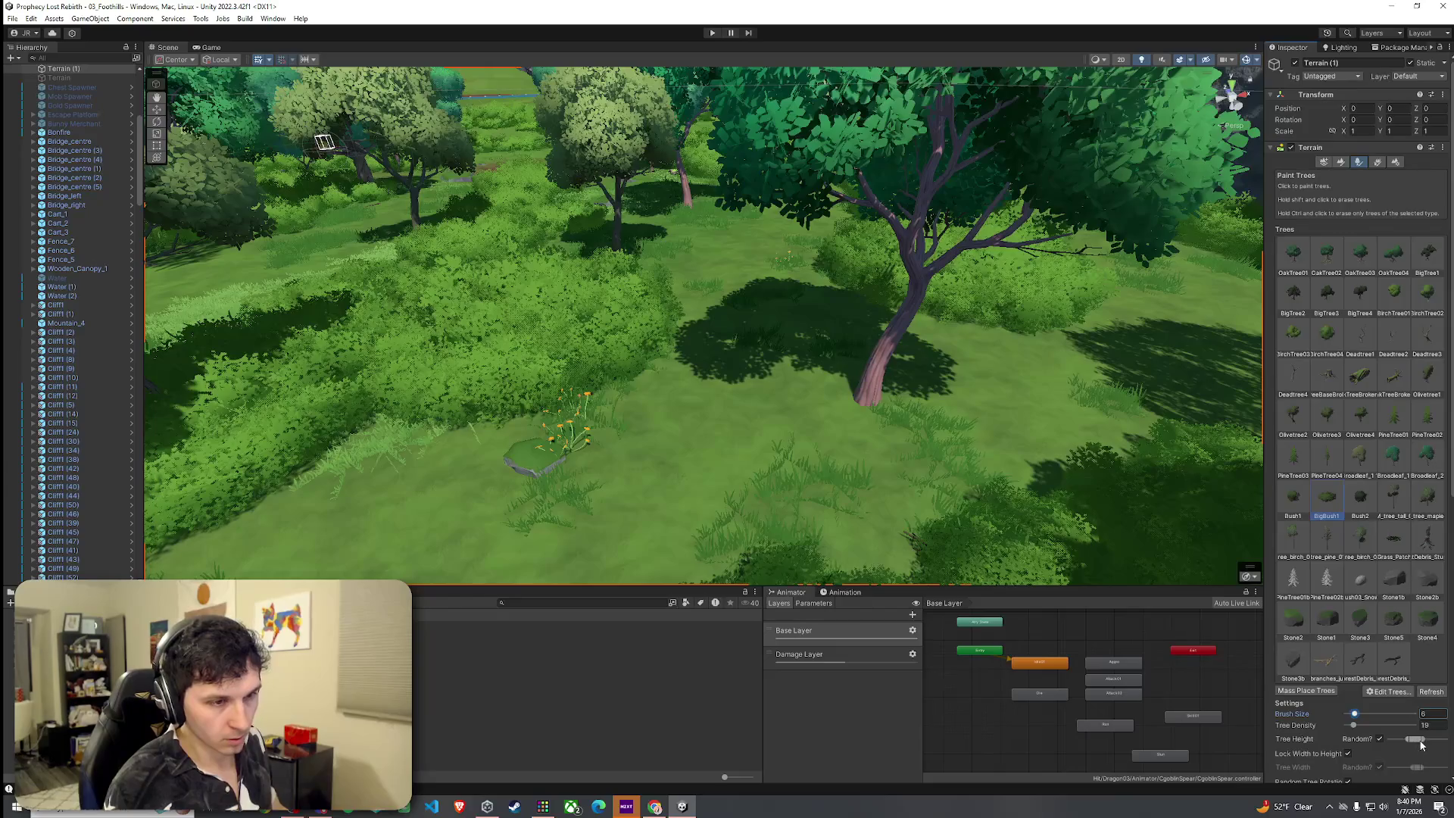
pyautogui.moveTo(669, 344)
pyautogui.mouseDown()
pyautogui.moveTo(773, 425)
pyautogui.moveTo(771, 441)
pyautogui.moveTo(743, 438)
pyautogui.moveTo(1077, 559)
pyautogui.mouseUp()
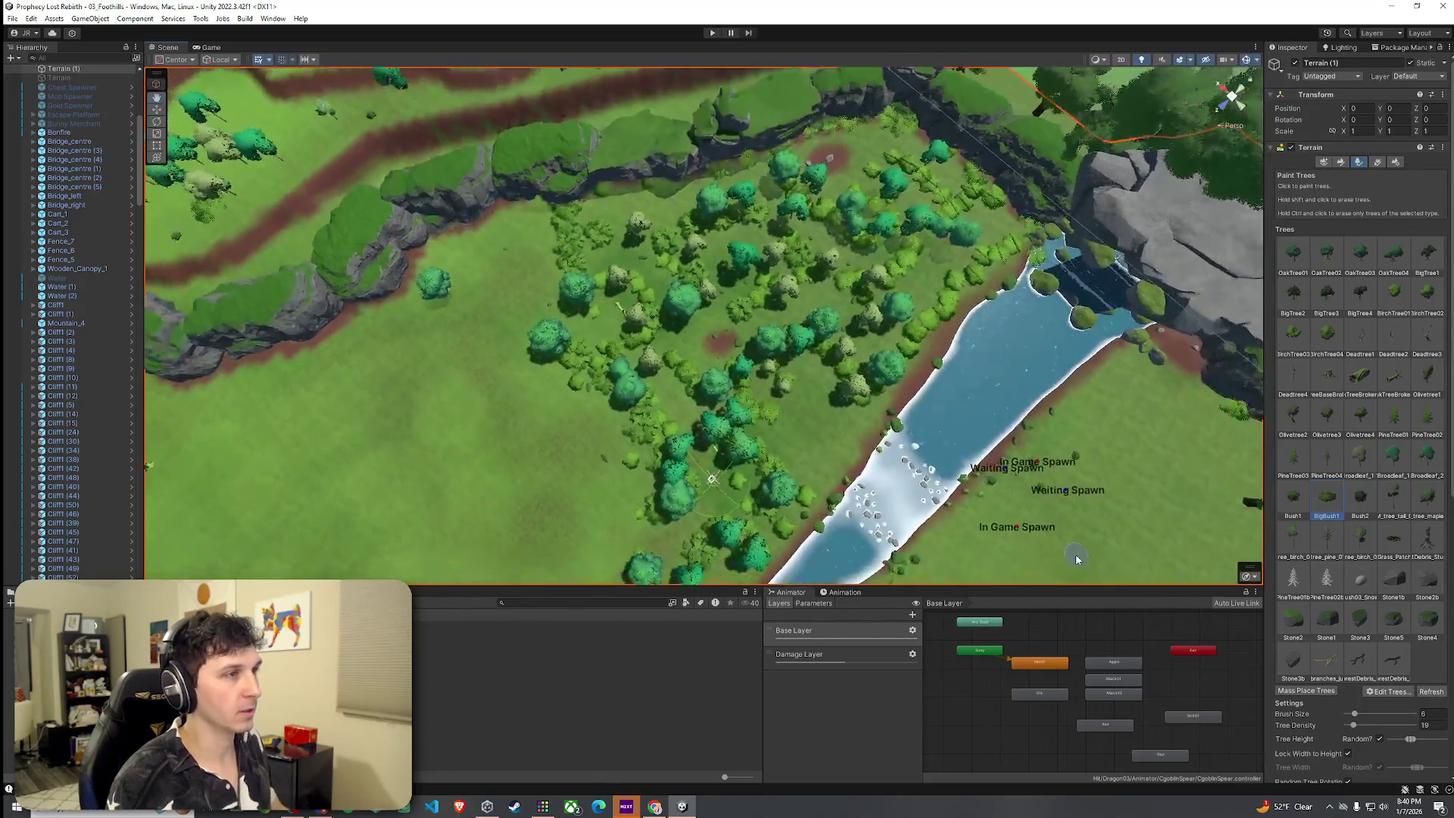
# Save the scene and bring up the full-size Game view for play-testing.
pyautogui.click(12, 18)
pyautogui.click(27, 72)
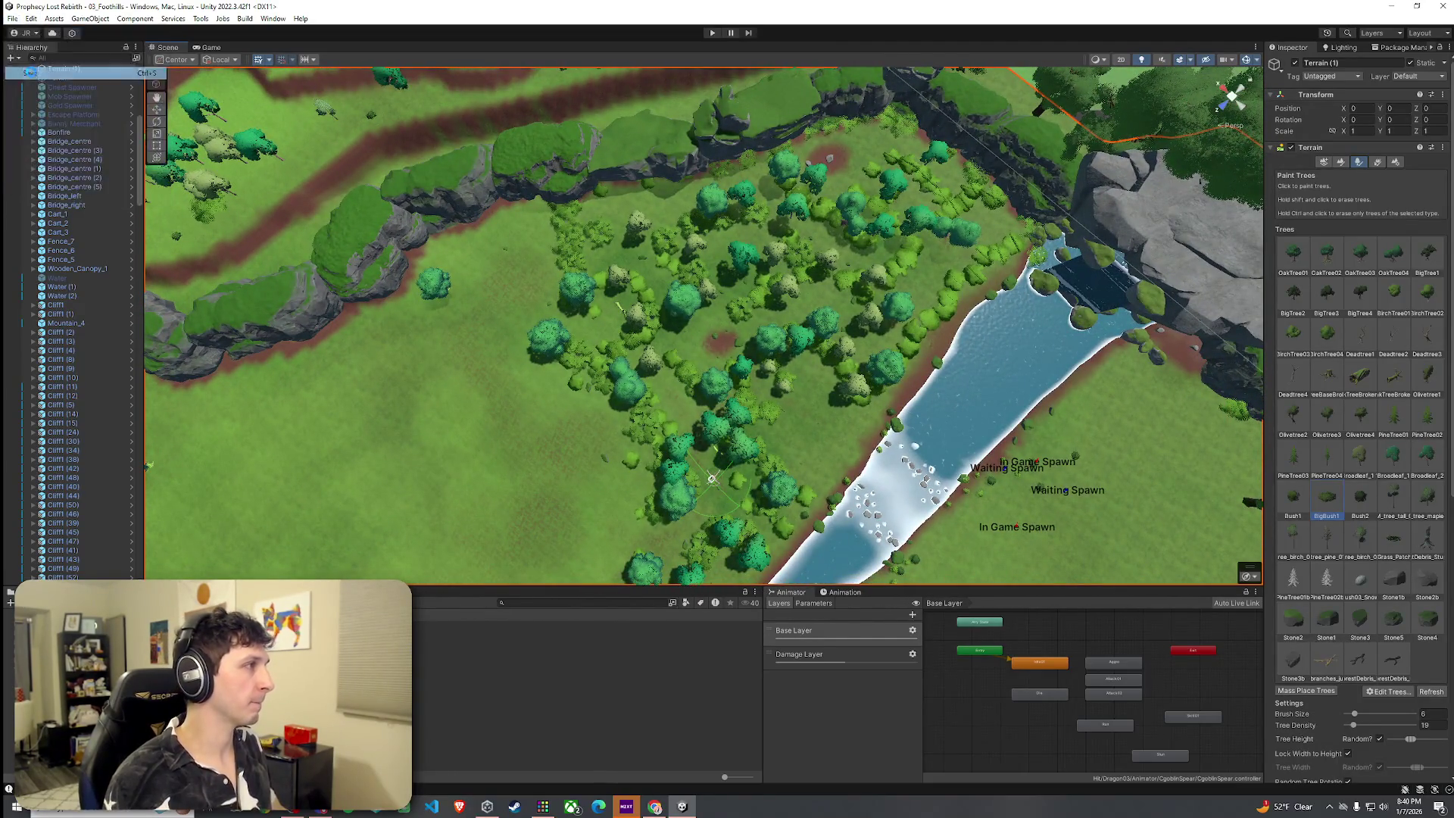
pyautogui.doubleClick(208, 48)
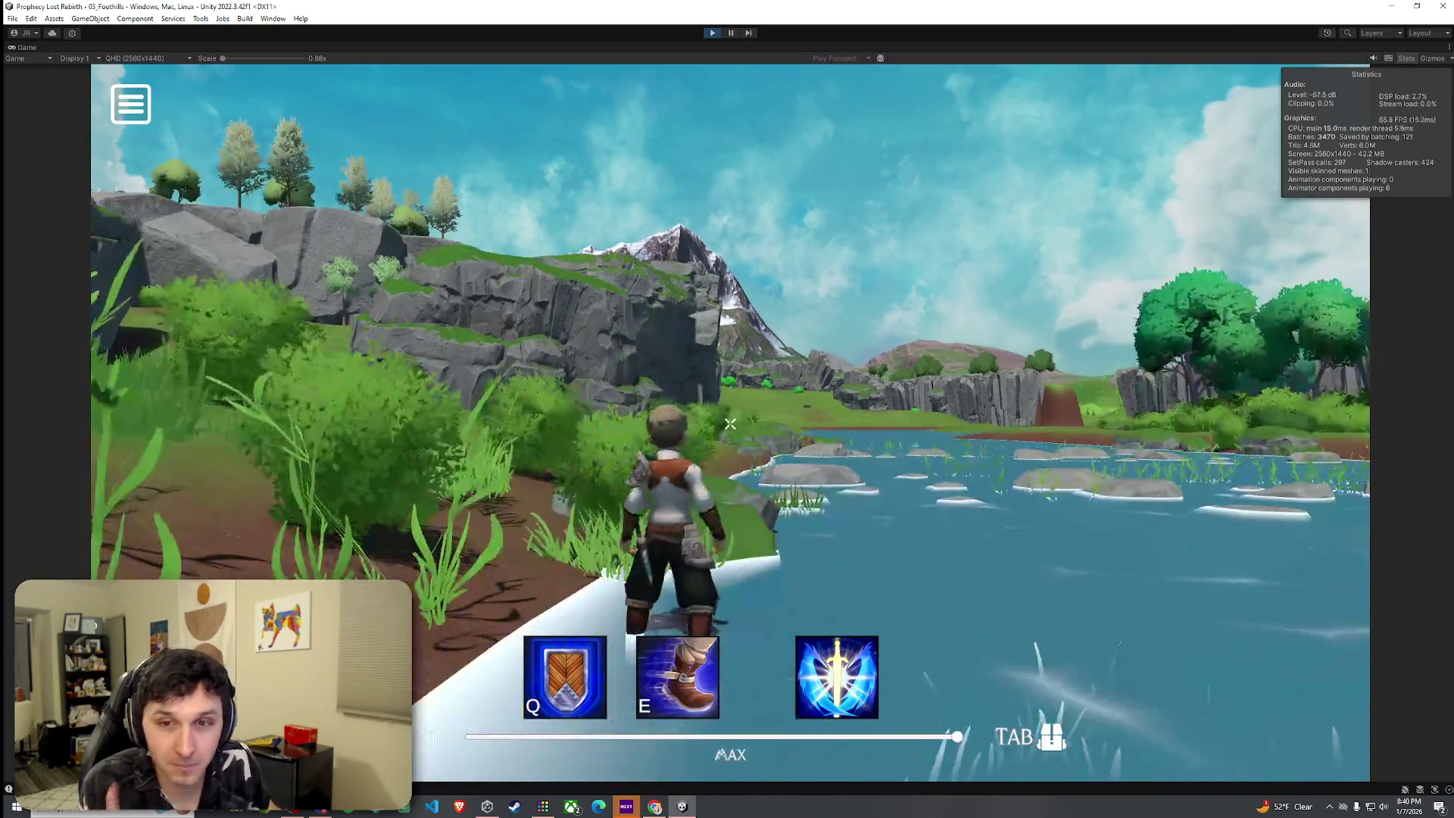
# Run the character along the riverbank, then return to the Scene view near the river.
pyautogui.press('w')
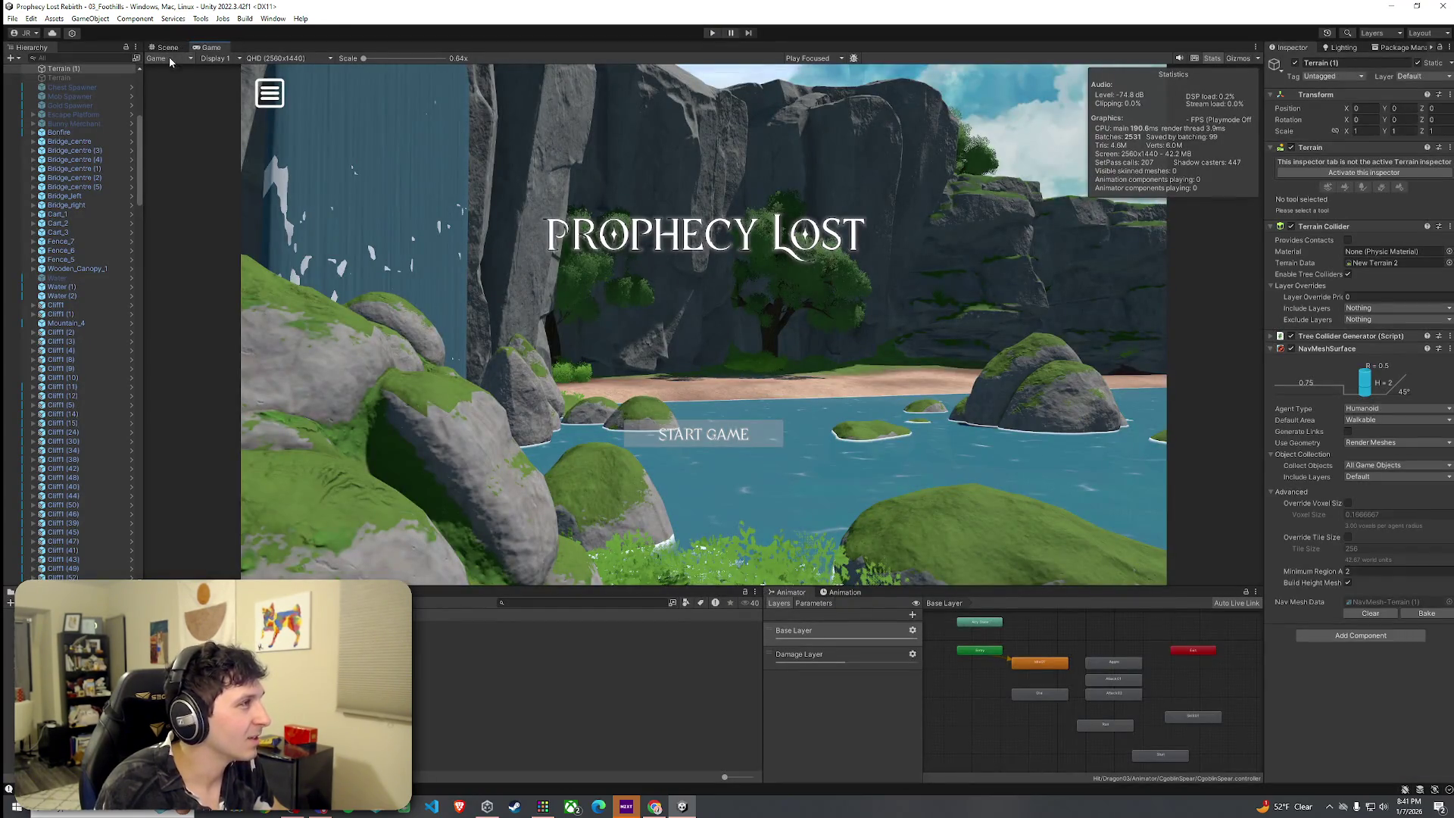
pyautogui.click(168, 48)
pyautogui.moveTo(907, 387)
pyautogui.mouseDown()
pyautogui.moveTo(715, 310)
pyautogui.moveTo(1275, 289)
pyautogui.mouseUp()
# Duplicate a Boulder_5 with Ctrl+D and carry the copy toward the river.
pyautogui.click(1322, 172)
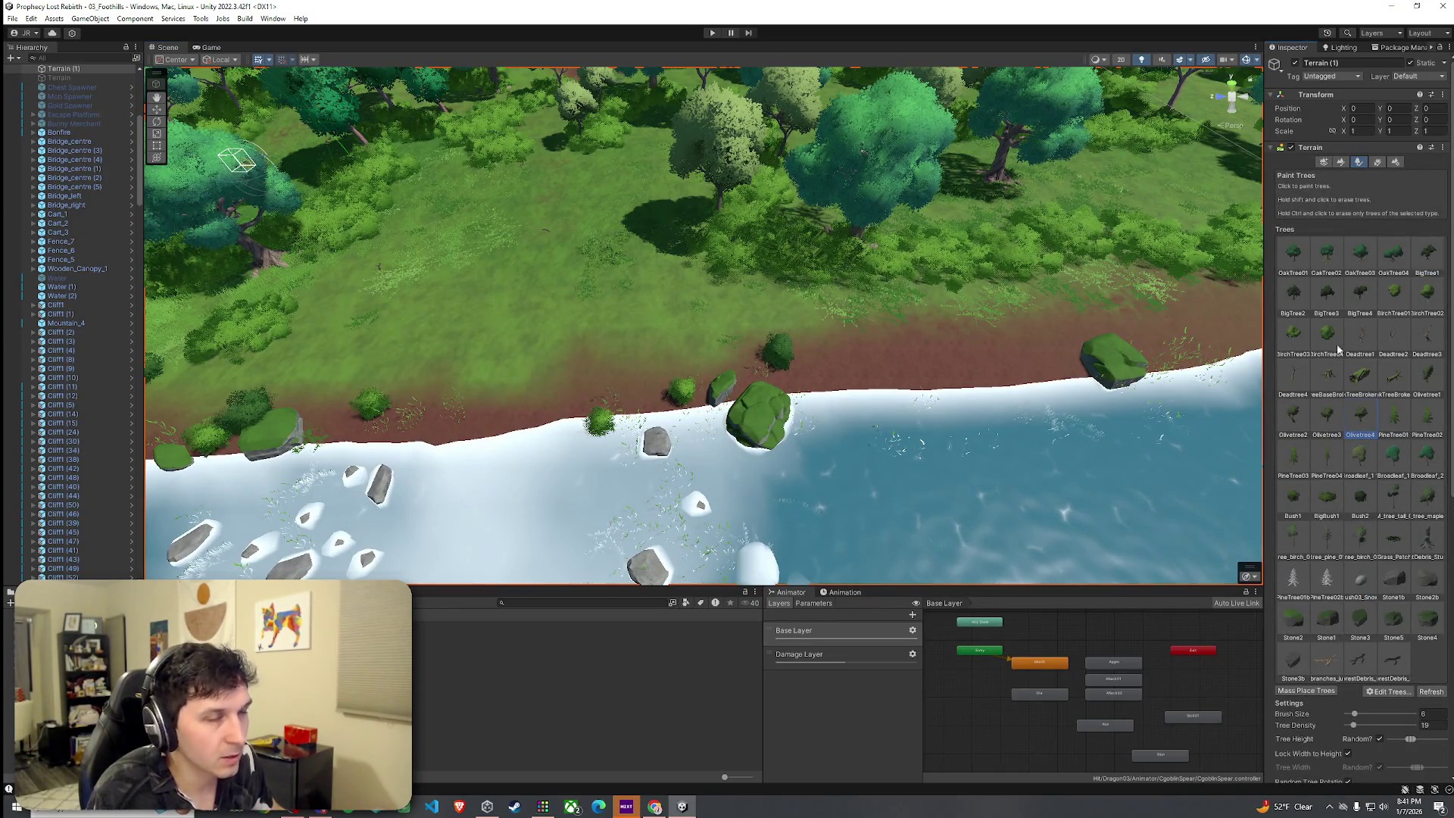
pyautogui.moveTo(866, 410)
pyautogui.mouseDown()
pyautogui.moveTo(464, 257)
pyautogui.moveTo(507, 443)
pyautogui.moveTo(579, 294)
pyautogui.mouseUp()
pyautogui.click(579, 294)
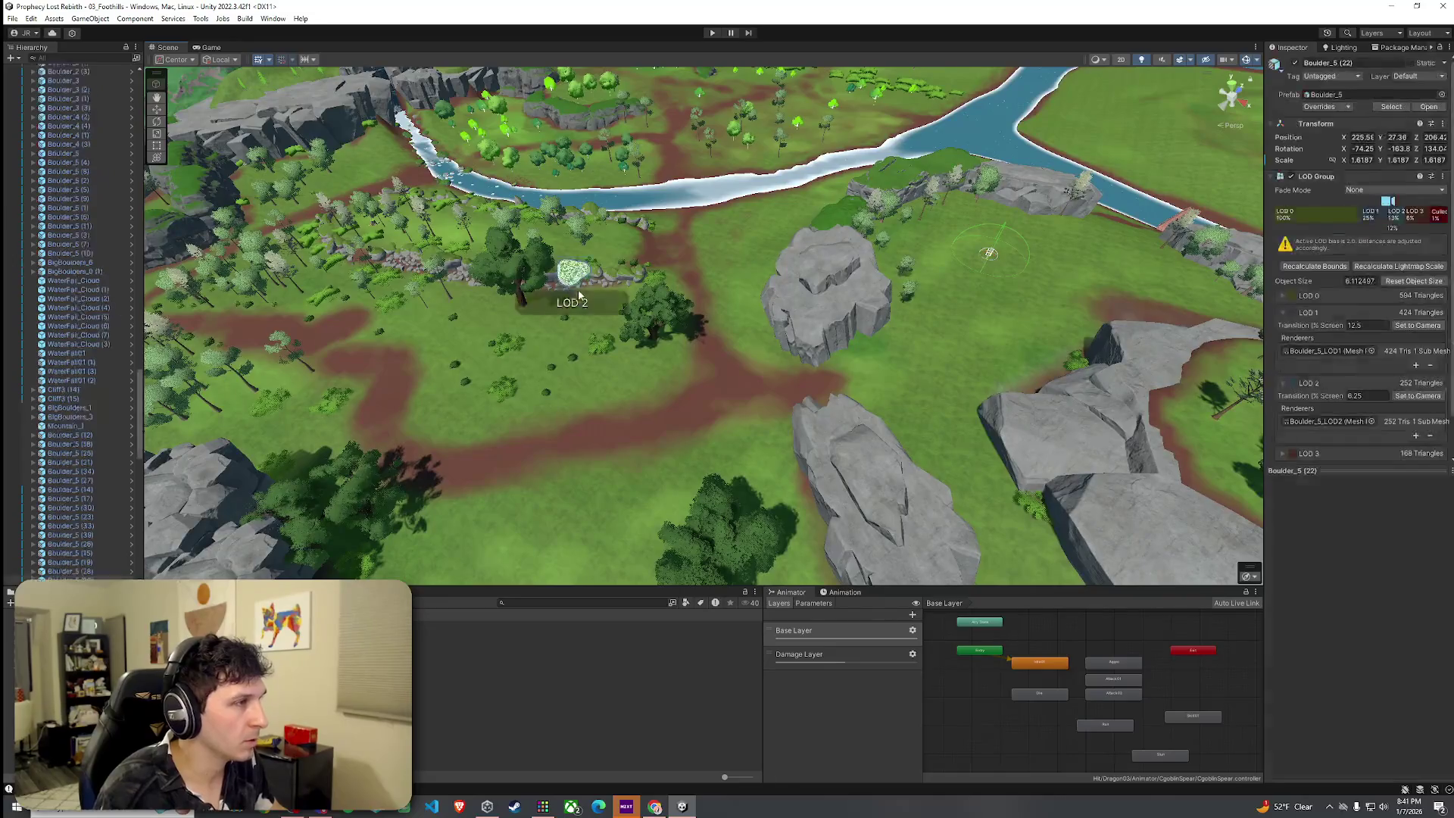
pyautogui.hotkey('ctrl', 'd')
pyautogui.press('w')
pyautogui.moveTo(673, 368)
pyautogui.mouseDown()
pyautogui.moveTo(878, 378)
pyautogui.moveTo(635, 390)
pyautogui.mouseUp()
pyautogui.moveTo(1116, 400)
pyautogui.mouseDown()
pyautogui.moveTo(966, 310)
pyautogui.moveTo(891, 325)
pyautogui.moveTo(852, 307)
pyautogui.moveTo(814, 331)
pyautogui.moveTo(428, 363)
pyautogui.moveTo(755, 275)
pyautogui.mouseUp()
pyautogui.moveTo(856, 355)
pyautogui.mouseDown()
pyautogui.moveTo(761, 365)
pyautogui.moveTo(770, 335)
pyautogui.moveTo(666, 318)
pyautogui.mouseUp()
# Reselect and inspect the boulder copy from closer views over the river.
pyautogui.click(731, 356)
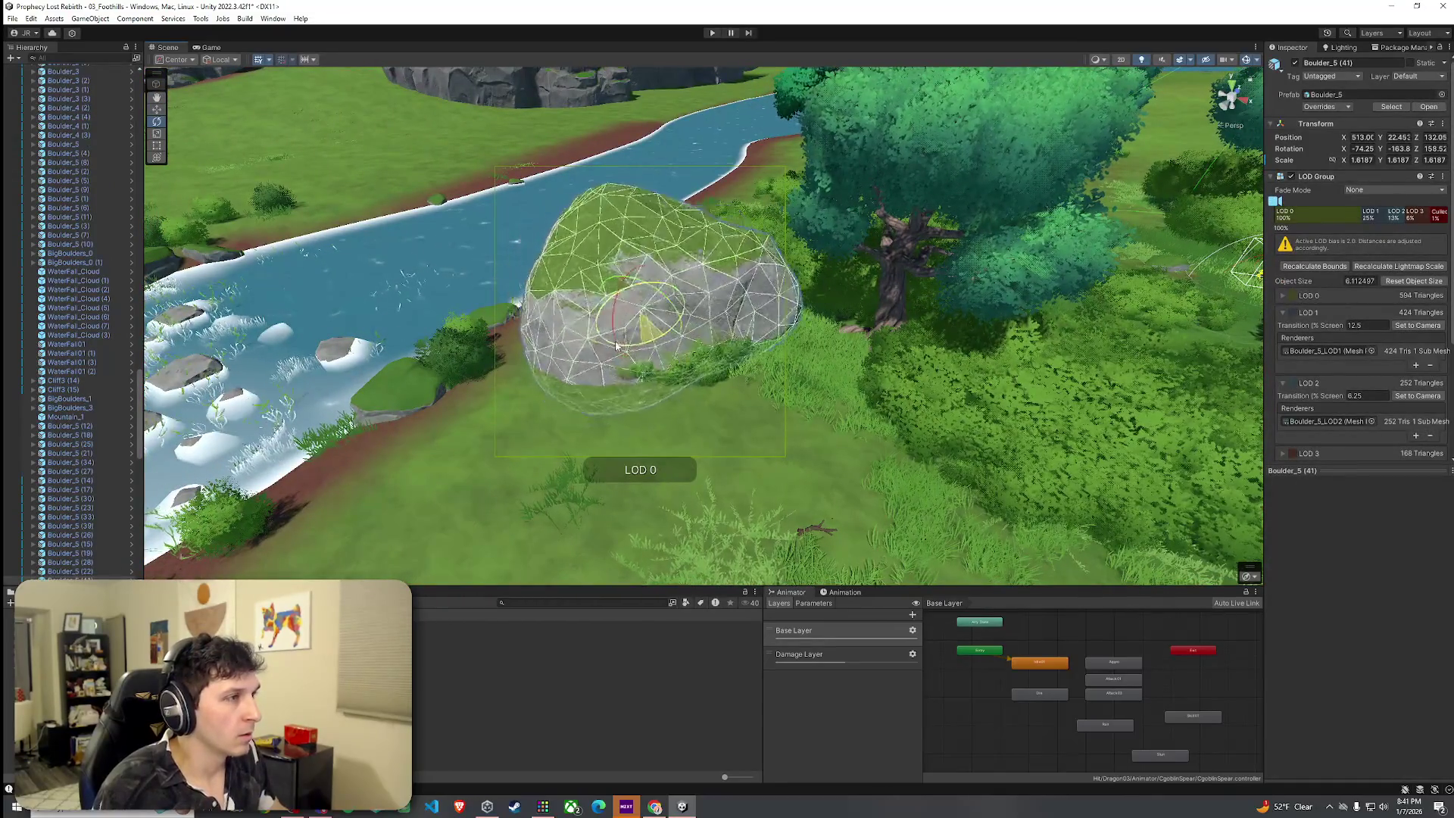
pyautogui.click(757, 395)
pyautogui.moveTo(757, 395)
pyautogui.mouseDown()
pyautogui.moveTo(809, 399)
pyautogui.moveTo(729, 321)
pyautogui.moveTo(691, 328)
pyautogui.mouseUp()
pyautogui.click(731, 328)
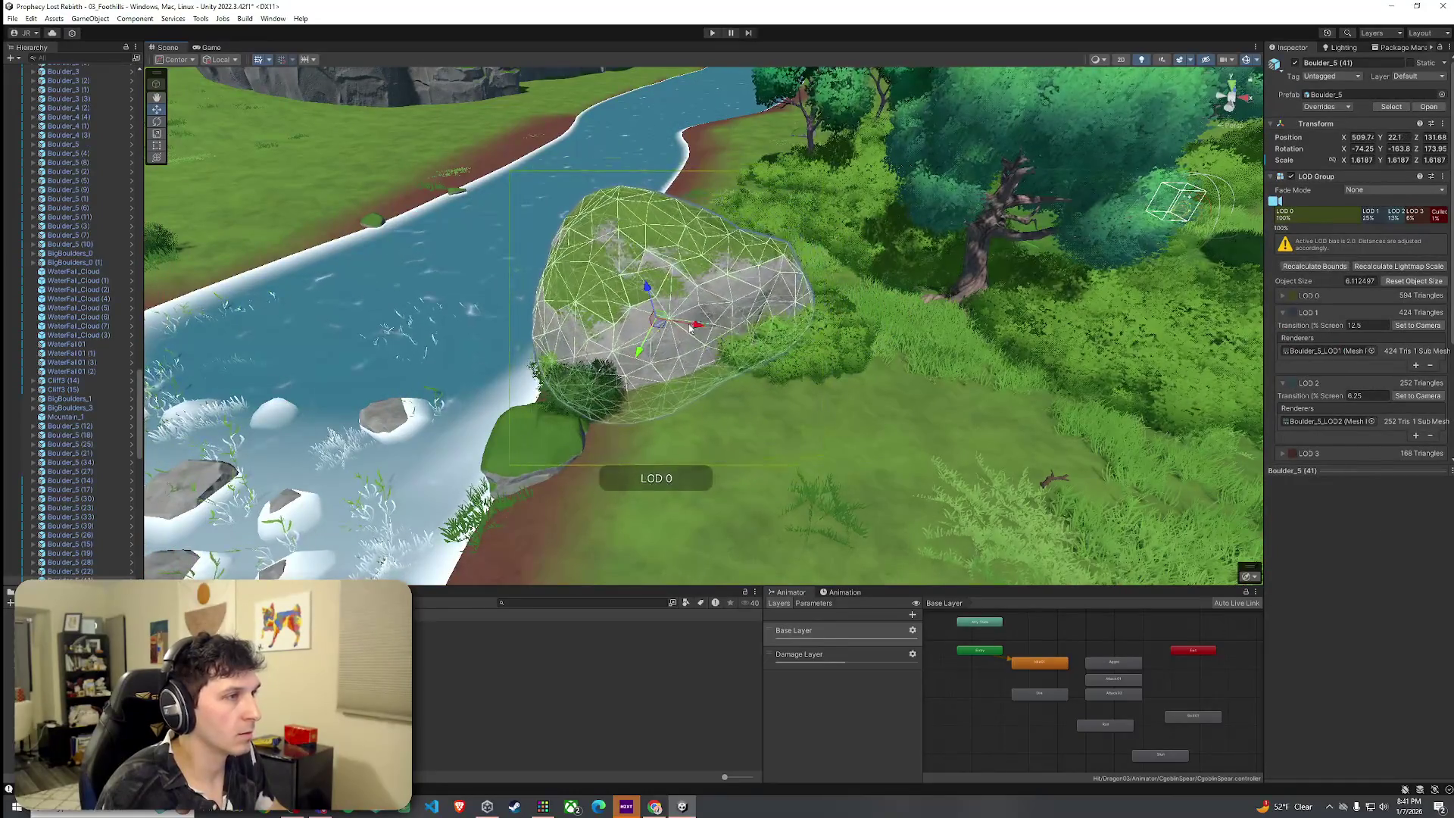
pyautogui.click(860, 331)
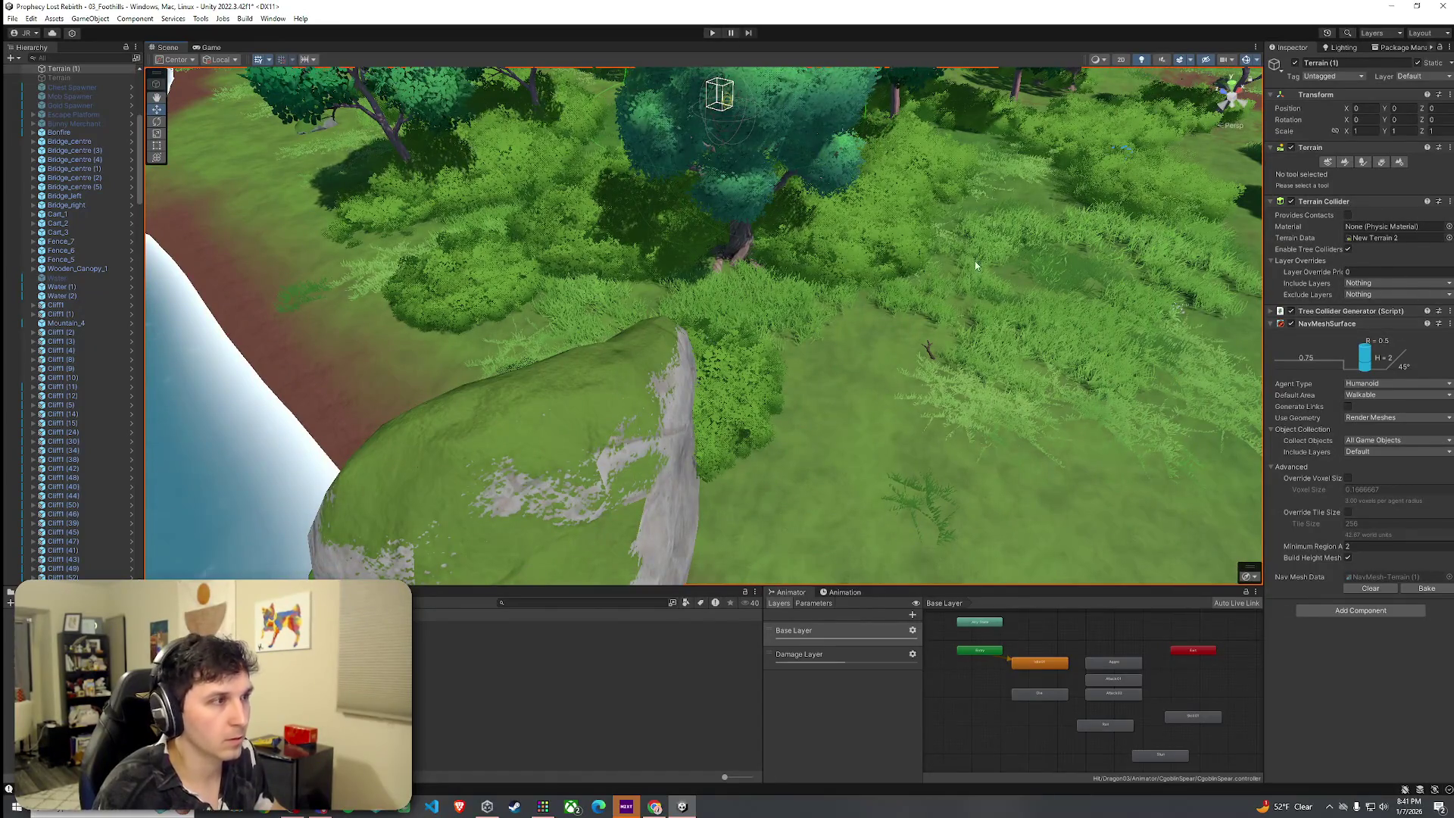
pyautogui.click(670, 387)
pyautogui.moveTo(669, 387); pyautogui.dragTo(799, 491)
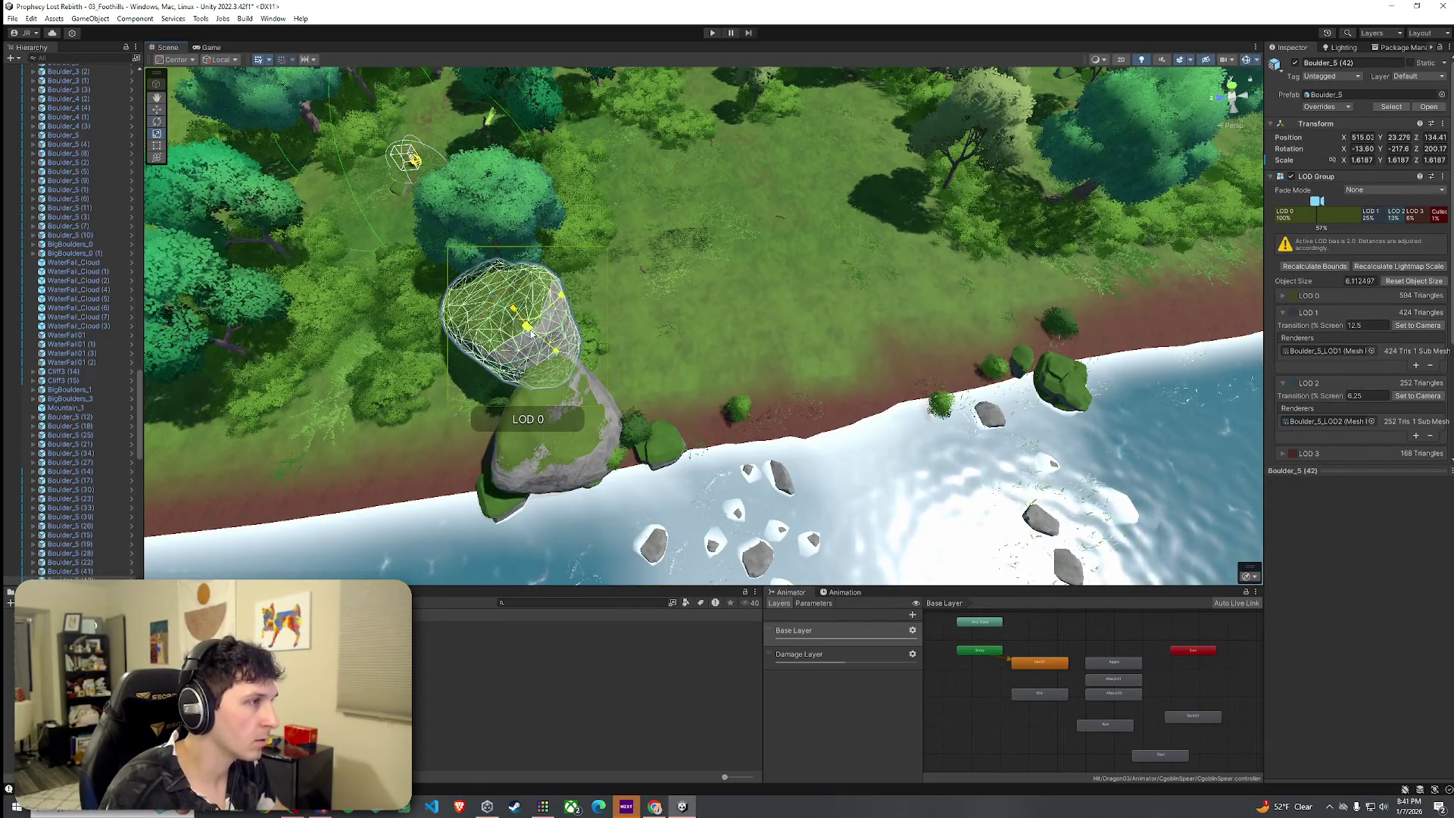
pyautogui.click(619, 330)
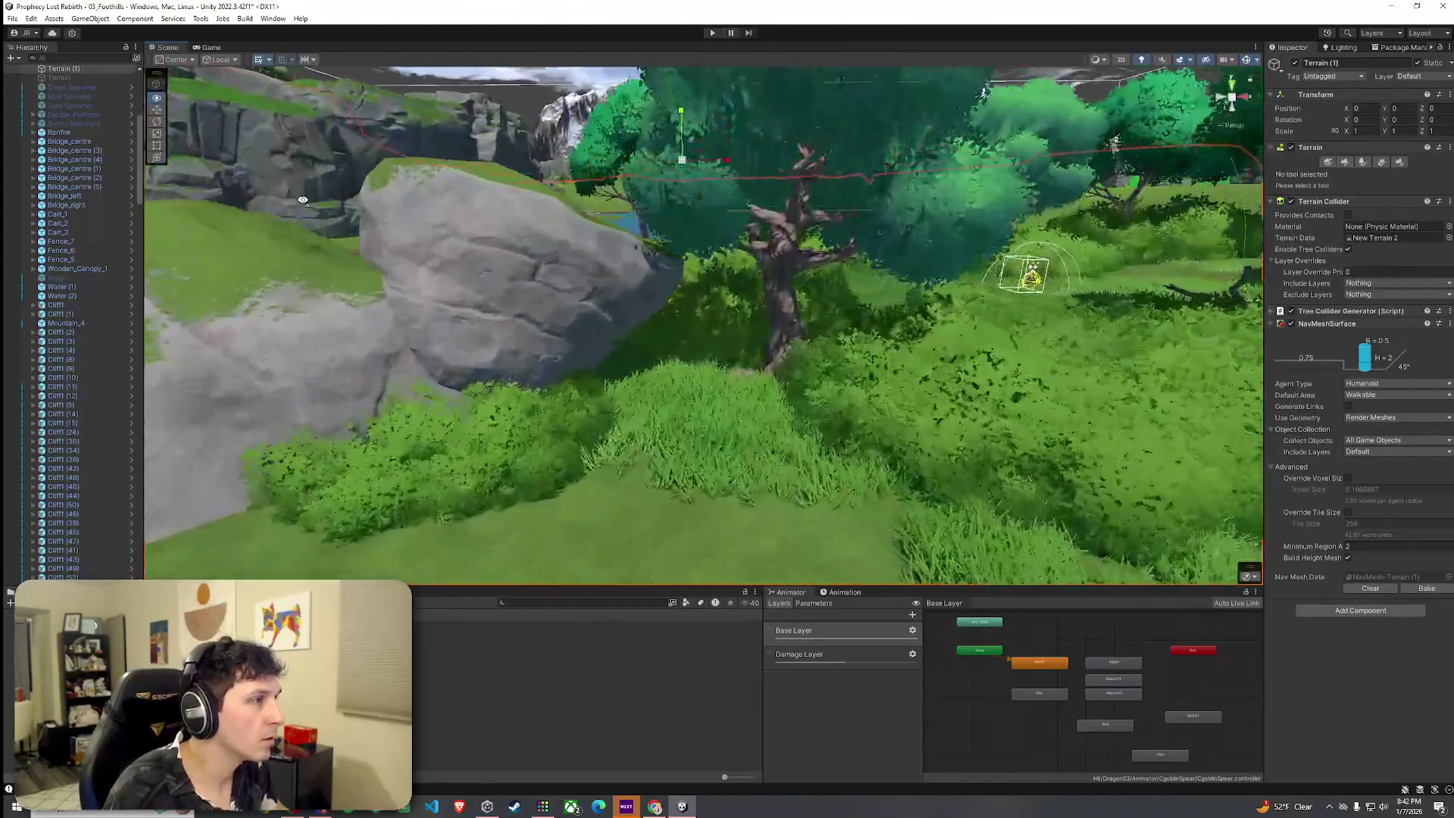
# Slide Boulder_5 (42) down-right and move the other boulder onto lower ground by the riverbank.
pyautogui.click(491, 309)
pyautogui.moveTo(502, 322)
pyautogui.mouseDown()
pyautogui.moveTo(561, 334)
pyautogui.moveTo(614, 379)
pyautogui.moveTo(624, 447)
pyautogui.mouseUp()
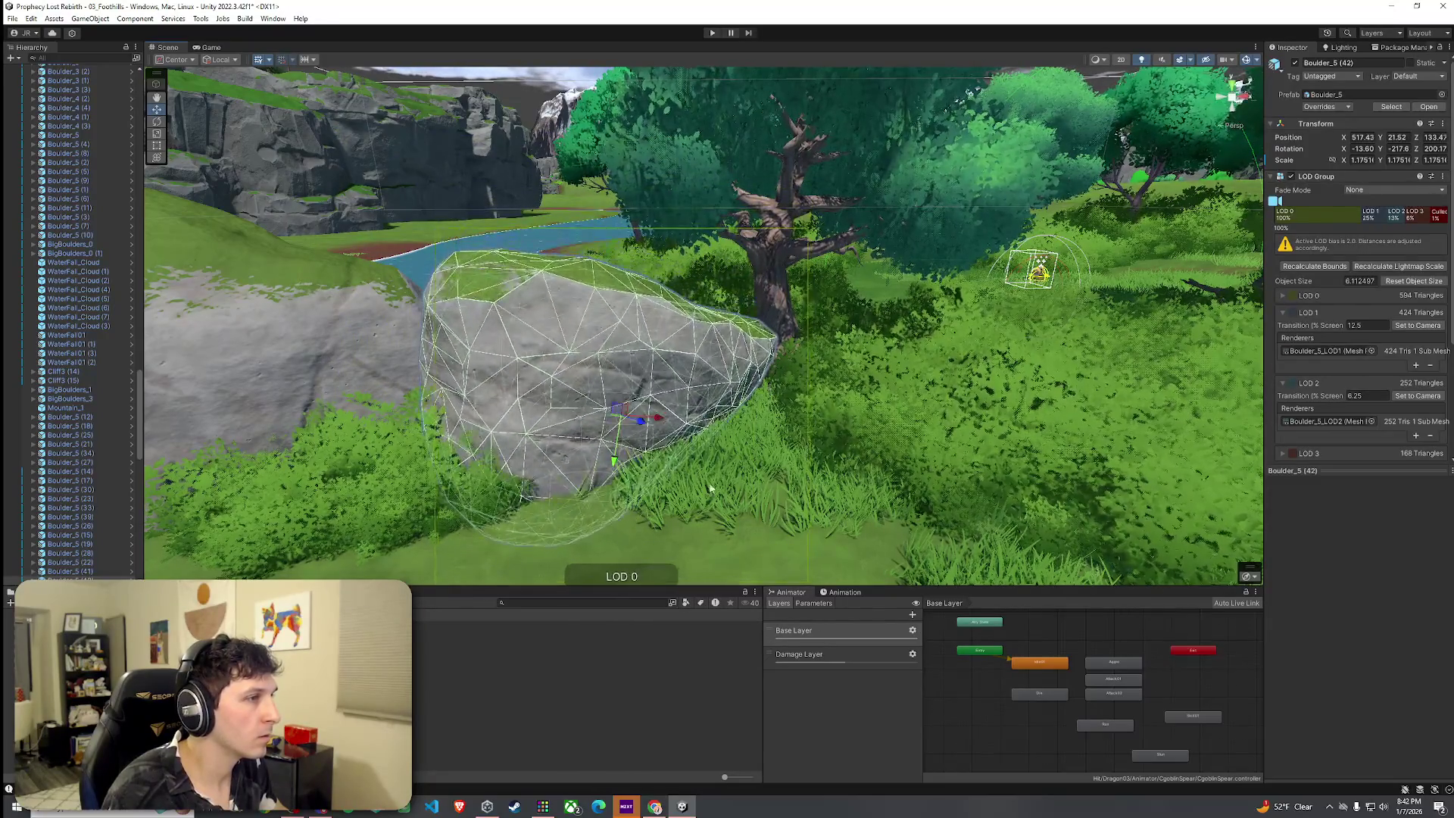
pyautogui.click(682, 462)
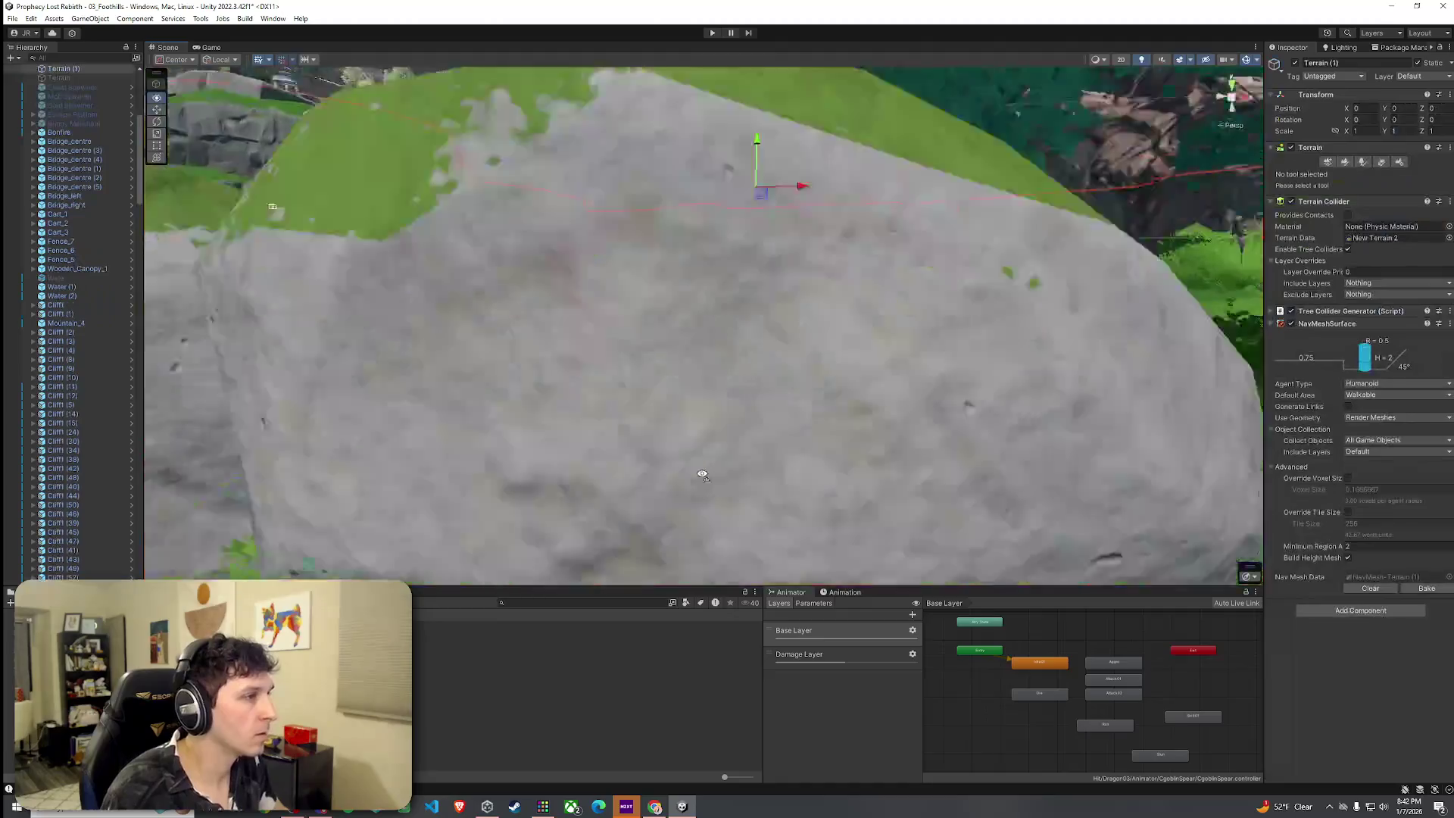
pyautogui.moveTo(702, 475)
pyautogui.mouseDown()
pyautogui.moveTo(983, 510)
pyautogui.moveTo(758, 484)
pyautogui.mouseUp()
pyautogui.moveTo(68, 489)
pyautogui.mouseDown()
pyautogui.moveTo(704, 270)
pyautogui.moveTo(863, 549)
pyautogui.moveTo(559, 237)
pyautogui.mouseUp()
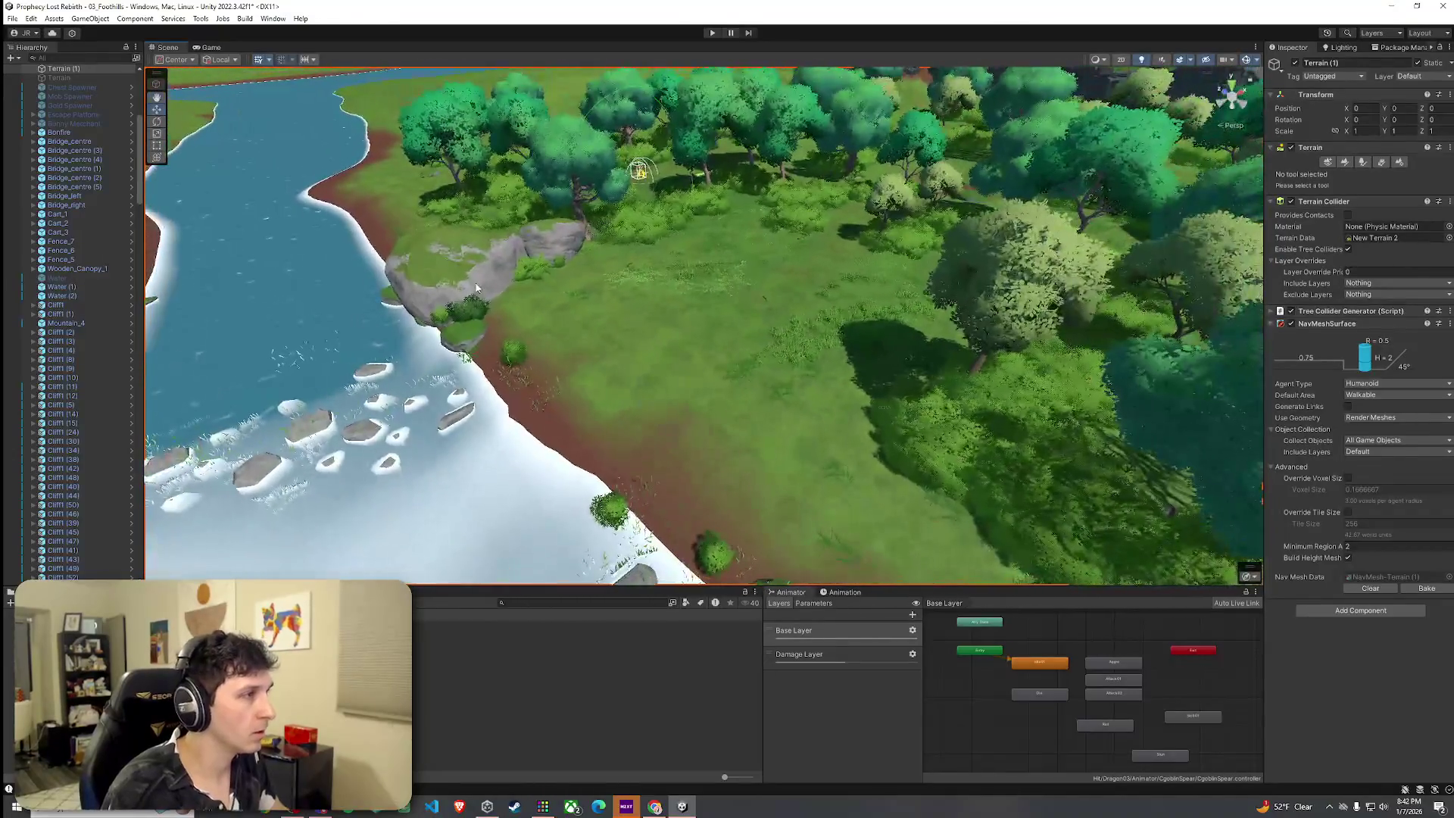
pyautogui.click(559, 238)
pyautogui.moveTo(549, 265)
pyautogui.mouseDown()
pyautogui.moveTo(583, 333)
pyautogui.moveTo(848, 507)
pyautogui.moveTo(867, 579)
pyautogui.moveTo(818, 348)
pyautogui.moveTo(1136, 407)
pyautogui.moveTo(985, 340)
pyautogui.mouseUp()
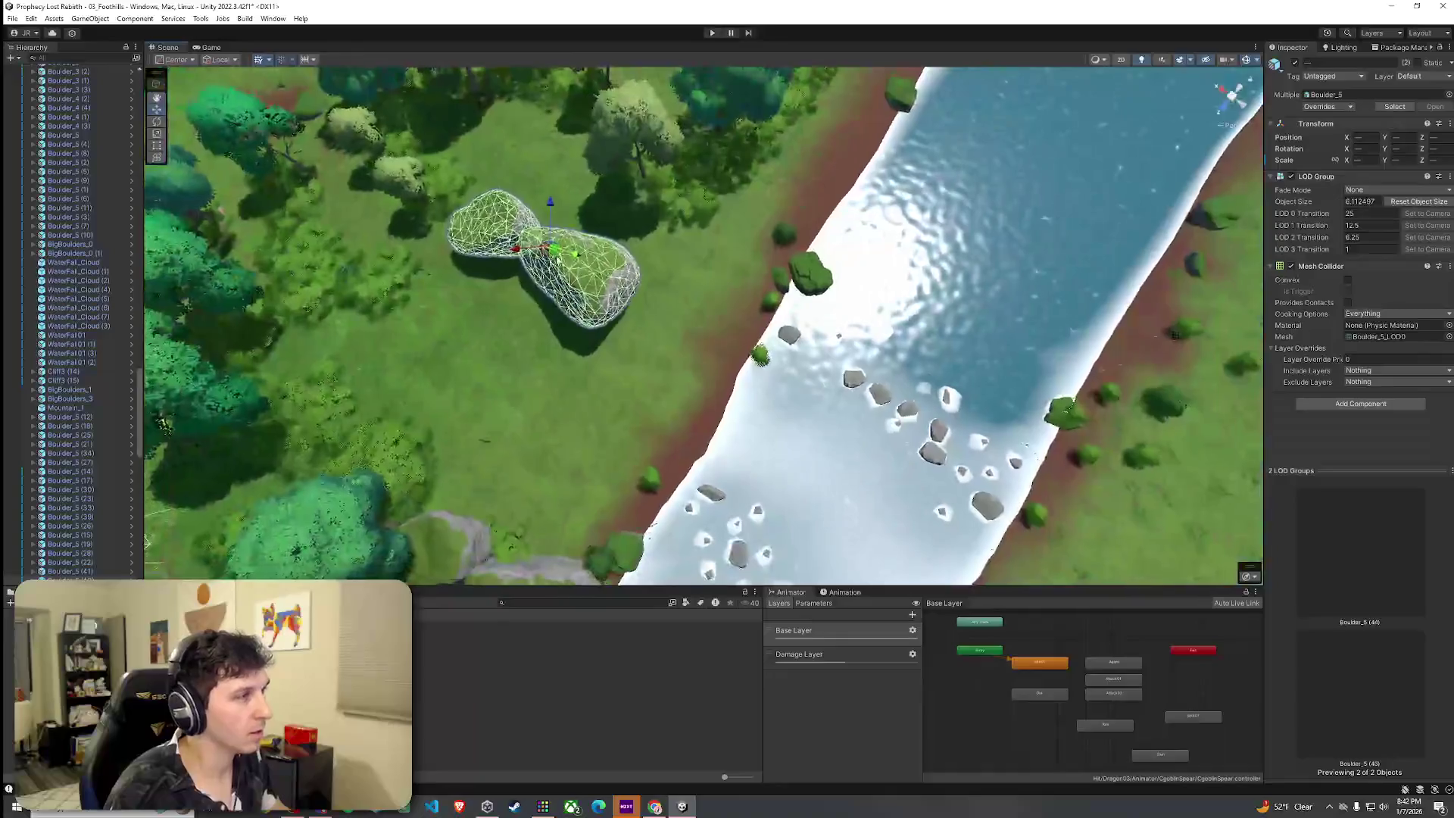
# Shift both boulders onto the riverbank and rotate each around its own pivot.
pyautogui.moveTo(557, 256)
pyautogui.mouseDown()
pyautogui.moveTo(761, 240)
pyautogui.moveTo(744, 216)
pyautogui.moveTo(784, 265)
pyautogui.mouseUp()
pyautogui.click(765, 284)
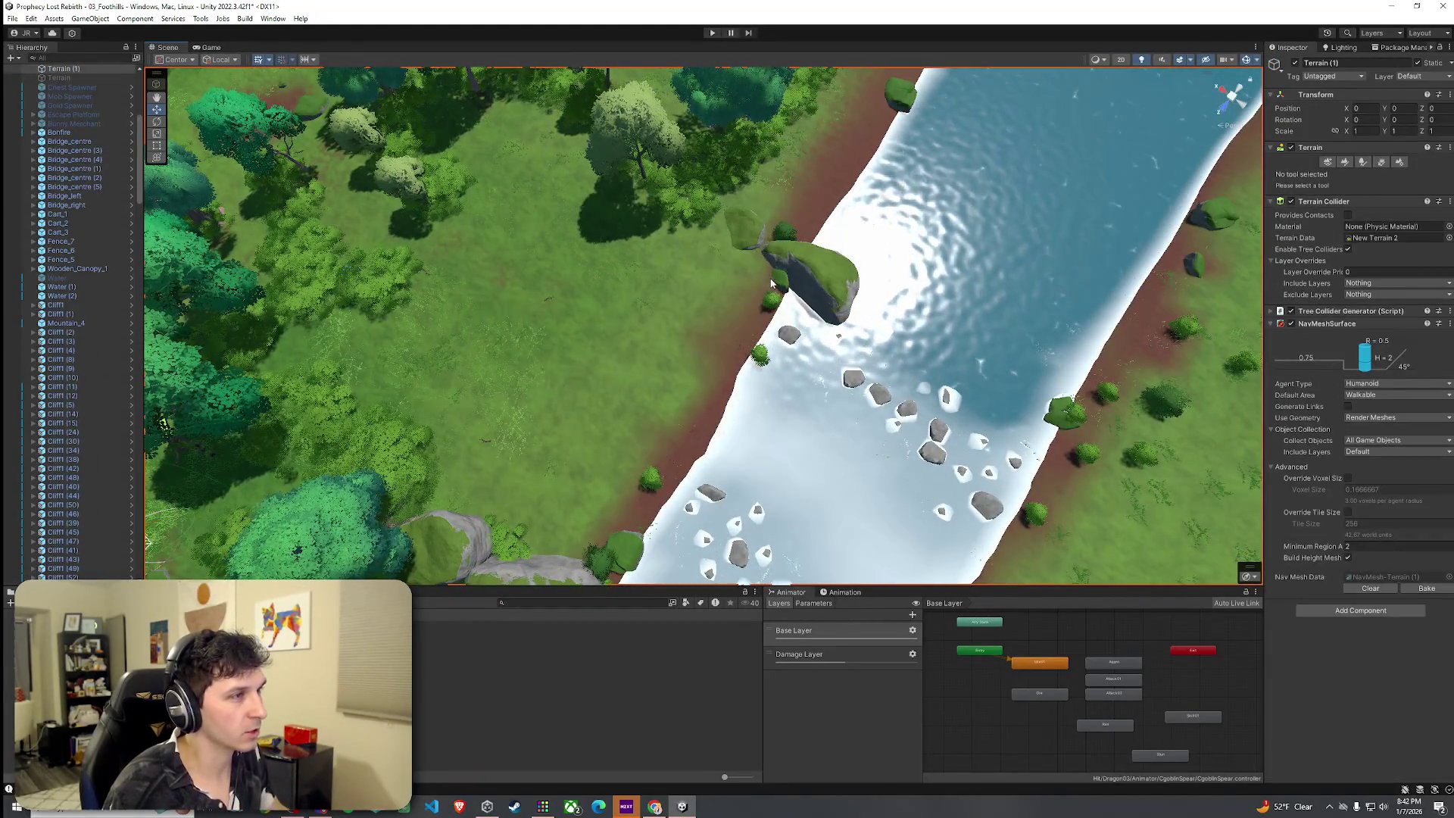
pyautogui.hotkey('ctrl', 'z')
pyautogui.moveTo(759, 232); pyautogui.dragTo(780, 152)
pyautogui.press('e')
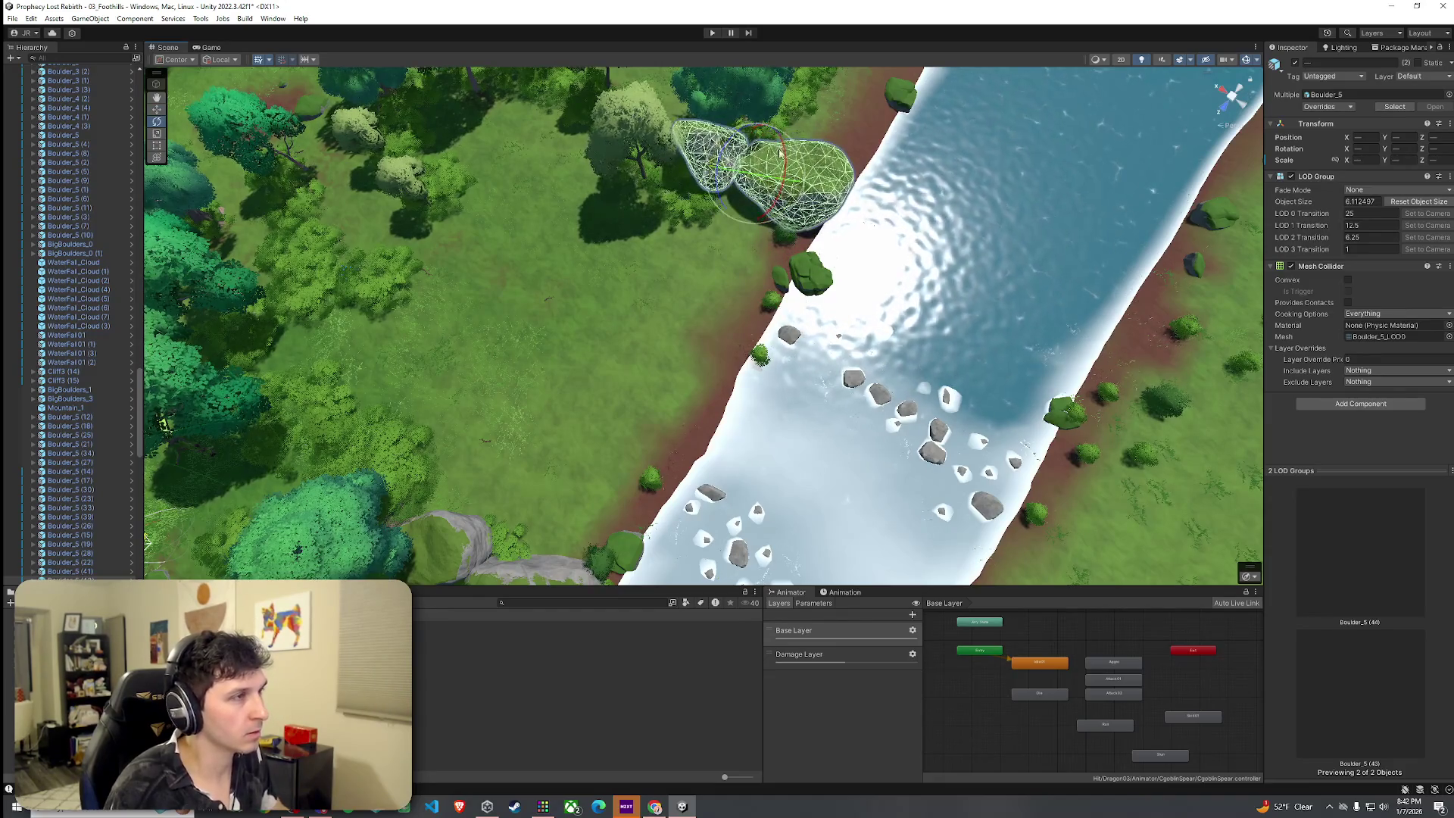
pyautogui.click(175, 59)
pyautogui.click(185, 86)
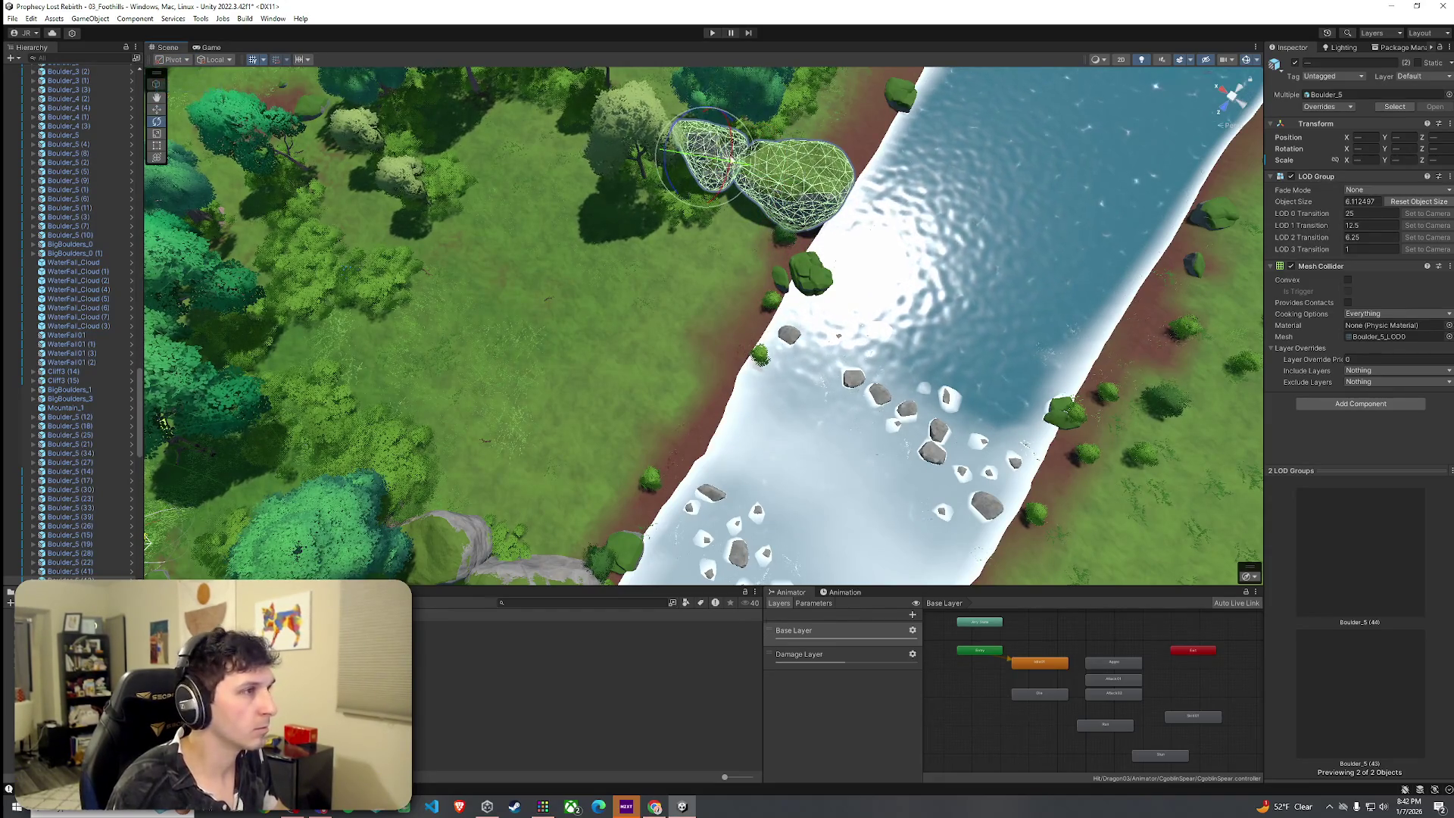
pyautogui.moveTo(703, 170)
pyautogui.mouseDown()
pyautogui.moveTo(797, 121)
pyautogui.moveTo(926, 150)
pyautogui.moveTo(857, 127)
pyautogui.moveTo(839, 61)
pyautogui.moveTo(818, 101)
pyautogui.moveTo(837, 102)
pyautogui.mouseUp()
# Move both boulders to the water's edge and rotate them around their shared centre.
pyautogui.press('w')
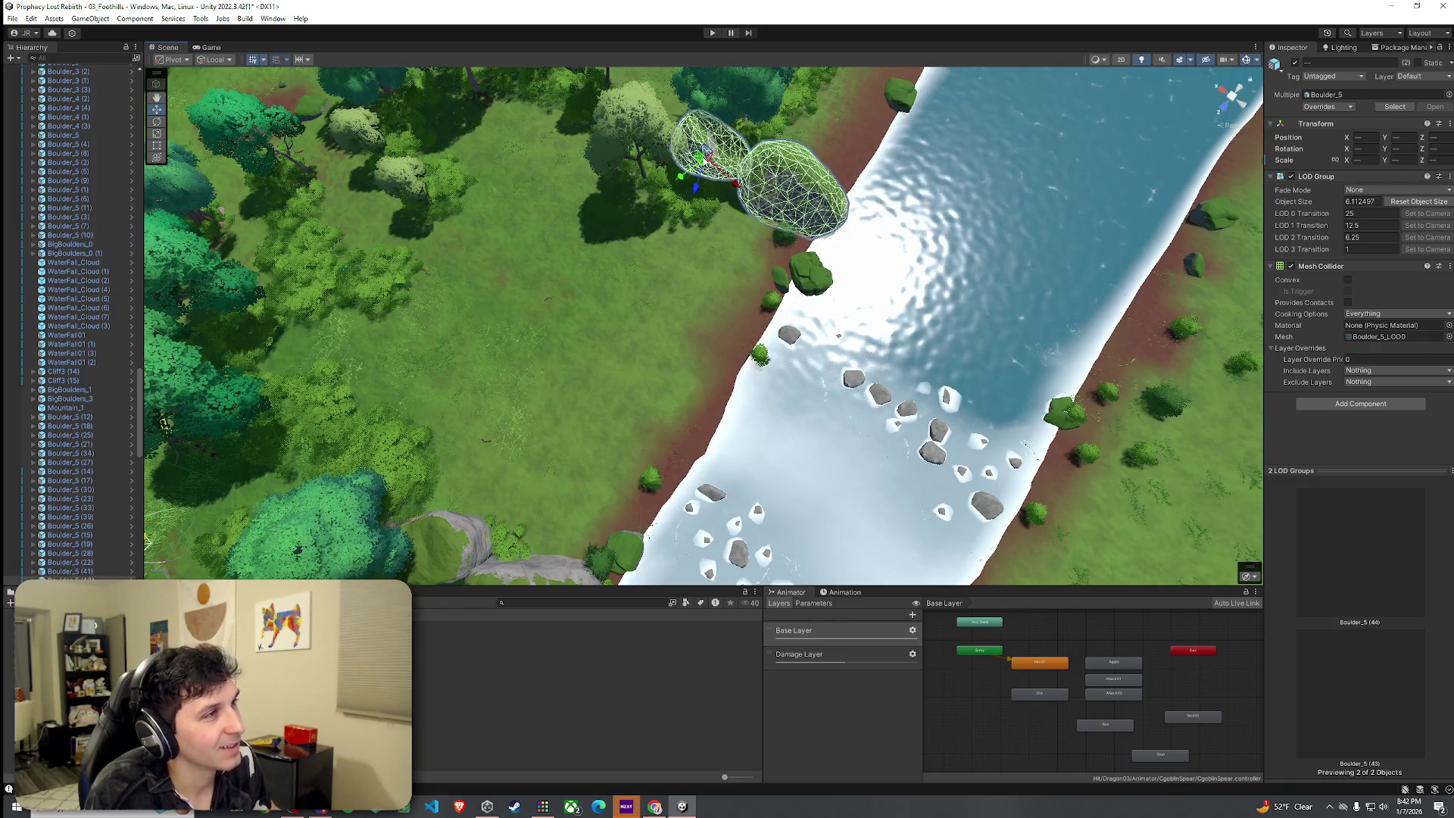
pyautogui.moveTo(706, 159)
pyautogui.mouseDown()
pyautogui.moveTo(735, 166)
pyautogui.moveTo(737, 207)
pyautogui.moveTo(719, 200)
pyautogui.mouseUp()
pyautogui.press('e')
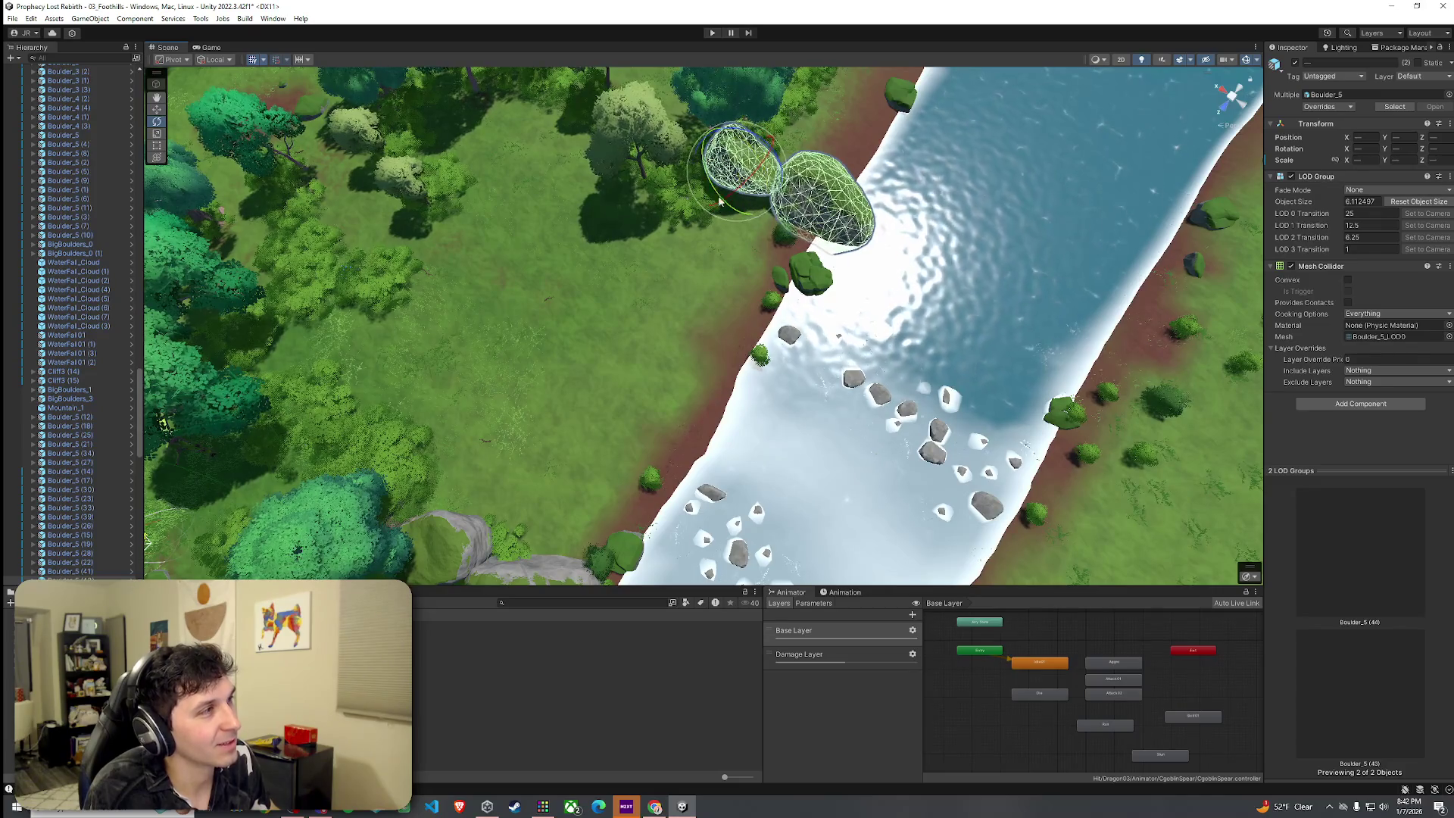
pyautogui.click(183, 60)
pyautogui.click(178, 77)
pyautogui.press('f')
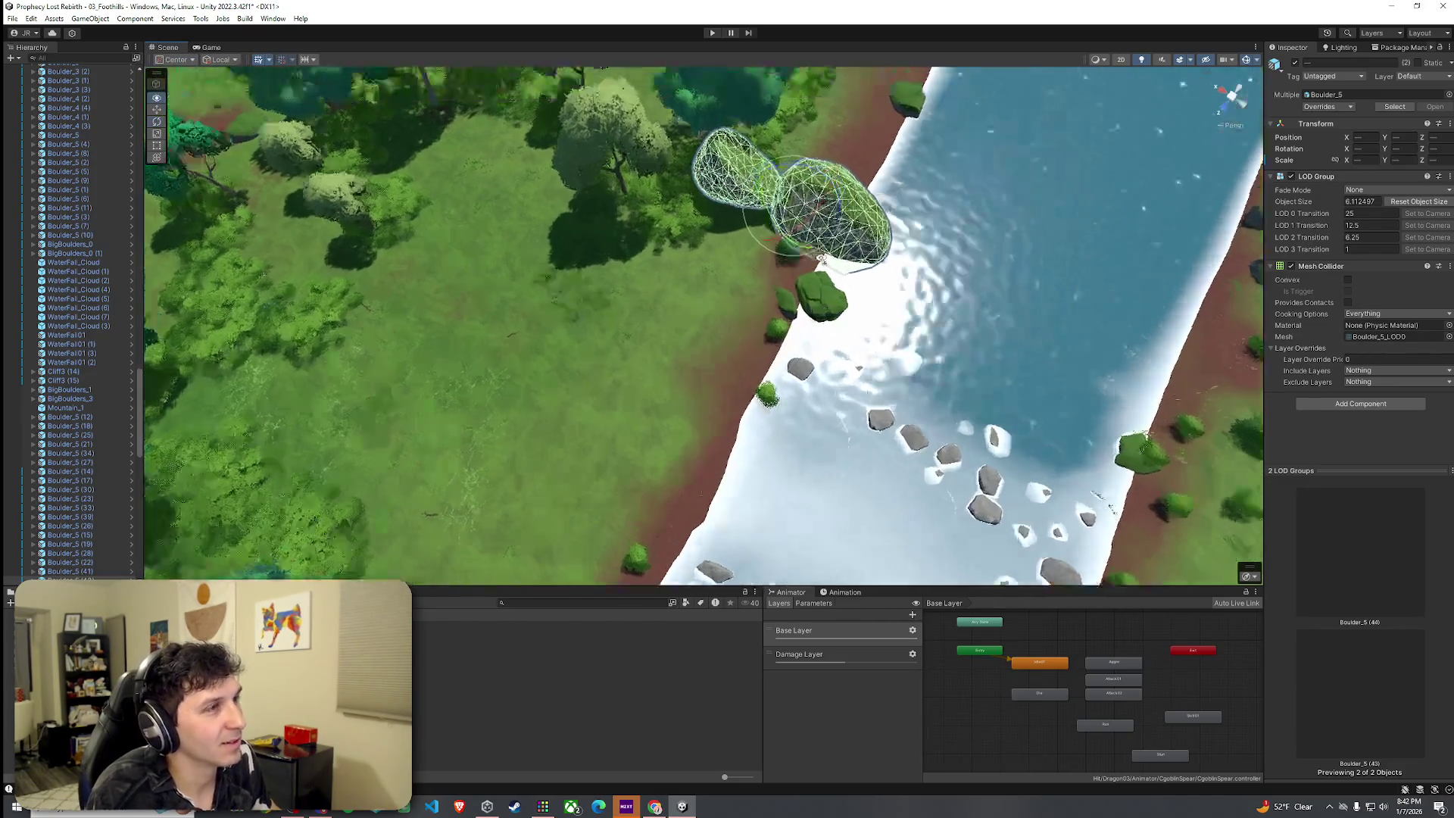
pyautogui.press('q')
pyautogui.press('e')
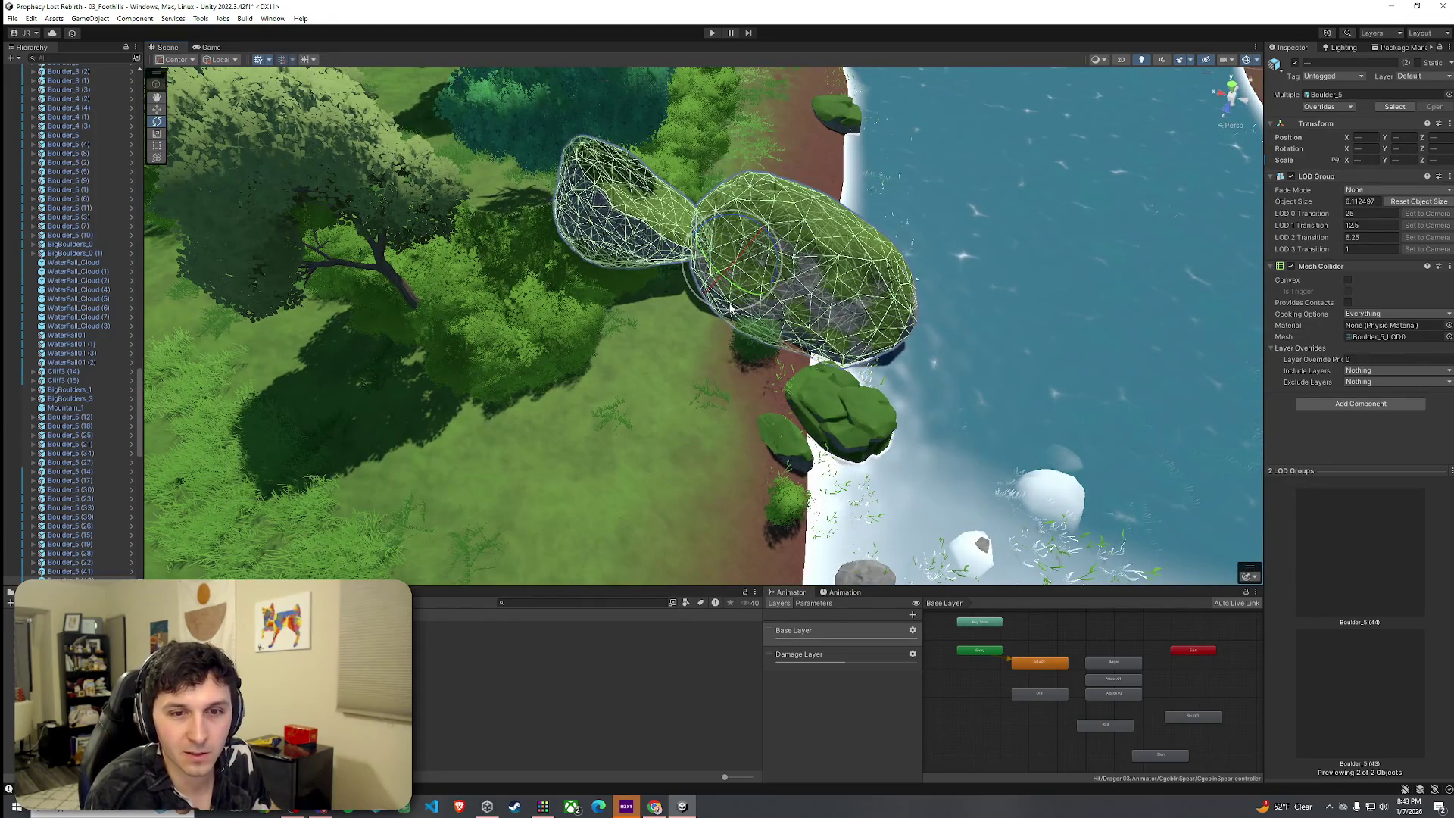
pyautogui.click(716, 341)
pyautogui.scroll(5, 688, 335)
# Orbit out over the forest and river, scroll the Hierarchy up, and select Invisible Walls.
pyautogui.moveTo(689, 336)
pyautogui.mouseDown()
pyautogui.moveTo(695, 303)
pyautogui.moveTo(795, 273)
pyautogui.moveTo(663, 296)
pyautogui.moveTo(608, 376)
pyautogui.moveTo(492, 379)
pyautogui.moveTo(887, 429)
pyautogui.moveTo(203, 38)
pyautogui.moveTo(597, 352)
pyautogui.moveTo(383, 438)
pyautogui.mouseUp()
pyautogui.scroll(10, 46, 422)
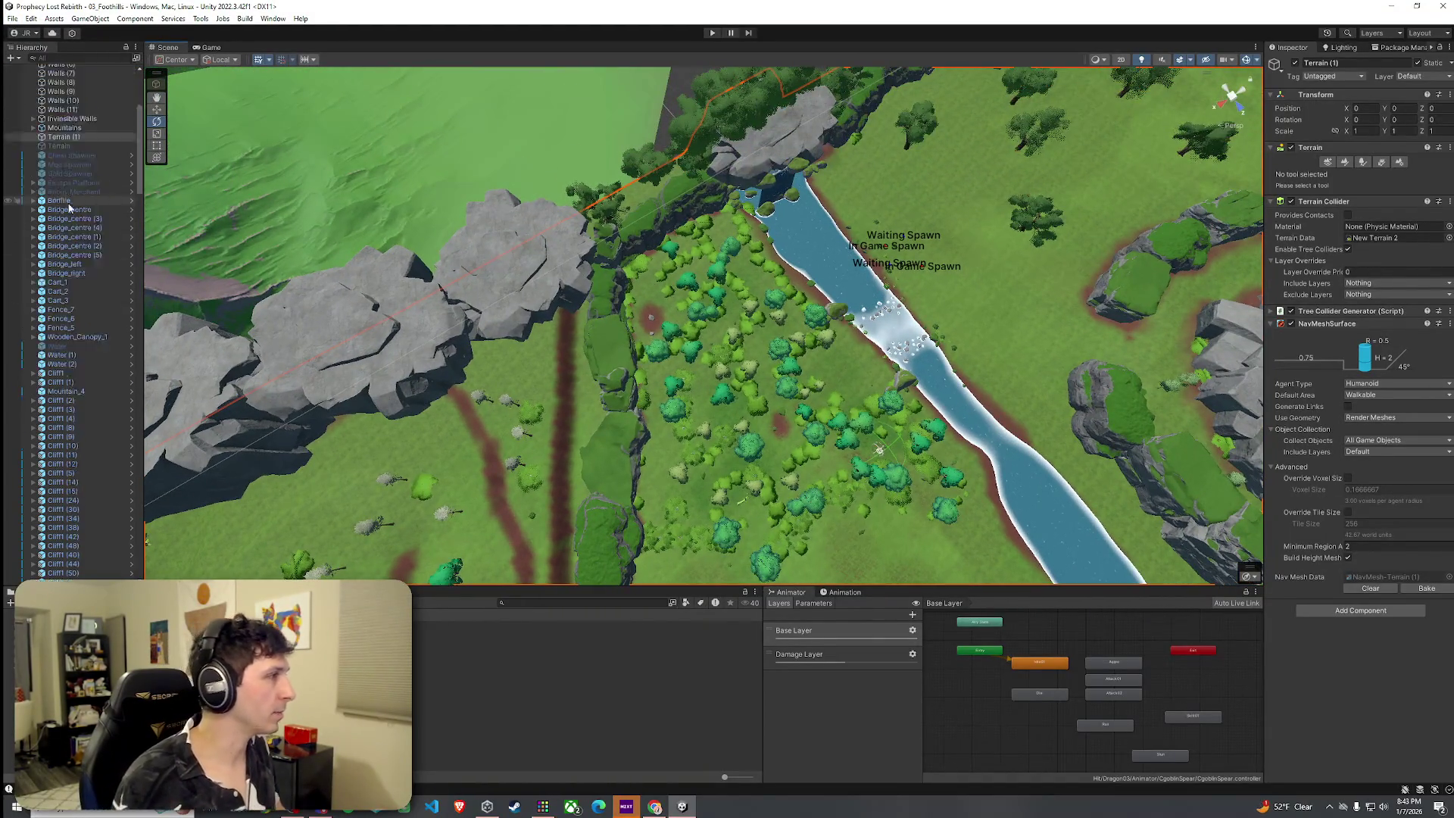
pyautogui.scroll(-15, 46, 421)
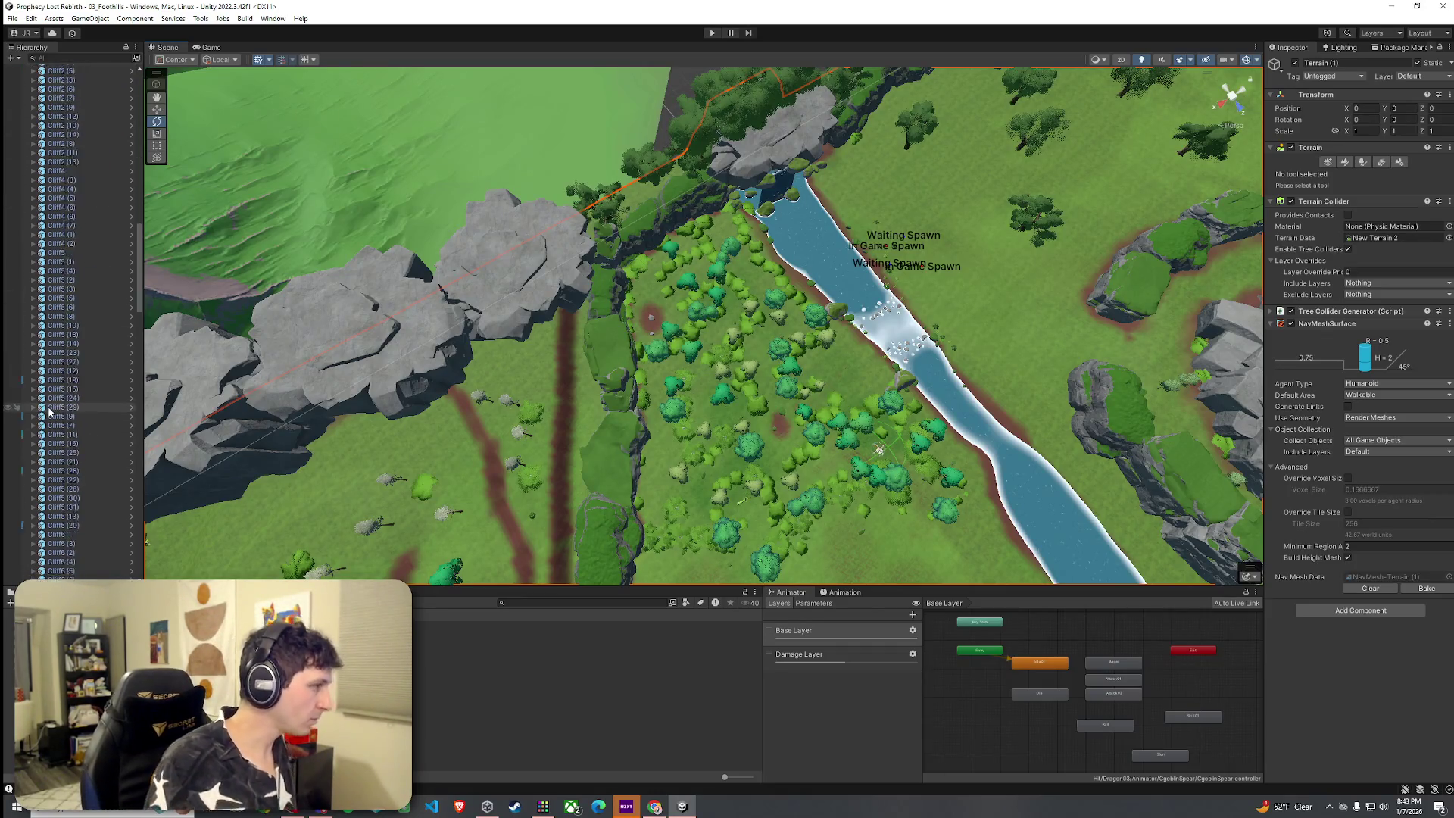
pyautogui.scroll(-10, 61, 395)
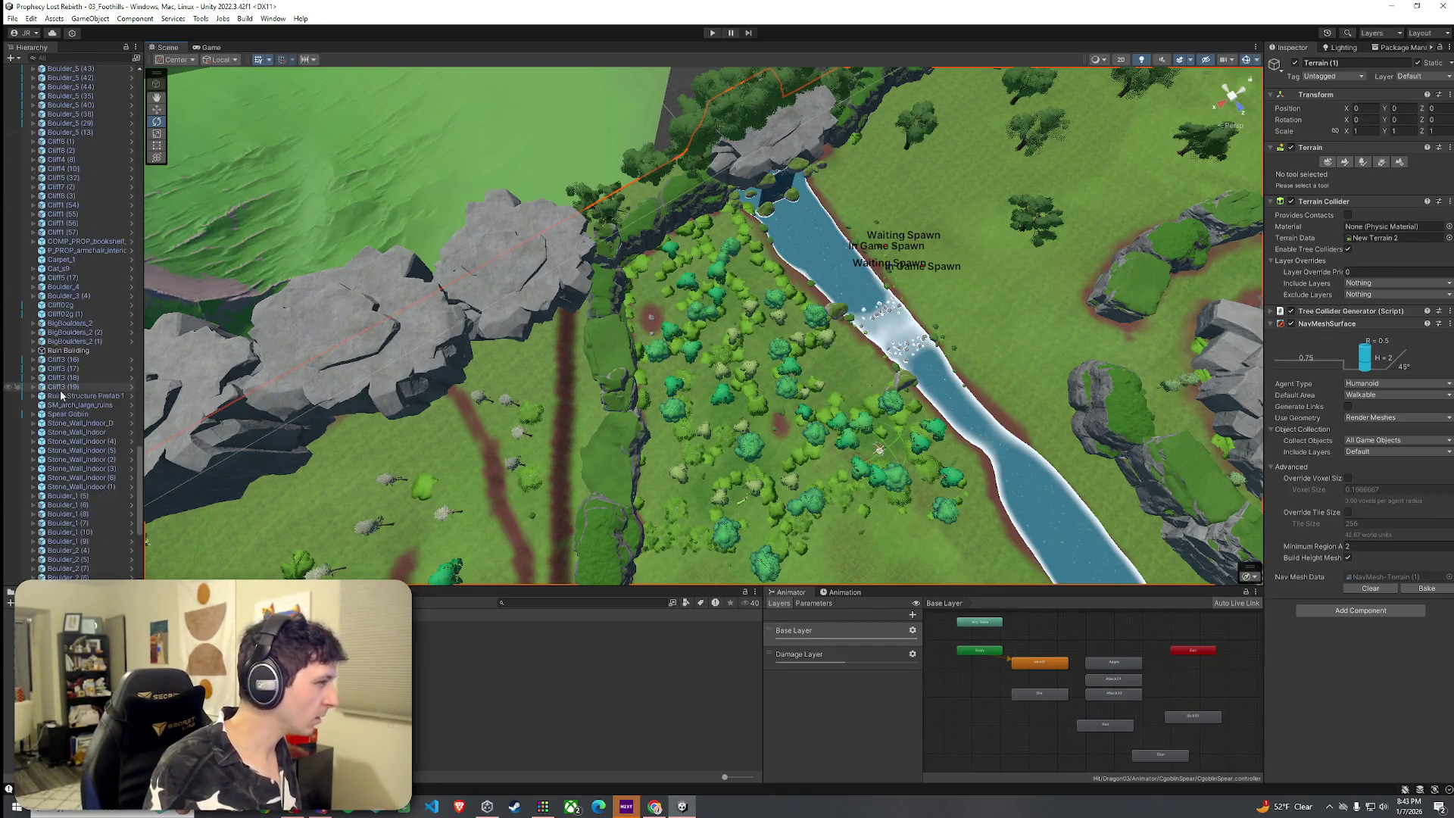
pyautogui.scroll(9, 60, 396)
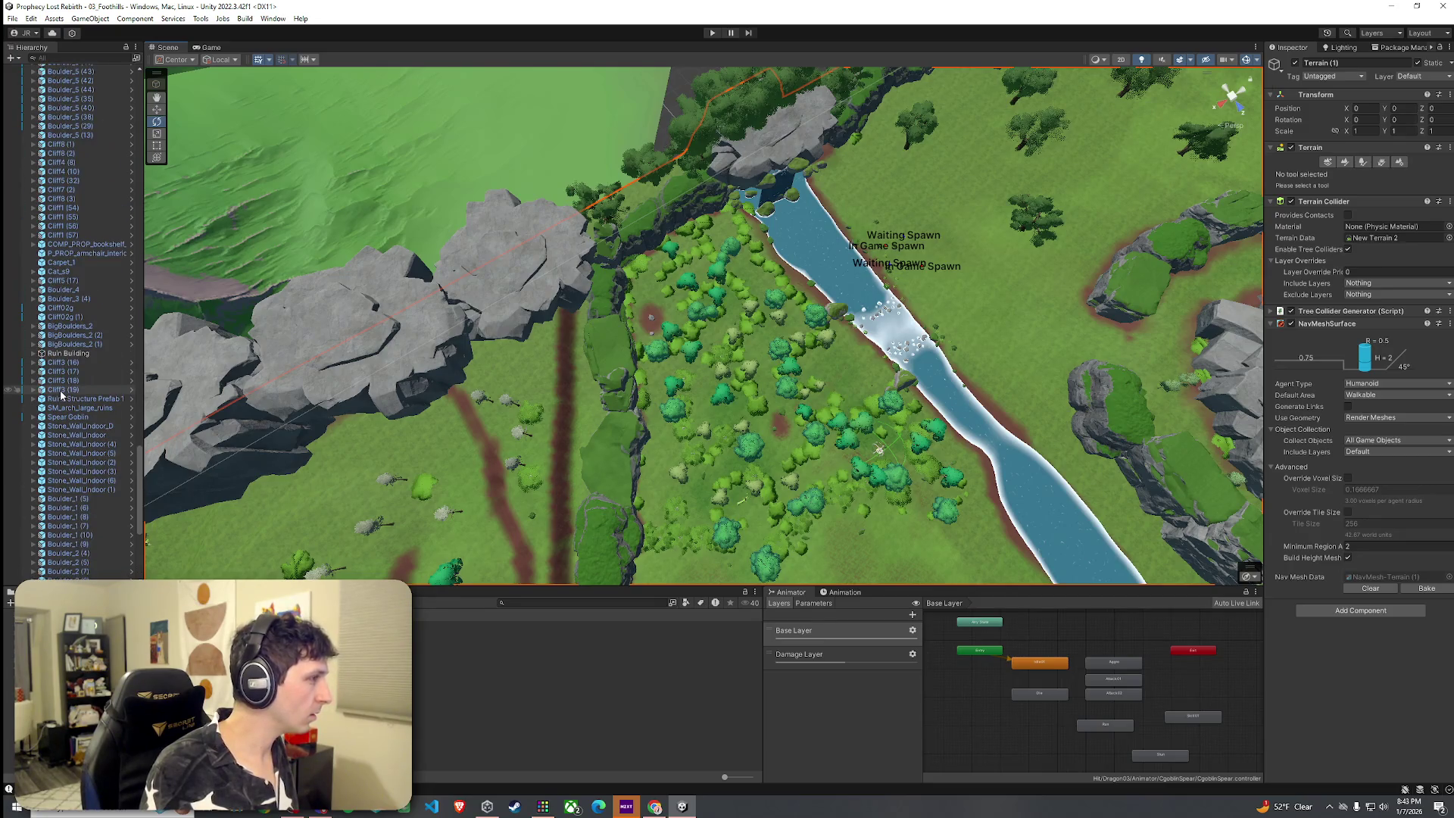
pyautogui.scroll(15, 76, 411)
pyautogui.scroll(15, 76, 418)
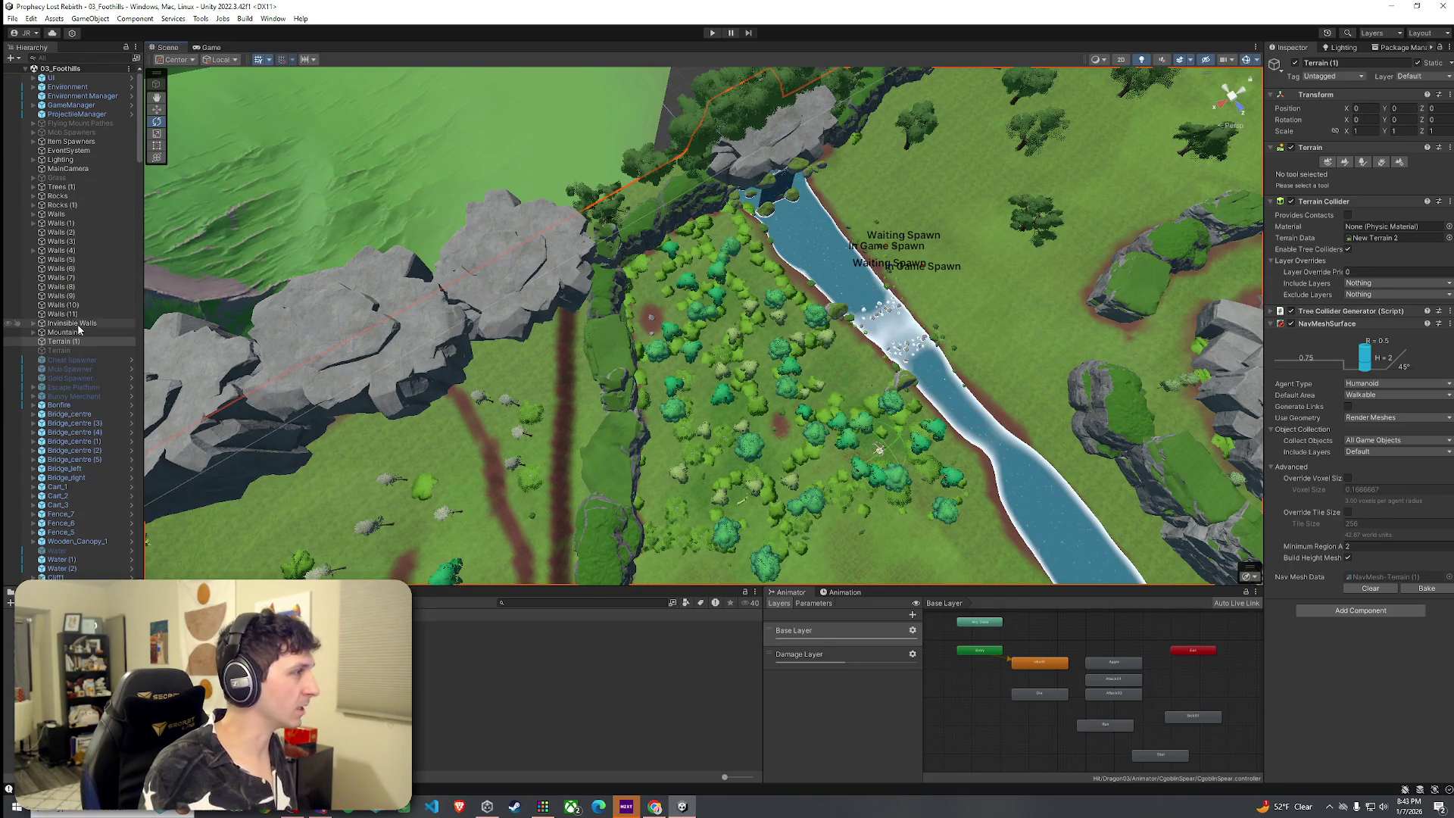
pyautogui.click(76, 324)
# Expand Invisible Walls and select the wall plane Plane (1) in the Hierarchy.
pyautogui.click(34, 324)
pyautogui.press('s')
pyautogui.press('d')
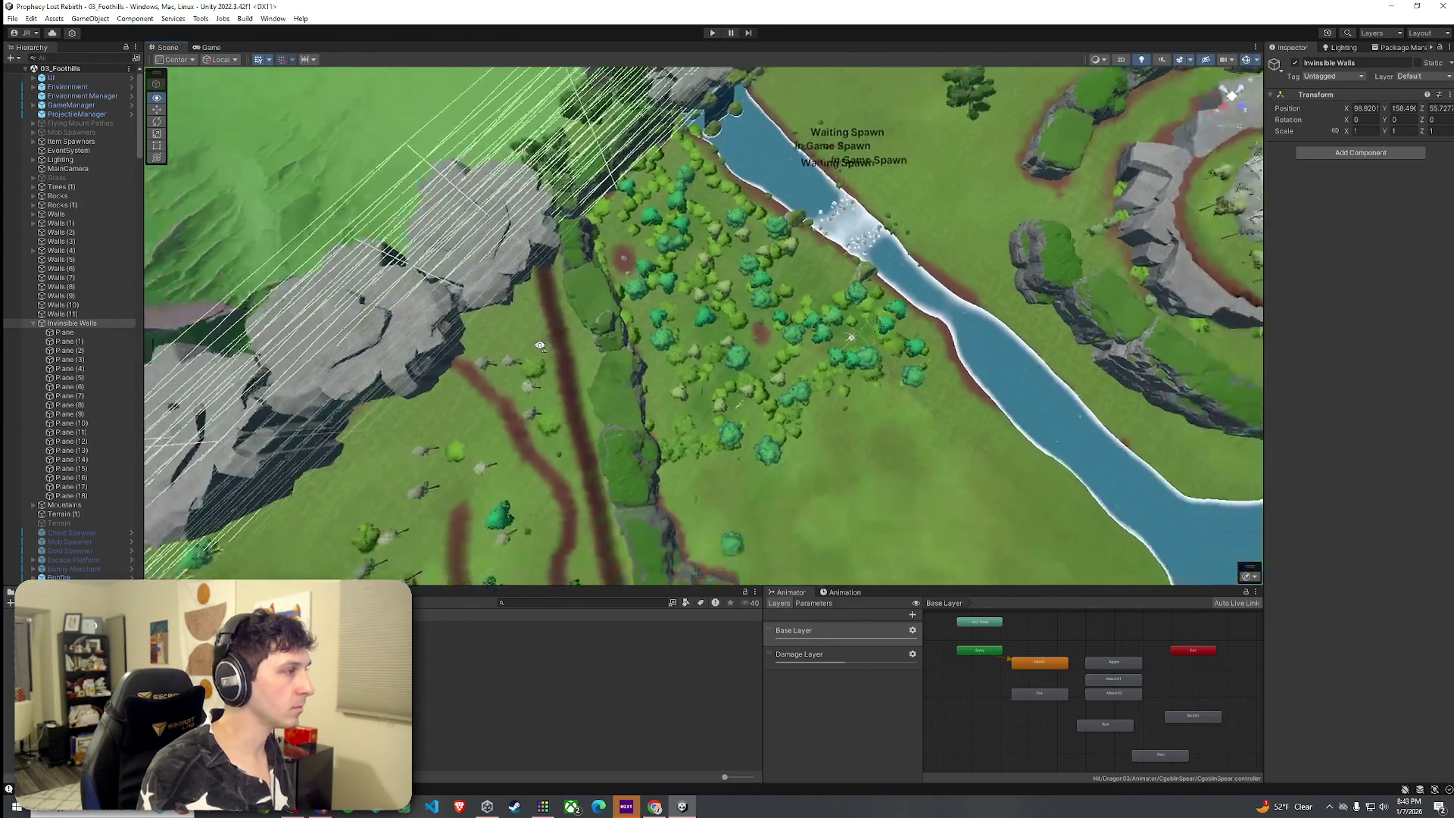
pyautogui.doubleClick(68, 496)
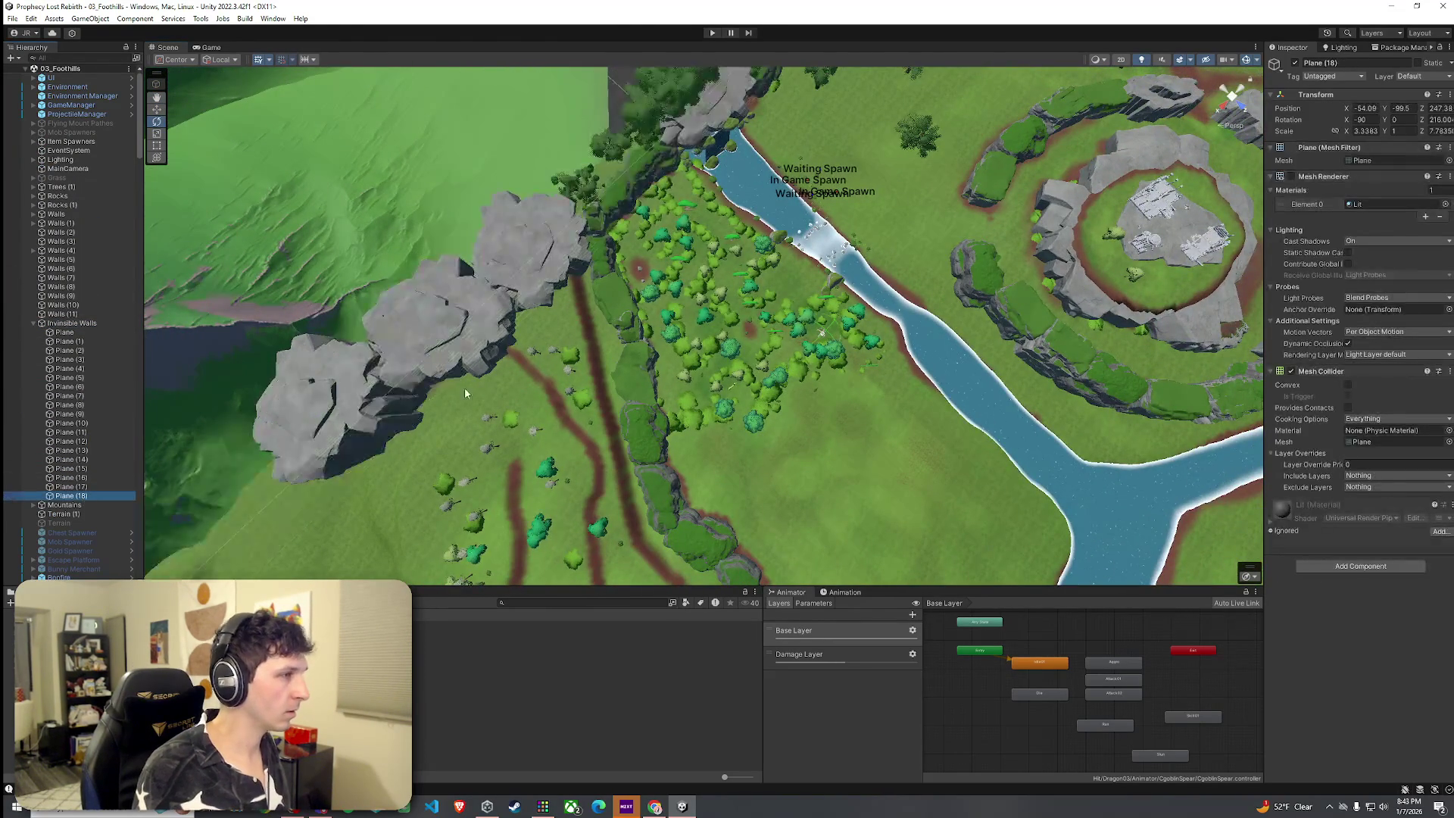
pyautogui.press('Up')
pyautogui.press('Up')
pyautogui.press('Up')
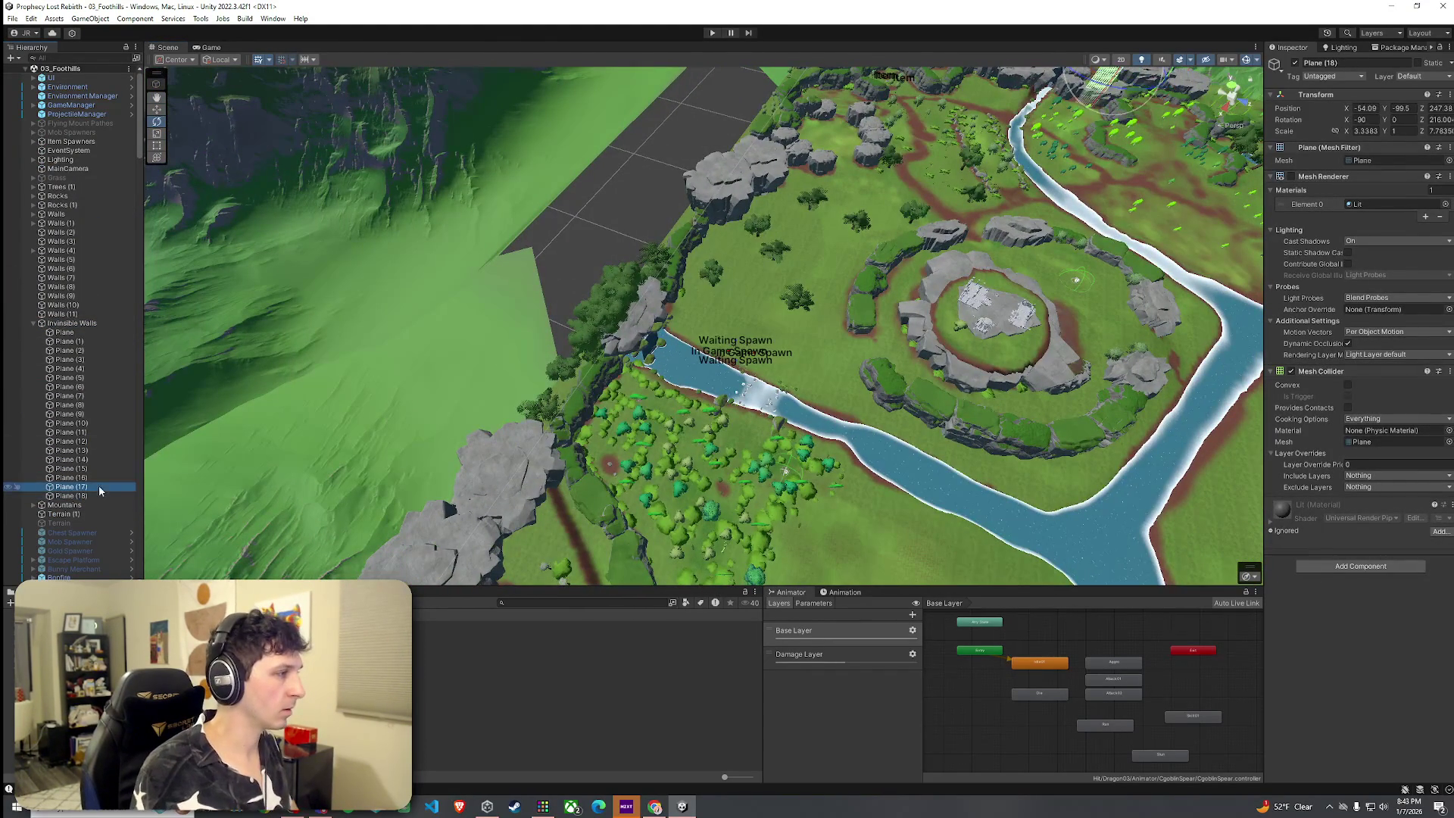
pyautogui.press('Up')
pyautogui.press('Up')
pyautogui.press('Up')
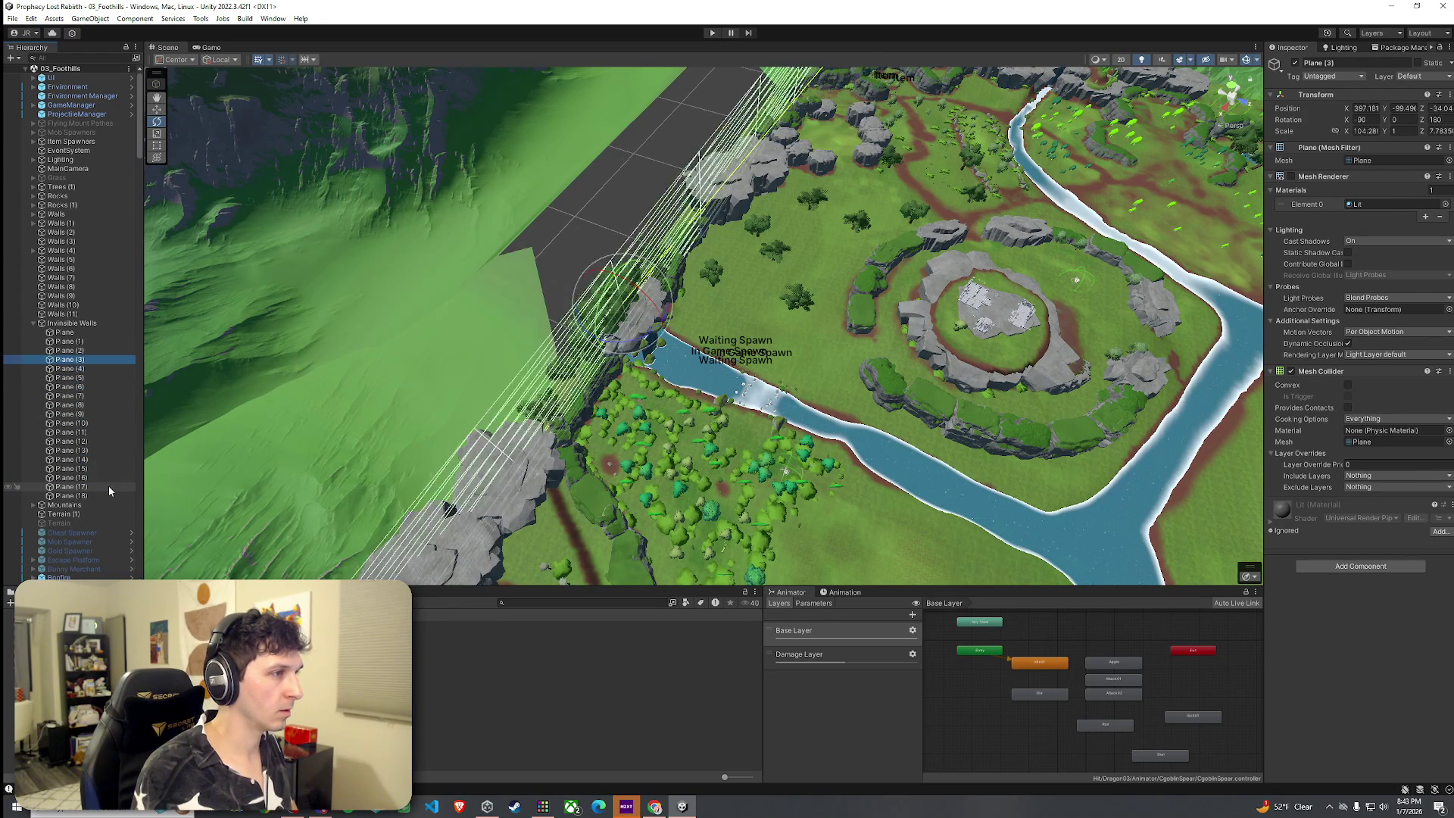
pyautogui.press('Up')
pyautogui.moveTo(425, 485); pyautogui.dragTo(413, 467)
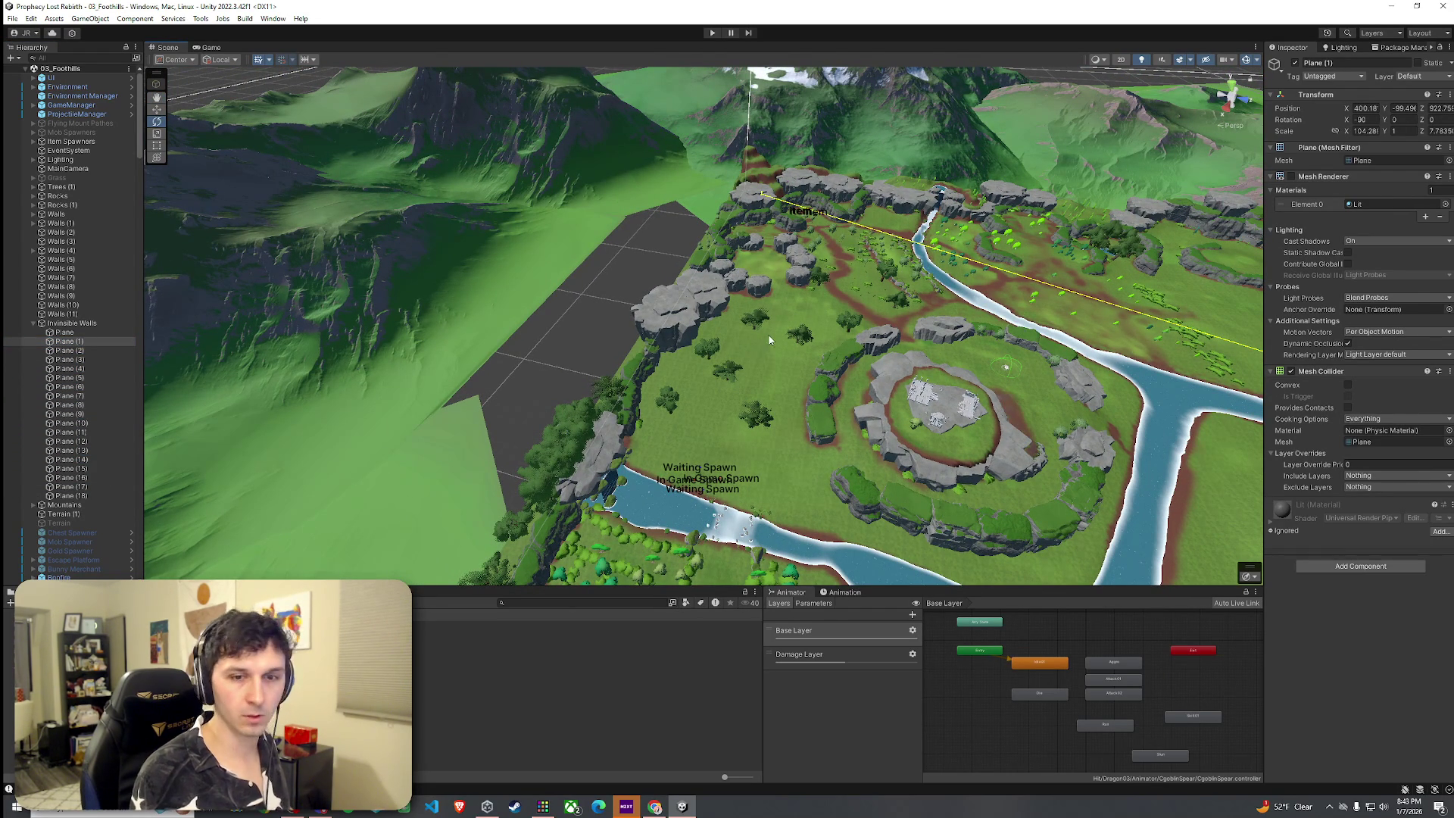
# Duplicate Plane (1) as Plane (19) and slide it along Z to about 157.
pyautogui.hotkey('ctrl', 'd')
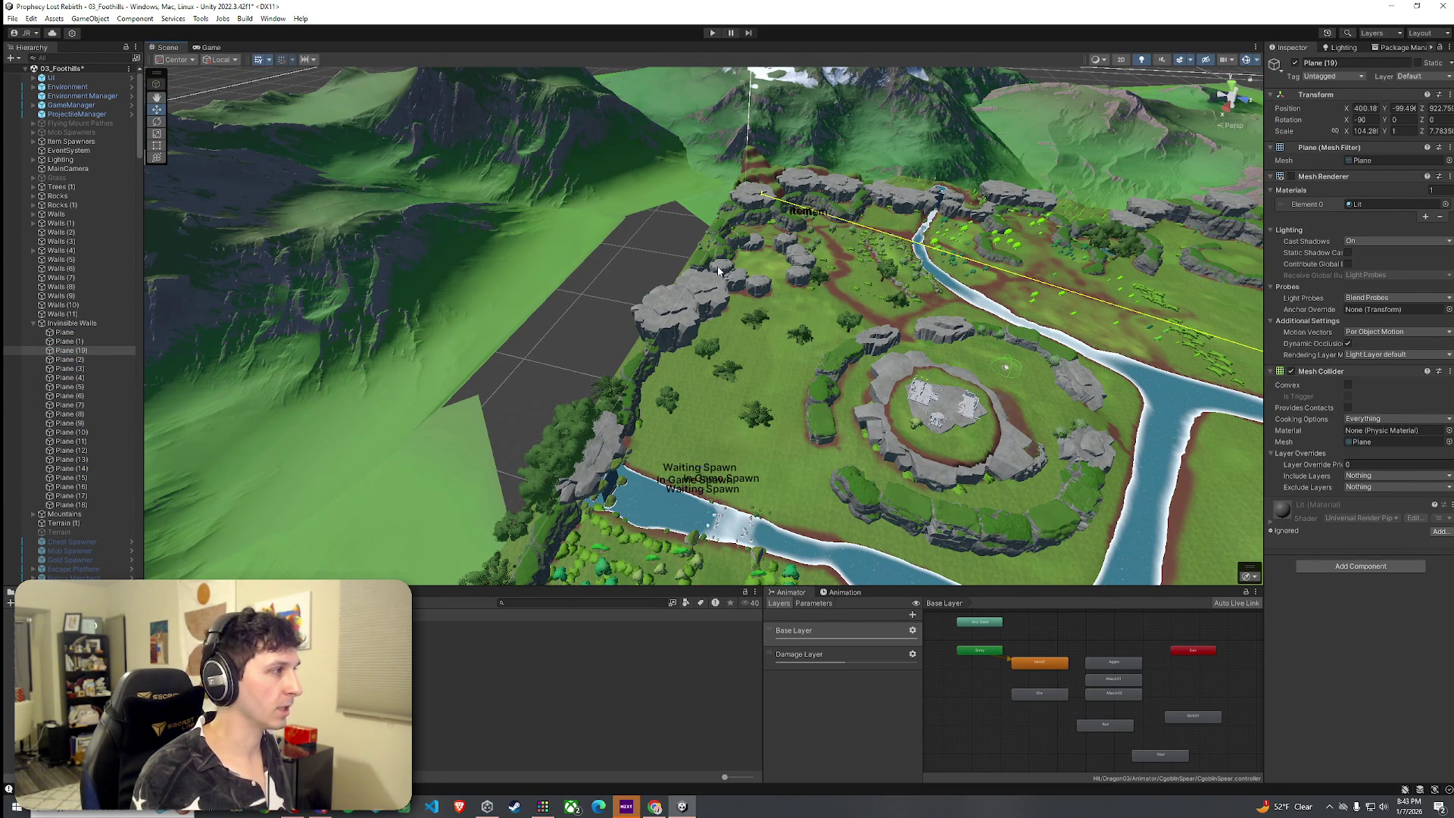
pyautogui.moveTo(816, 258); pyautogui.dragTo(521, 328)
pyautogui.moveTo(606, 364)
pyautogui.mouseDown()
pyautogui.moveTo(536, 384)
pyautogui.moveTo(480, 376)
pyautogui.moveTo(819, 318)
pyautogui.mouseUp()
pyautogui.moveTo(875, 271); pyautogui.dragTo(774, 269)
pyautogui.keyDown('ctrl'); pyautogui.click(92, 345); pyautogui.keyUp('ctrl')
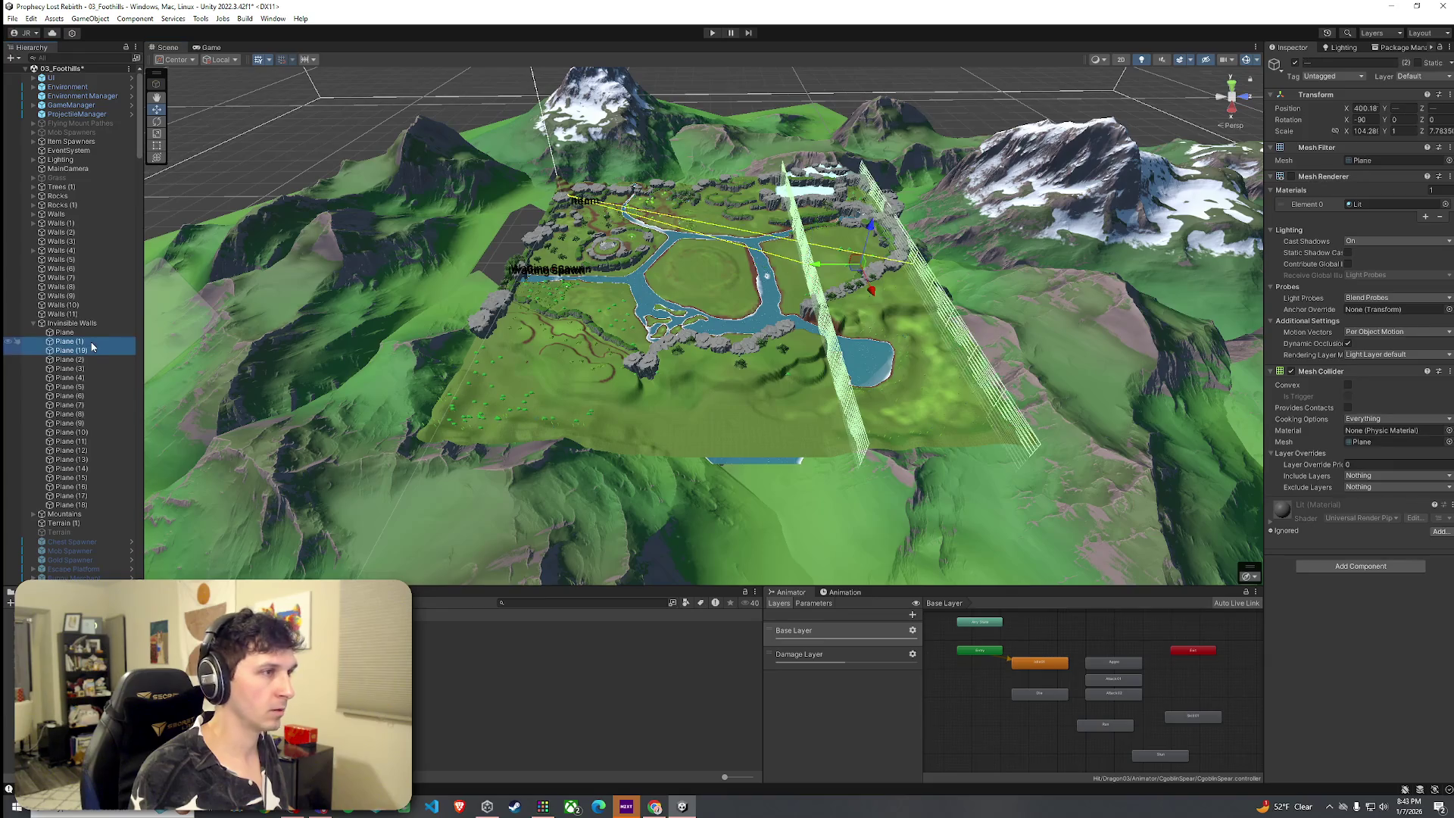
pyautogui.click(92, 352)
pyautogui.moveTo(778, 271)
pyautogui.mouseDown()
pyautogui.moveTo(591, 265)
pyautogui.moveTo(521, 321)
pyautogui.moveTo(494, 279)
pyautogui.mouseUp()
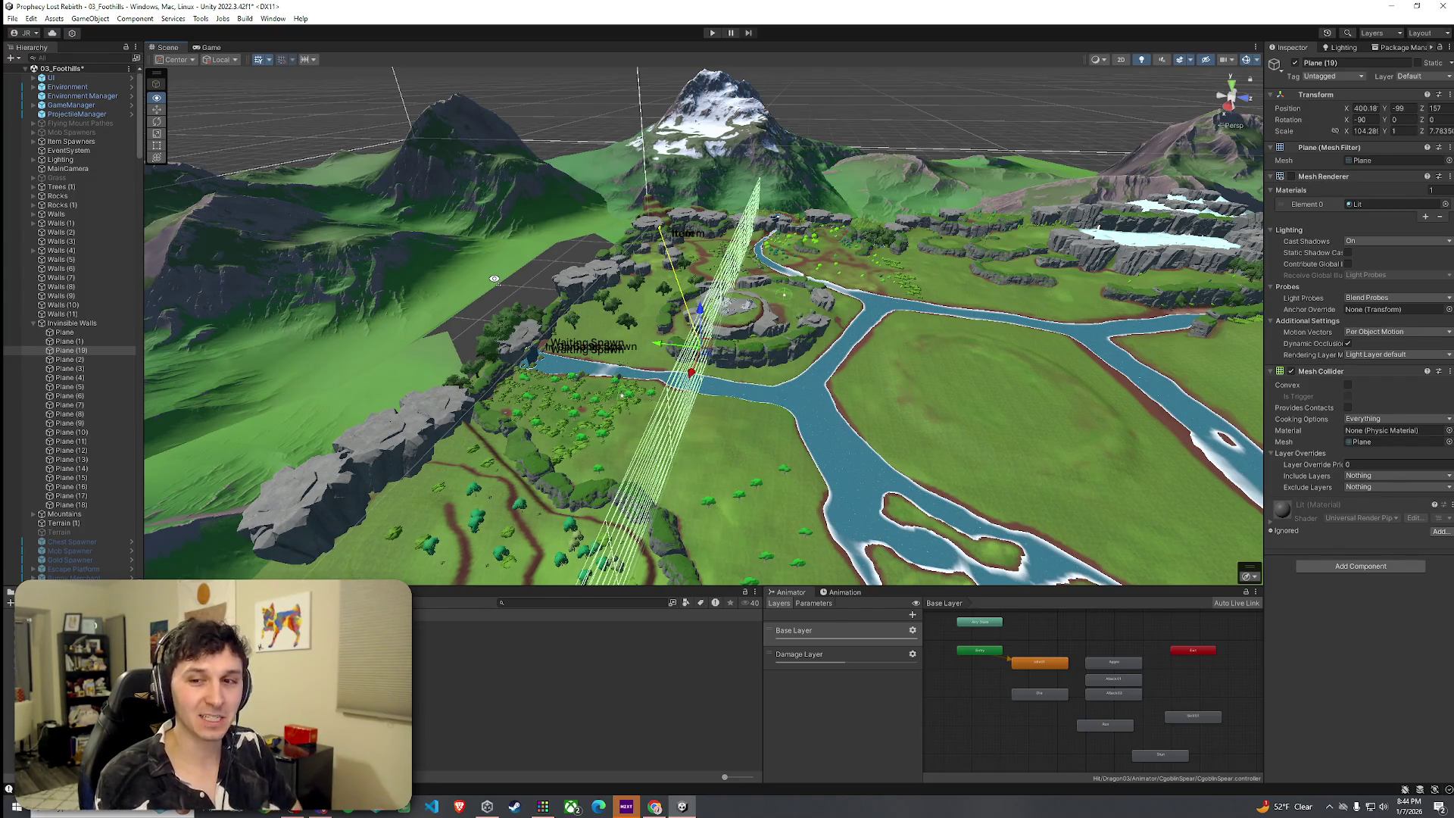
# Rotate Plane (19) about 177° around its Z axis over the river.
pyautogui.moveTo(494, 279)
pyautogui.mouseDown()
pyautogui.moveTo(500, 297)
pyautogui.moveTo(839, 429)
pyautogui.moveTo(600, 428)
pyautogui.mouseUp()
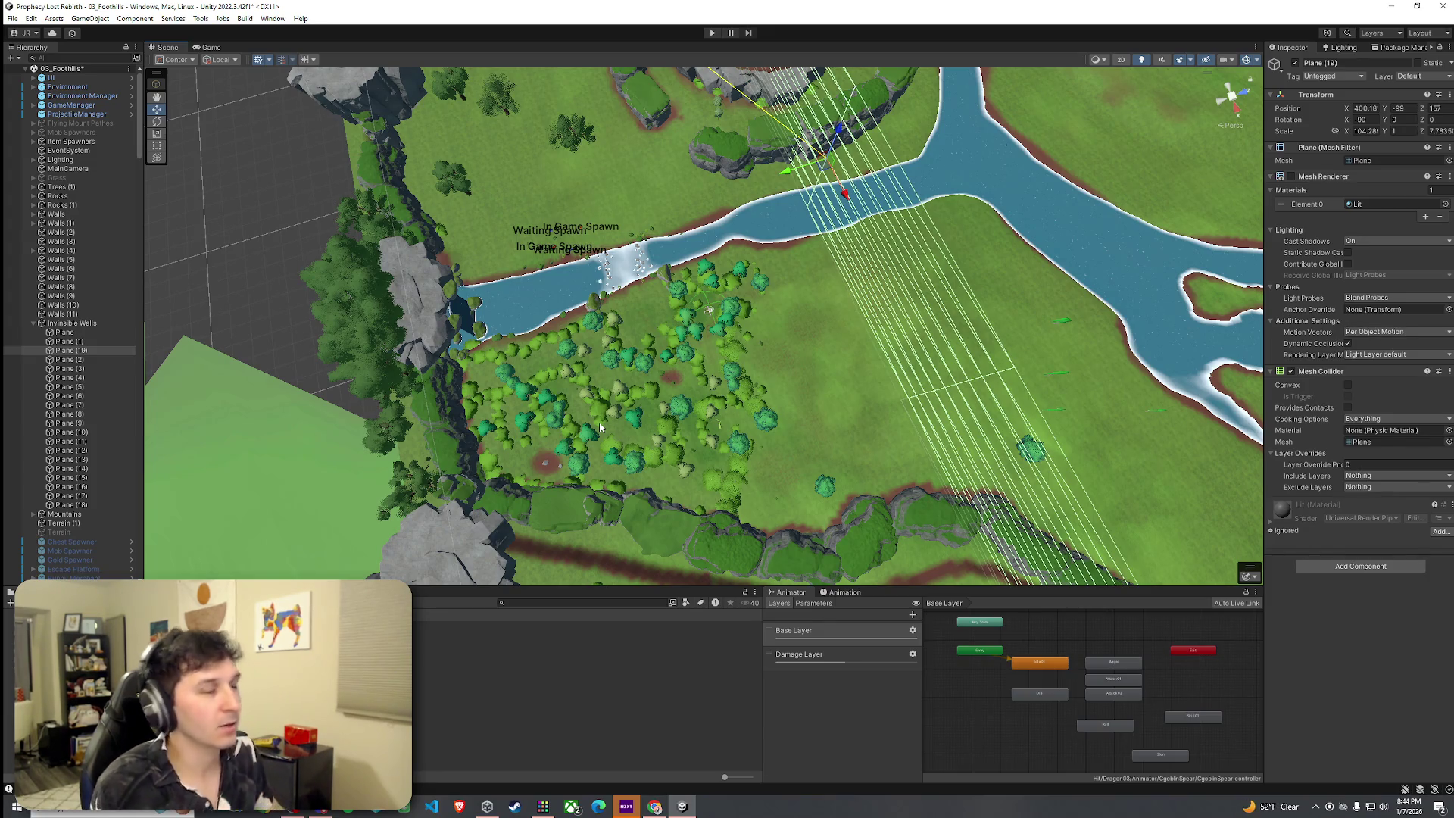
pyautogui.press('e')
pyautogui.moveTo(867, 163)
pyautogui.mouseDown()
pyautogui.moveTo(618, 169)
pyautogui.moveTo(735, 197)
pyautogui.moveTo(811, 189)
pyautogui.moveTo(802, 173)
pyautogui.moveTo(685, 175)
pyautogui.moveTo(795, 190)
pyautogui.moveTo(655, 238)
pyautogui.moveTo(447, 159)
pyautogui.moveTo(769, 335)
pyautogui.moveTo(812, 310)
pyautogui.moveTo(716, 337)
pyautogui.mouseUp()
pyautogui.press('e')
pyautogui.press('w')
# Set Plane (19)'s X scale to 3.5444 and drag it out of Invisible Walls.
pyautogui.scroll(3, 712, 243)
pyautogui.press('w')
pyautogui.moveTo(78, 349); pyautogui.dragTo(72, 325)
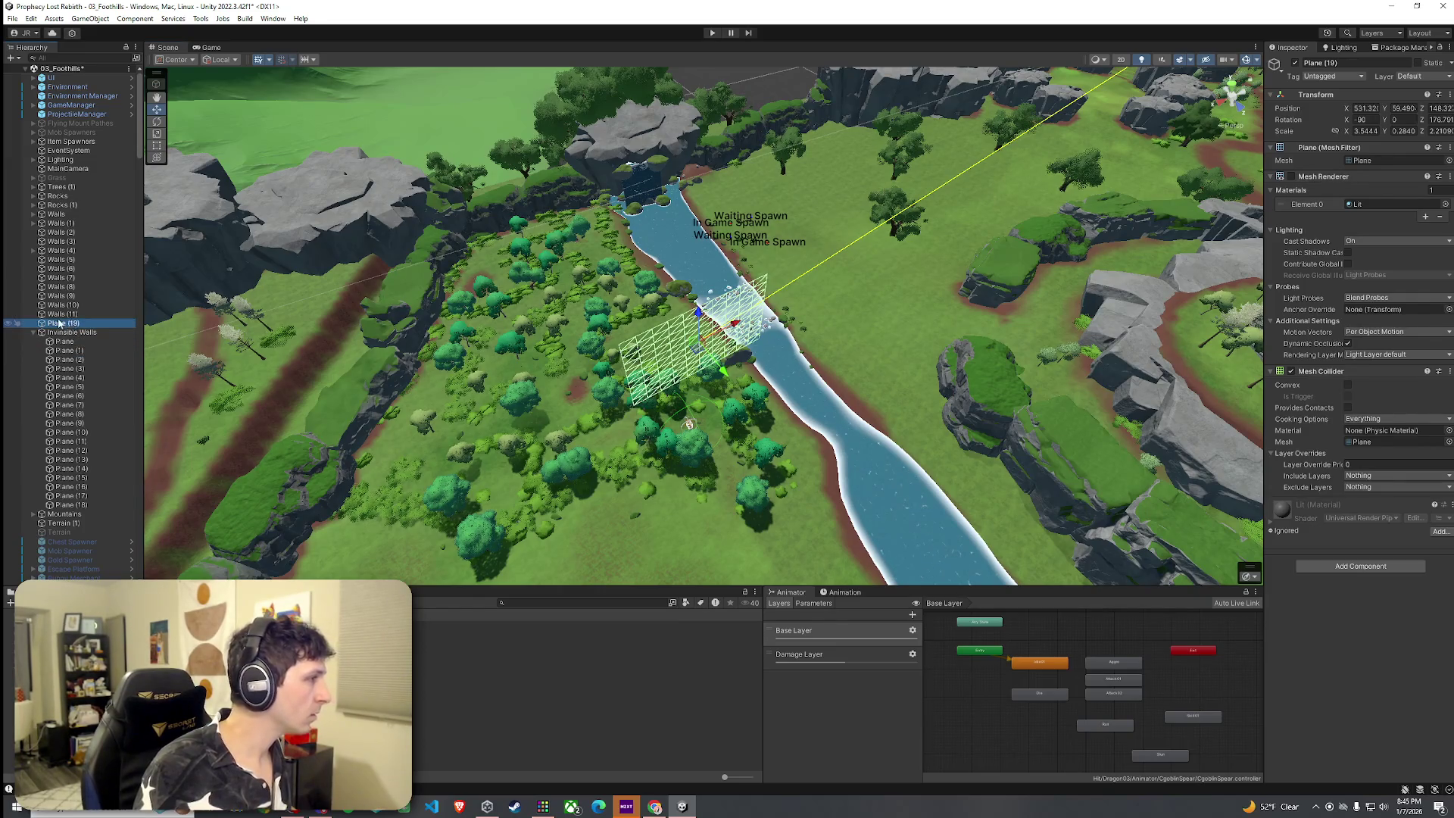
pyautogui.rightClick(58, 332)
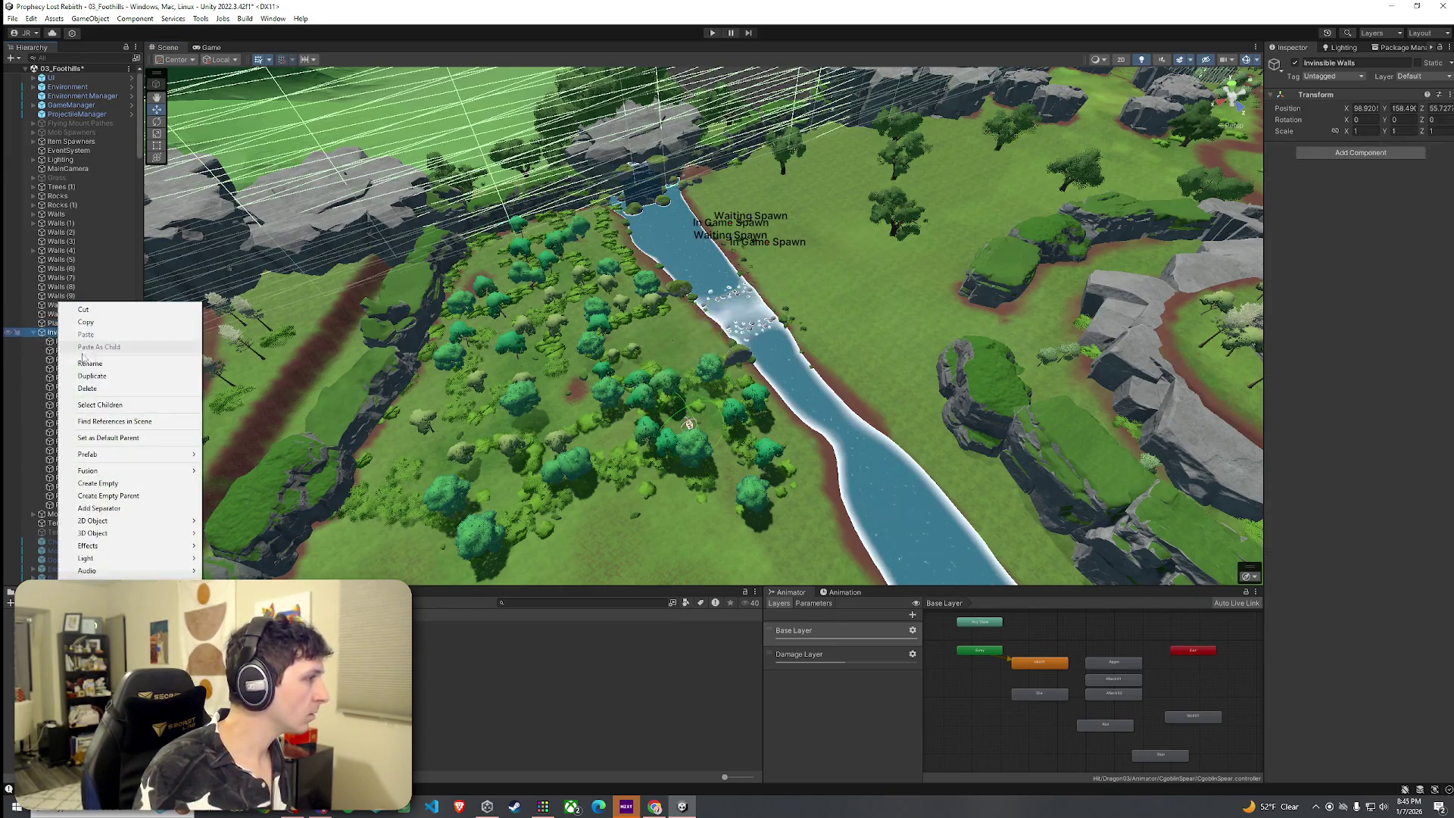
# Create an empty object named Big Bush Forest Invisible Walls and parent Plane (19) under it.
pyautogui.click(134, 482)
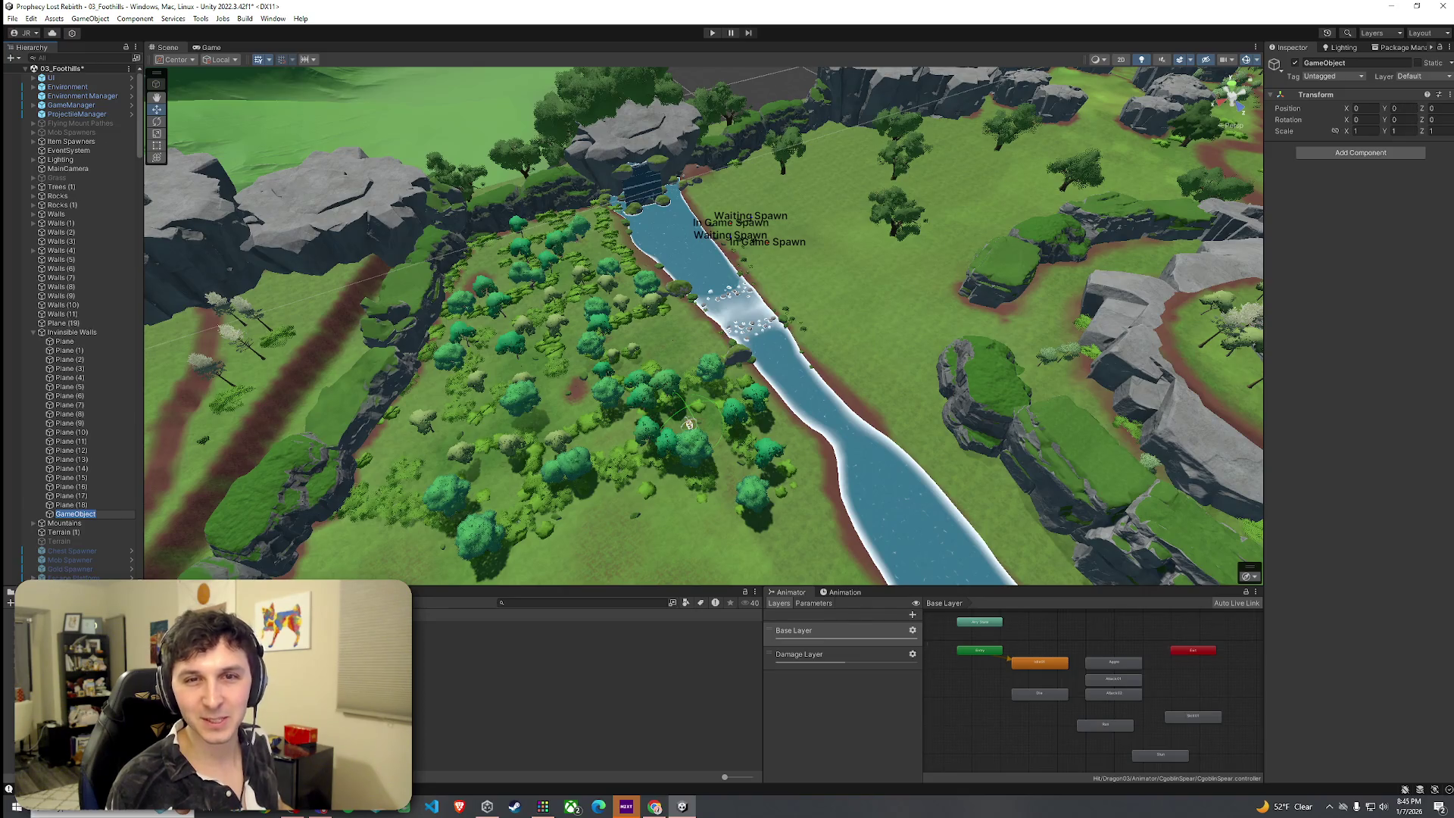
pyautogui.hotkey('alt', 'Tab')
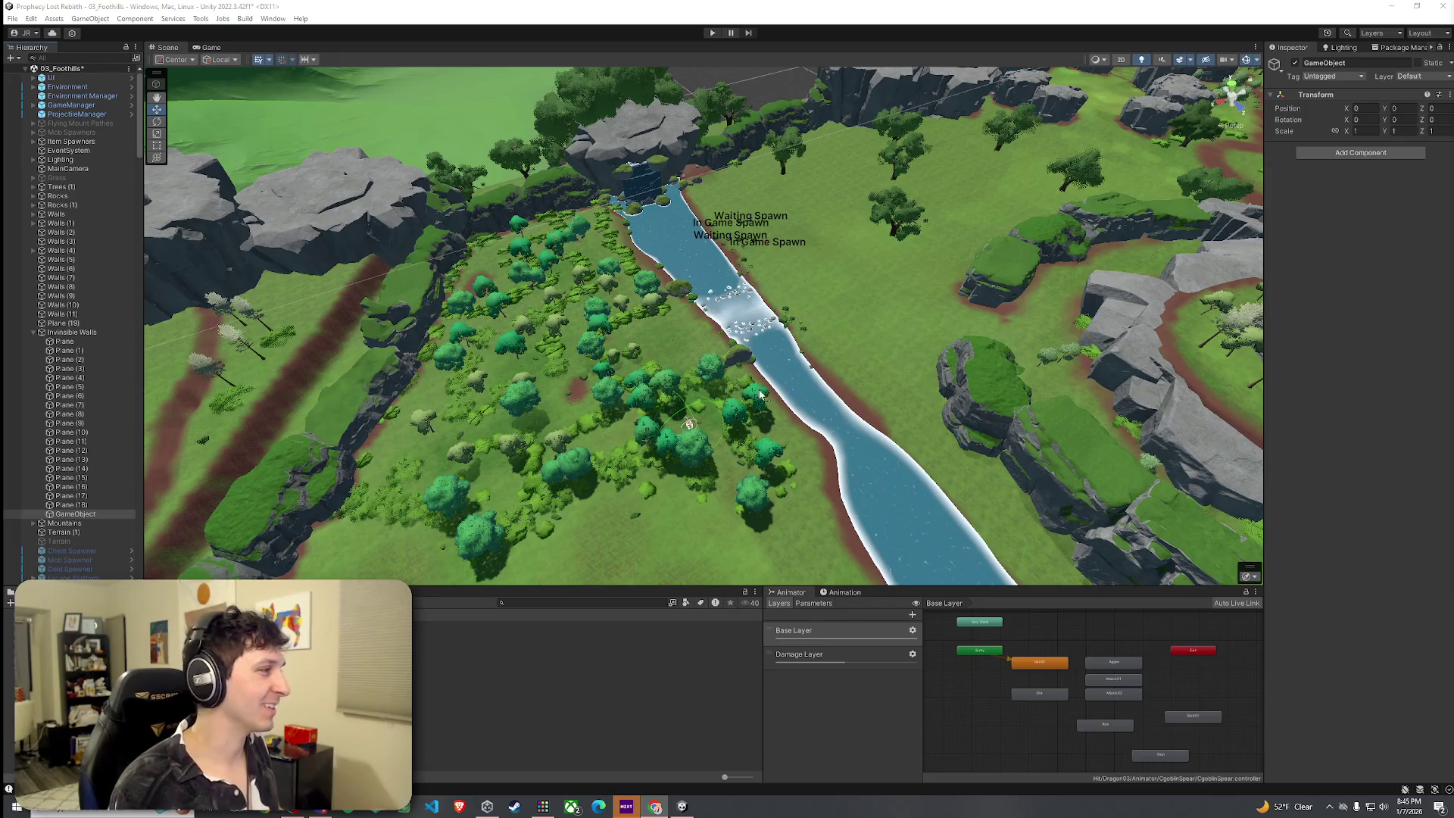
pyautogui.click(89, 514)
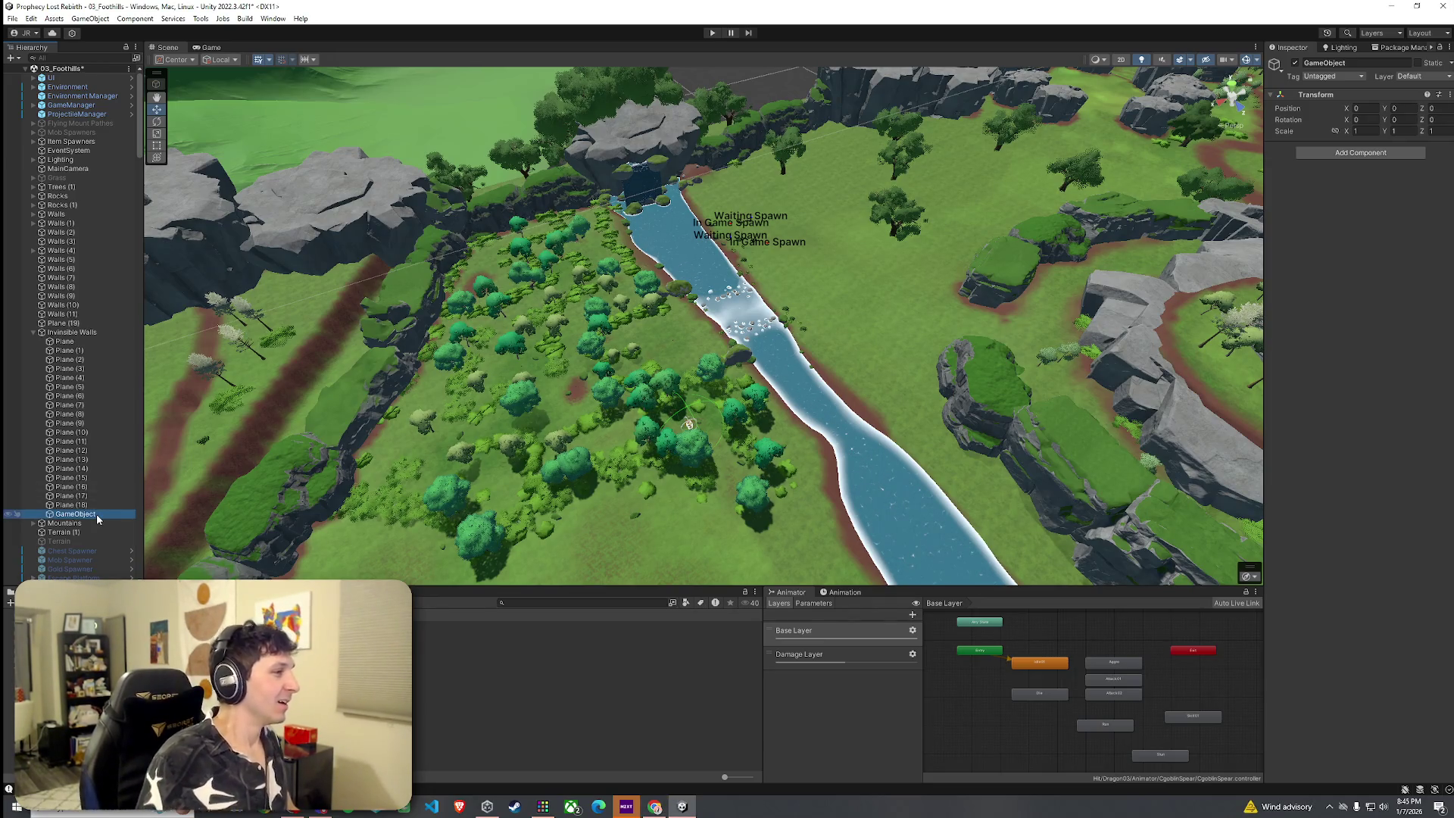
pyautogui.press('F2')
pyautogui.write('Big Bush Forest Invisible Walls')
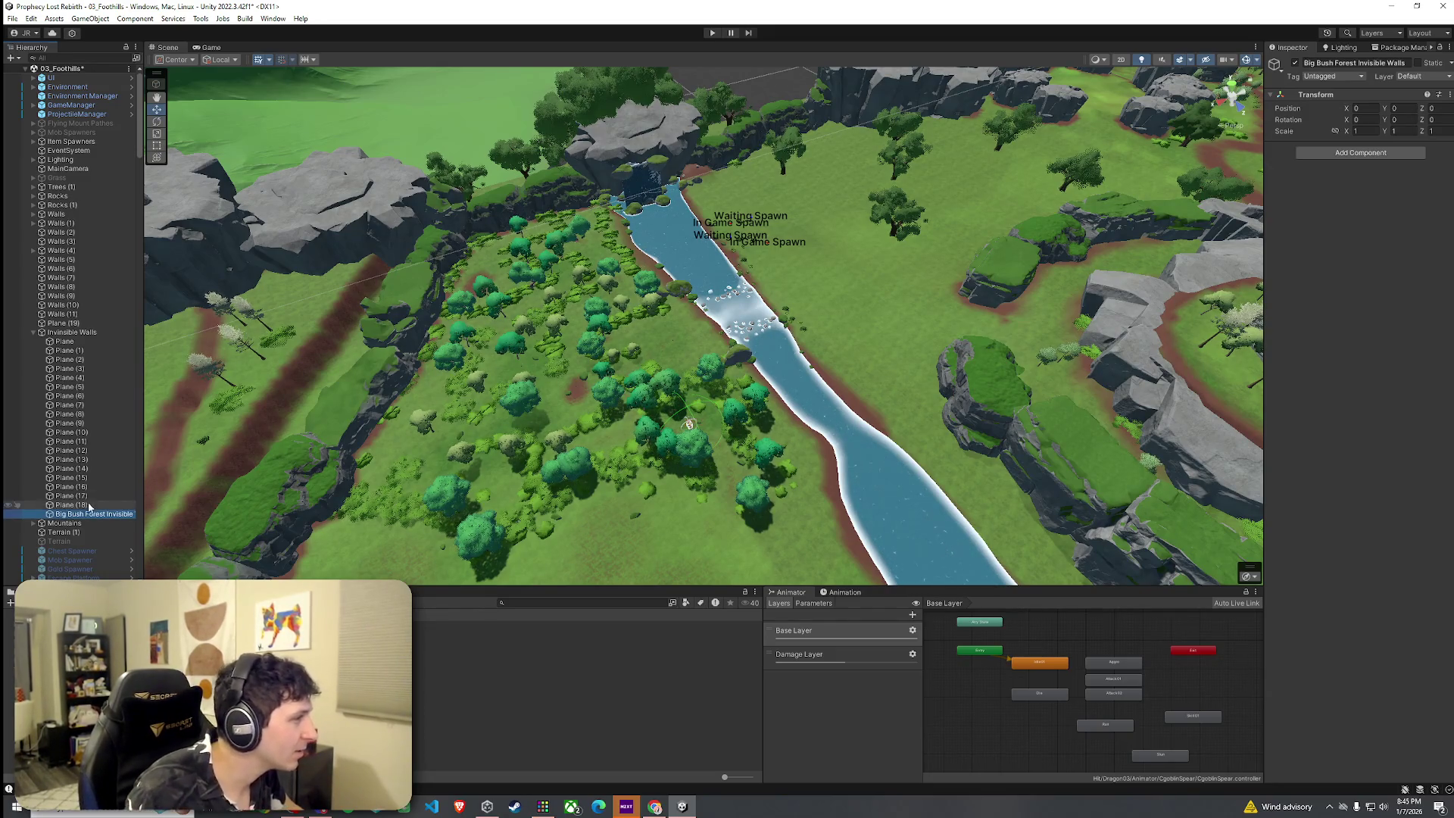
pyautogui.moveTo(81, 333); pyautogui.dragTo(76, 332)
pyautogui.click(74, 324)
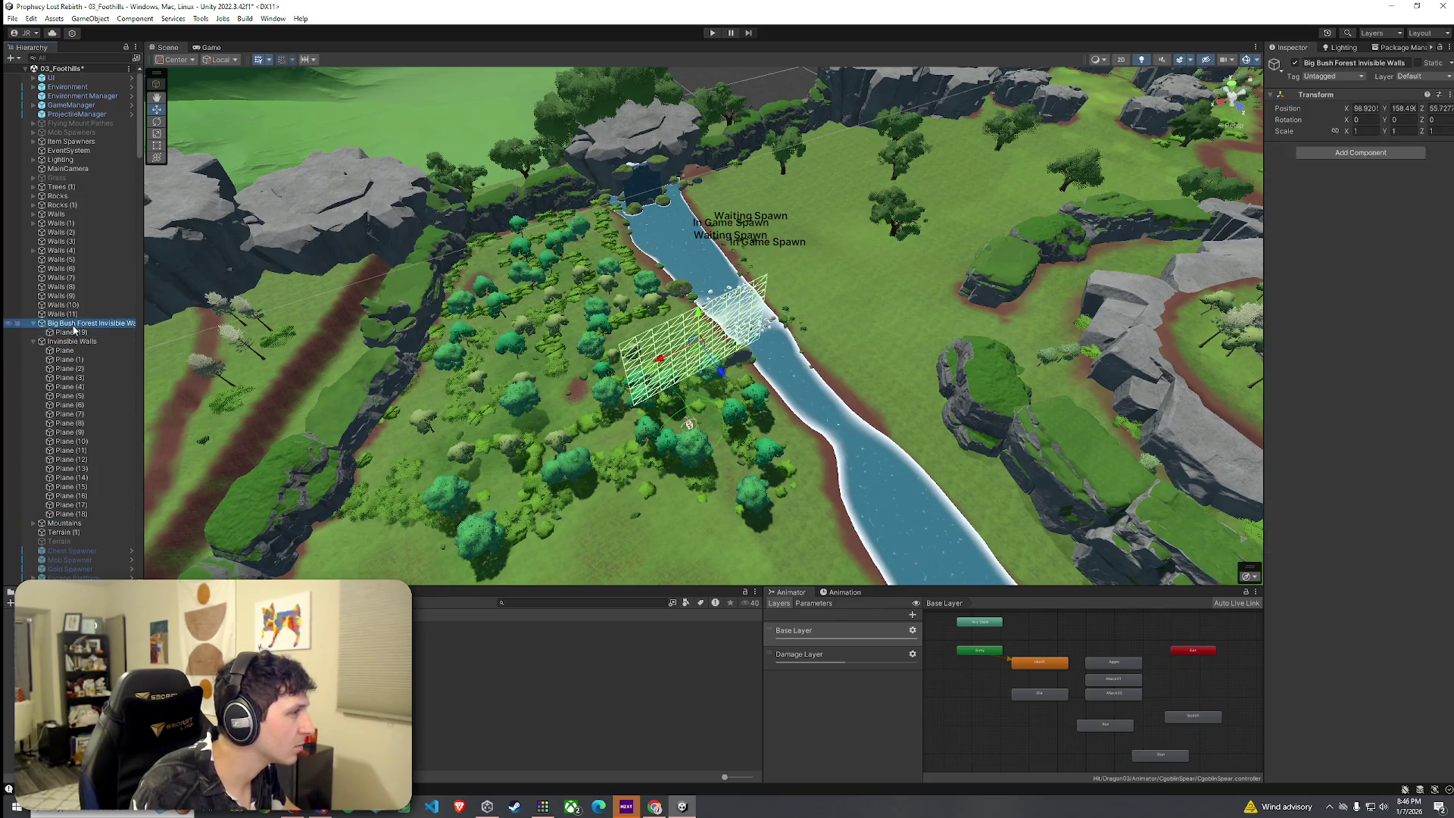
pyautogui.click(76, 333)
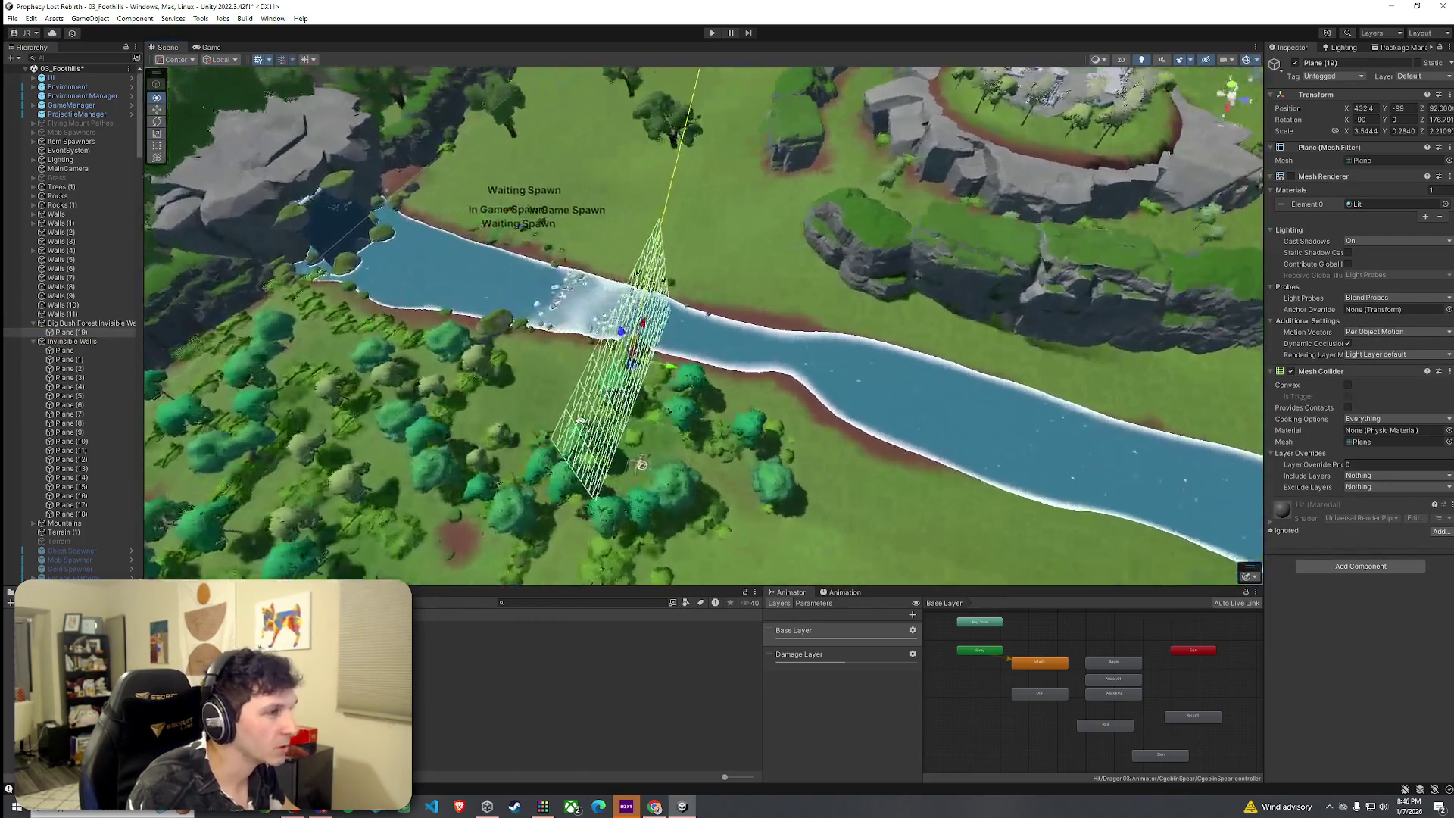
# Place Plane (19) among the forest trees at X scale 1.18377, then delete it.
pyautogui.moveTo(580, 420); pyautogui.dragTo(694, 459)
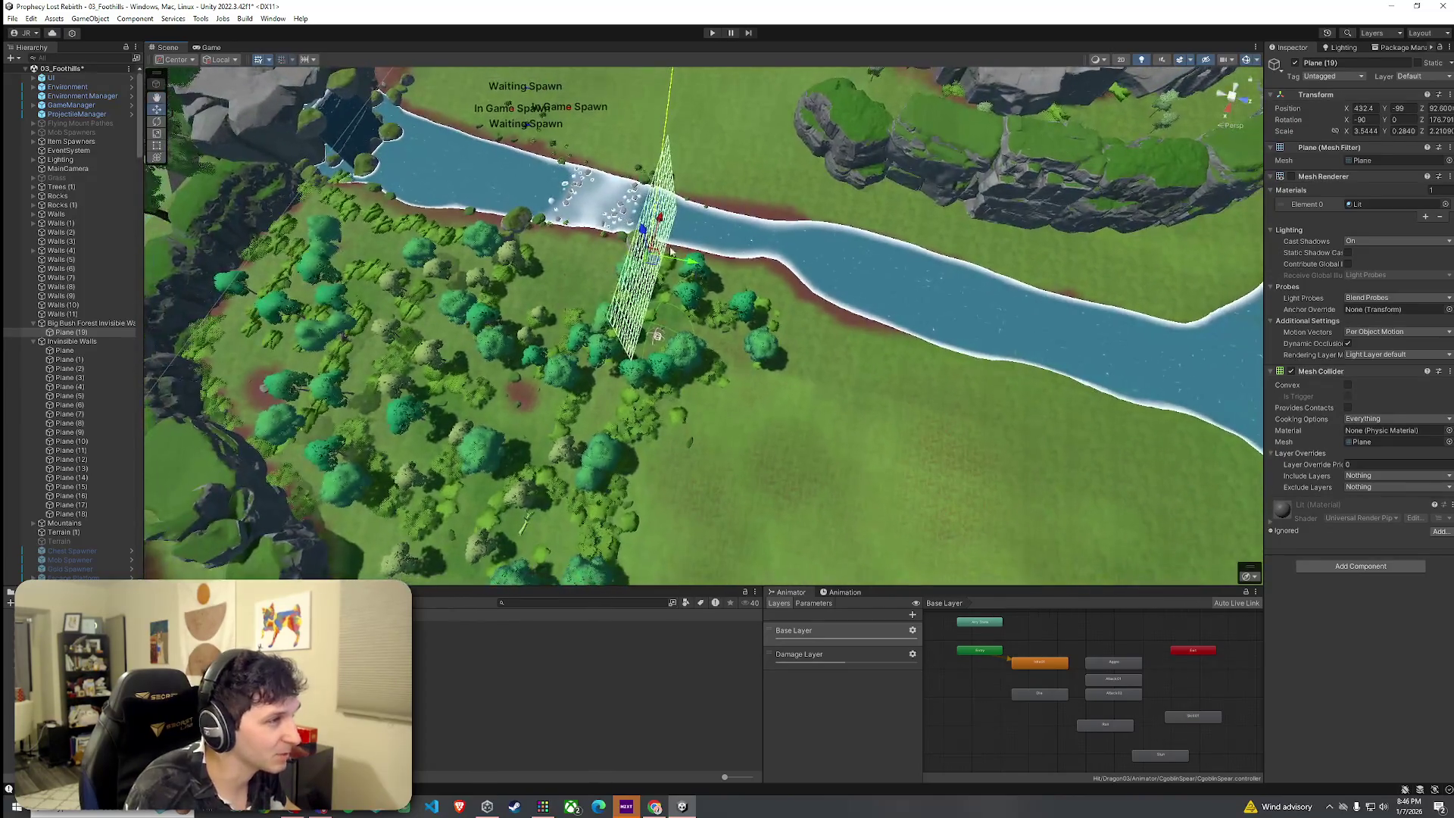
pyautogui.moveTo(651, 267)
pyautogui.mouseDown()
pyautogui.moveTo(628, 327)
pyautogui.moveTo(695, 426)
pyautogui.moveTo(606, 389)
pyautogui.moveTo(720, 372)
pyautogui.moveTo(701, 421)
pyautogui.moveTo(608, 440)
pyautogui.moveTo(748, 342)
pyautogui.moveTo(666, 388)
pyautogui.moveTo(720, 417)
pyautogui.moveTo(742, 357)
pyautogui.mouseUp()
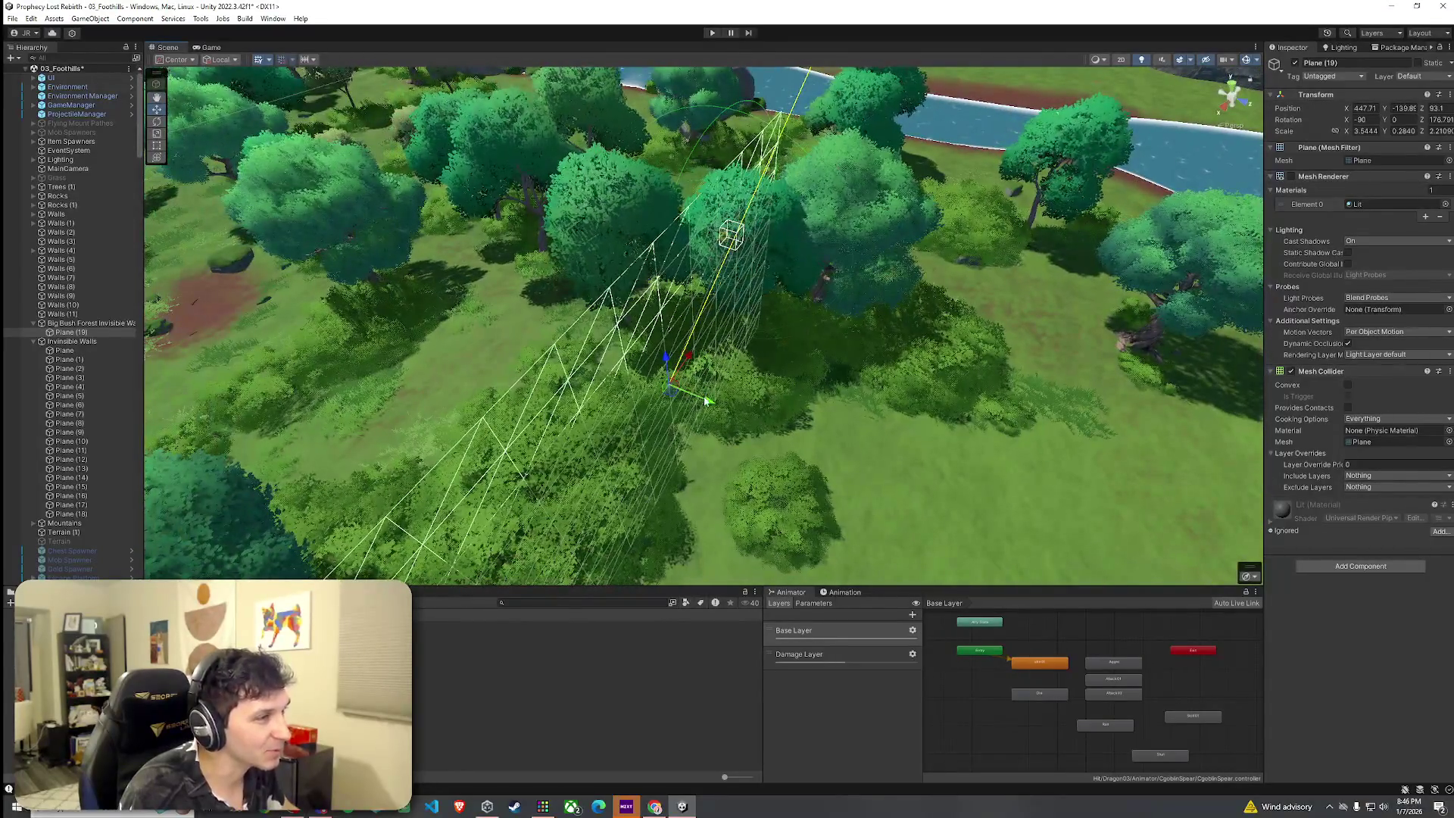
pyautogui.press('e')
pyautogui.press('r')
pyautogui.moveTo(676, 412)
pyautogui.mouseDown()
pyautogui.moveTo(680, 331)
pyautogui.moveTo(809, 318)
pyautogui.moveTo(820, 419)
pyautogui.moveTo(756, 215)
pyautogui.mouseUp()
pyautogui.moveTo(706, 168); pyautogui.dragTo(712, 204)
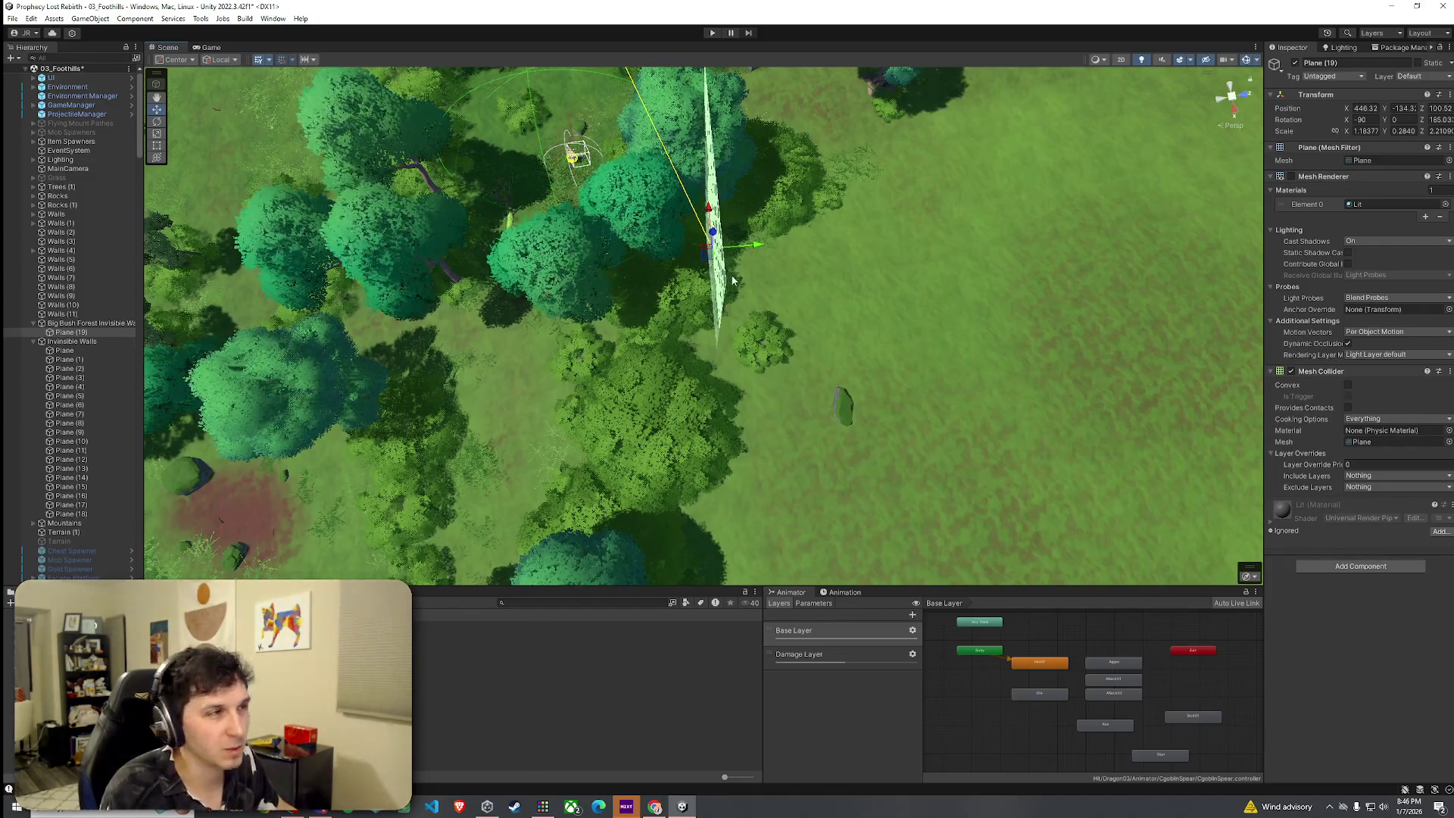
pyautogui.moveTo(731, 281)
pyautogui.keyDown('alt'); pyautogui.mouseDown()
pyautogui.moveTo(603, 220)
pyautogui.moveTo(603, 288)
pyautogui.moveTo(457, 162)
pyautogui.mouseUp(); pyautogui.keyUp('alt')
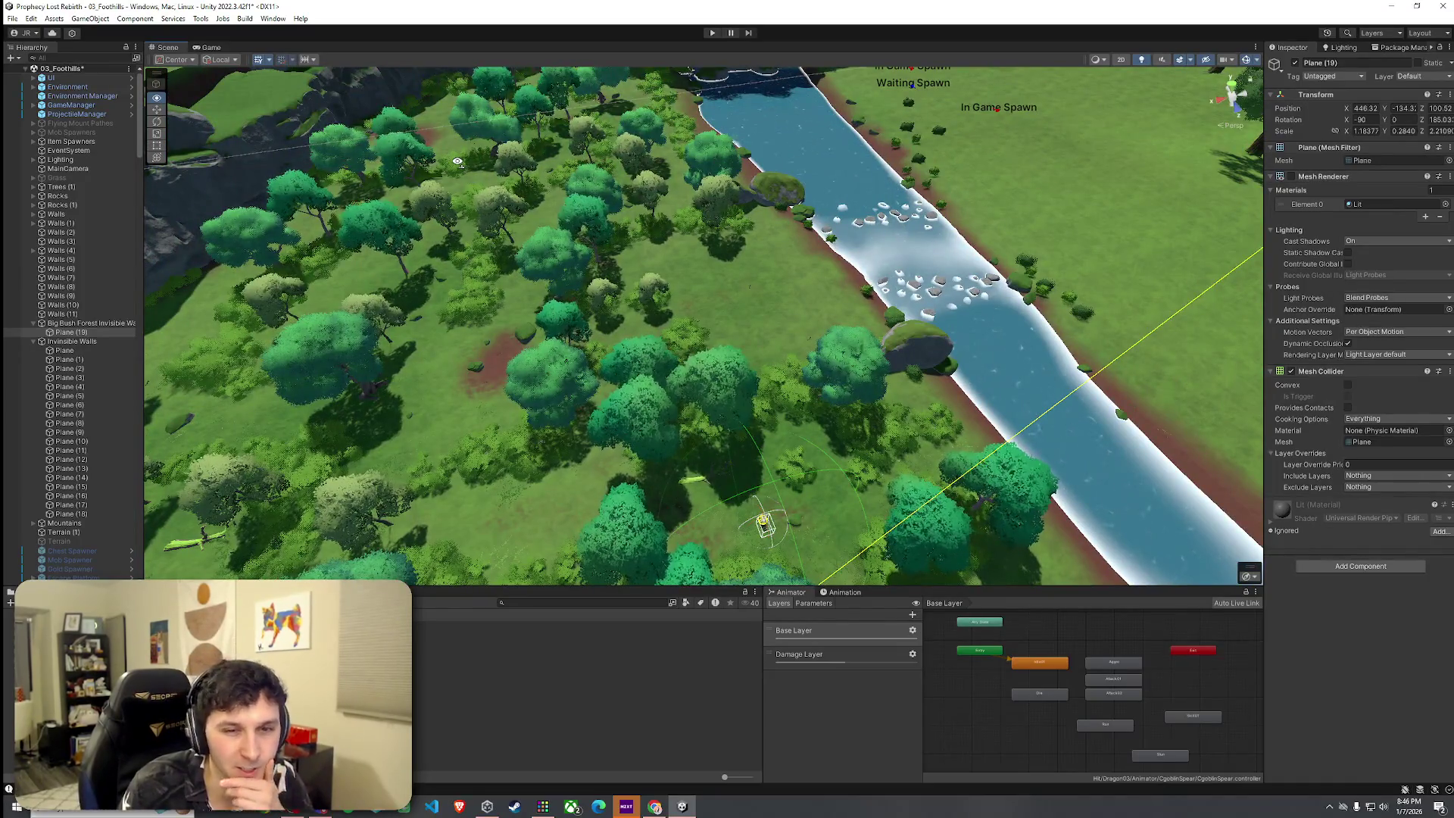
pyautogui.moveTo(457, 162)
pyautogui.keyDown('alt'); pyautogui.mouseDown()
pyautogui.moveTo(404, 255)
pyautogui.moveTo(395, 230)
pyautogui.mouseUp(); pyautogui.keyUp('alt')
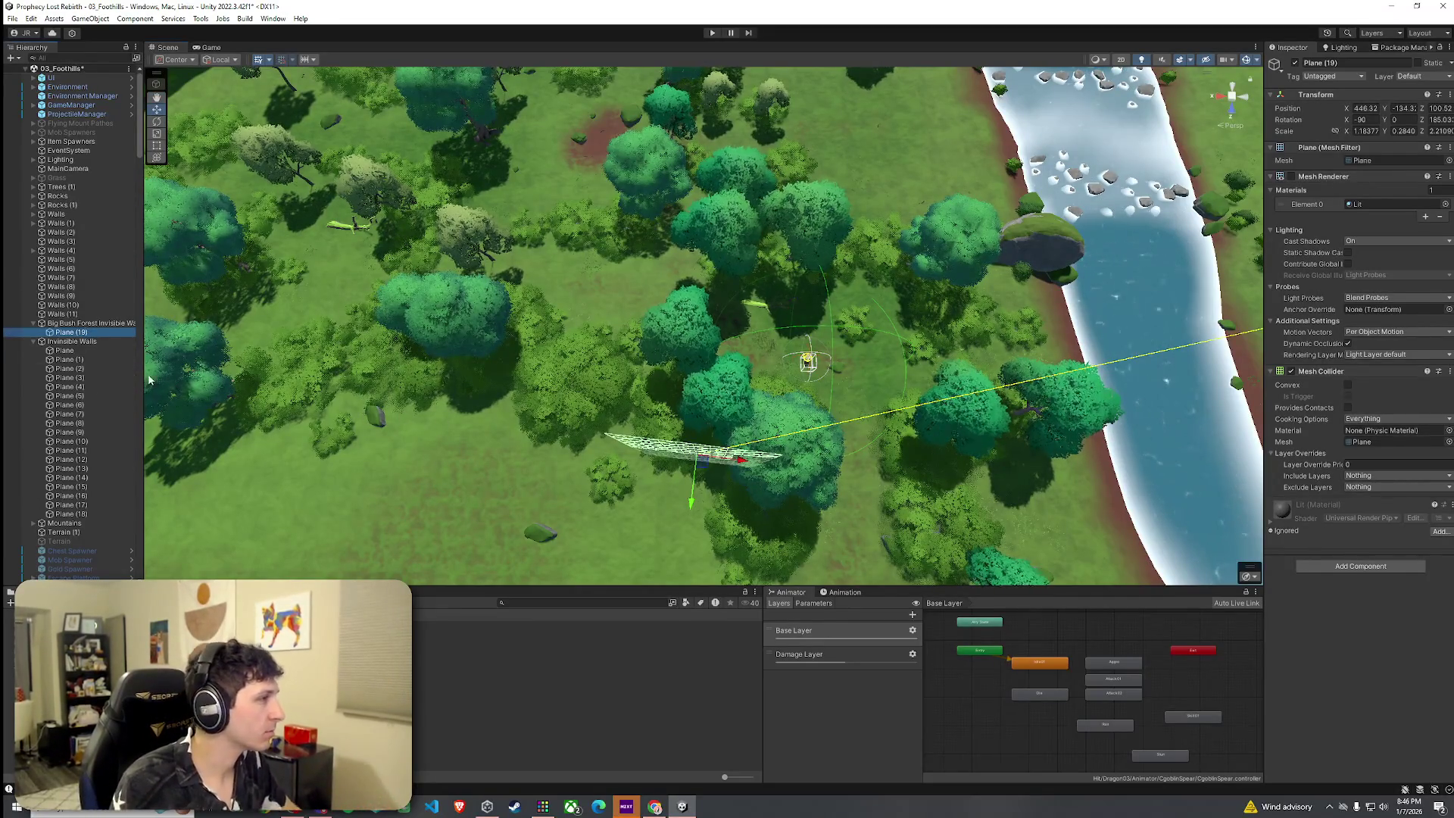
pyautogui.click(83, 323)
pyautogui.press('Left')
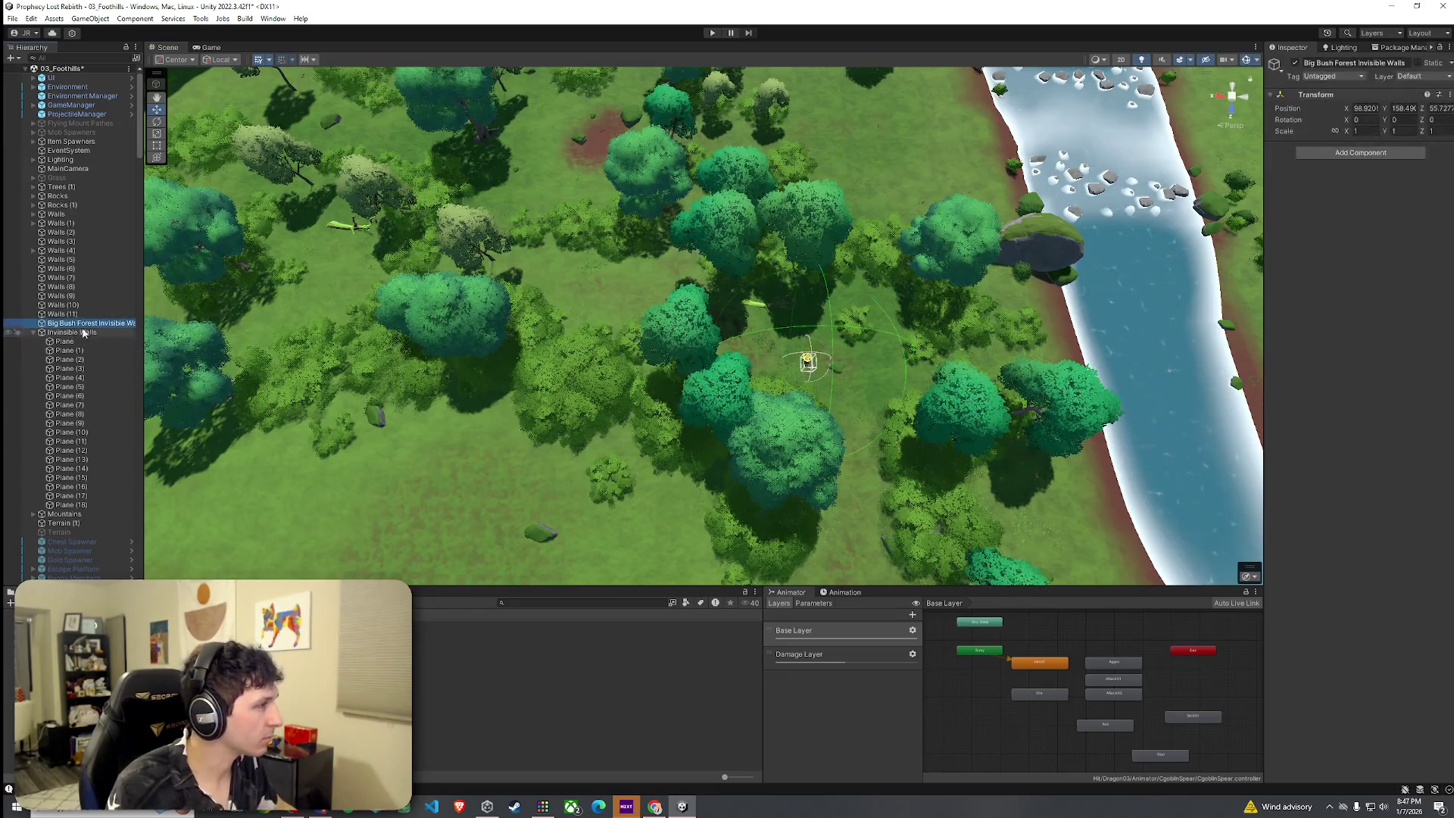
# Add a Cube inside Big Bush Forest Invisible Walls and frame it in the Scene view.
pyautogui.rightClick(83, 333)
pyautogui.moveTo(159, 540)
pyautogui.click(258, 534)
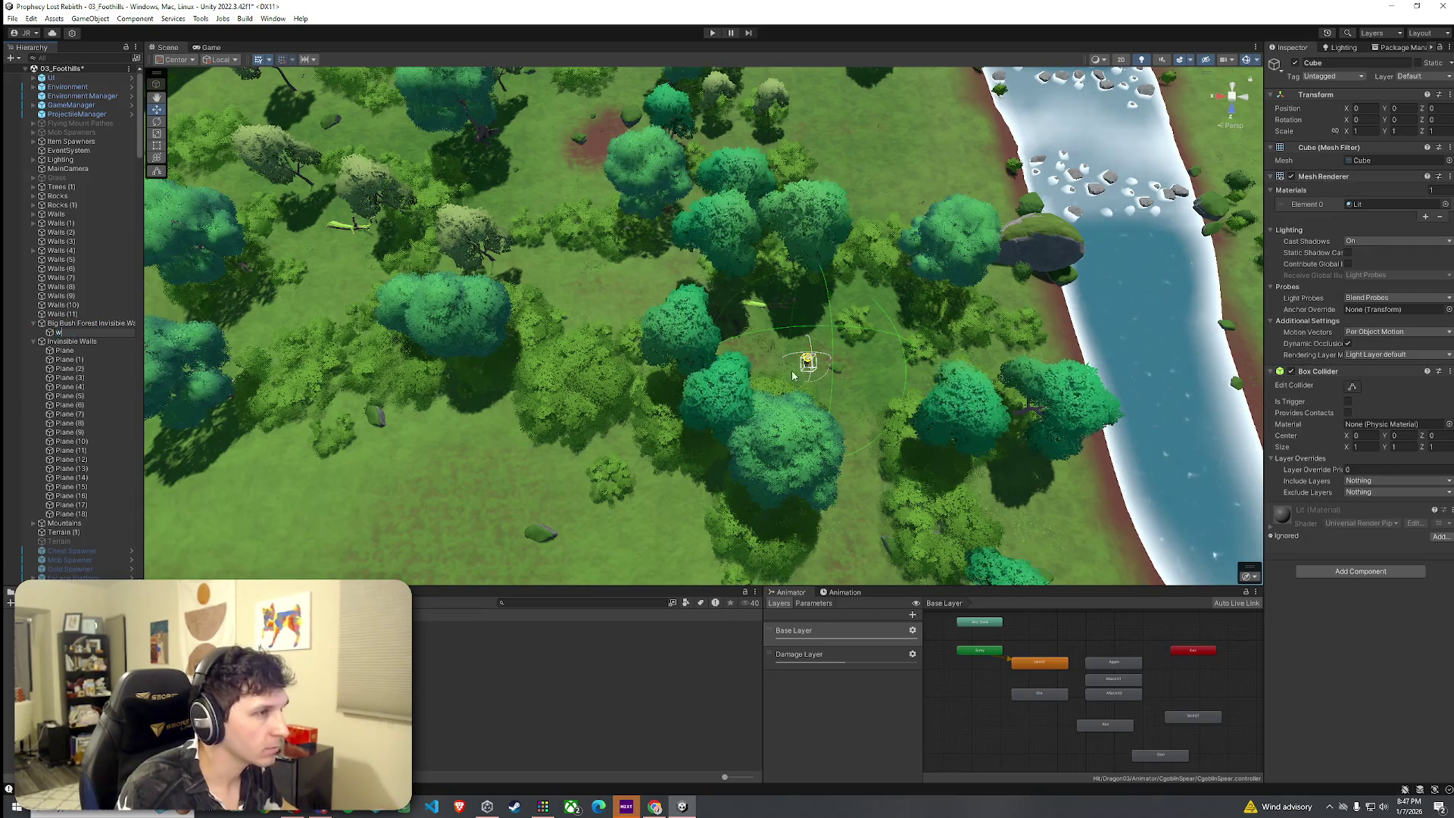
pyautogui.doubleClick(79, 335)
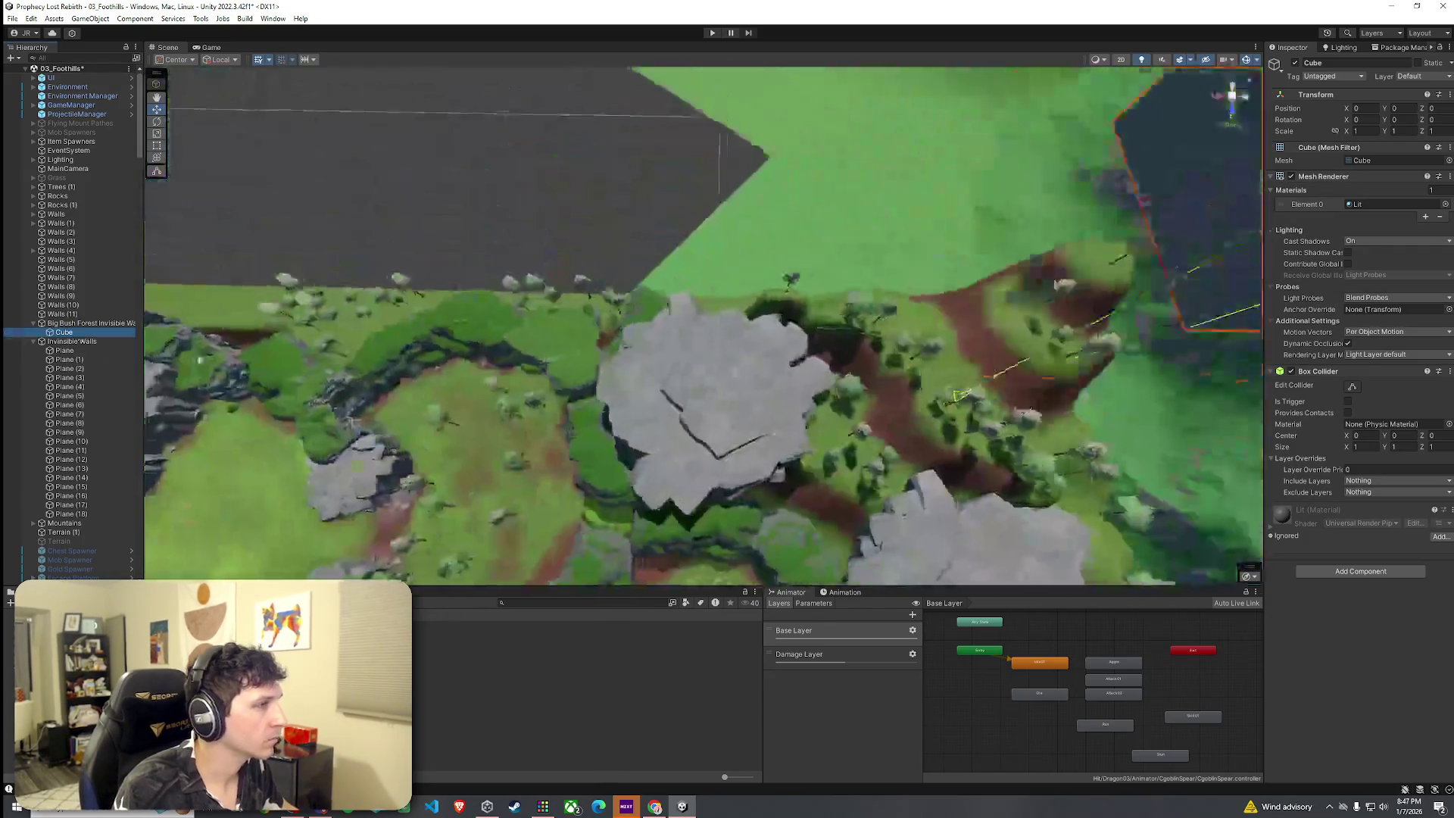
pyautogui.moveTo(667, 379); pyautogui.dragTo(705, 324)
pyautogui.scroll(-3, 706, 325)
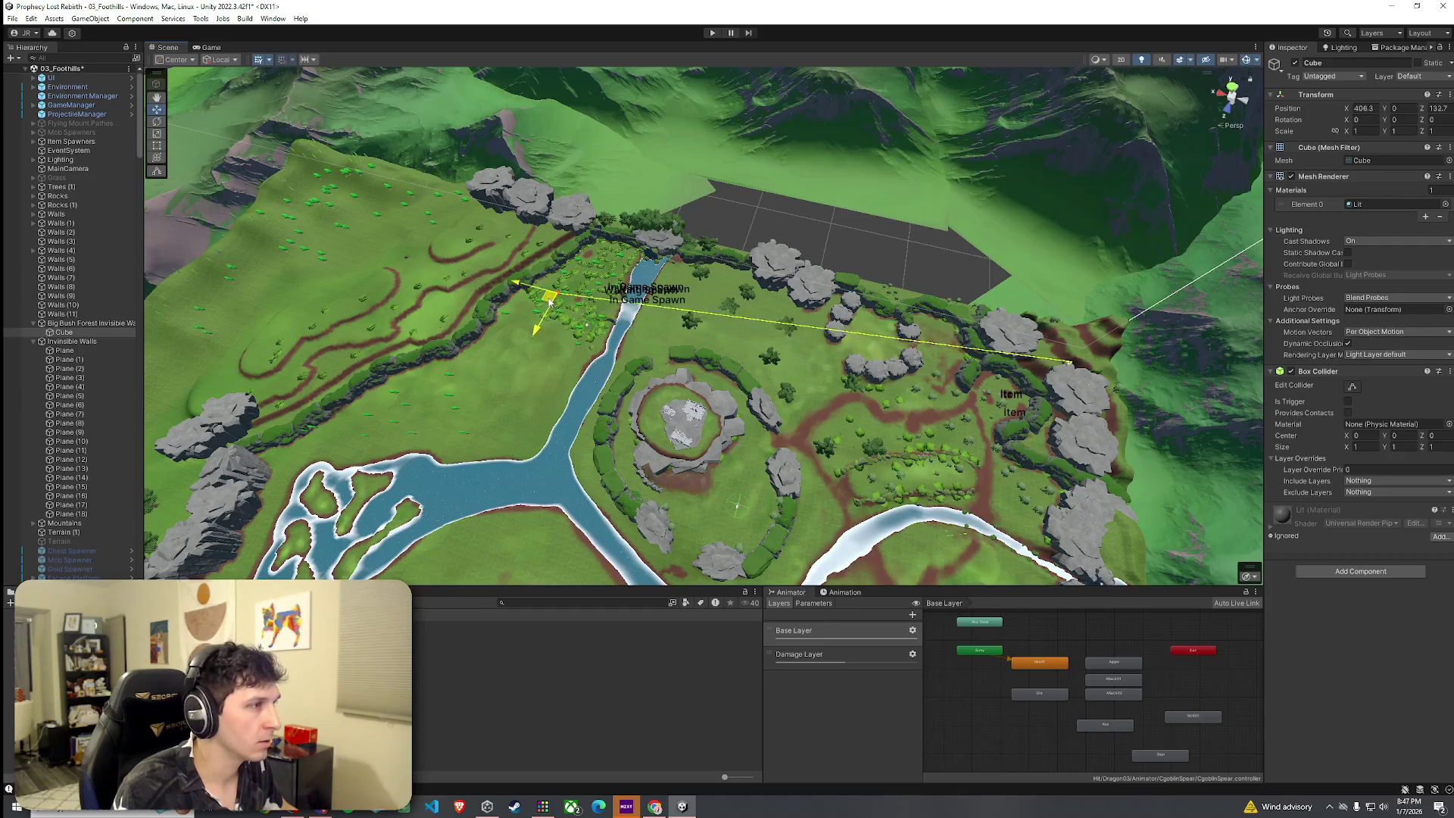
pyautogui.doubleClick(66, 334)
pyautogui.scroll(-5, 917, 316)
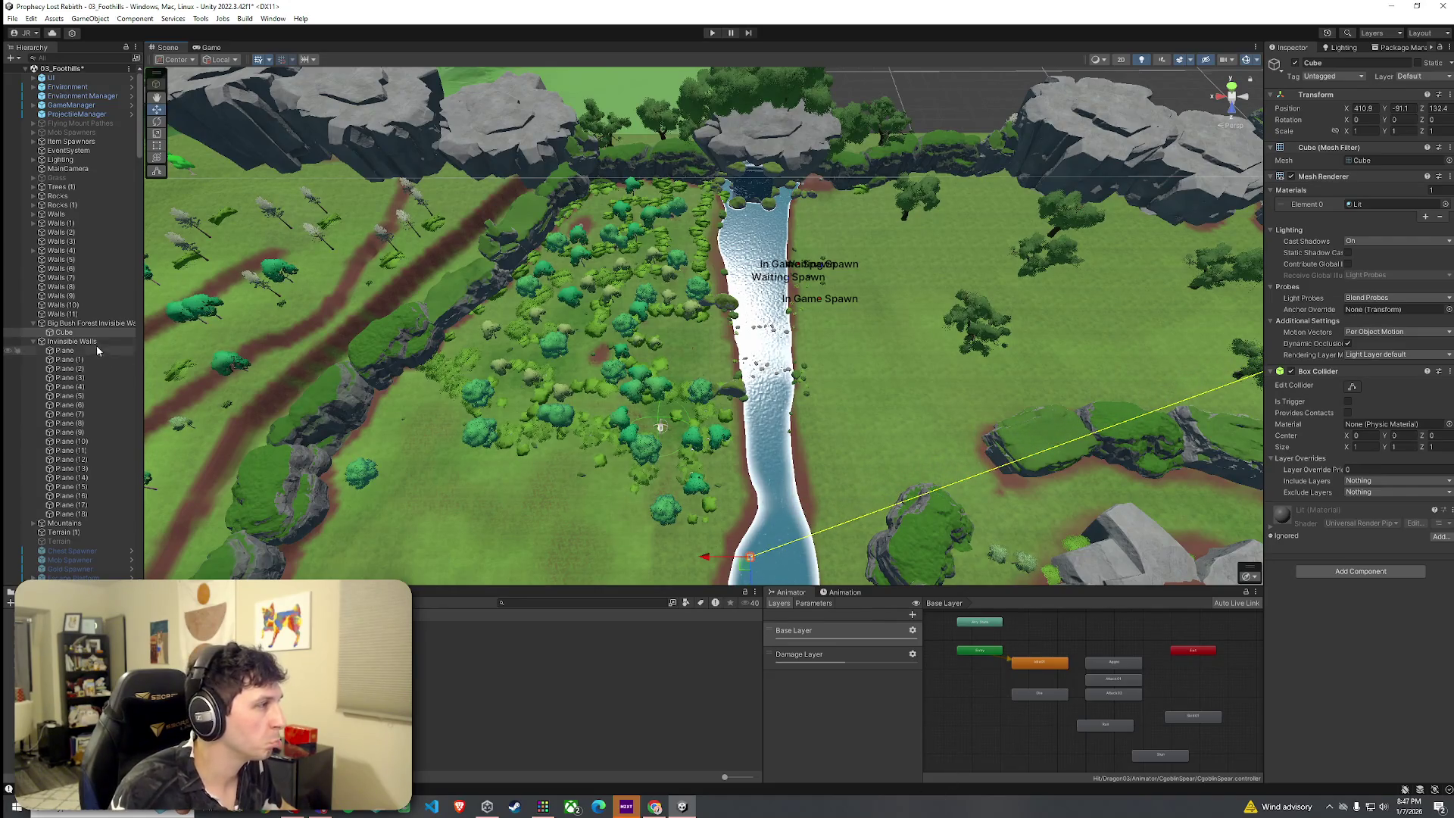
pyautogui.doubleClick(65, 333)
pyautogui.scroll(-5, 571, 420)
pyautogui.scroll(-5, 913, 316)
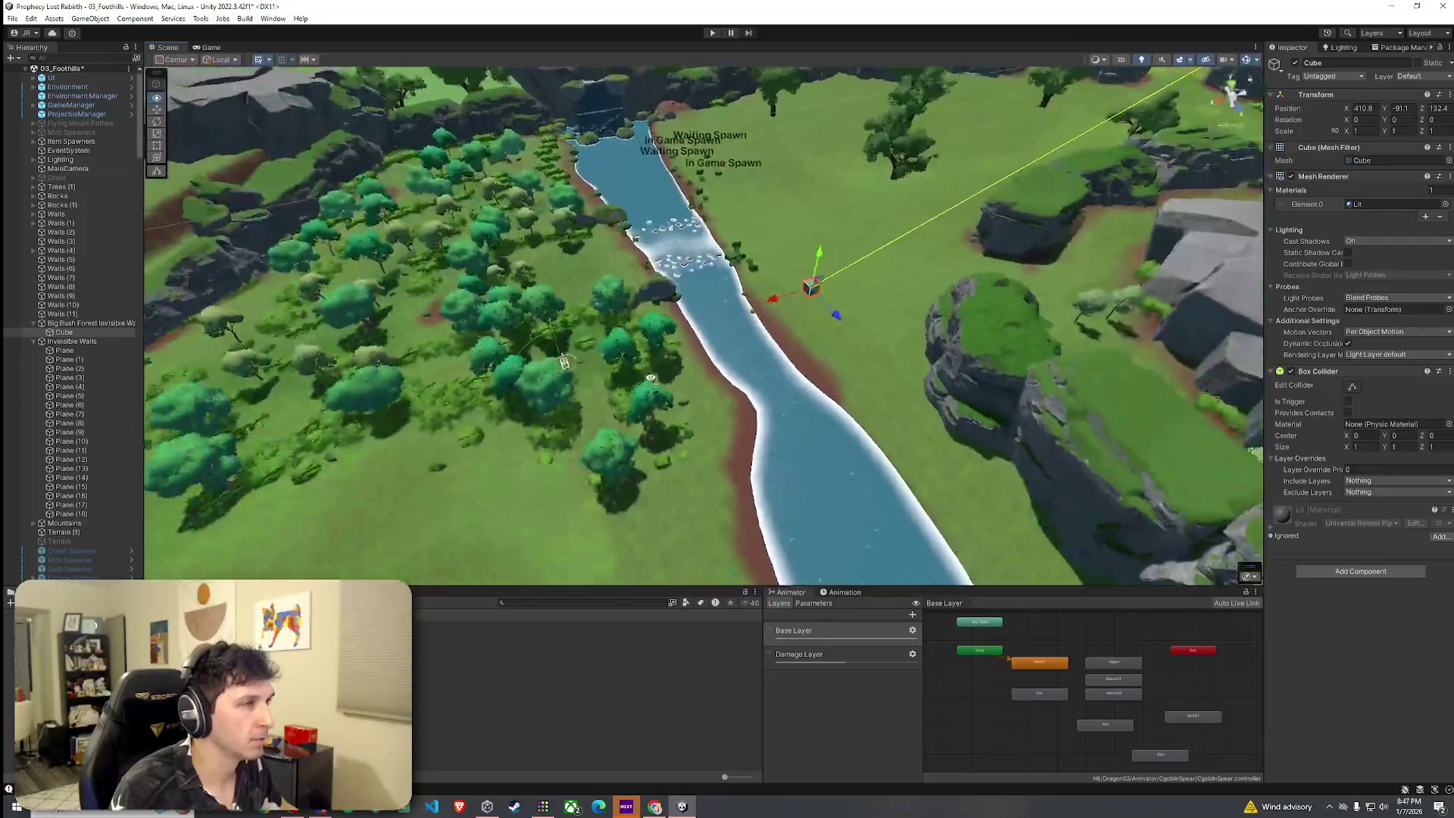
# Scale the cube uniformly to 8.1598, place it in the forest beside the river, and duplicate it.
pyautogui.moveTo(883, 307)
pyautogui.mouseDown()
pyautogui.moveTo(551, 253)
pyautogui.moveTo(528, 379)
pyautogui.moveTo(509, 376)
pyautogui.moveTo(693, 301)
pyautogui.moveTo(727, 295)
pyautogui.moveTo(739, 329)
pyautogui.mouseUp()
pyautogui.moveTo(637, 281); pyautogui.dragTo(994, 251)
pyautogui.moveTo(642, 288)
pyautogui.mouseDown()
pyautogui.moveTo(492, 286)
pyautogui.moveTo(429, 234)
pyautogui.moveTo(425, 247)
pyautogui.moveTo(516, 426)
pyautogui.moveTo(592, 421)
pyautogui.moveTo(606, 492)
pyautogui.moveTo(658, 593)
pyautogui.moveTo(615, 594)
pyautogui.mouseUp()
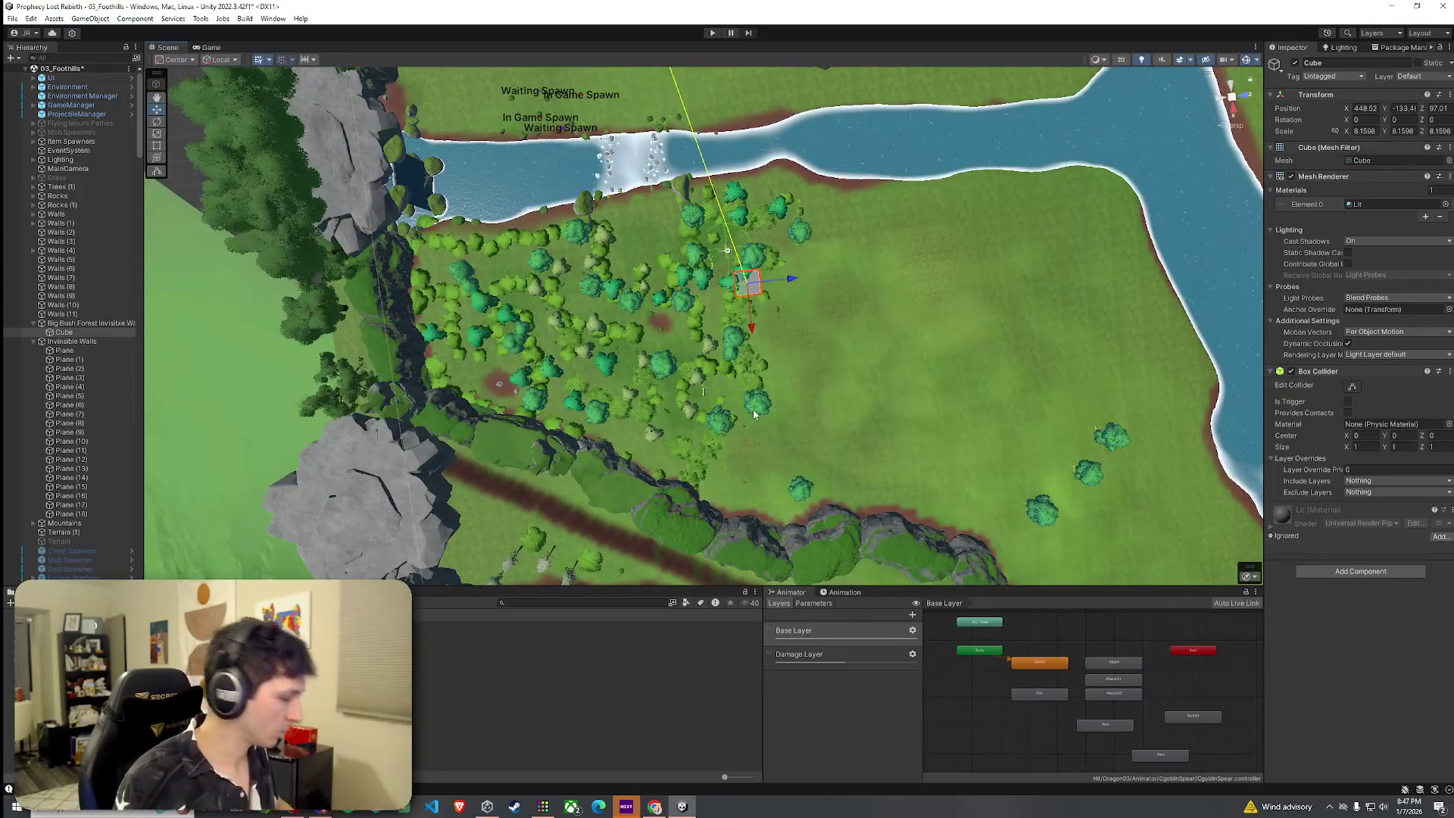
pyautogui.hotkey('ctrl', 'd')
# Place the copy beside the first cube and duplicate until six cubes line the riverbank.
pyautogui.moveTo(745, 293); pyautogui.dragTo(750, 267)
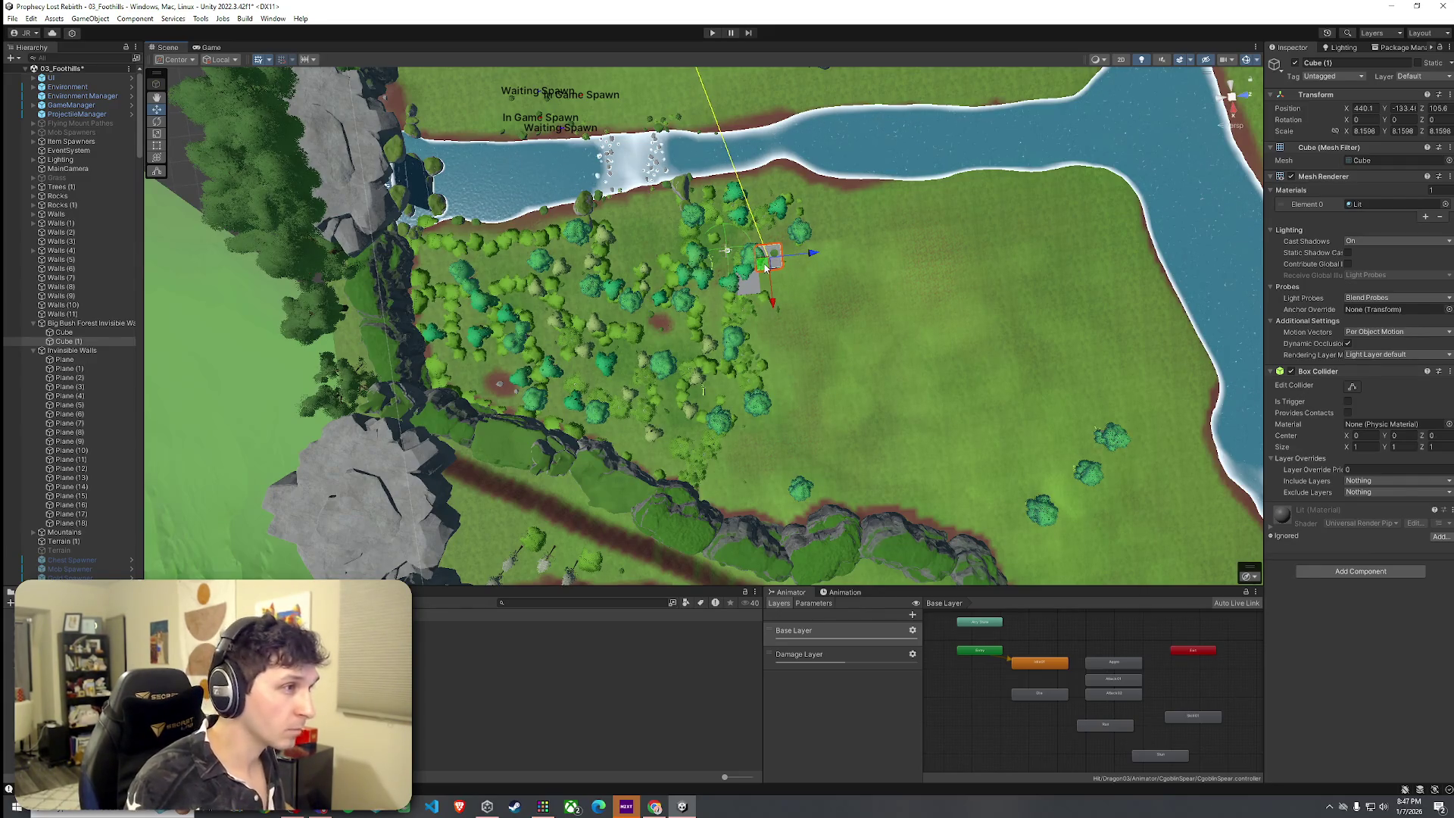
pyautogui.hotkey('ctrl', 'd')
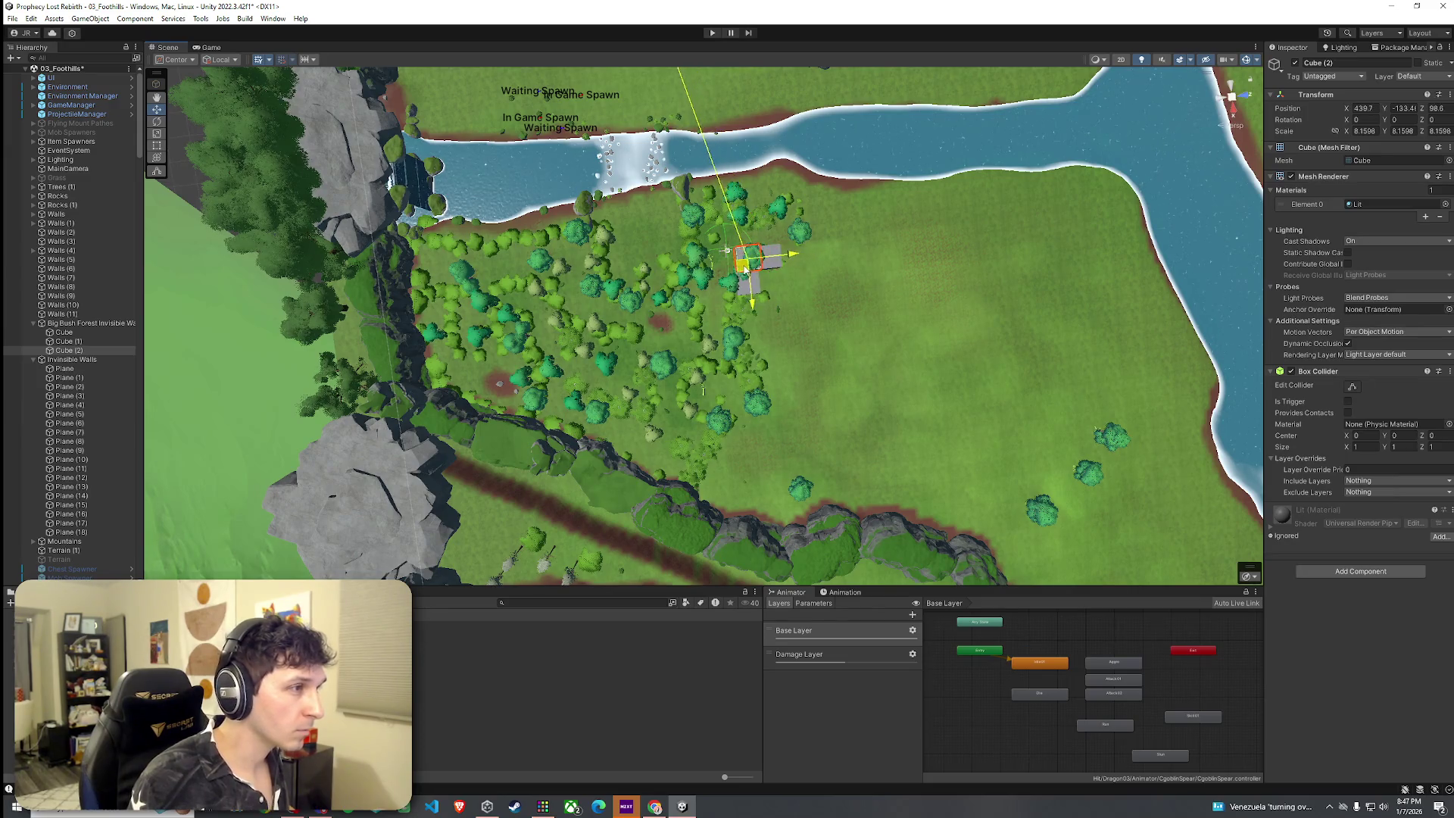
pyautogui.hotkey('ctrl', 'd')
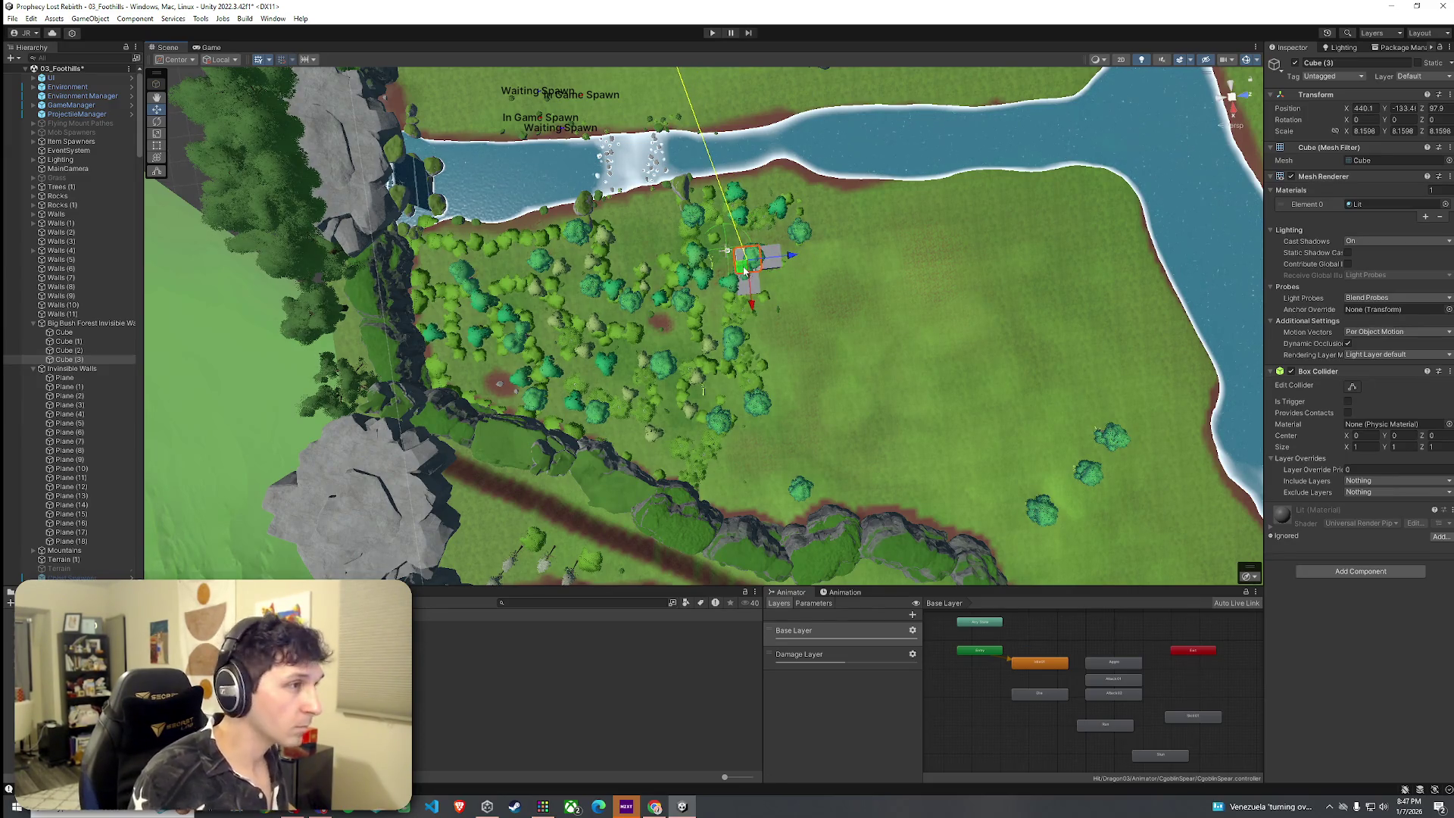
pyautogui.hotkey('ctrl', 'd')
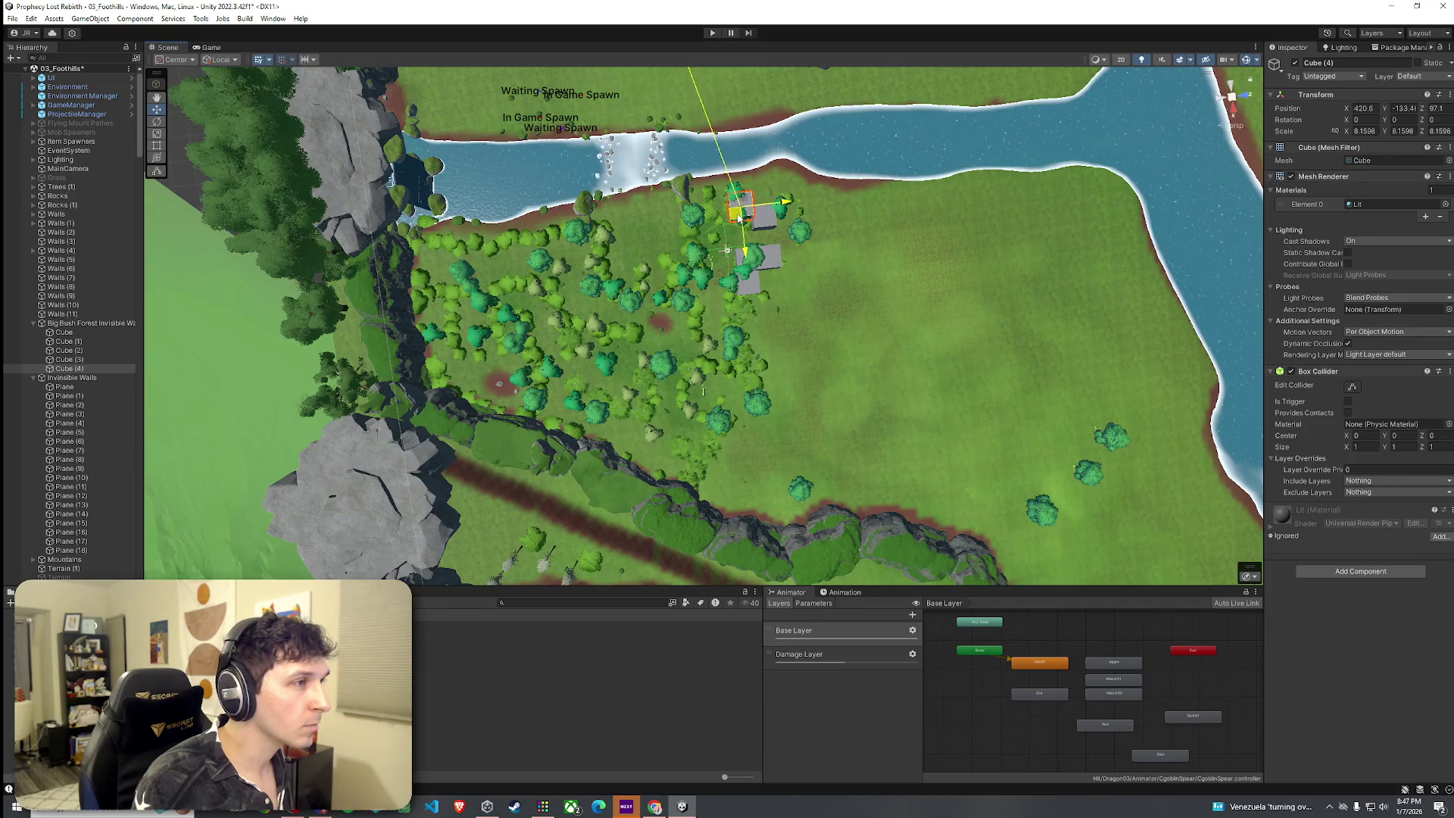
pyautogui.hotkey('ctrl', 'd')
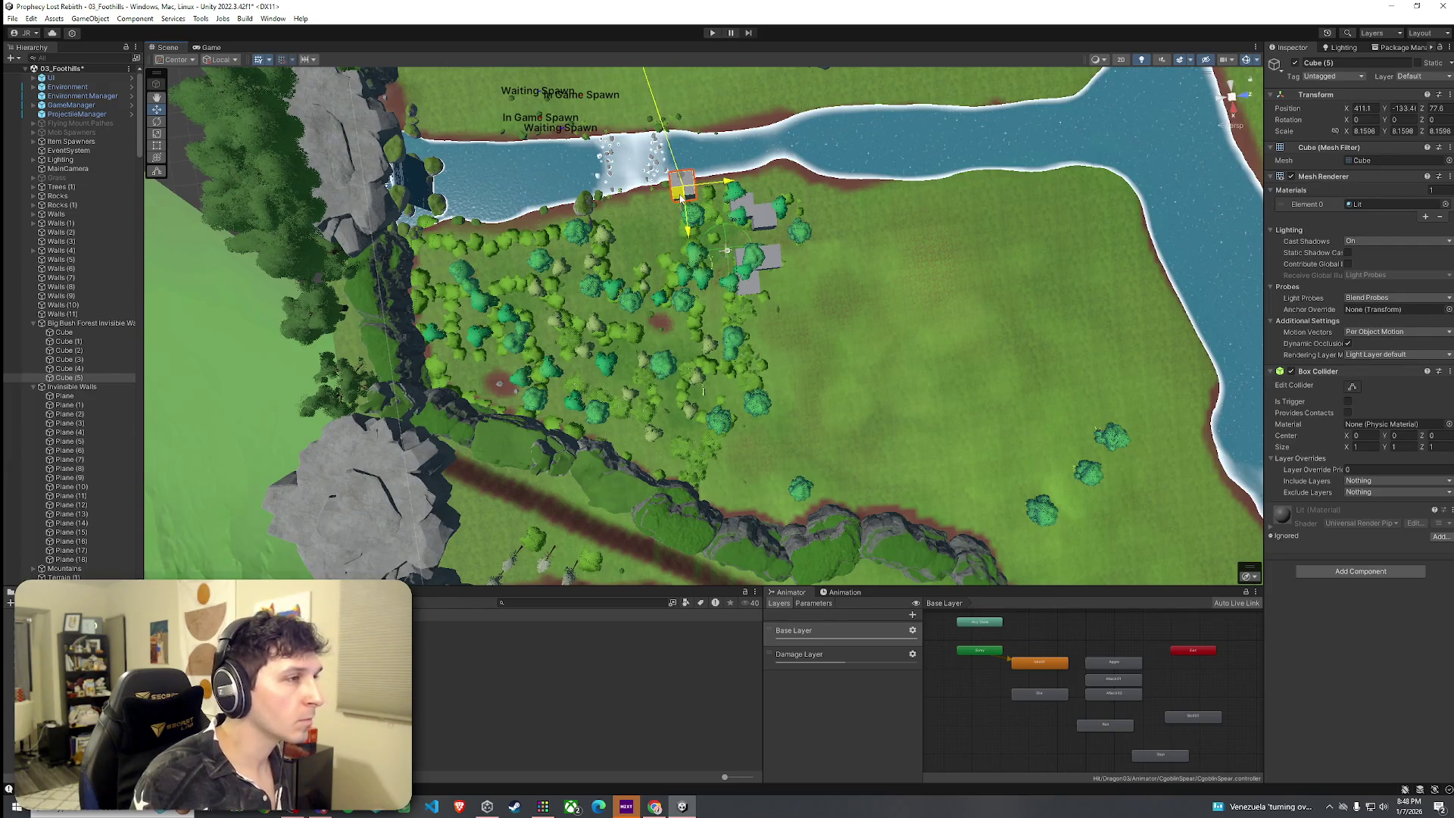
# Select all six cubes, Cube to Cube (5), and stretch them to Y scale about 15.83.
pyautogui.scroll(6, 719, 258)
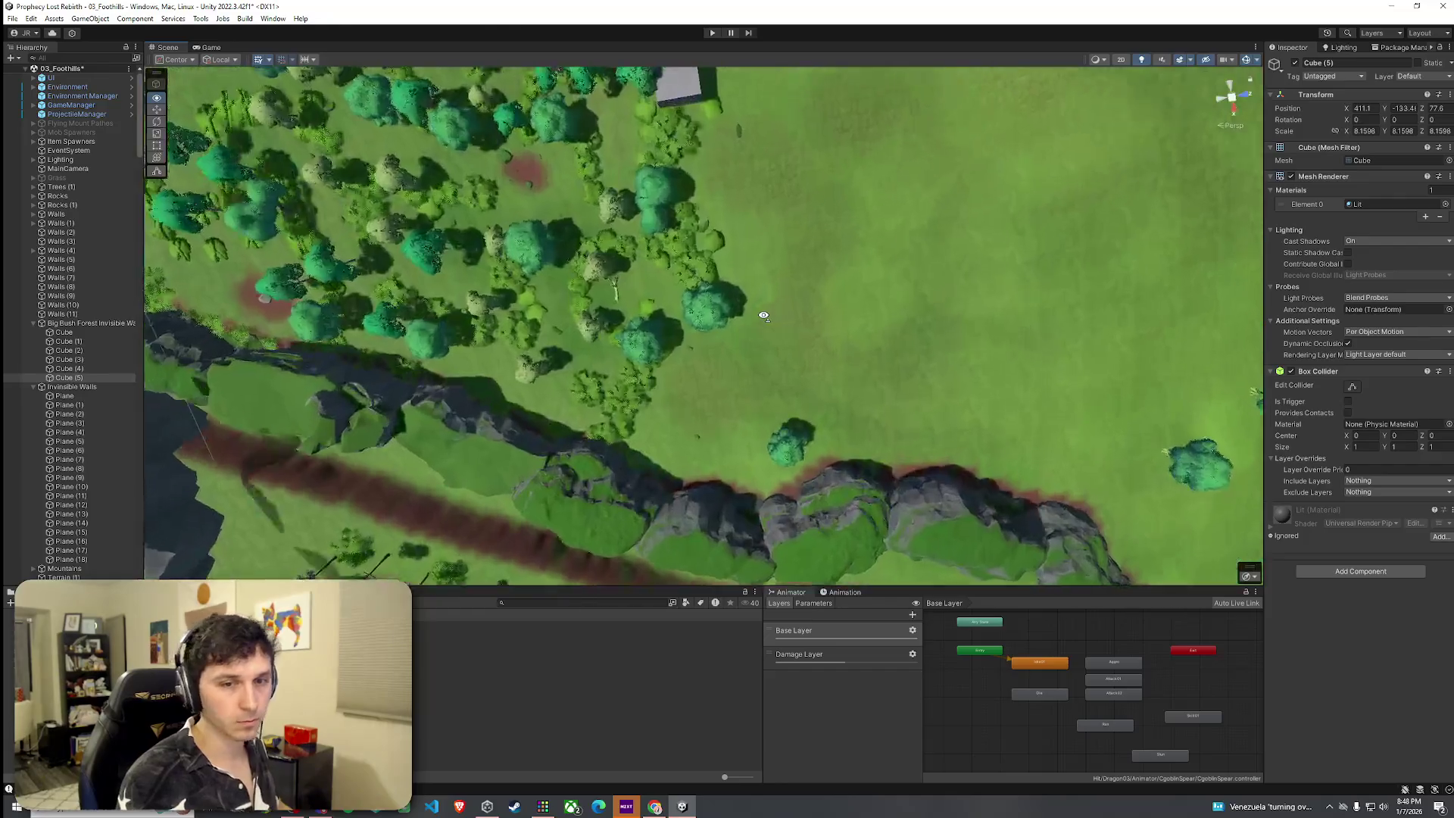
pyautogui.moveTo(764, 316); pyautogui.dragTo(476, 26)
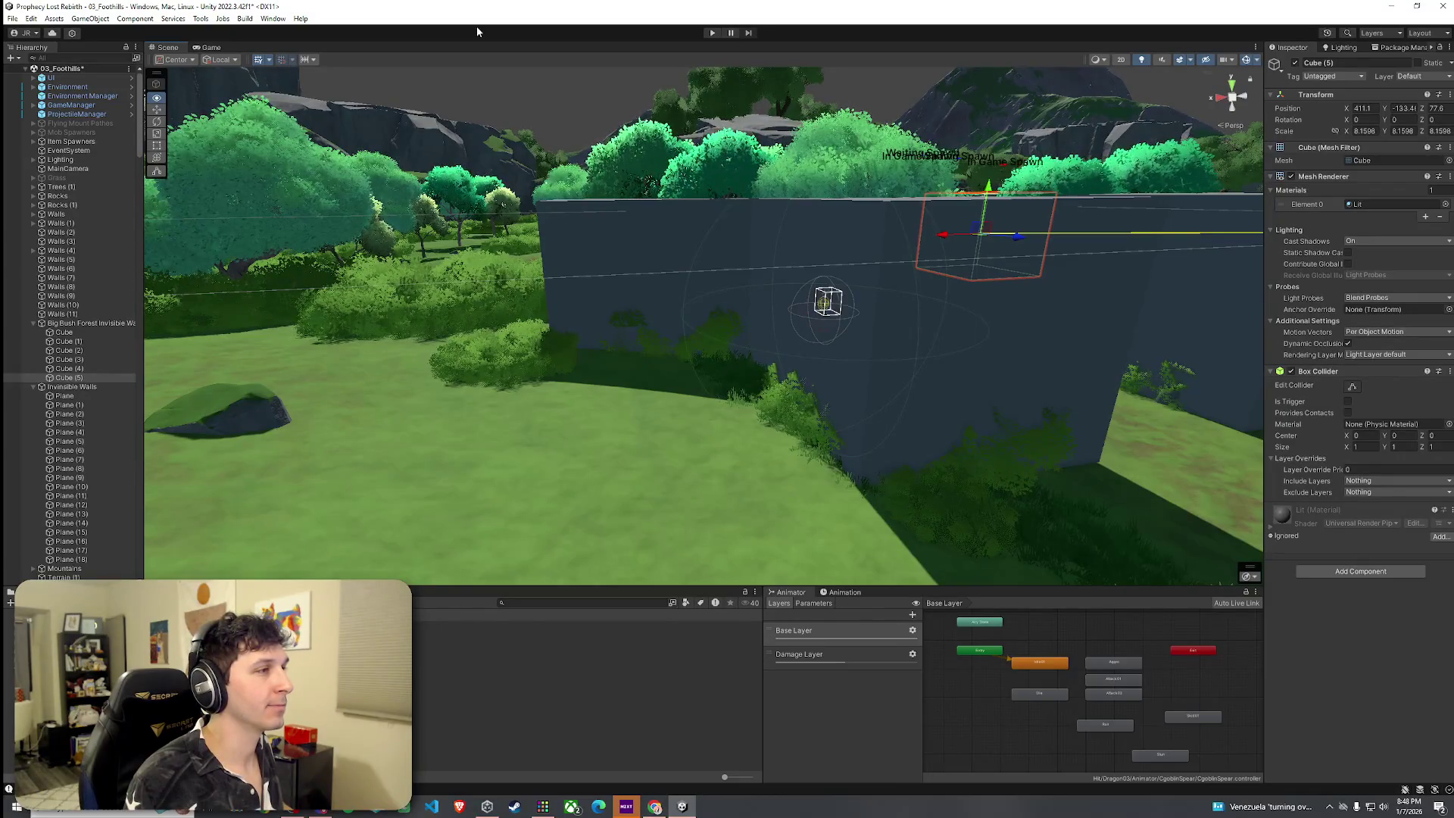
pyautogui.moveTo(476, 26)
pyautogui.mouseDown()
pyautogui.moveTo(618, 33)
pyautogui.moveTo(584, 43)
pyautogui.moveTo(607, 81)
pyautogui.moveTo(798, 230)
pyautogui.moveTo(651, 172)
pyautogui.mouseUp()
pyautogui.keyDown('ctrl'); pyautogui.click(651, 166); pyautogui.keyUp('ctrl')
pyautogui.keyDown('ctrl'); pyautogui.click(667, 173); pyautogui.keyUp('ctrl')
pyautogui.keyDown('ctrl'); pyautogui.click(685, 216); pyautogui.keyUp('ctrl')
pyautogui.keyDown('ctrl'); pyautogui.click(678, 231); pyautogui.keyUp('ctrl')
pyautogui.keyDown('ctrl'); pyautogui.click(673, 262); pyautogui.keyUp('ctrl')
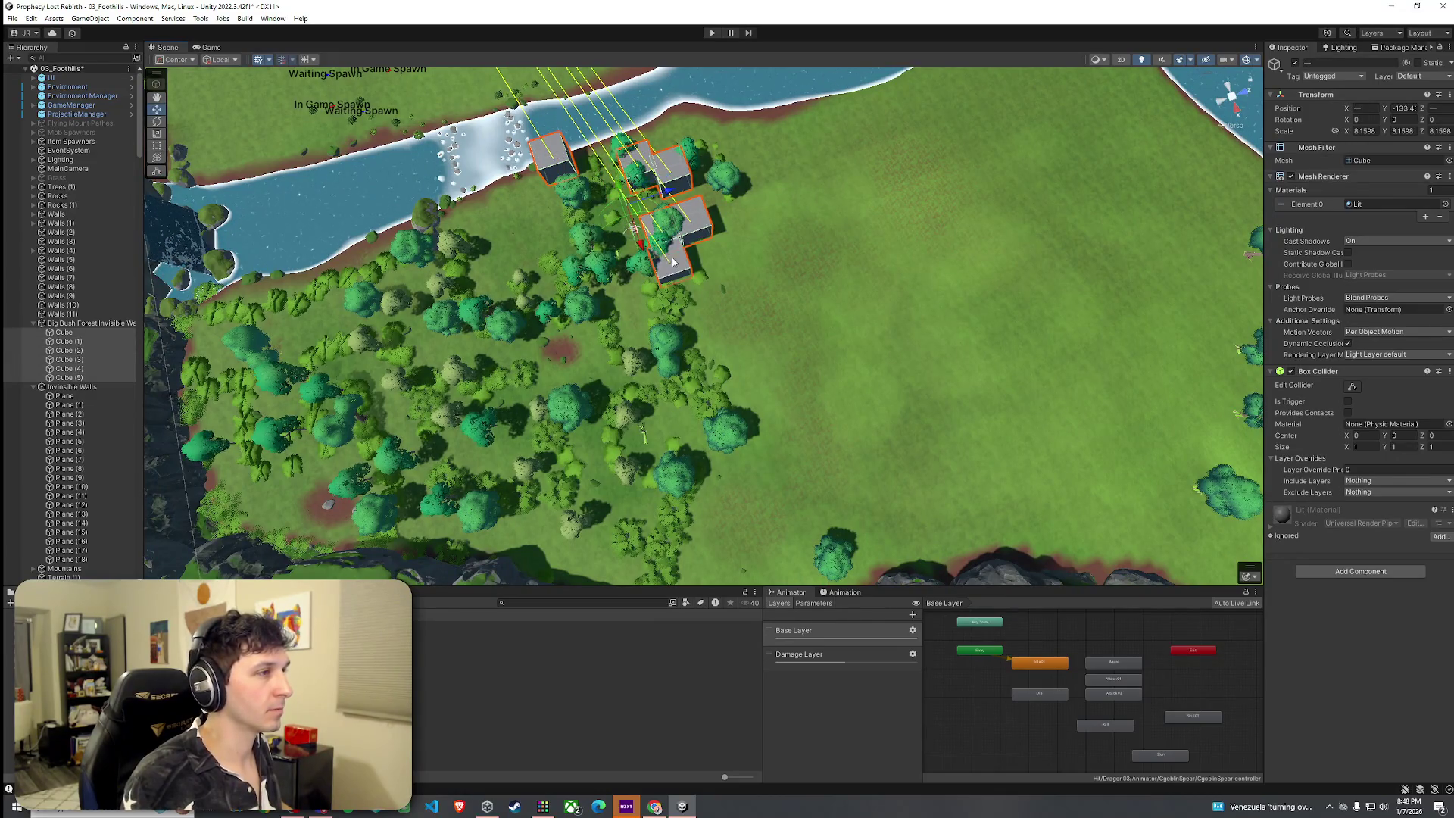
pyautogui.moveTo(137, 147)
pyautogui.mouseDown()
pyautogui.moveTo(140, 197)
pyautogui.moveTo(140, 147)
pyautogui.mouseUp()
pyautogui.moveTo(629, 208)
pyautogui.mouseDown()
pyautogui.moveTo(563, 185)
pyautogui.moveTo(576, 250)
pyautogui.moveTo(598, 200)
pyautogui.moveTo(769, 290)
pyautogui.mouseUp()
pyautogui.press('r')
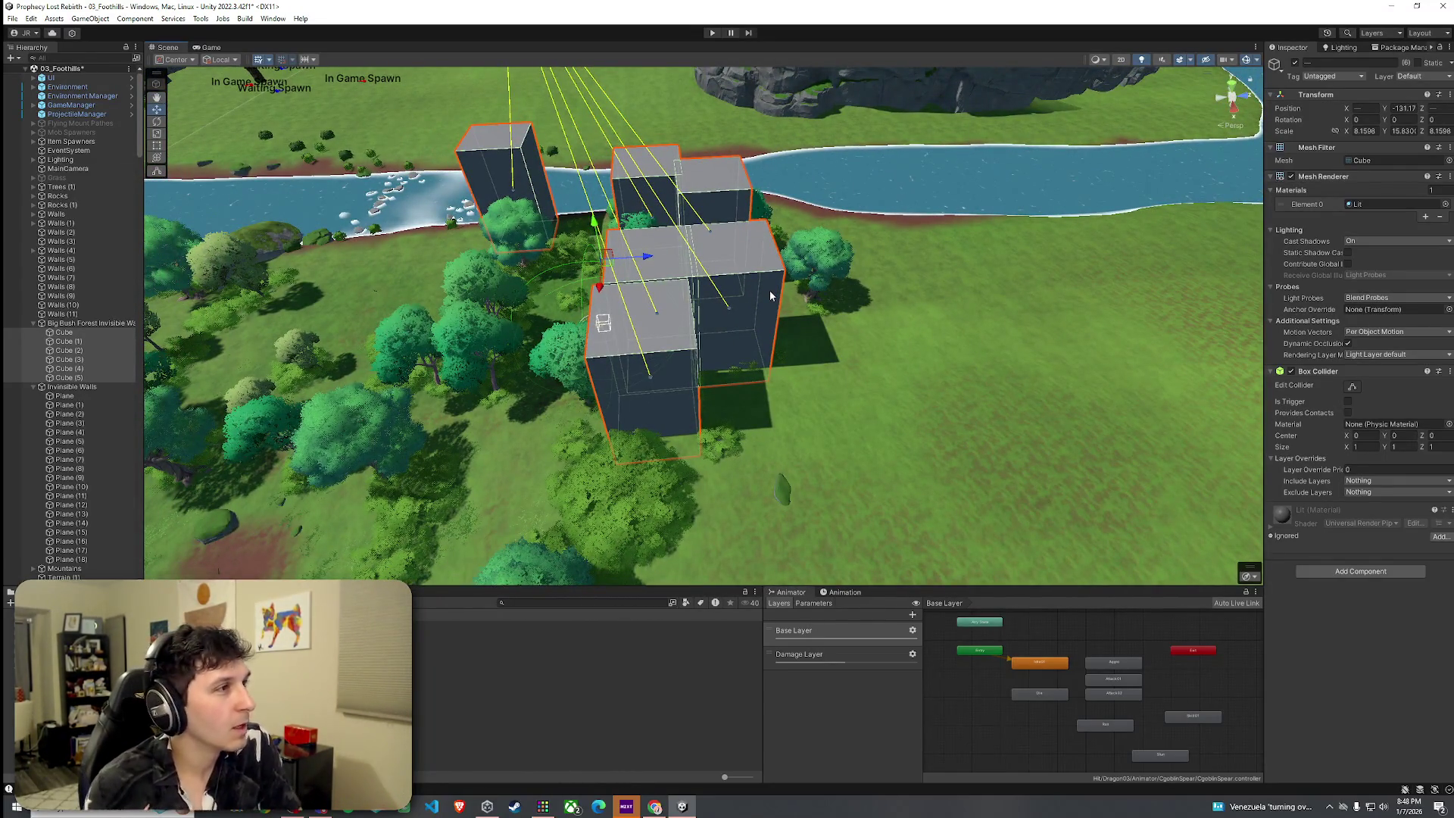
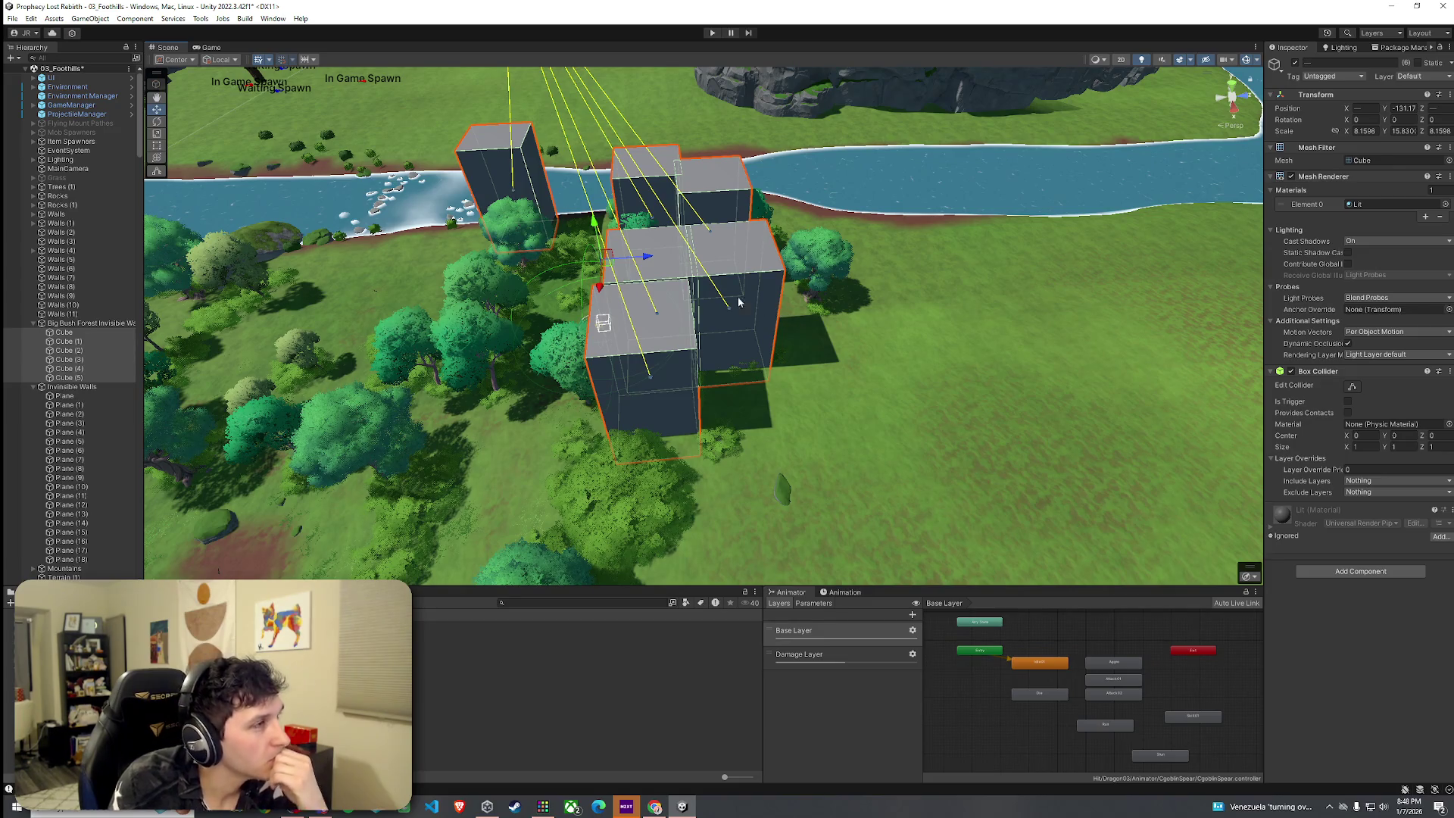
# Stretch the forest-edge blocker cubes to Scale Y 114.518 and enable their Mesh Renderer.
pyautogui.moveTo(747, 329); pyautogui.dragTo(672, 300)
pyautogui.moveTo(774, 318)
pyautogui.mouseDown()
pyautogui.moveTo(821, 171)
pyautogui.moveTo(830, 236)
pyautogui.moveTo(803, 288)
pyautogui.moveTo(716, 348)
pyautogui.moveTo(729, 269)
pyautogui.moveTo(711, 204)
pyautogui.moveTo(698, 294)
pyautogui.moveTo(769, 425)
pyautogui.moveTo(896, 487)
pyautogui.moveTo(837, 418)
pyautogui.mouseUp()
pyautogui.moveTo(704, 317); pyautogui.dragTo(706, 333)
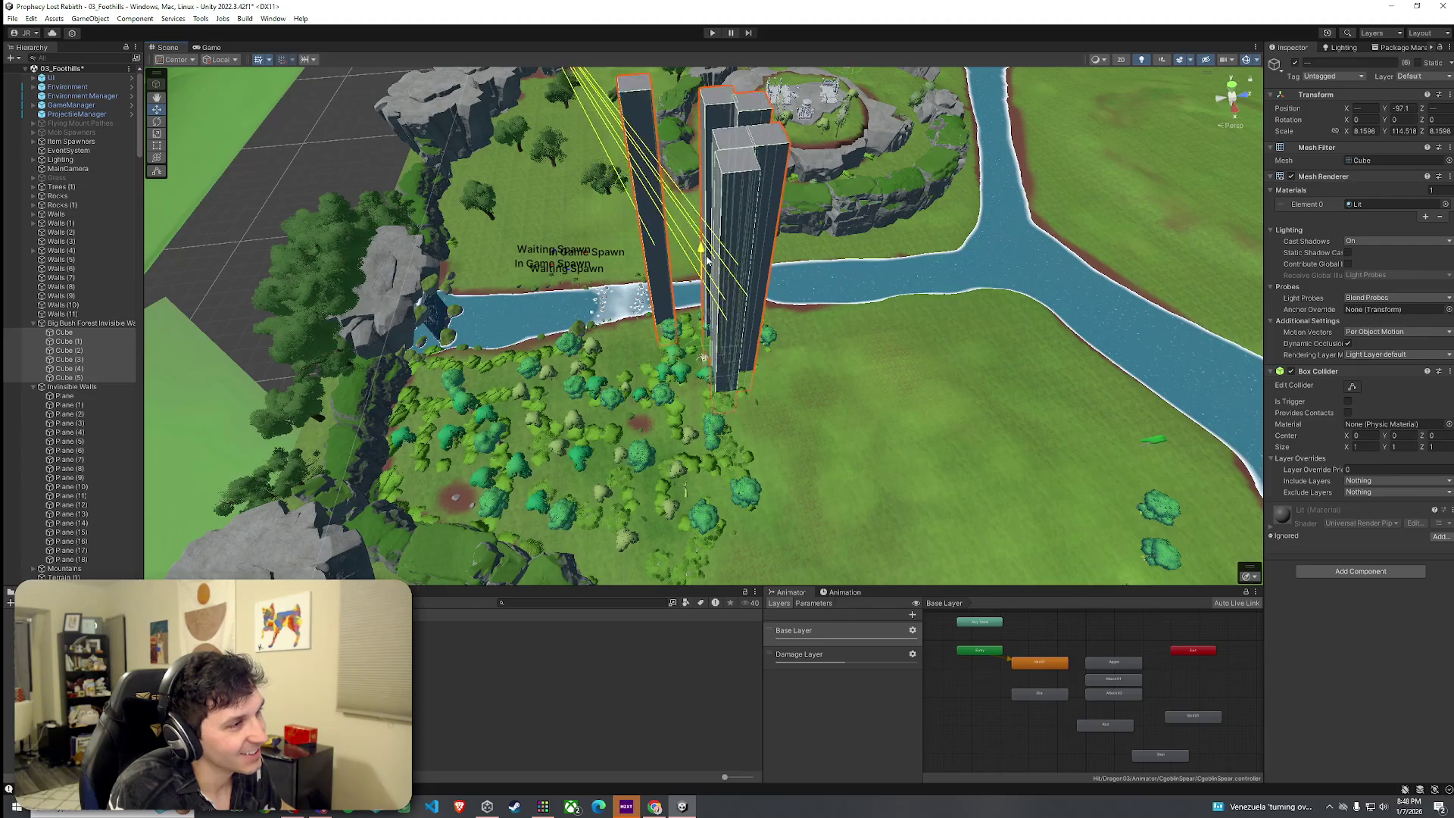
pyautogui.click(1291, 177)
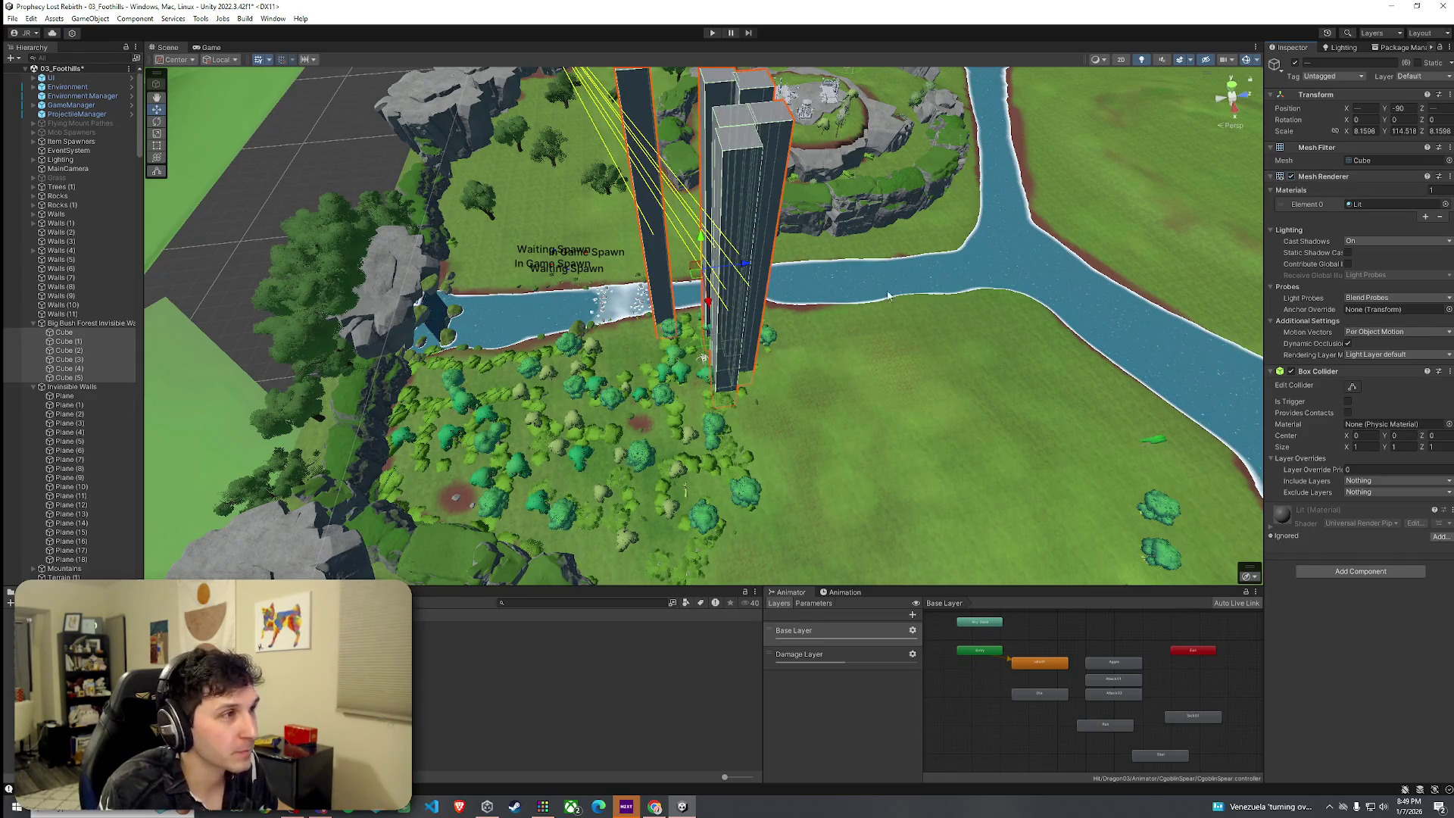
pyautogui.moveTo(856, 305)
pyautogui.mouseDown()
pyautogui.moveTo(1307, 425)
pyautogui.moveTo(1447, 425)
pyautogui.moveTo(134, 425)
pyautogui.moveTo(305, 455)
pyautogui.moveTo(548, 448)
pyautogui.moveTo(576, 473)
pyautogui.mouseUp()
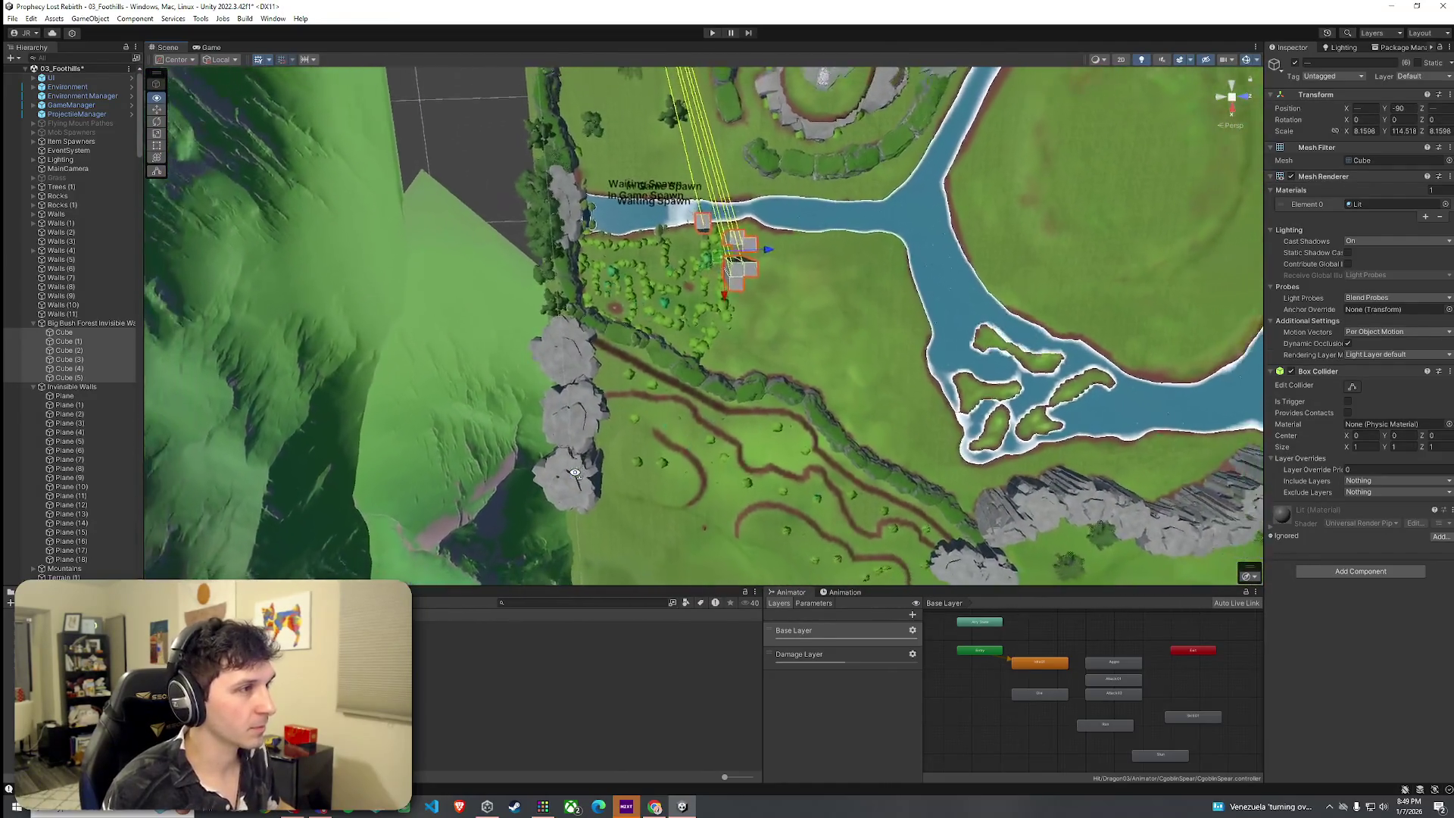
# Duplicate the tall blocker into Cube (6) at the forest edge beside the river.
pyautogui.scroll(5, 576, 473)
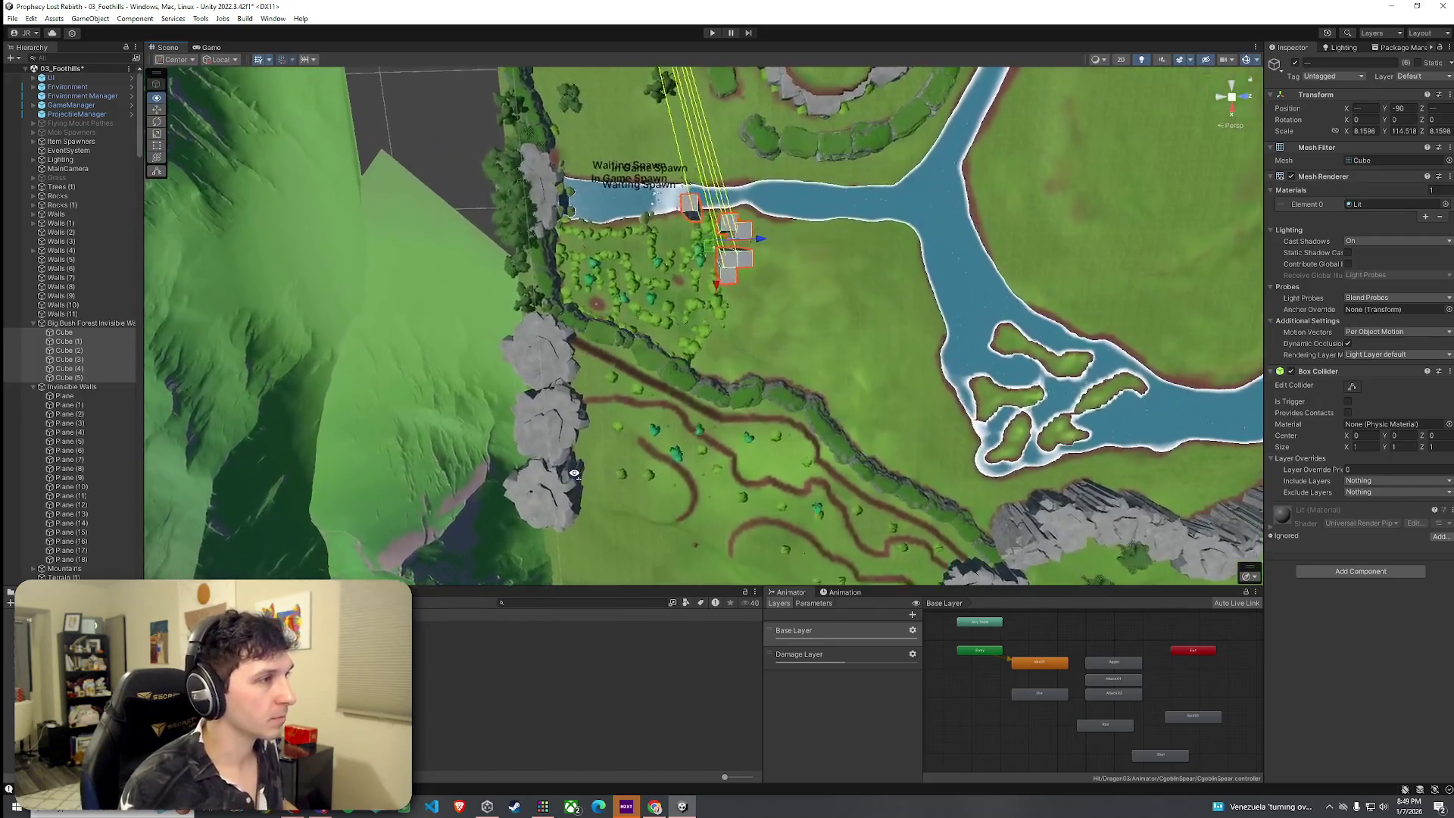
pyautogui.moveTo(588, 419)
pyautogui.mouseDown()
pyautogui.moveTo(393, 445)
pyautogui.moveTo(250, 384)
pyautogui.moveTo(749, 443)
pyautogui.moveTo(687, 305)
pyautogui.mouseUp()
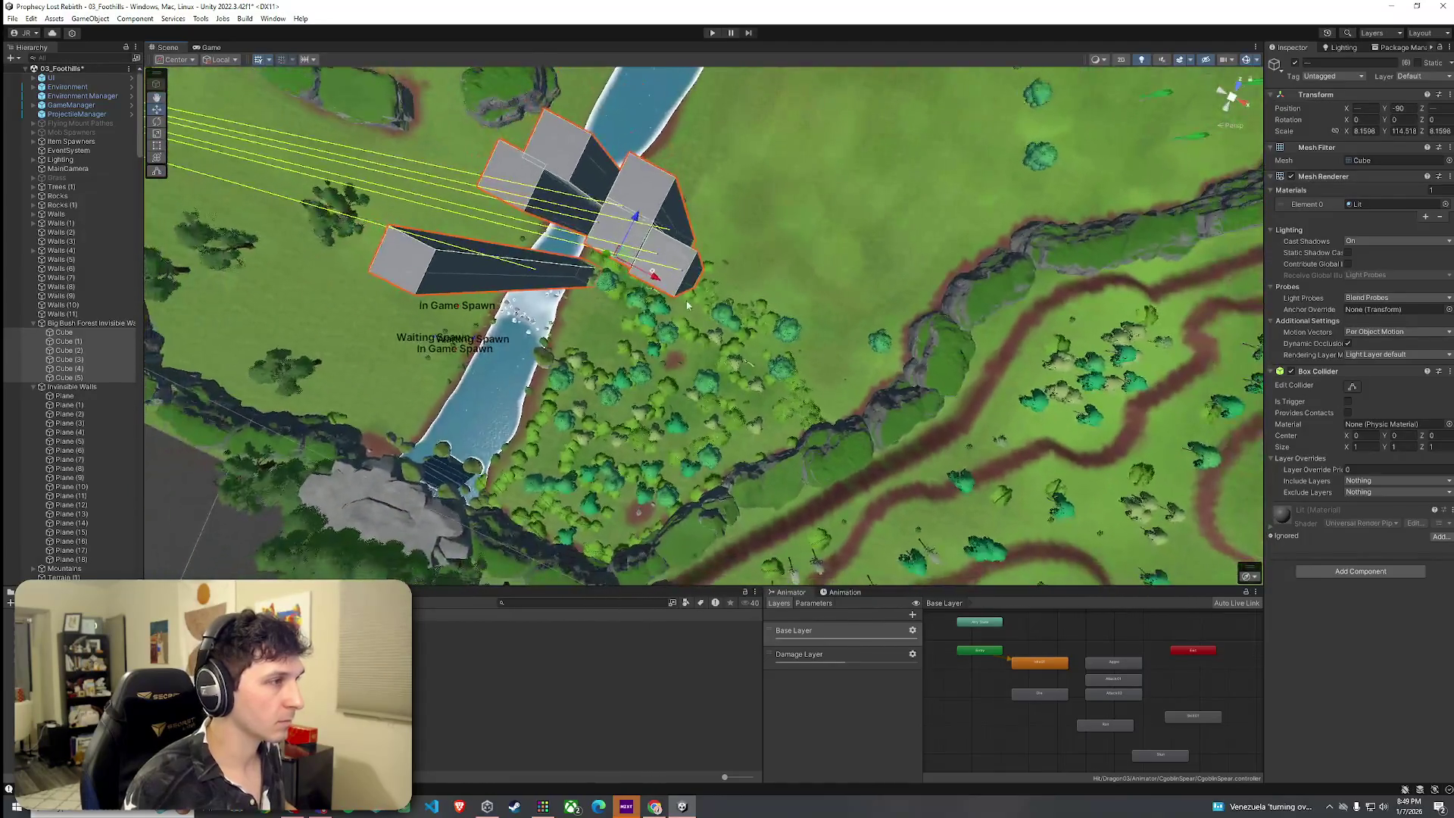
pyautogui.hotkey('ctrl', 'd')
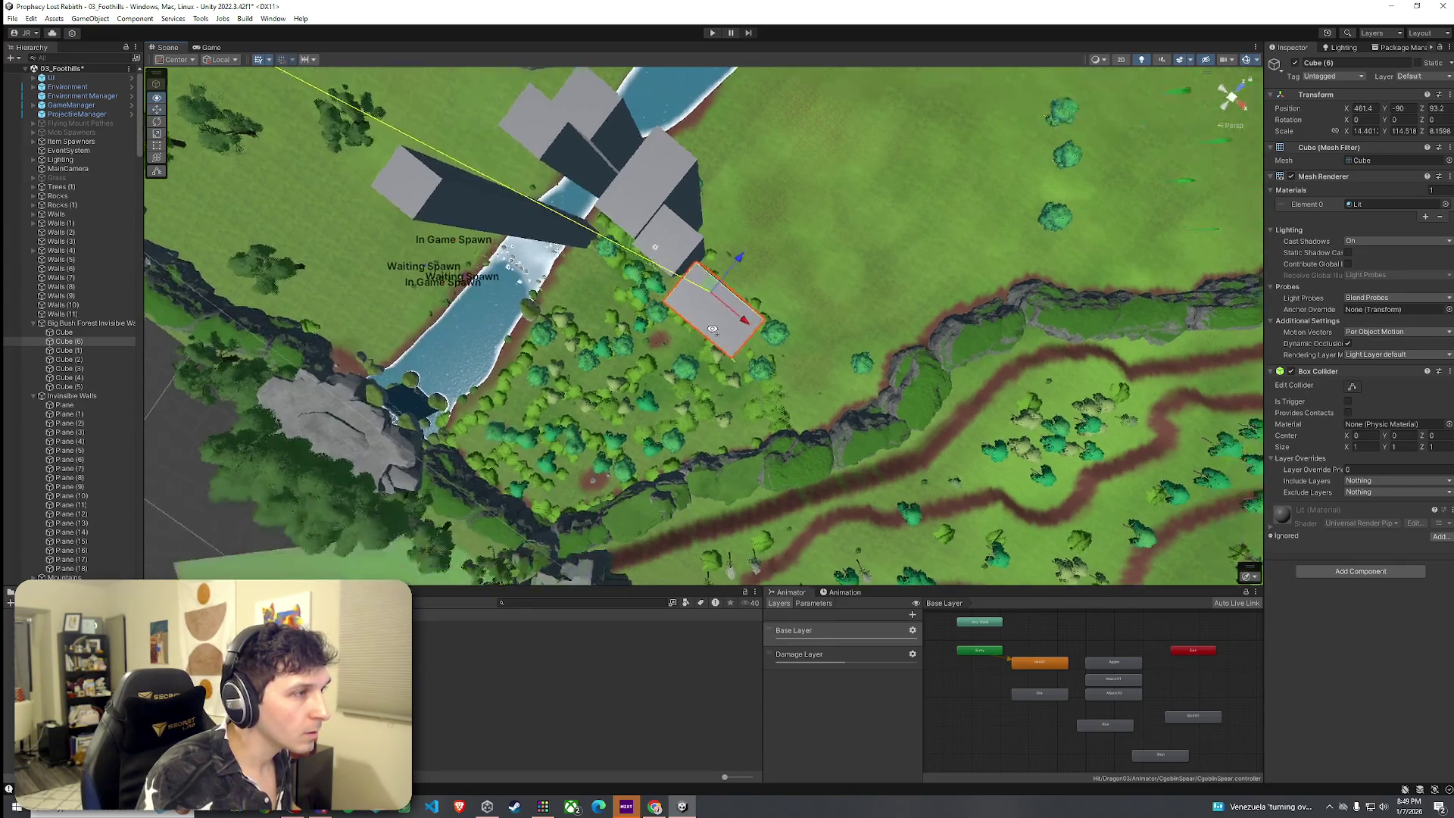
pyautogui.moveTo(745, 304); pyautogui.dragTo(730, 256)
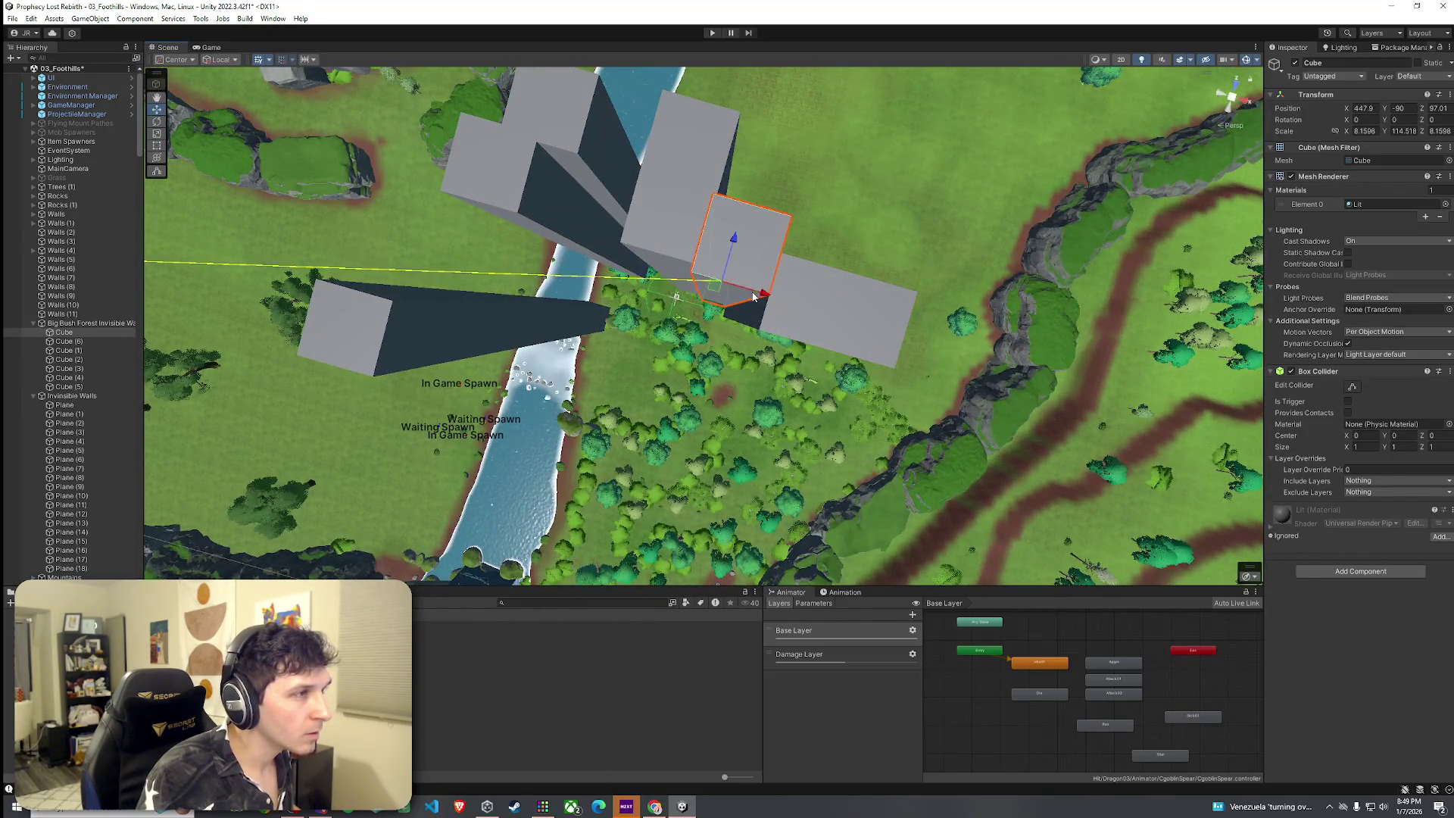
pyautogui.click(805, 324)
pyautogui.moveTo(804, 324)
pyautogui.mouseDown()
pyautogui.moveTo(762, 237)
pyautogui.moveTo(727, 210)
pyautogui.moveTo(848, 250)
pyautogui.moveTo(947, 240)
pyautogui.moveTo(666, 253)
pyautogui.moveTo(601, 227)
pyautogui.moveTo(659, 262)
pyautogui.mouseUp()
pyautogui.click(676, 275)
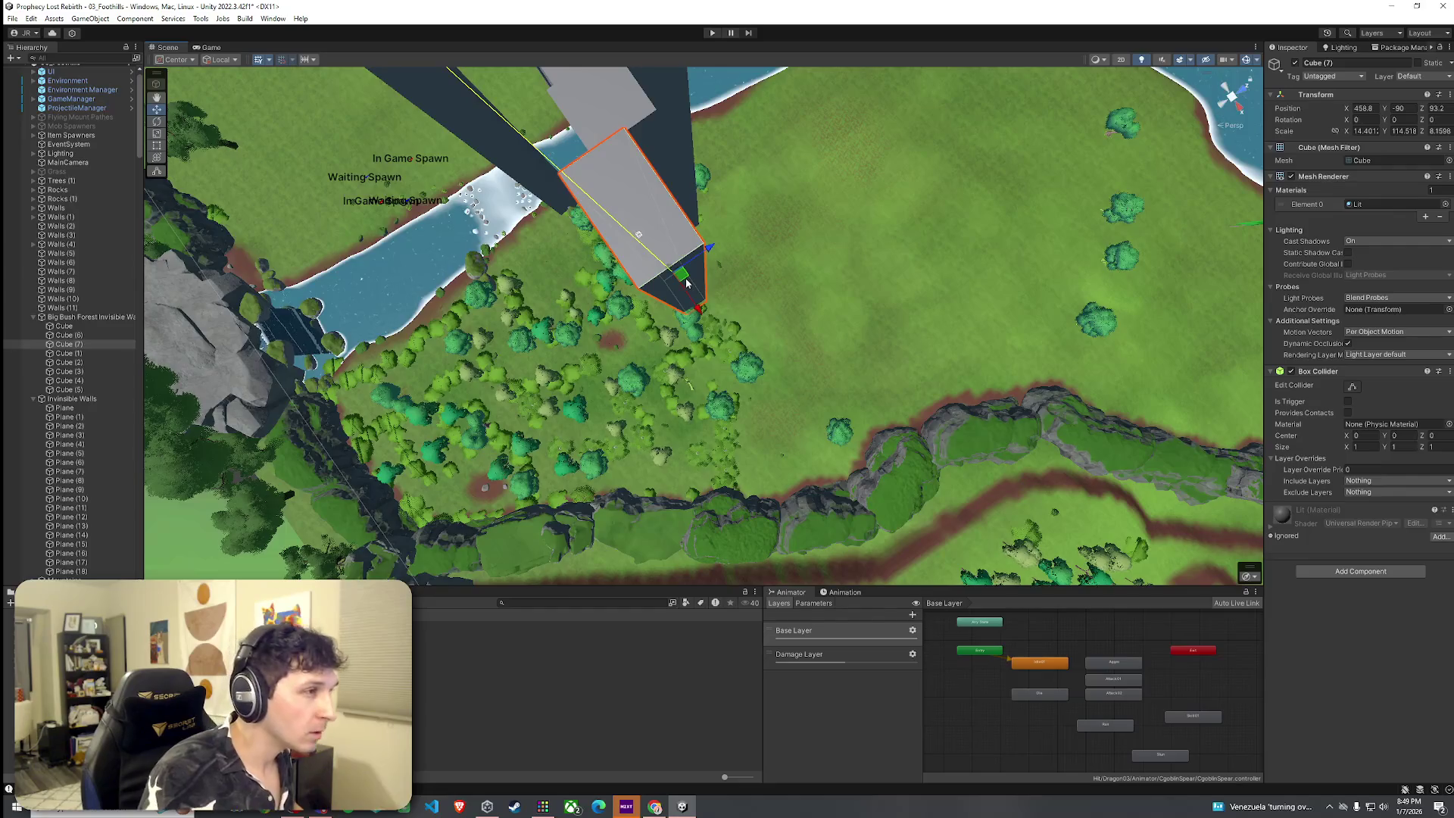
# Nudge Cube (7) and rotate it to follow the forest edge.
pyautogui.moveTo(703, 328); pyautogui.dragTo(709, 326)
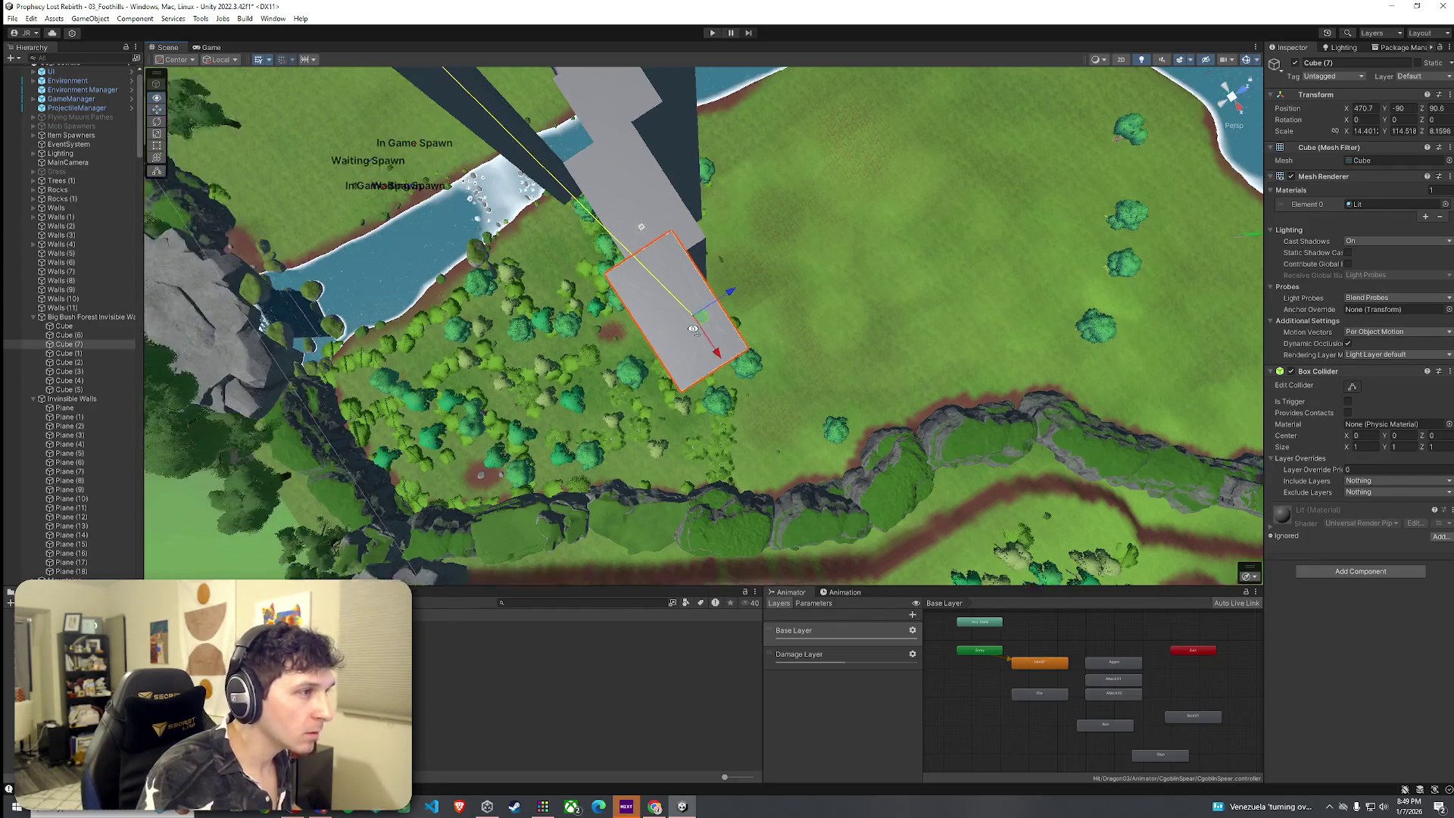
pyautogui.scroll(5, 708, 326)
pyautogui.press('e')
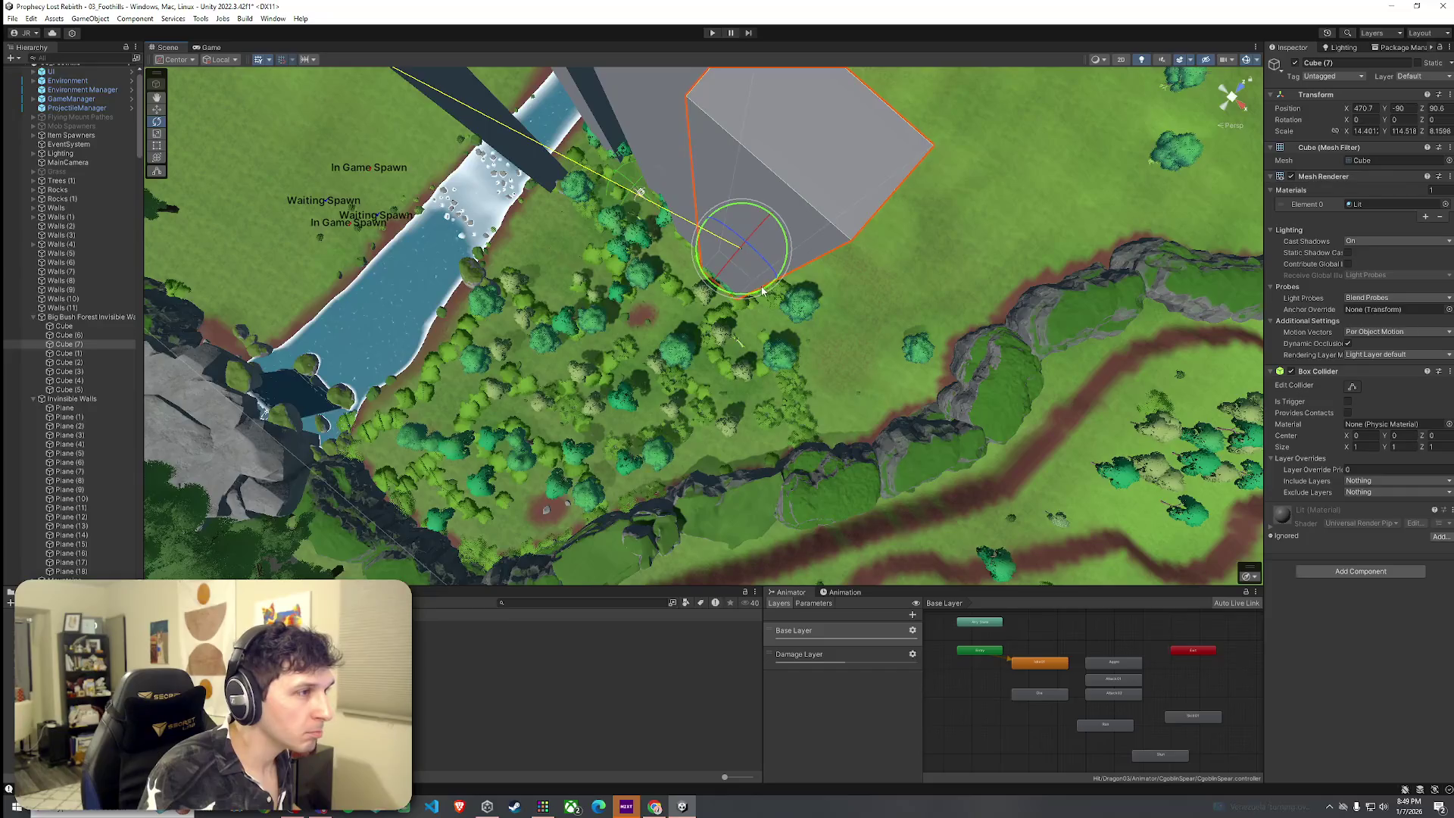
pyautogui.moveTo(740, 298); pyautogui.dragTo(758, 368)
pyautogui.moveTo(733, 421)
pyautogui.mouseDown()
pyautogui.moveTo(750, 387)
pyautogui.moveTo(705, 309)
pyautogui.moveTo(716, 346)
pyautogui.moveTo(625, 264)
pyautogui.moveTo(532, 266)
pyautogui.moveTo(413, 220)
pyautogui.mouseUp()
pyautogui.press('r')
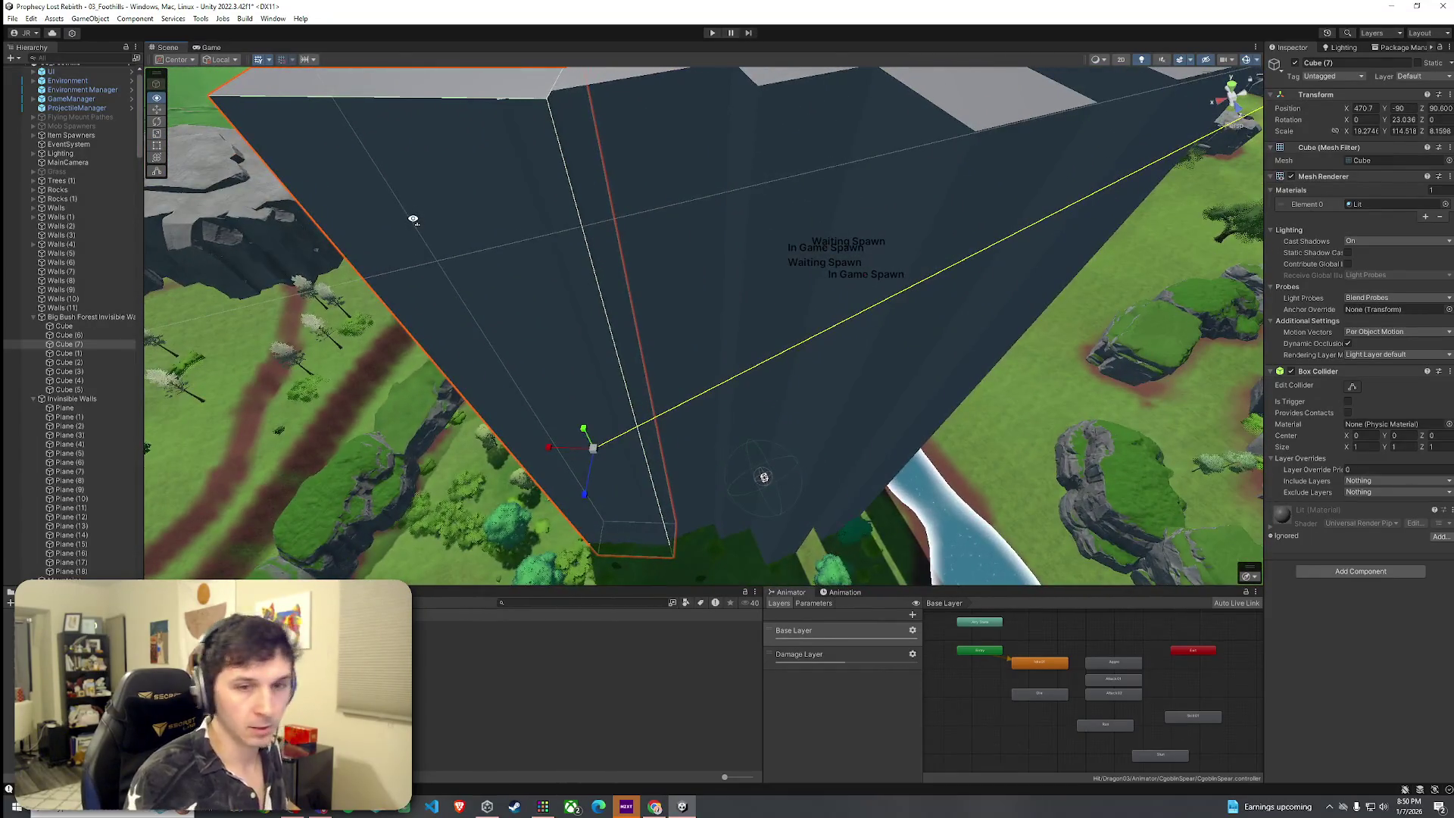
# Line Cube (8) and Cube (9) up along the forest edge, extending the wall.
pyautogui.moveTo(574, 268)
pyautogui.mouseDown()
pyautogui.moveTo(565, 296)
pyautogui.moveTo(715, 311)
pyautogui.moveTo(806, 369)
pyautogui.moveTo(749, 358)
pyautogui.mouseUp()
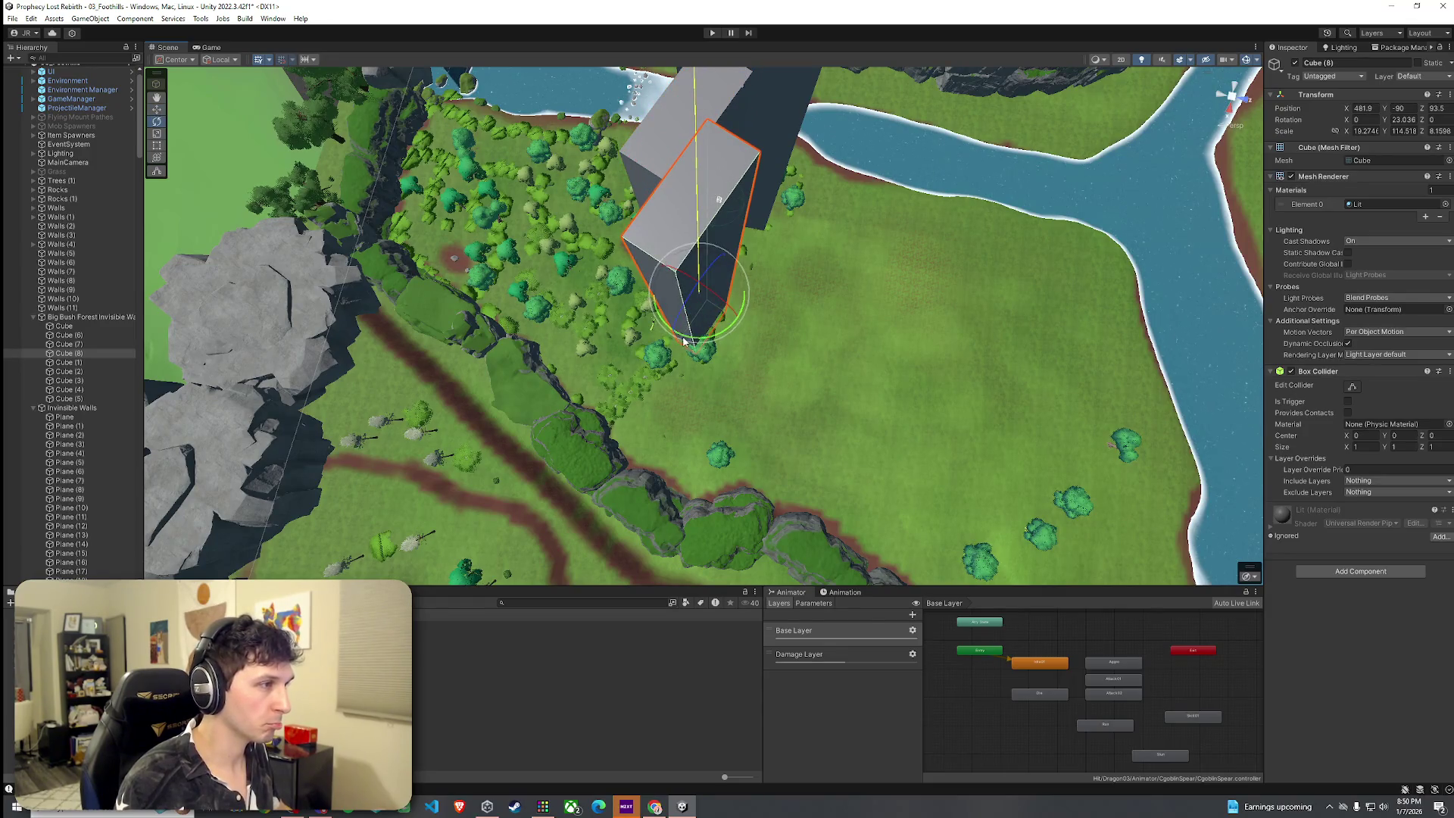
pyautogui.moveTo(703, 324)
pyautogui.mouseDown()
pyautogui.moveTo(817, 304)
pyautogui.moveTo(666, 315)
pyautogui.moveTo(529, 301)
pyautogui.moveTo(444, 227)
pyautogui.moveTo(637, 200)
pyautogui.moveTo(684, 169)
pyautogui.moveTo(821, 218)
pyautogui.moveTo(1016, 255)
pyautogui.moveTo(990, 302)
pyautogui.moveTo(871, 204)
pyautogui.moveTo(929, 364)
pyautogui.mouseUp()
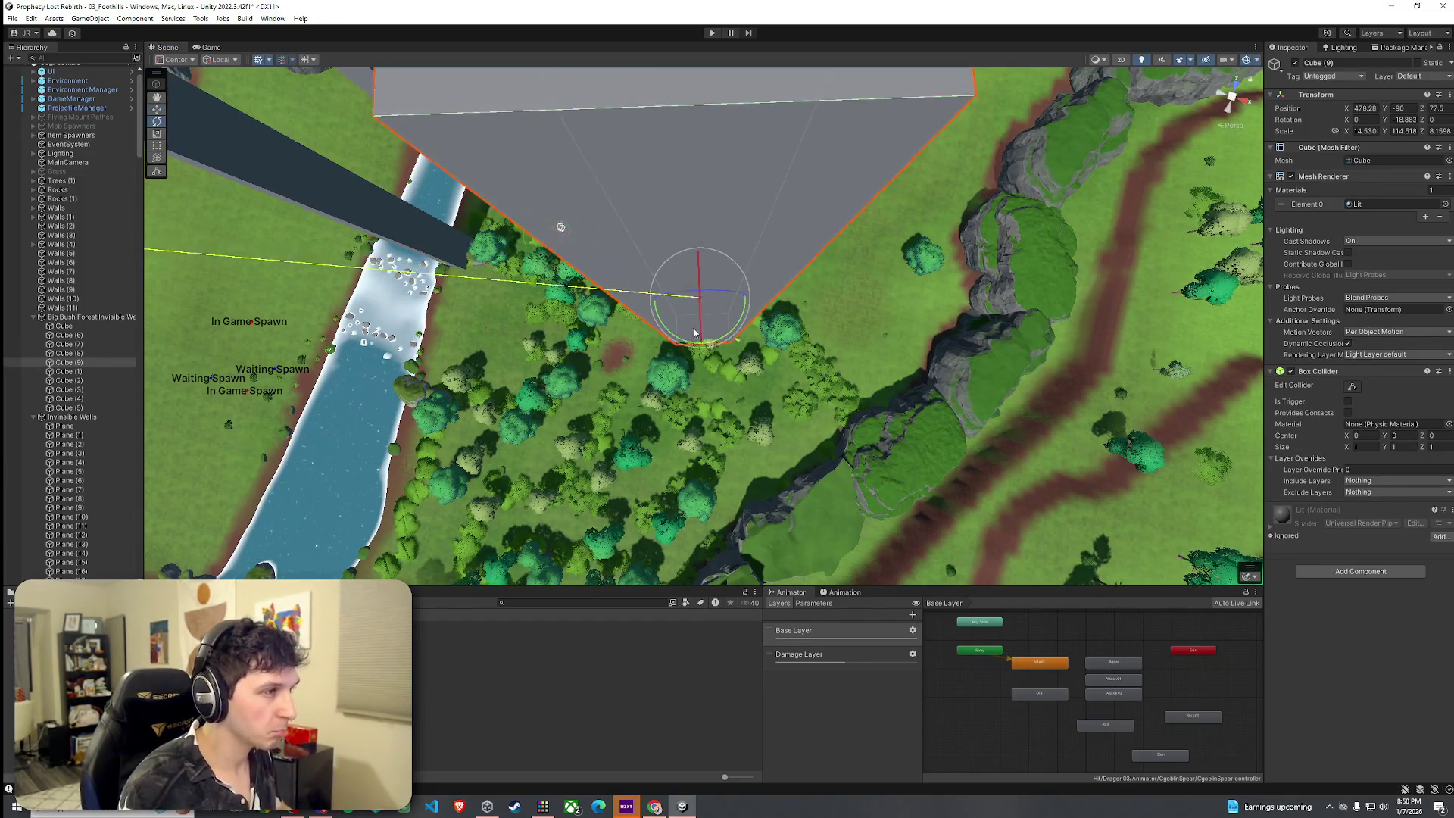
pyautogui.moveTo(688, 346); pyautogui.dragTo(784, 358)
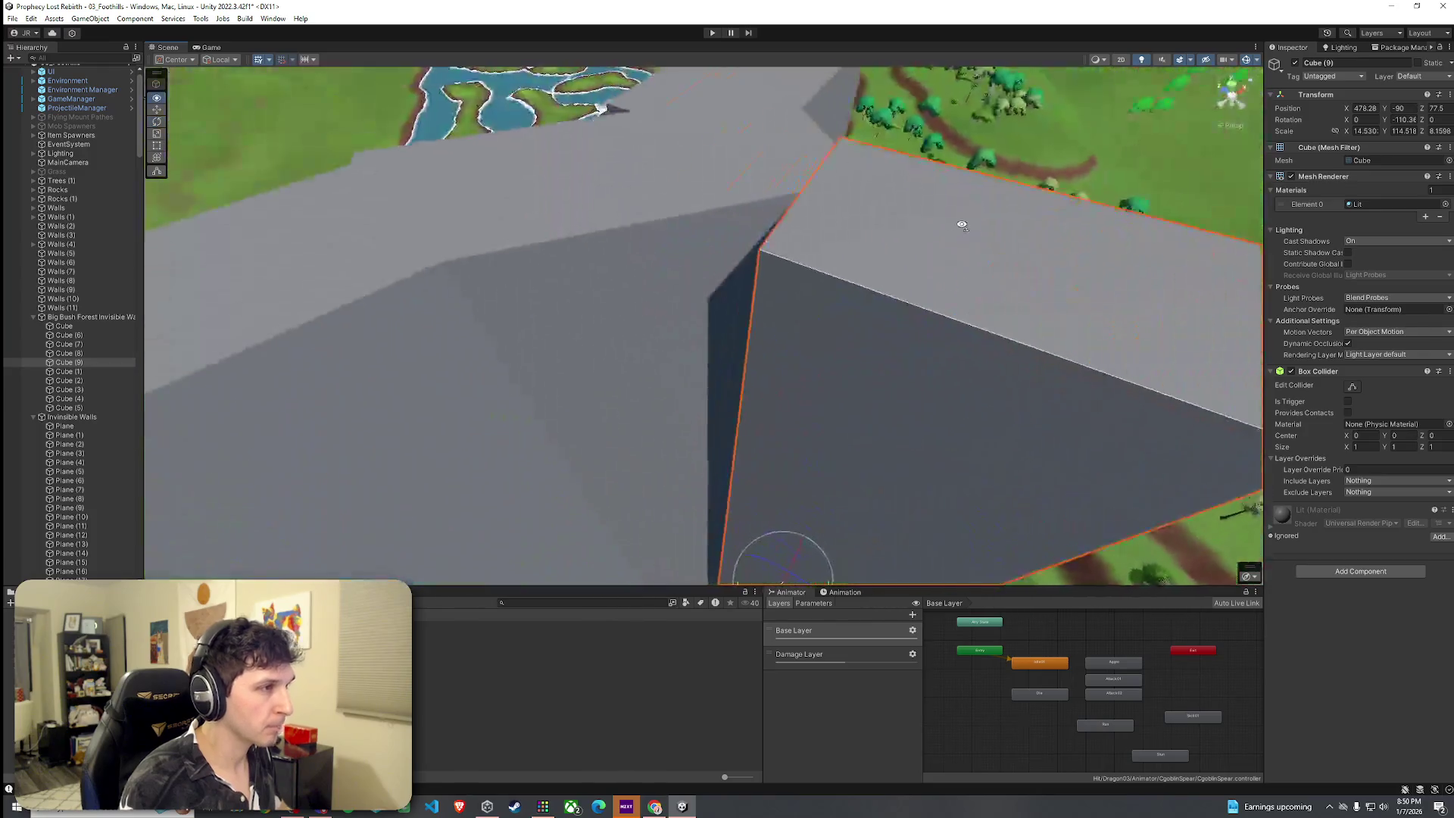
pyautogui.moveTo(962, 225)
pyautogui.mouseDown()
pyautogui.moveTo(646, 328)
pyautogui.moveTo(852, 354)
pyautogui.mouseUp()
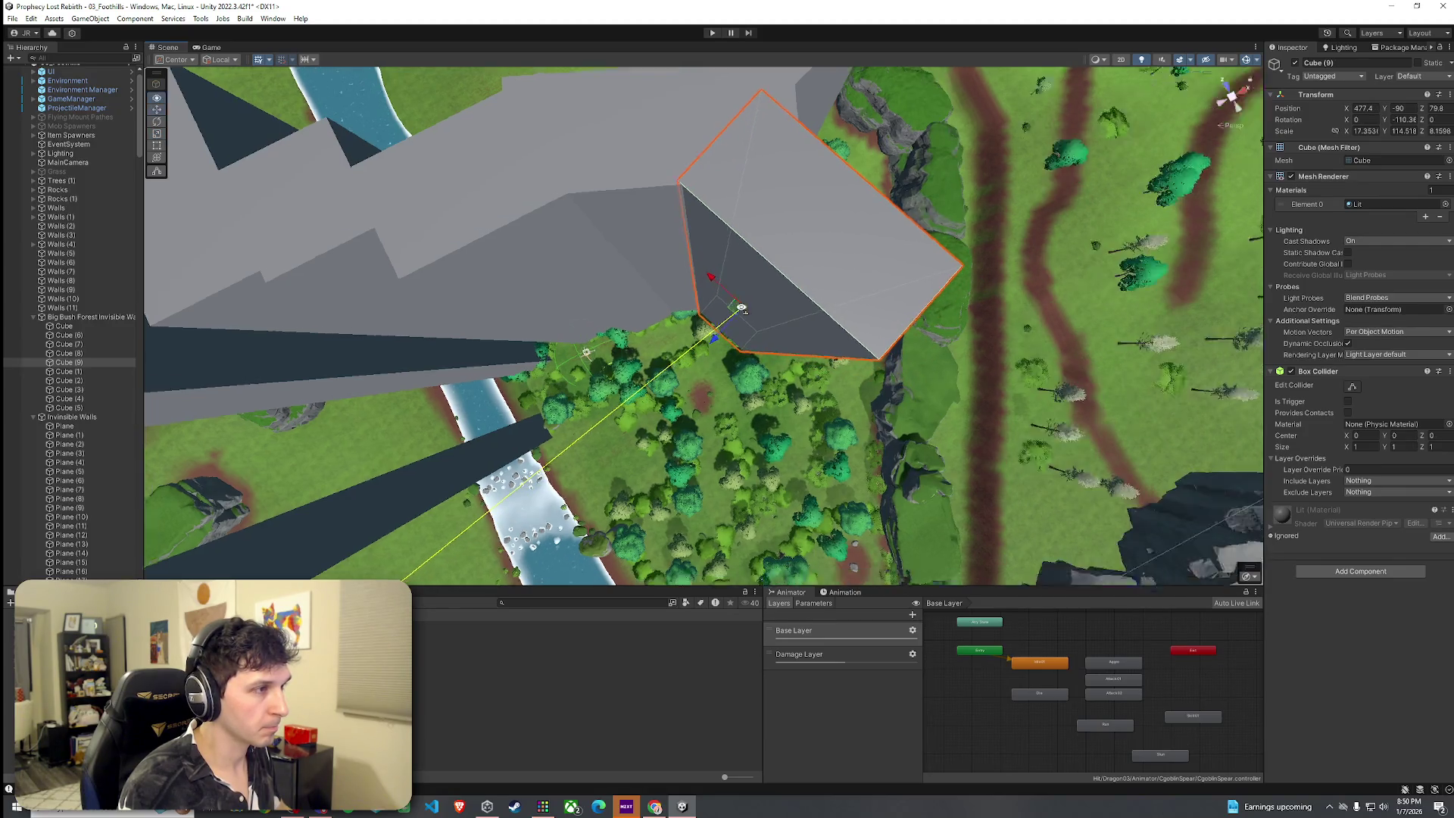
pyautogui.scroll(10, 741, 309)
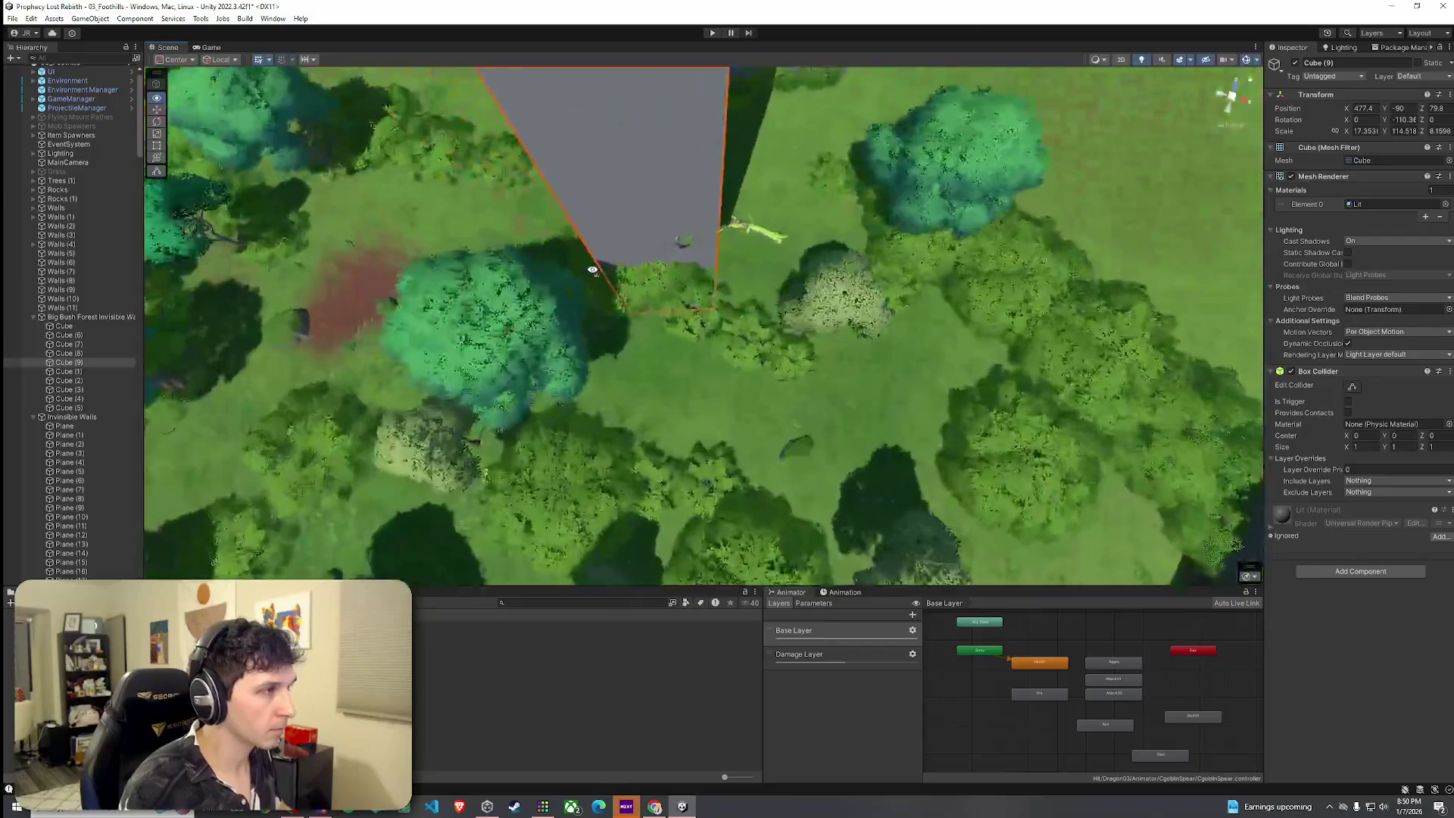
pyautogui.moveTo(593, 271); pyautogui.dragTo(769, 207)
pyautogui.click(772, 237)
pyautogui.moveTo(781, 271)
pyautogui.mouseDown()
pyautogui.moveTo(718, 250)
pyautogui.moveTo(503, 299)
pyautogui.moveTo(682, 250)
pyautogui.moveTo(707, 259)
pyautogui.moveTo(714, 237)
pyautogui.moveTo(631, 135)
pyautogui.moveTo(652, 214)
pyautogui.moveTo(791, 413)
pyautogui.moveTo(753, 406)
pyautogui.moveTo(630, 327)
pyautogui.mouseUp()
pyautogui.click(629, 328)
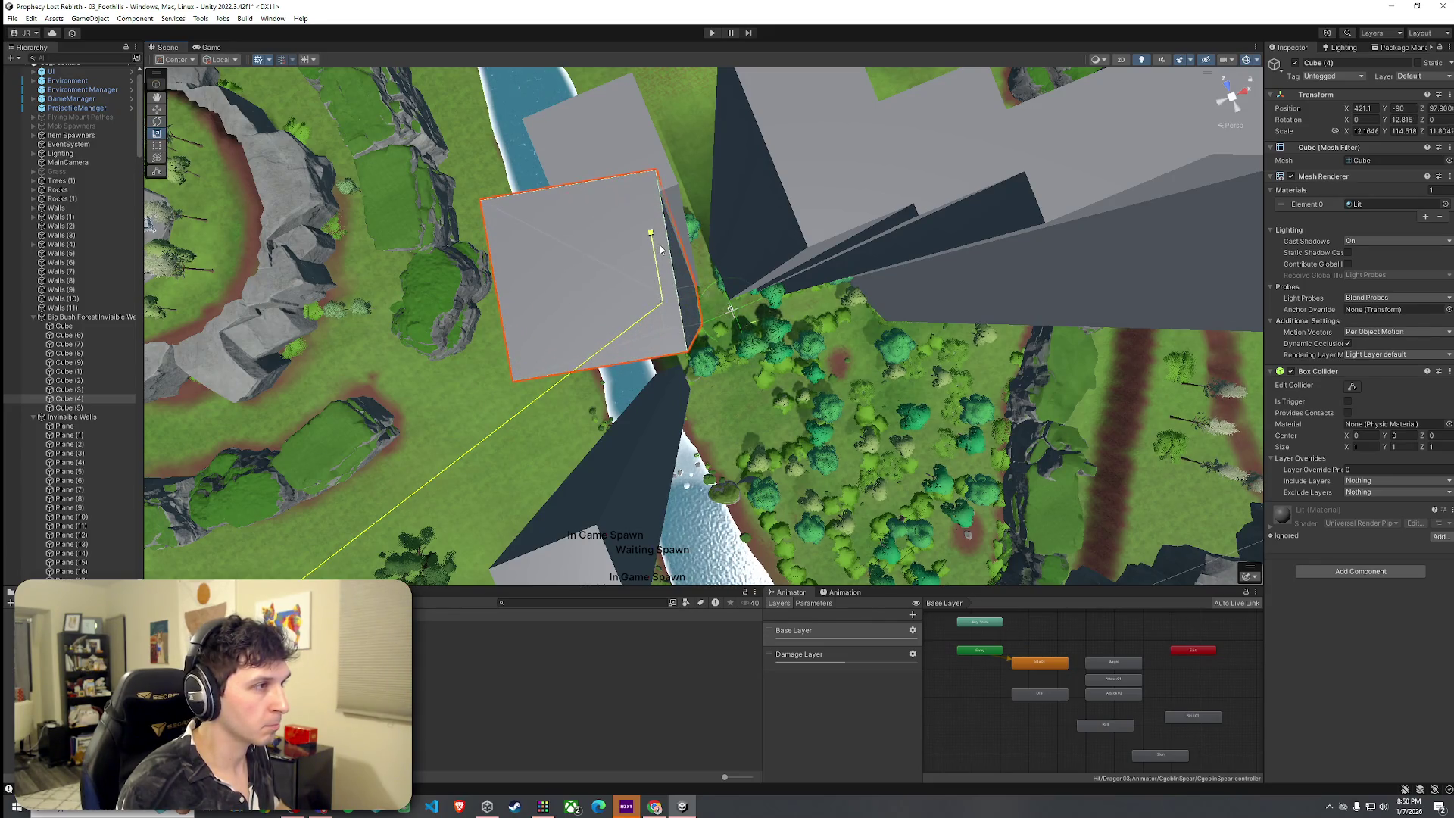
# Place Cube (10) through Cube (13) along the riverbank, Cube (13) rotated -85.03 at X 436.16.
pyautogui.moveTo(688, 279)
pyautogui.mouseDown()
pyautogui.moveTo(700, 289)
pyautogui.moveTo(486, 200)
pyautogui.moveTo(357, 175)
pyautogui.moveTo(586, 233)
pyautogui.moveTo(625, 288)
pyautogui.moveTo(847, 260)
pyautogui.moveTo(723, 297)
pyautogui.moveTo(595, 233)
pyautogui.moveTo(618, 270)
pyautogui.moveTo(703, 263)
pyautogui.moveTo(688, 272)
pyautogui.moveTo(727, 162)
pyautogui.moveTo(584, 98)
pyautogui.moveTo(577, 143)
pyautogui.moveTo(612, 177)
pyautogui.moveTo(856, 185)
pyautogui.moveTo(765, 325)
pyautogui.moveTo(729, 184)
pyautogui.moveTo(774, 179)
pyautogui.moveTo(779, 163)
pyautogui.moveTo(1102, 25)
pyautogui.moveTo(1221, 30)
pyautogui.moveTo(1107, 46)
pyautogui.mouseUp()
pyautogui.click(596, 233)
pyautogui.click(613, 242)
pyautogui.moveTo(970, 53)
pyautogui.mouseDown()
pyautogui.moveTo(885, 116)
pyautogui.moveTo(818, 81)
pyautogui.mouseUp()
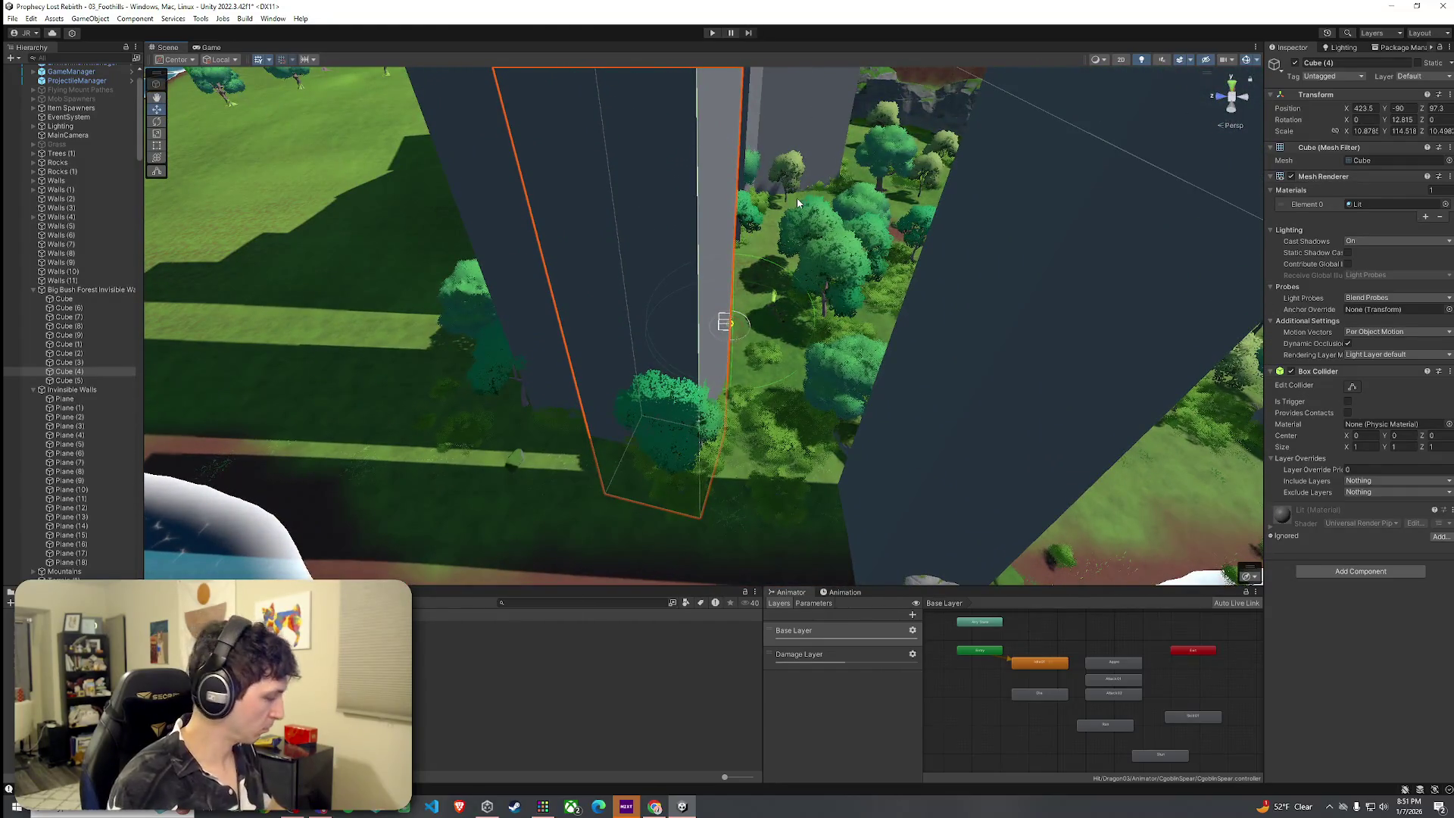
pyautogui.keyDown('alt'); pyautogui.moveTo(733, 269); pyautogui.dragTo(718, 243); pyautogui.keyUp('alt')
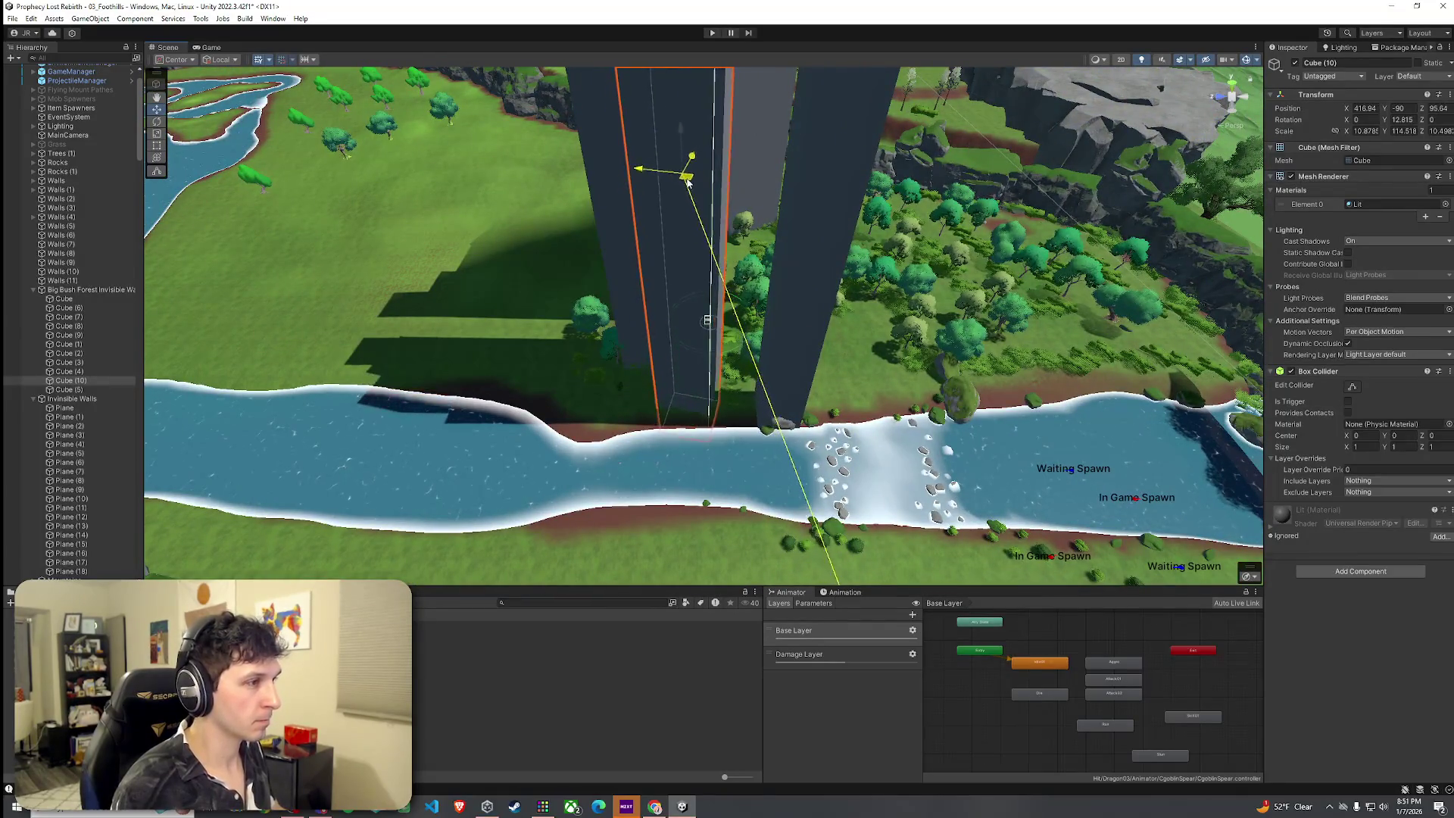
pyautogui.moveTo(717, 202)
pyautogui.keyDown('alt'); pyautogui.mouseDown()
pyautogui.moveTo(804, 230)
pyautogui.moveTo(876, 298)
pyautogui.moveTo(1048, 338)
pyautogui.moveTo(1002, 335)
pyautogui.mouseUp(); pyautogui.keyUp('alt')
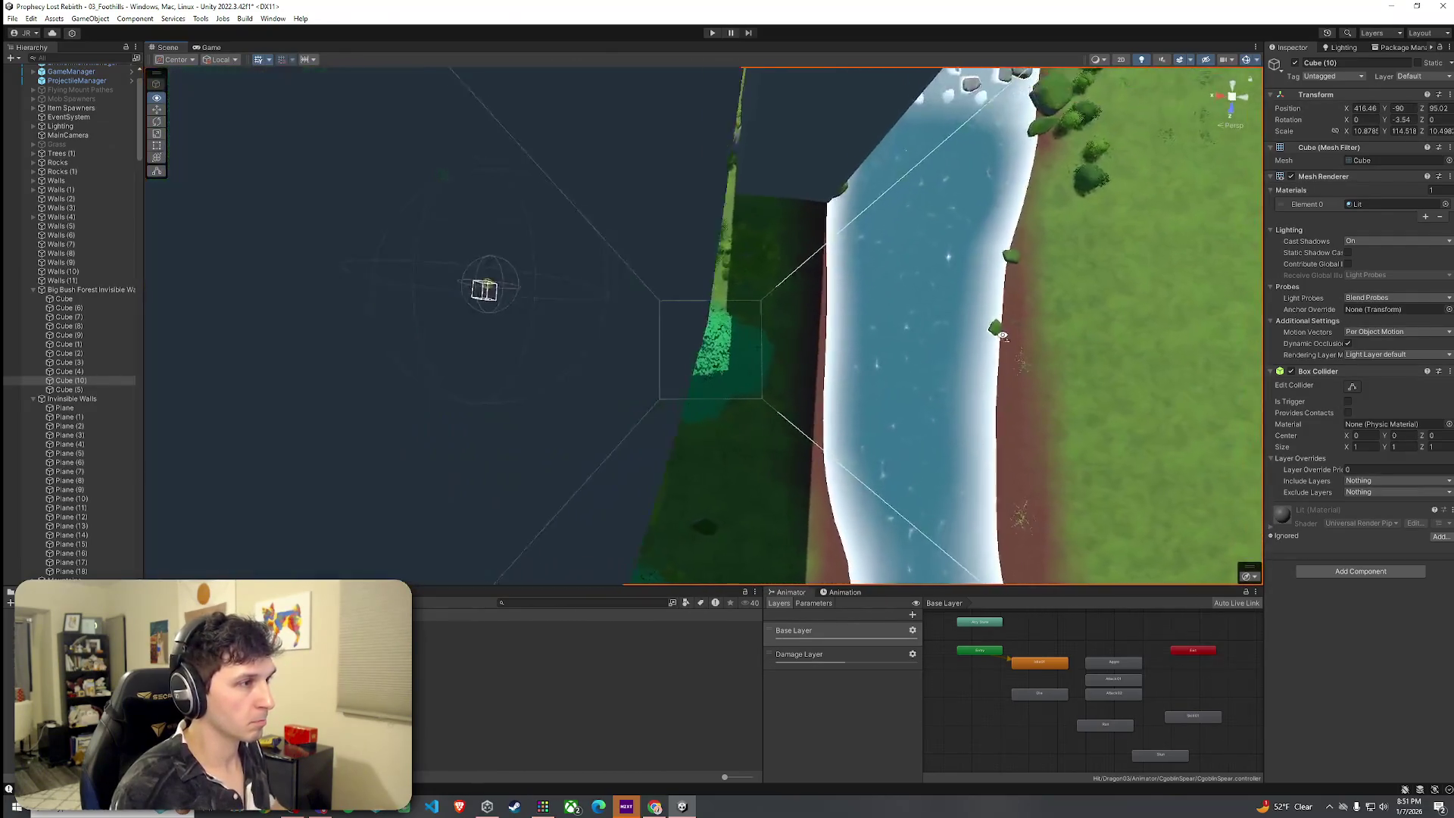
pyautogui.scroll(6, 983, 334)
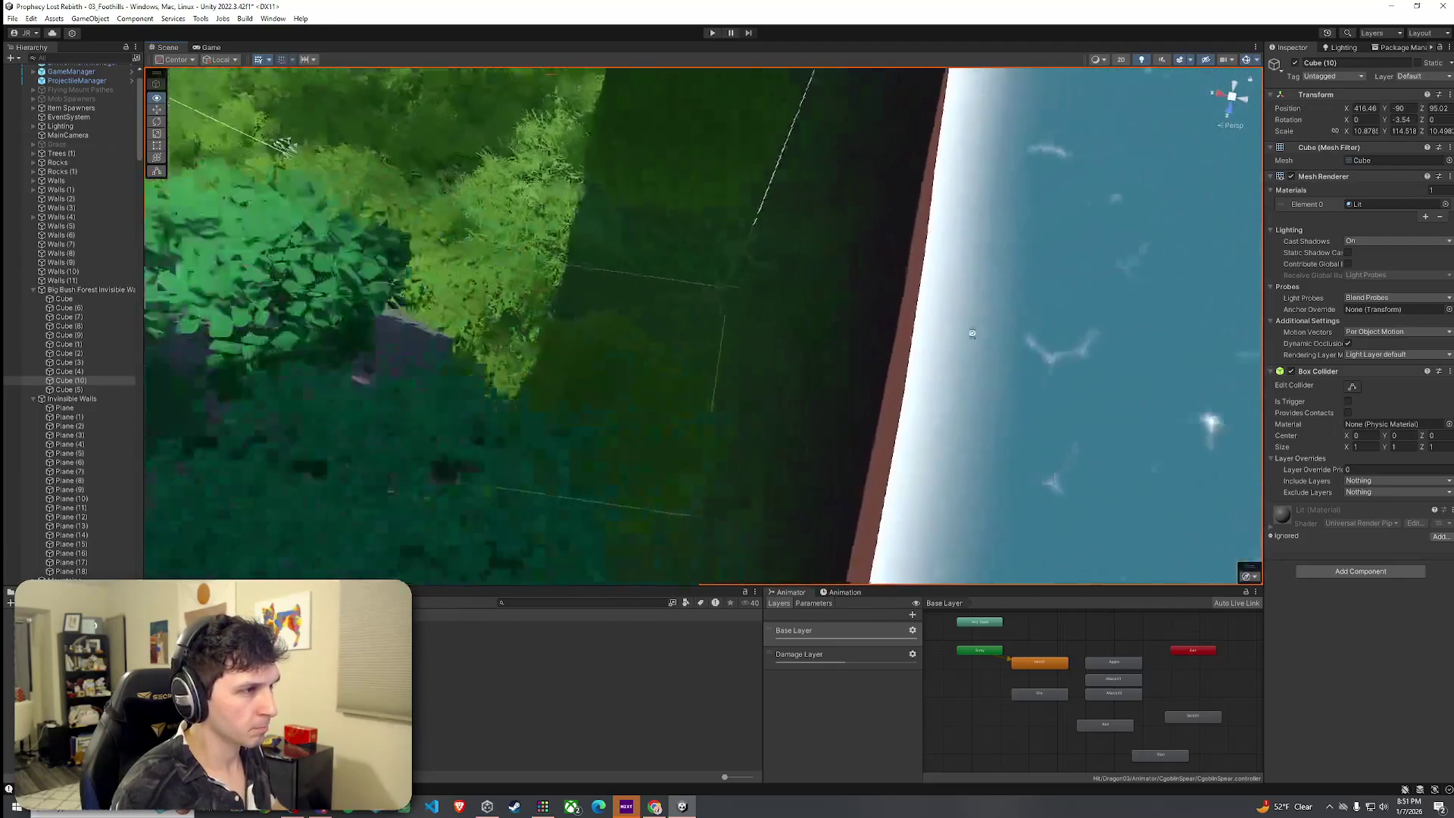
pyautogui.scroll(-3, 977, 334)
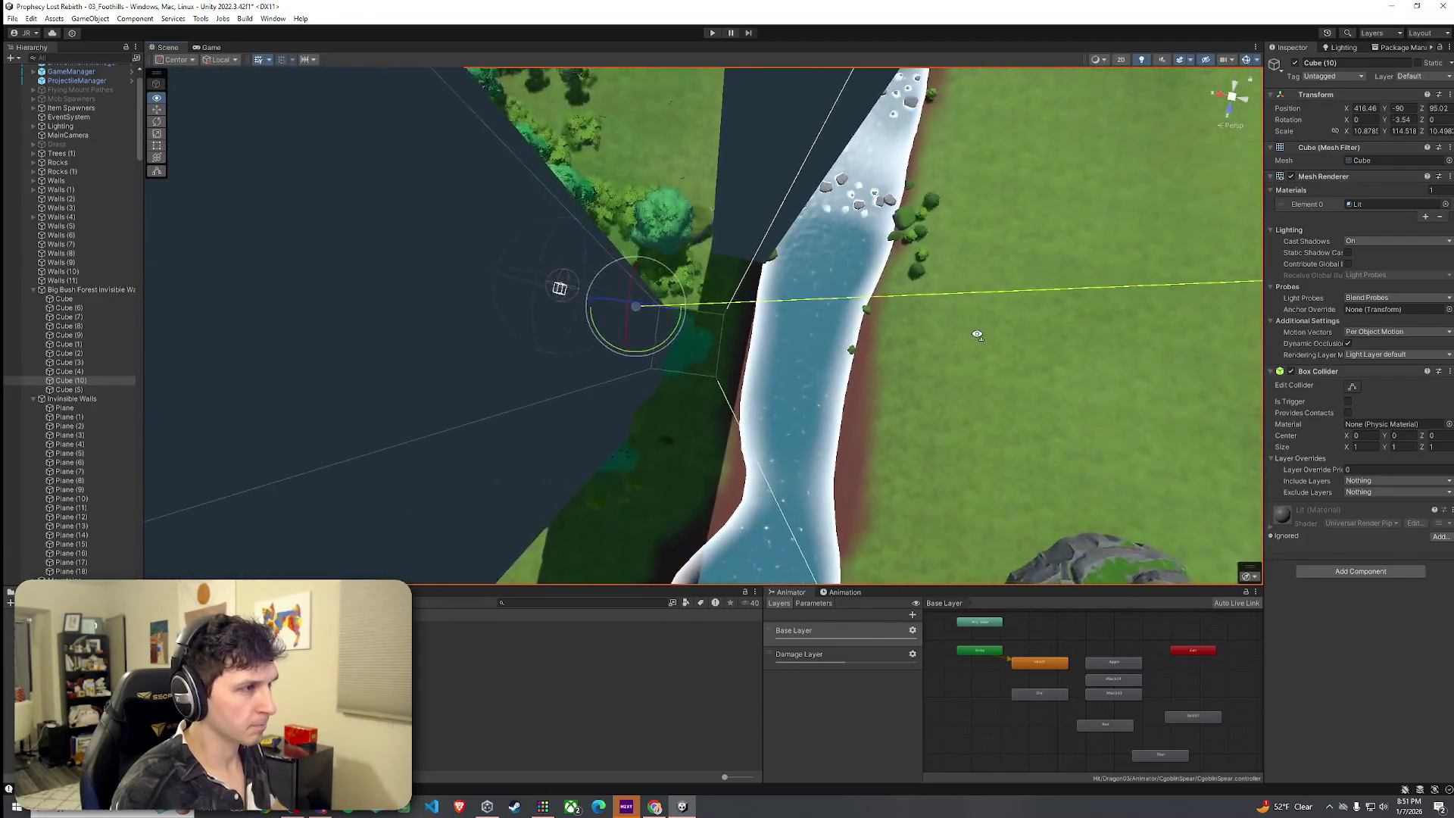
pyautogui.keyDown('alt'); pyautogui.moveTo(947, 294); pyautogui.dragTo(233, 330); pyautogui.keyUp('alt')
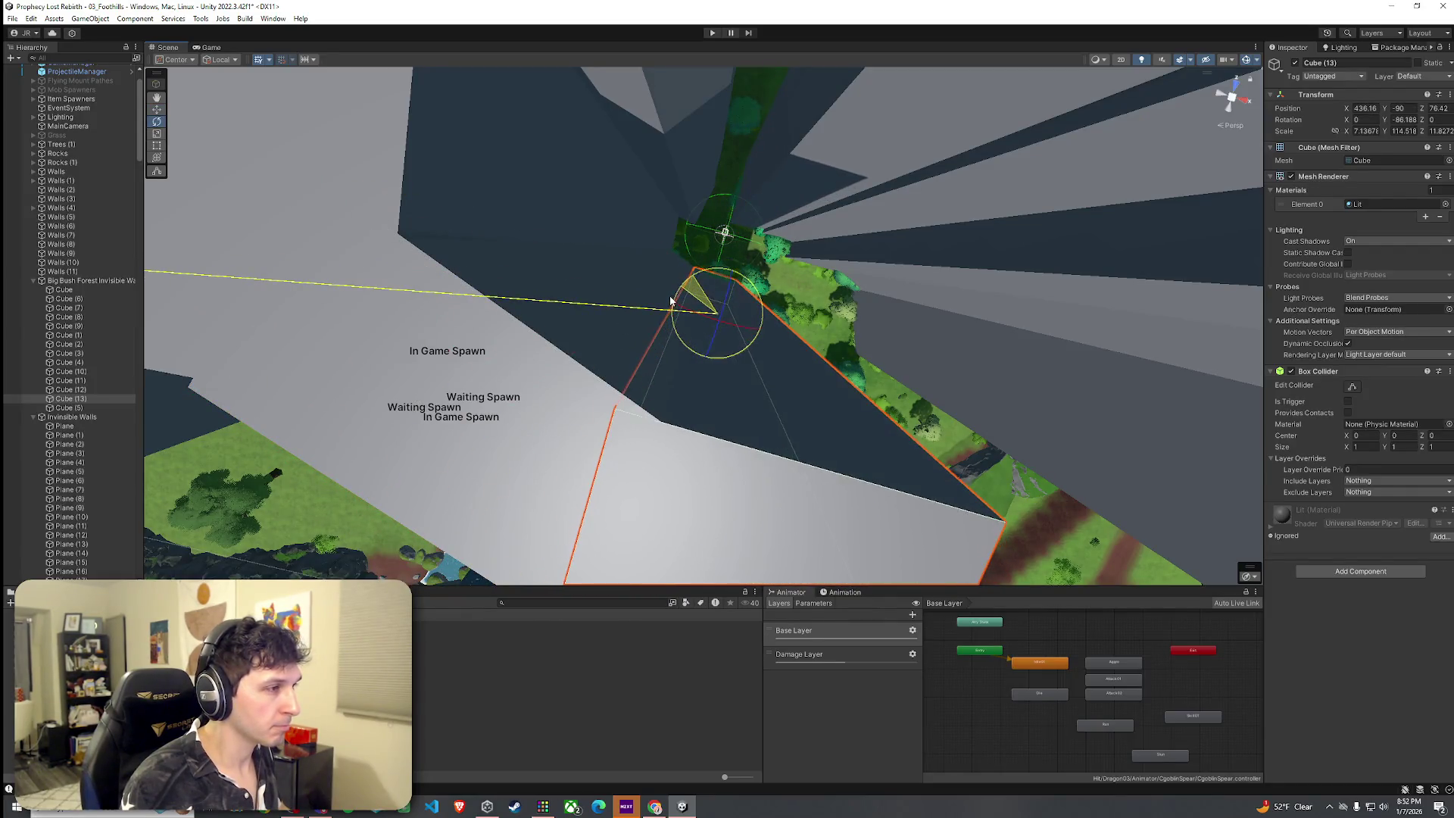
pyautogui.moveTo(676, 299)
pyautogui.keyDown('alt'); pyautogui.mouseDown()
pyautogui.moveTo(672, 321)
pyautogui.moveTo(705, 287)
pyautogui.moveTo(719, 235)
pyautogui.moveTo(722, 272)
pyautogui.moveTo(740, 266)
pyautogui.moveTo(597, 257)
pyautogui.moveTo(625, 315)
pyautogui.moveTo(568, 315)
pyautogui.moveTo(484, 288)
pyautogui.moveTo(399, 181)
pyautogui.moveTo(552, 292)
pyautogui.moveTo(493, 292)
pyautogui.moveTo(559, 318)
pyautogui.moveTo(531, 329)
pyautogui.mouseUp(); pyautogui.keyUp('alt')
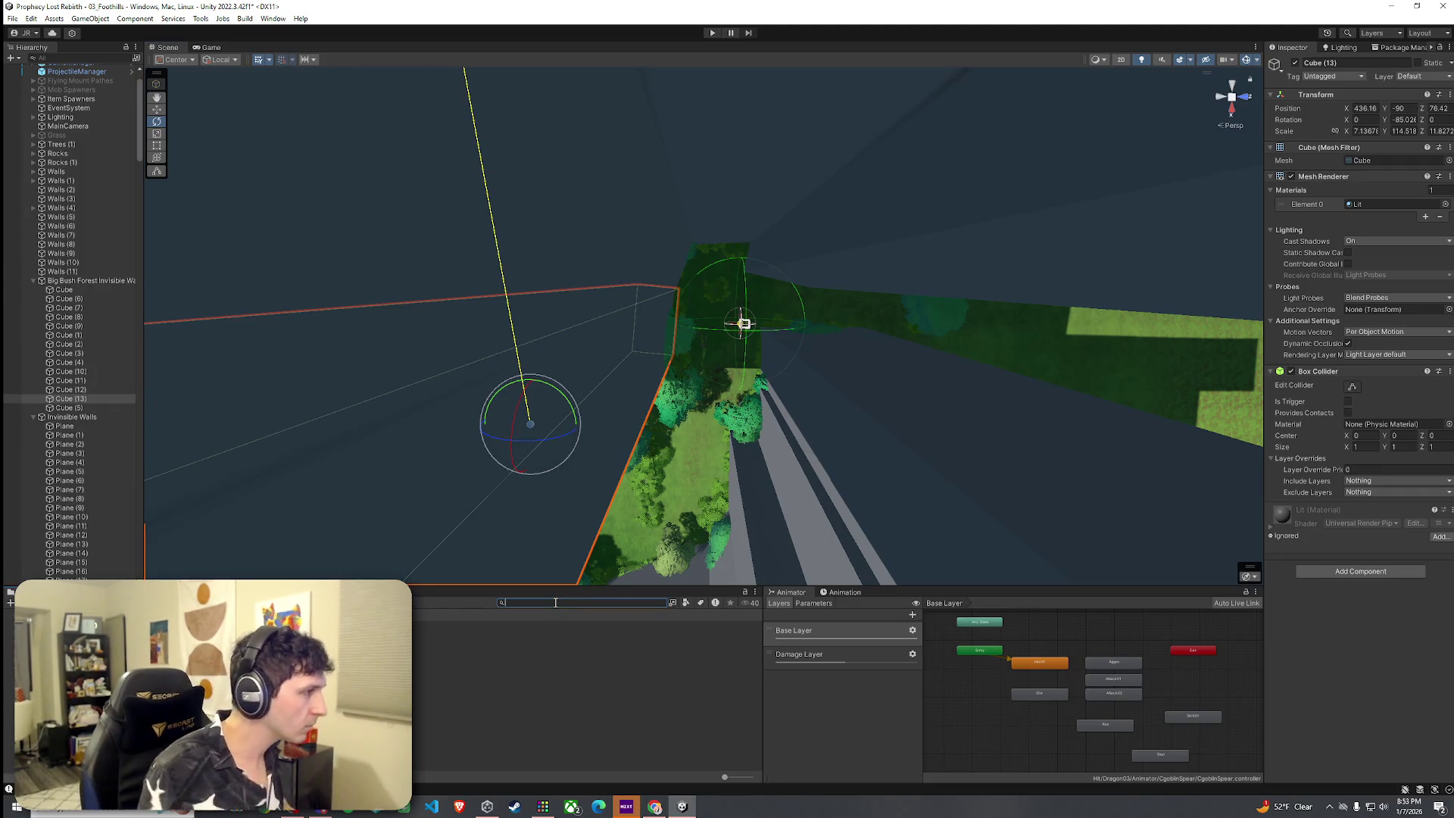
# Add a Cylinder as a child of Cube (5) in the forest.
pyautogui.rightClick(76, 413)
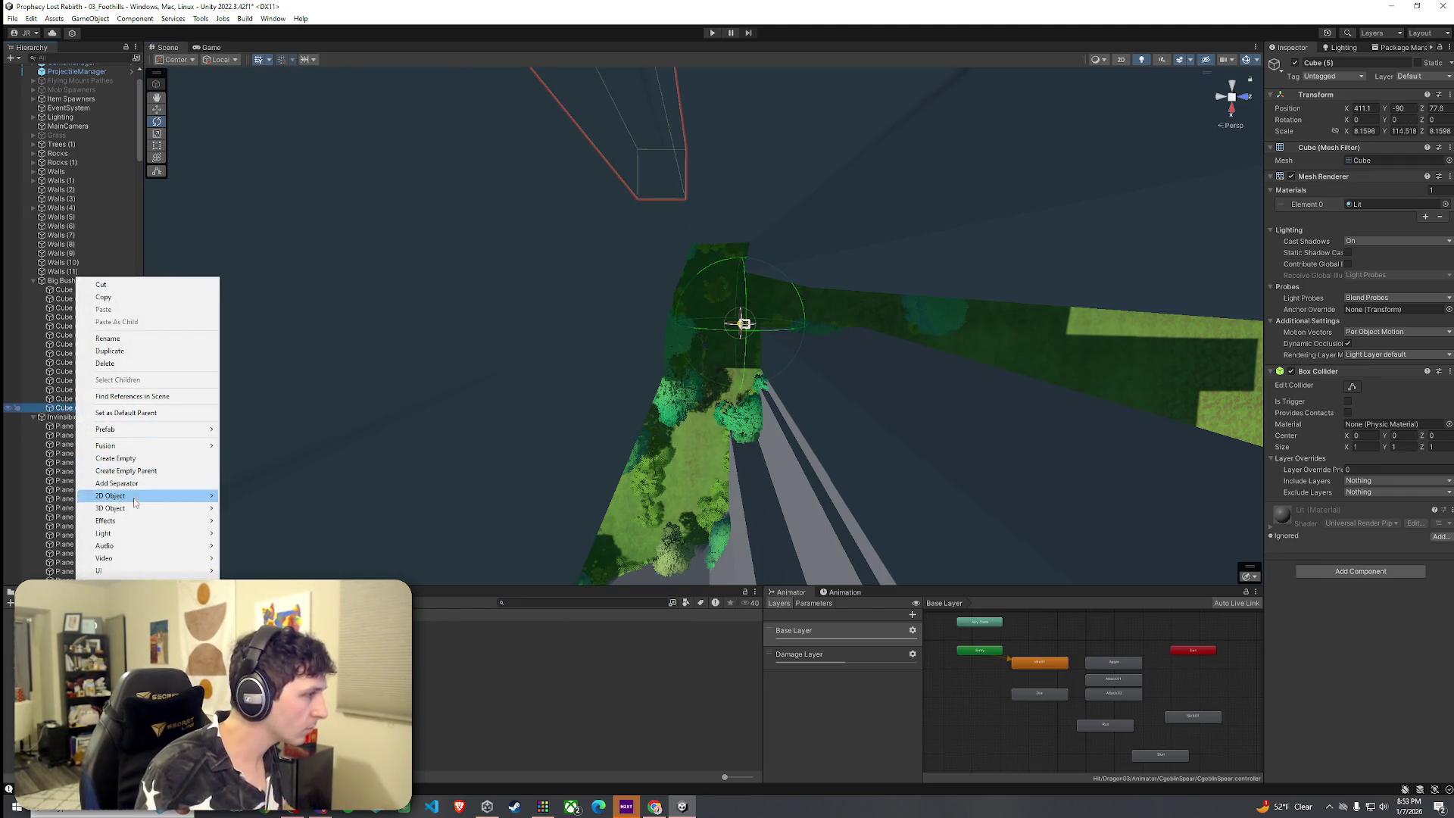
pyautogui.click(264, 547)
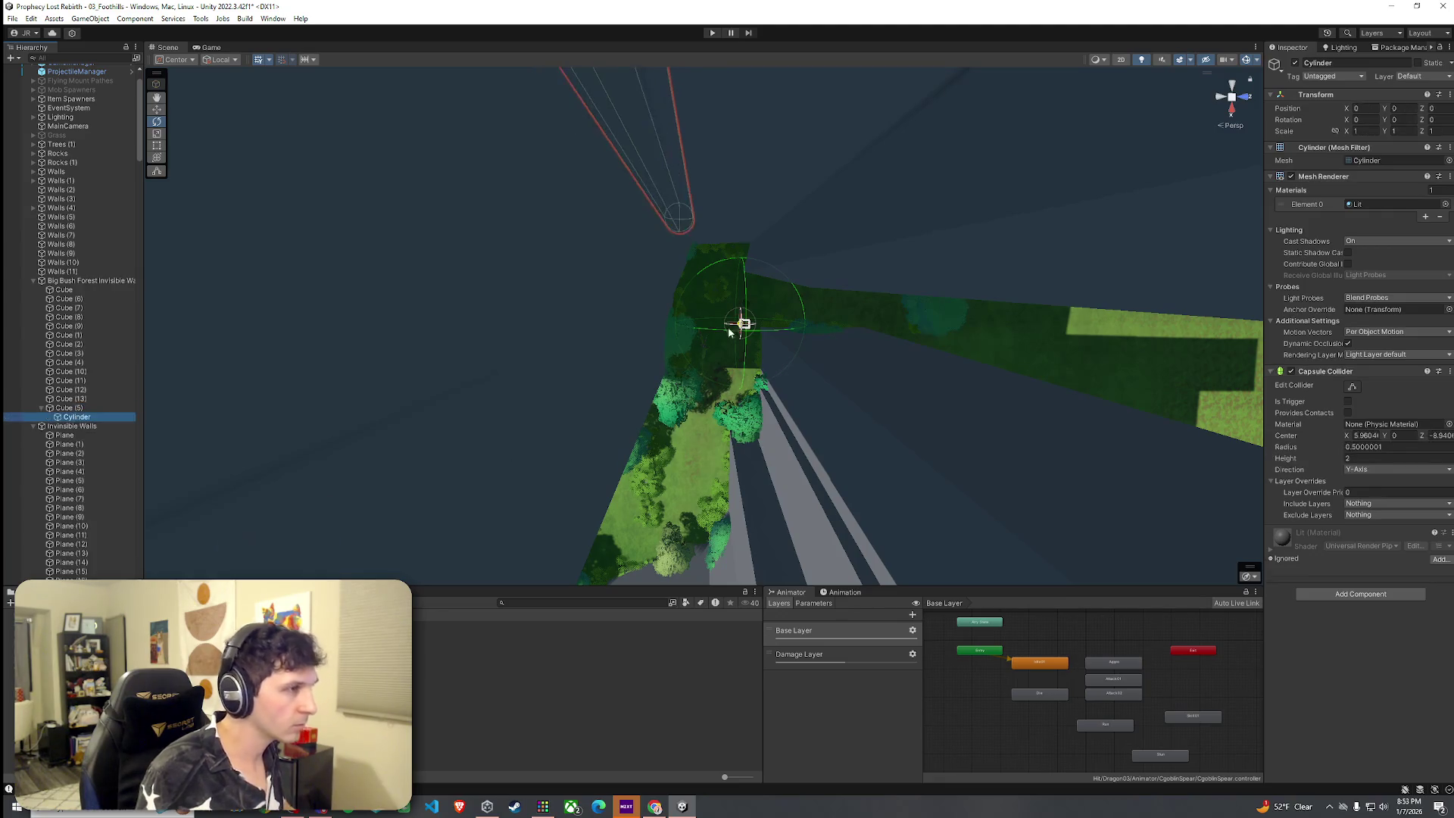
pyautogui.moveTo(683, 257); pyautogui.dragTo(674, 216)
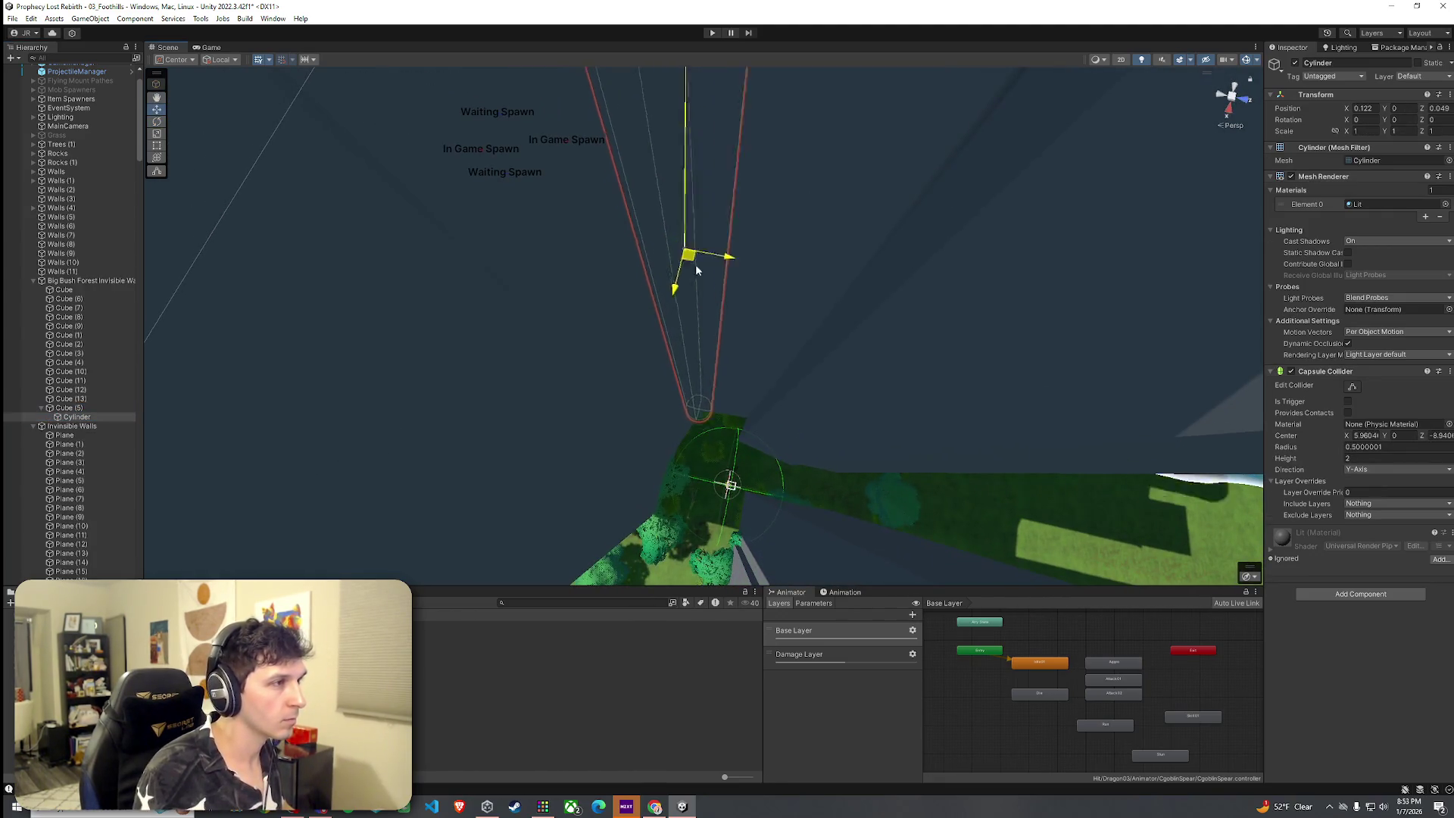
pyautogui.moveTo(763, 436)
pyautogui.mouseDown()
pyautogui.moveTo(735, 427)
pyautogui.moveTo(733, 546)
pyautogui.moveTo(734, 398)
pyautogui.mouseUp()
pyautogui.scroll(3, 735, 417)
pyautogui.moveTo(703, 535)
pyautogui.mouseDown()
pyautogui.moveTo(704, 497)
pyautogui.moveTo(720, 515)
pyautogui.moveTo(732, 465)
pyautogui.mouseUp()
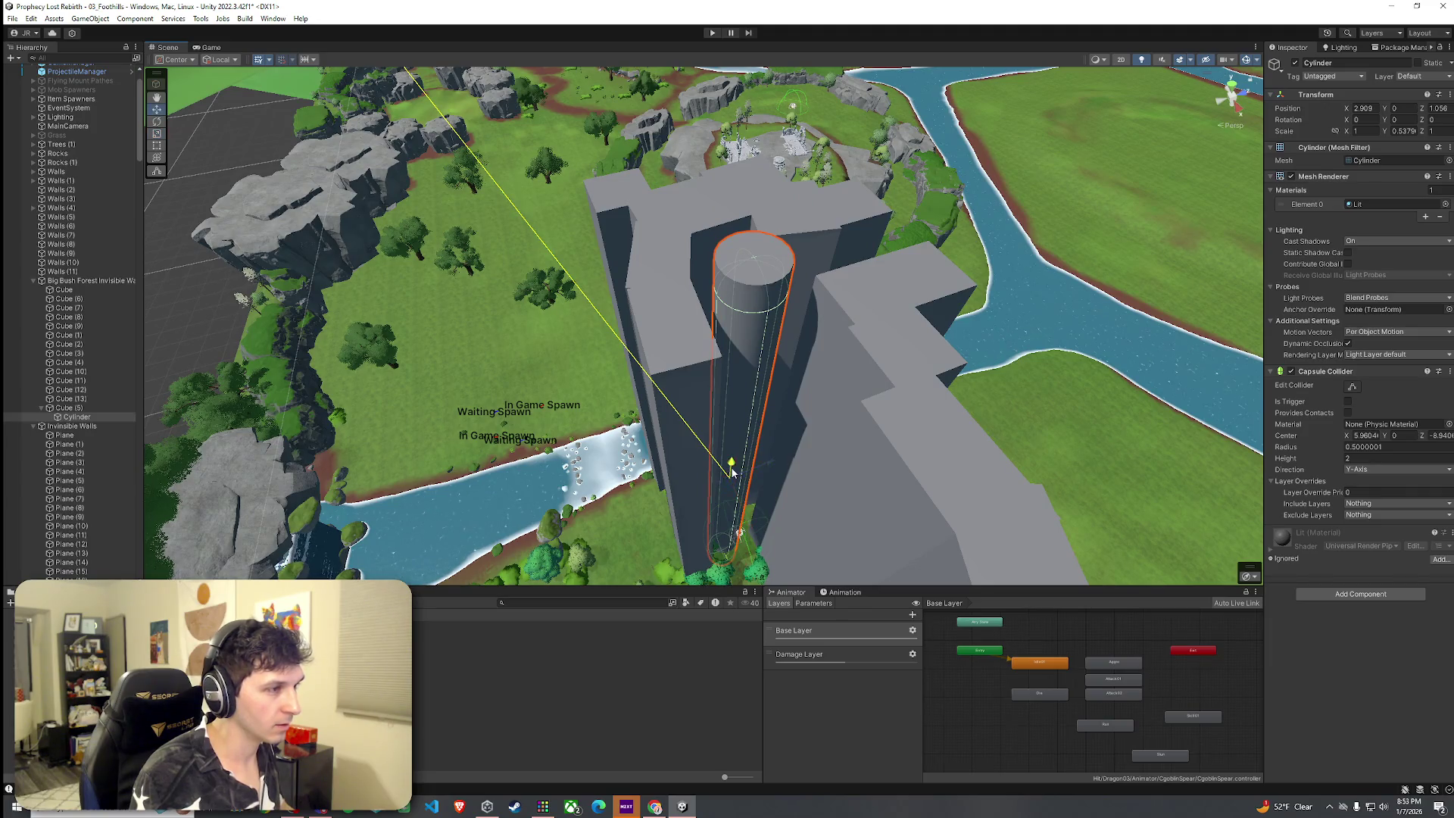
pyautogui.moveTo(732, 479)
pyautogui.mouseDown()
pyautogui.moveTo(779, 510)
pyautogui.moveTo(798, 559)
pyautogui.mouseUp()
# Resize the cylinder to about 0.48 by 0.68 around the tree trunk.
pyautogui.moveTo(697, 432); pyautogui.dragTo(686, 414)
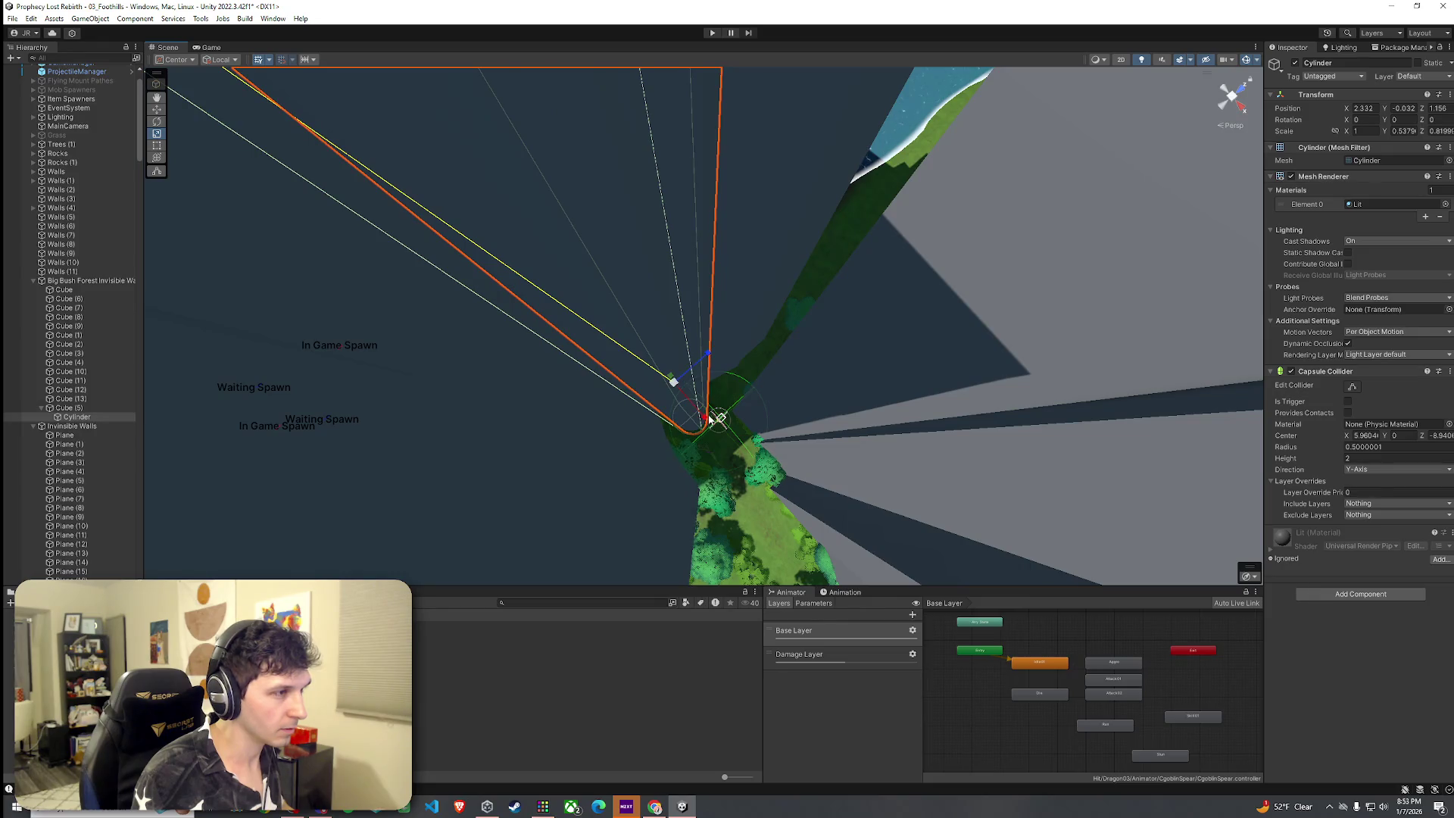
pyautogui.moveTo(702, 415); pyautogui.dragTo(696, 409)
pyautogui.moveTo(695, 409)
pyautogui.mouseDown()
pyautogui.moveTo(689, 396)
pyautogui.moveTo(689, 416)
pyautogui.moveTo(731, 412)
pyautogui.moveTo(722, 434)
pyautogui.moveTo(654, 421)
pyautogui.moveTo(591, 464)
pyautogui.moveTo(367, 458)
pyautogui.moveTo(509, 432)
pyautogui.moveTo(325, 357)
pyautogui.moveTo(302, 225)
pyautogui.mouseUp()
pyautogui.press('w')
pyautogui.moveTo(417, 201)
pyautogui.mouseDown()
pyautogui.moveTo(503, 308)
pyautogui.moveTo(522, 146)
pyautogui.moveTo(533, 189)
pyautogui.mouseUp()
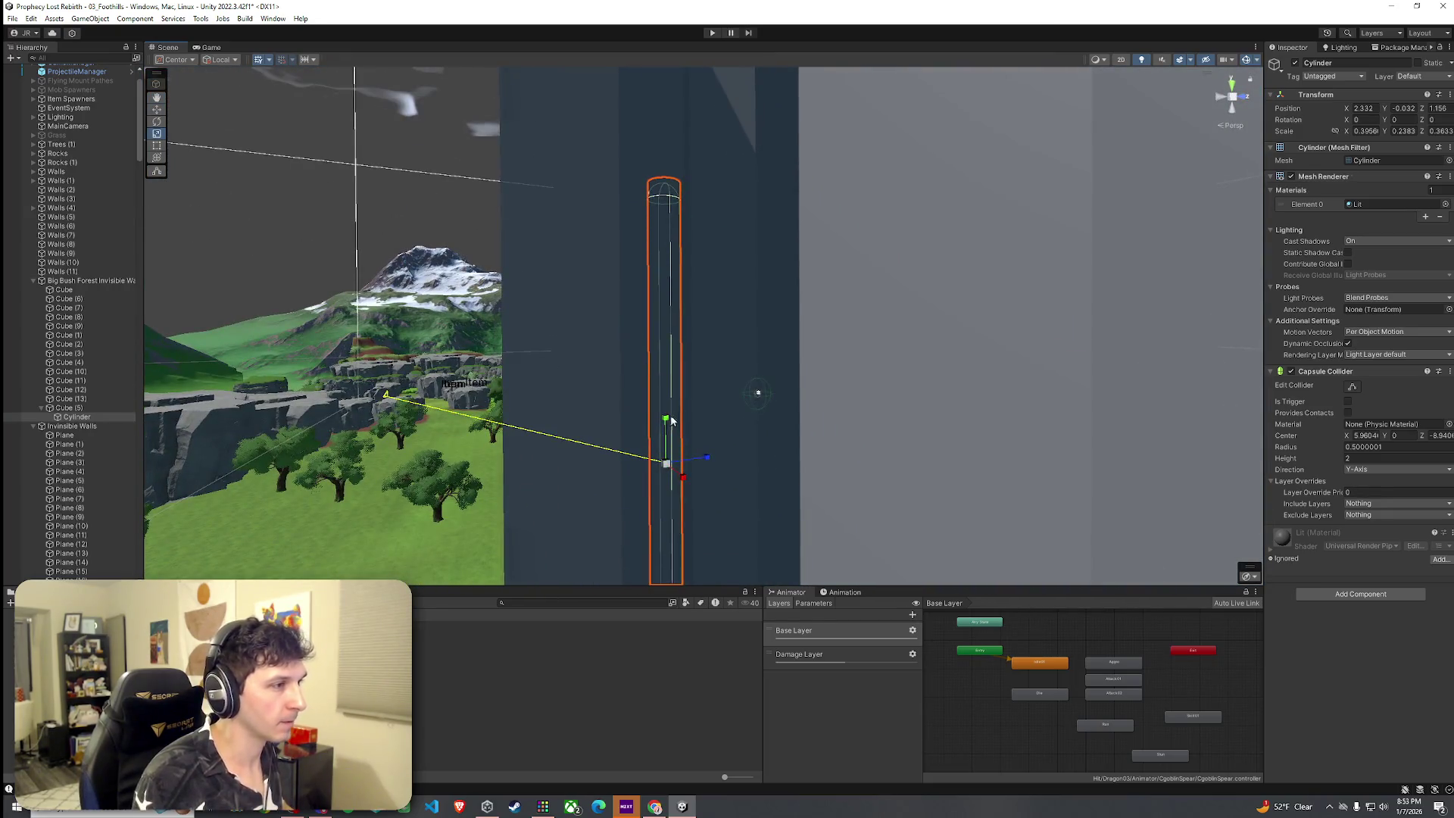
pyautogui.moveTo(666, 379)
pyautogui.mouseDown()
pyautogui.moveTo(667, 356)
pyautogui.moveTo(636, 503)
pyautogui.moveTo(682, 263)
pyautogui.mouseUp()
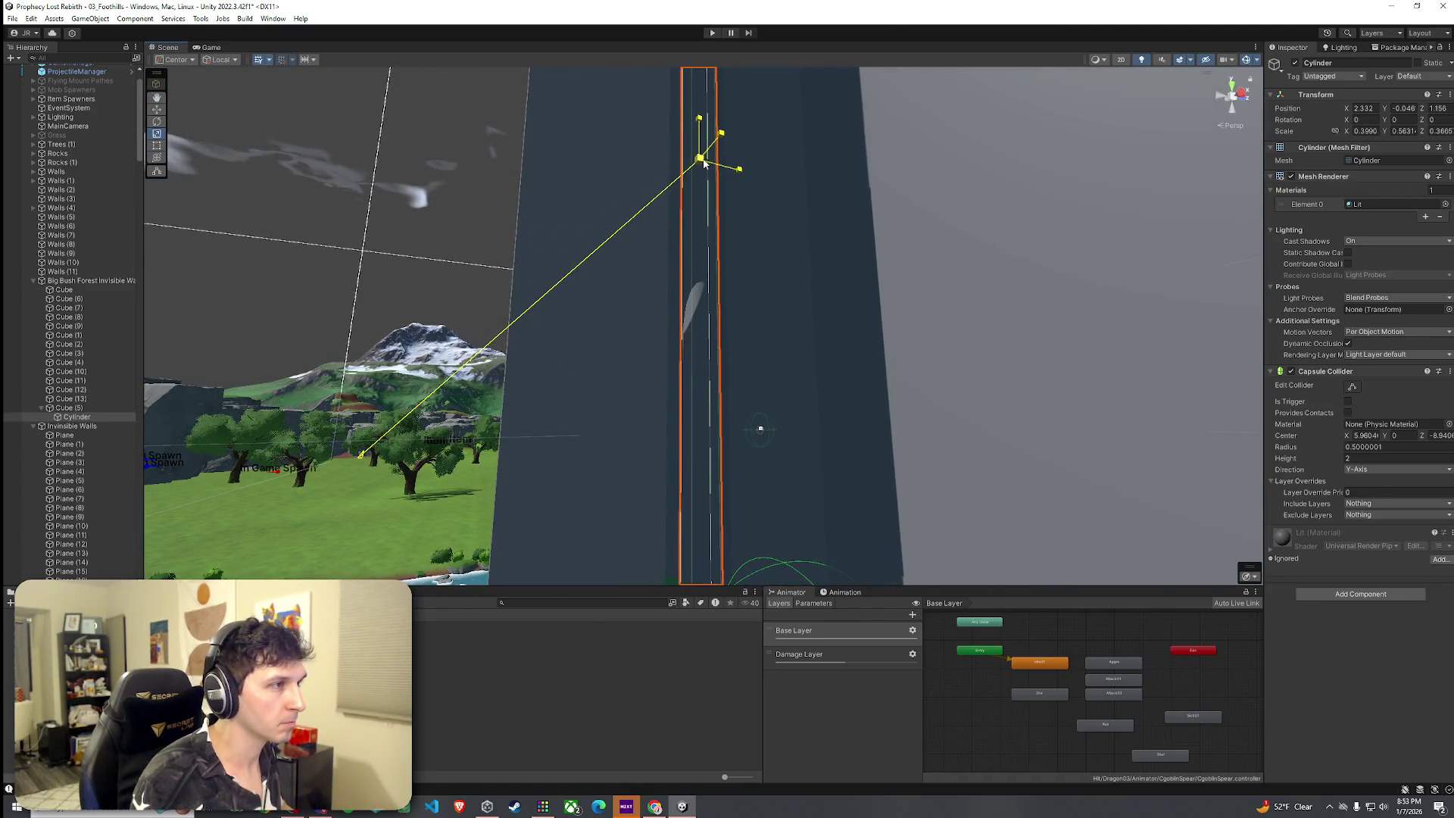
pyautogui.moveTo(705, 161)
pyautogui.mouseDown()
pyautogui.moveTo(753, 318)
pyautogui.moveTo(666, 324)
pyautogui.moveTo(658, 58)
pyautogui.mouseUp()
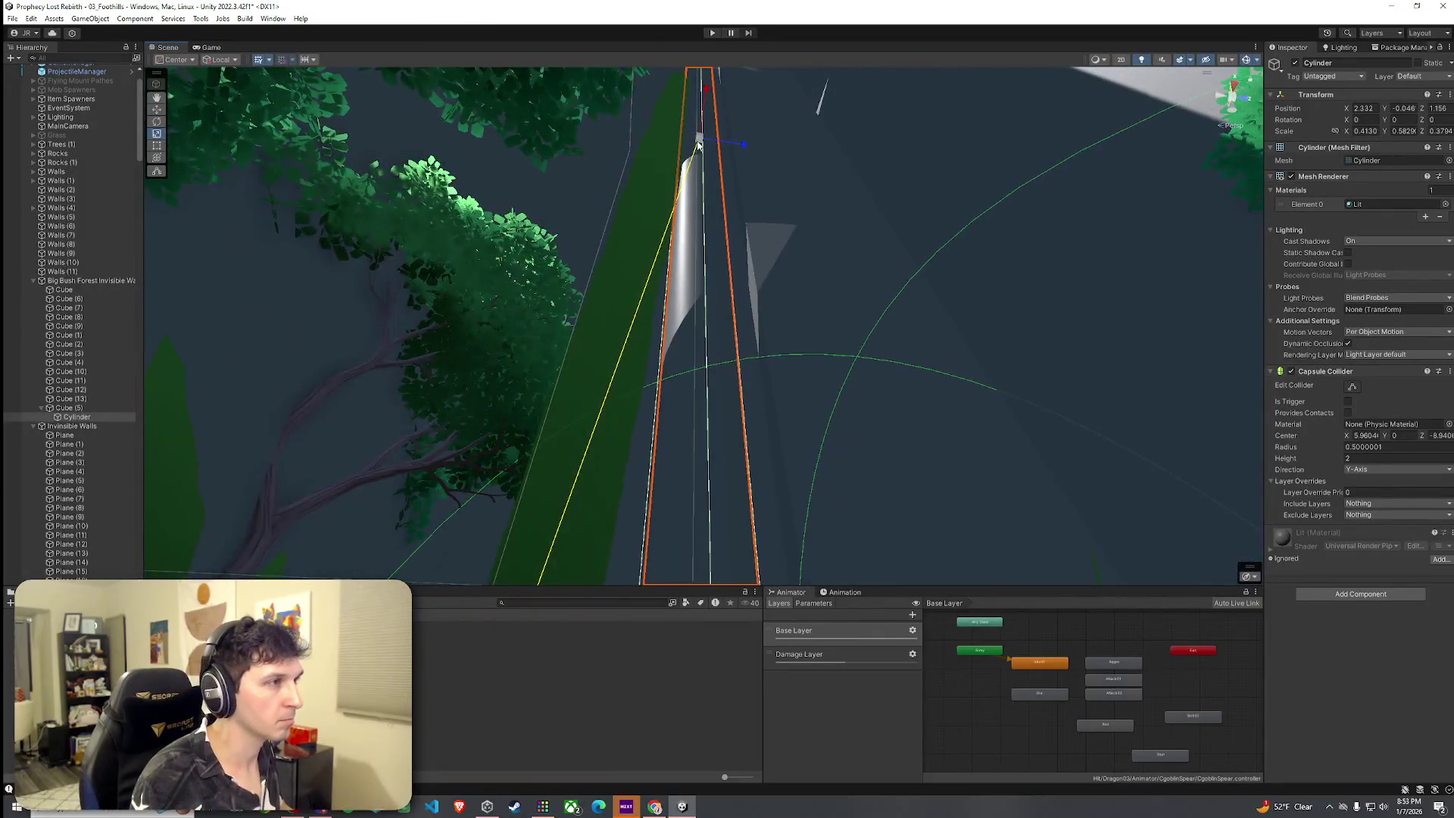
pyautogui.moveTo(703, 143)
pyautogui.mouseDown()
pyautogui.moveTo(674, 280)
pyautogui.moveTo(712, 94)
pyautogui.mouseUp()
pyautogui.moveTo(712, 94)
pyautogui.mouseDown()
pyautogui.moveTo(719, 281)
pyautogui.moveTo(1317, 325)
pyautogui.moveTo(909, 310)
pyautogui.moveTo(1056, 273)
pyautogui.moveTo(869, 296)
pyautogui.moveTo(216, 293)
pyautogui.moveTo(478, 316)
pyautogui.moveTo(750, 306)
pyautogui.mouseUp()
# Widen the Cube (11) wall slightly on X.
pyautogui.moveTo(637, 303)
pyautogui.mouseDown()
pyautogui.moveTo(454, 416)
pyautogui.moveTo(451, 444)
pyautogui.mouseUp()
pyautogui.moveTo(819, 338)
pyautogui.mouseDown()
pyautogui.moveTo(788, 298)
pyautogui.moveTo(820, 153)
pyautogui.mouseUp()
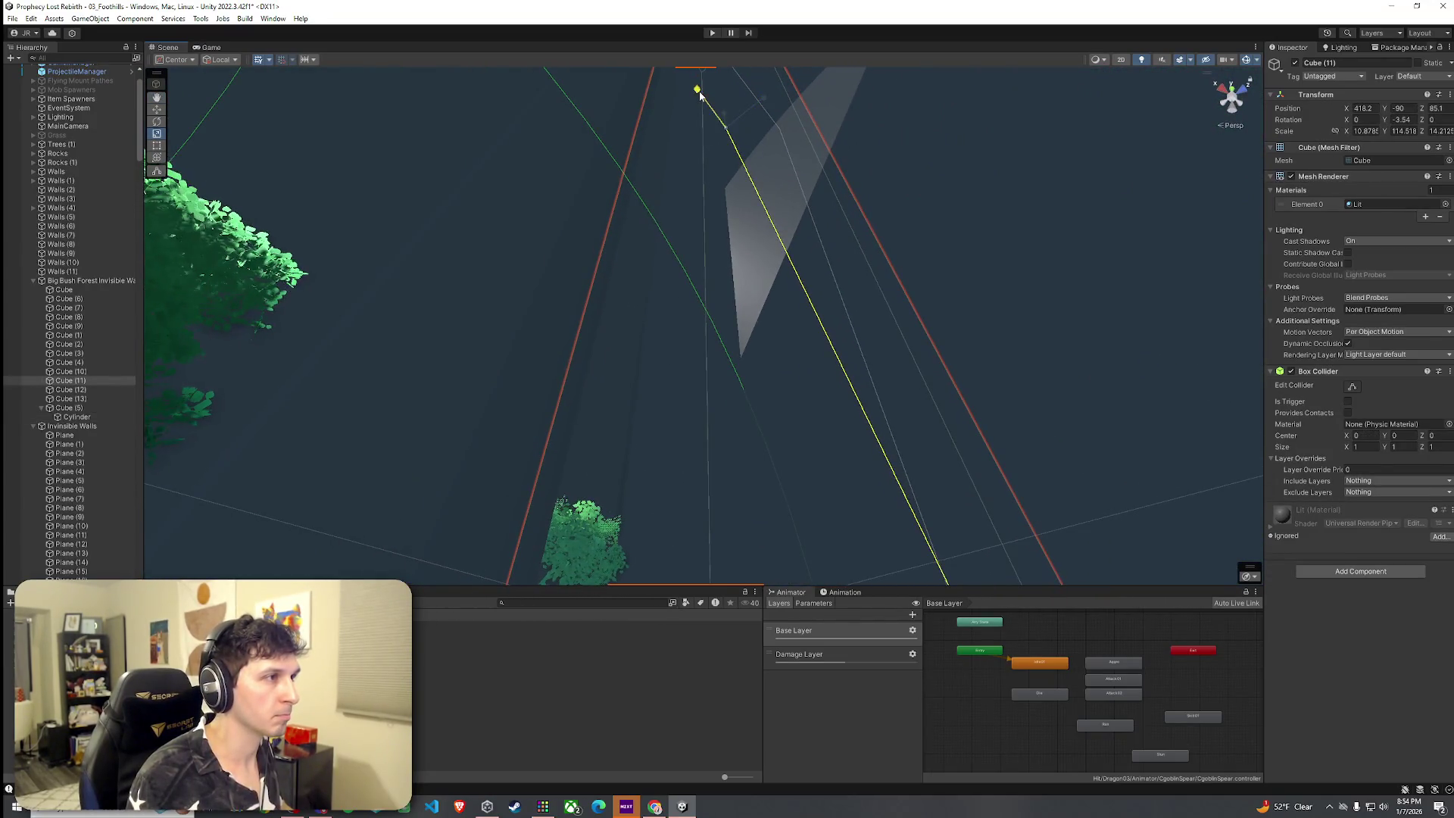
pyautogui.moveTo(694, 91)
pyautogui.mouseDown()
pyautogui.moveTo(740, 240)
pyautogui.moveTo(756, 247)
pyautogui.moveTo(755, 101)
pyautogui.moveTo(662, 162)
pyautogui.moveTo(698, 421)
pyautogui.moveTo(737, 403)
pyautogui.moveTo(831, 493)
pyautogui.moveTo(834, 477)
pyautogui.moveTo(902, 480)
pyautogui.moveTo(939, 530)
pyautogui.moveTo(302, 503)
pyautogui.moveTo(243, 545)
pyautogui.moveTo(326, 580)
pyautogui.moveTo(48, 558)
pyautogui.moveTo(302, 524)
pyautogui.mouseUp()
pyautogui.moveTo(534, 443)
pyautogui.mouseDown()
pyautogui.moveTo(383, 442)
pyautogui.moveTo(451, 384)
pyautogui.moveTo(452, 350)
pyautogui.moveTo(587, 397)
pyautogui.mouseUp()
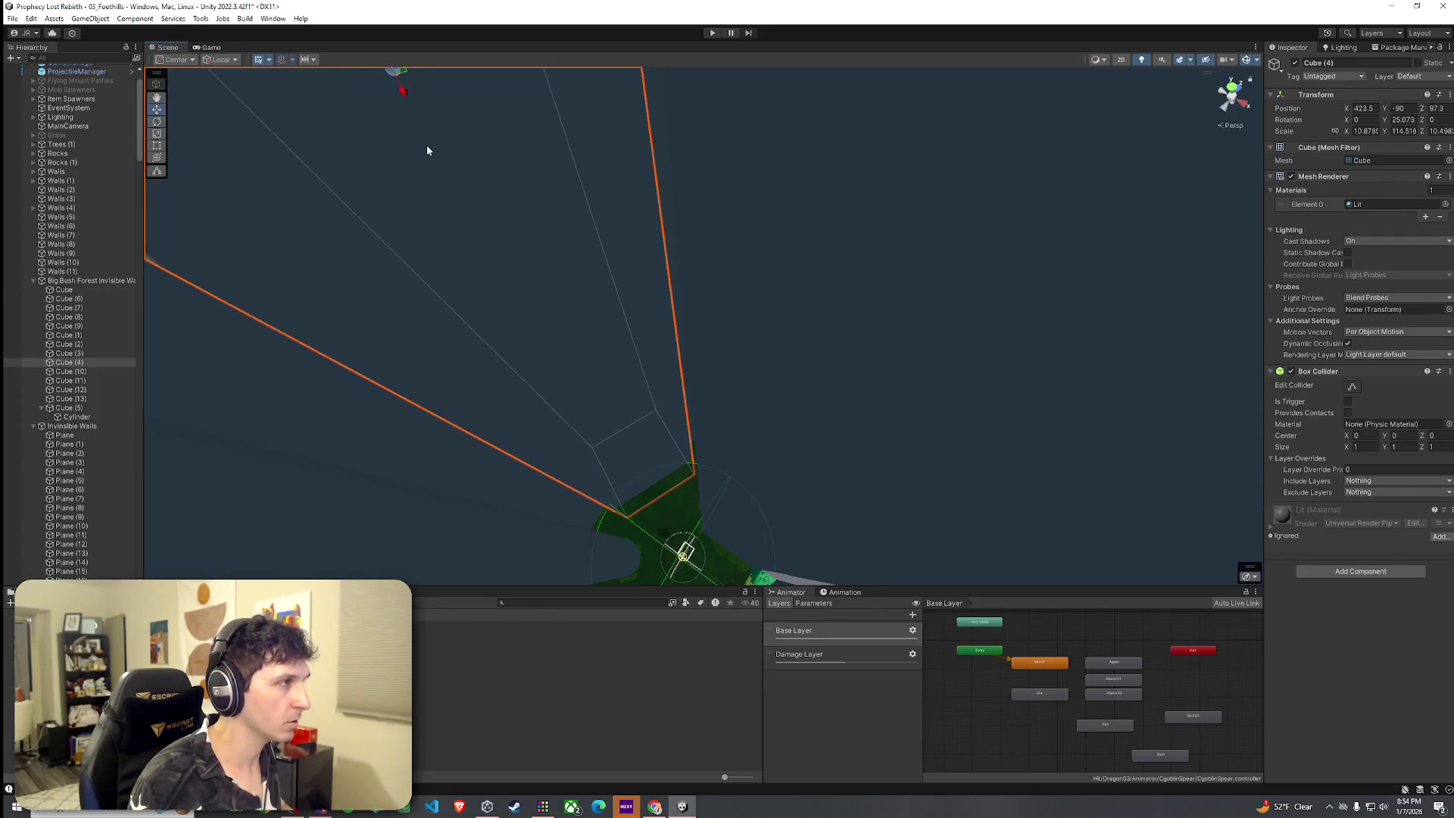
pyautogui.moveTo(507, 278)
pyautogui.mouseDown()
pyautogui.moveTo(568, 296)
pyautogui.moveTo(591, 333)
pyautogui.moveTo(552, 328)
pyautogui.moveTo(438, 260)
pyautogui.moveTo(664, 320)
pyautogui.mouseUp()
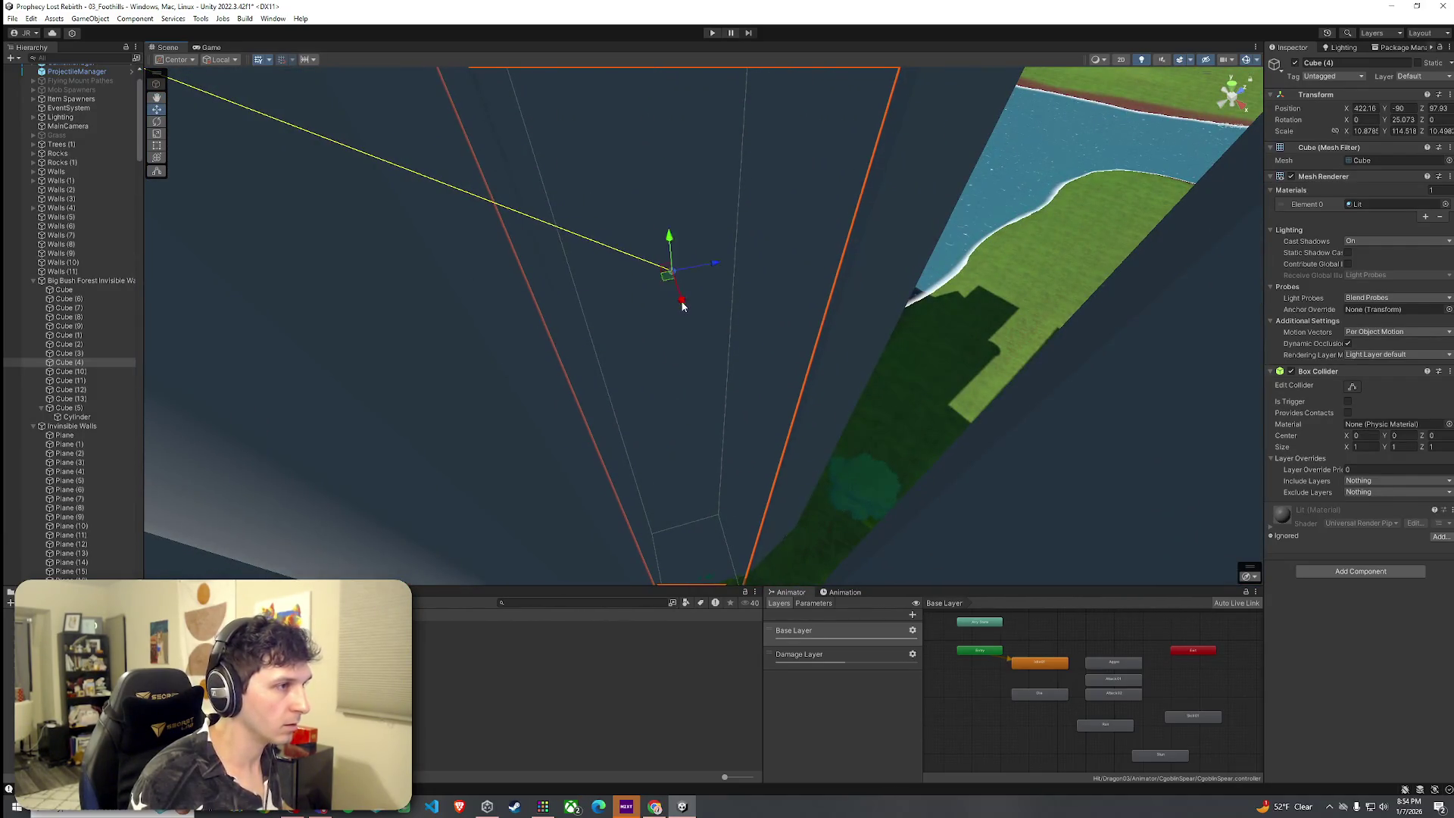
# Shift Cube (4) slightly along the riverbank, then duplicate the cylinder blocker.
pyautogui.moveTo(679, 282); pyautogui.dragTo(621, 296)
pyautogui.moveTo(539, 781)
pyautogui.mouseDown()
pyautogui.moveTo(582, 671)
pyautogui.moveTo(573, 653)
pyautogui.moveTo(707, 577)
pyautogui.moveTo(725, 407)
pyautogui.mouseUp()
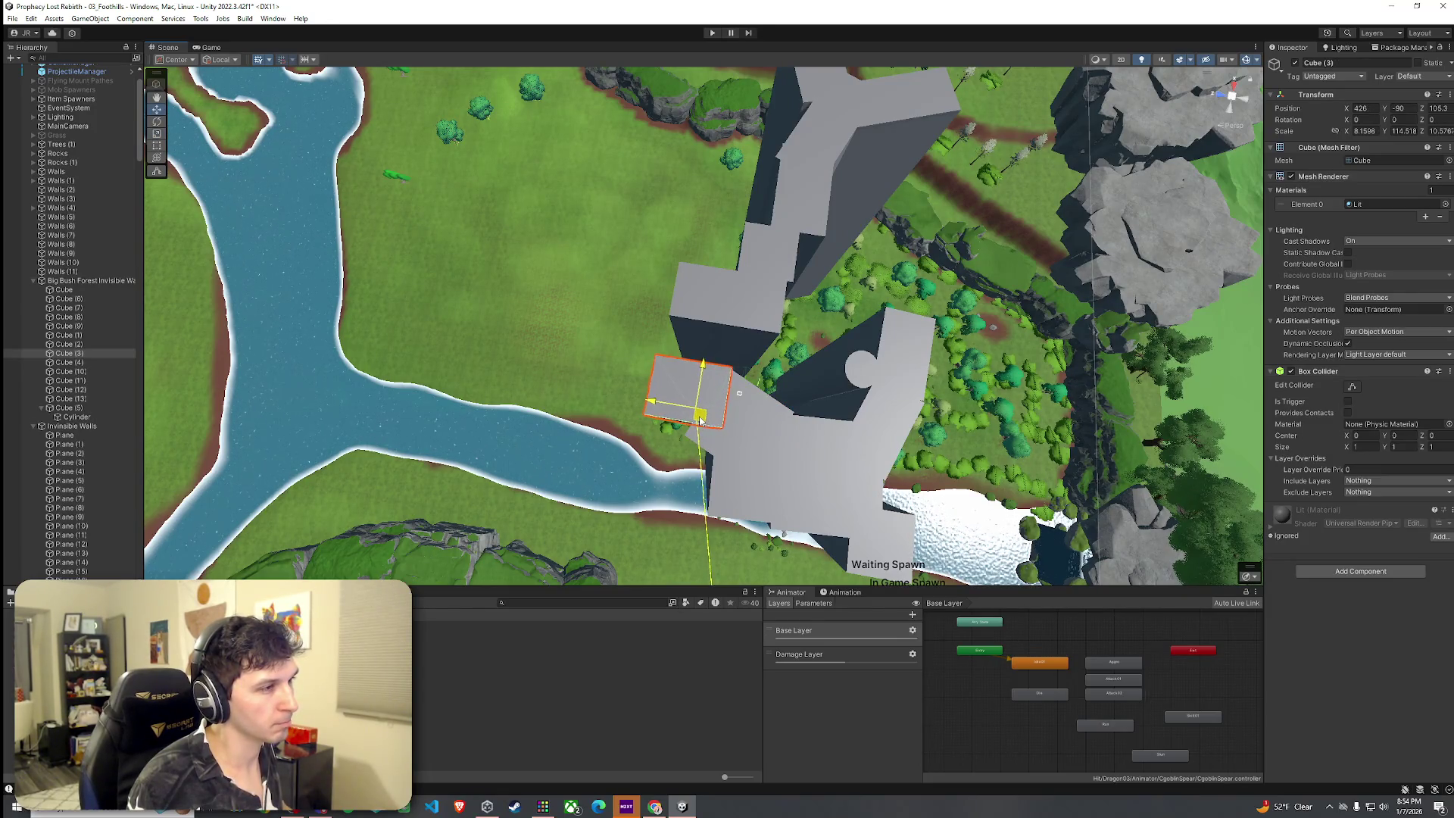
pyautogui.moveTo(699, 418)
pyautogui.mouseDown()
pyautogui.moveTo(781, 434)
pyautogui.moveTo(690, 429)
pyautogui.moveTo(837, 396)
pyautogui.moveTo(803, 402)
pyautogui.mouseUp()
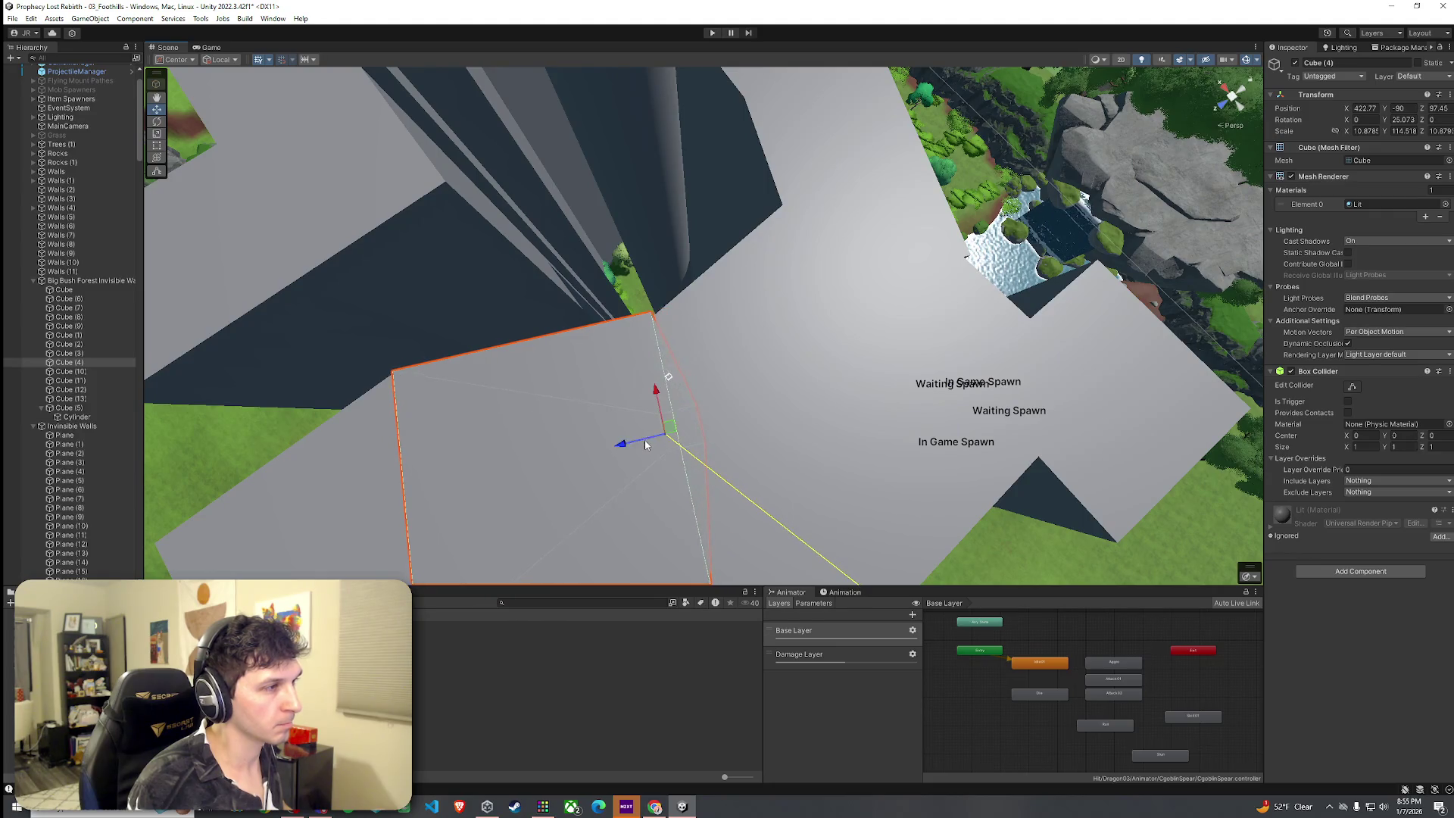
pyautogui.moveTo(646, 444); pyautogui.dragTo(649, 445)
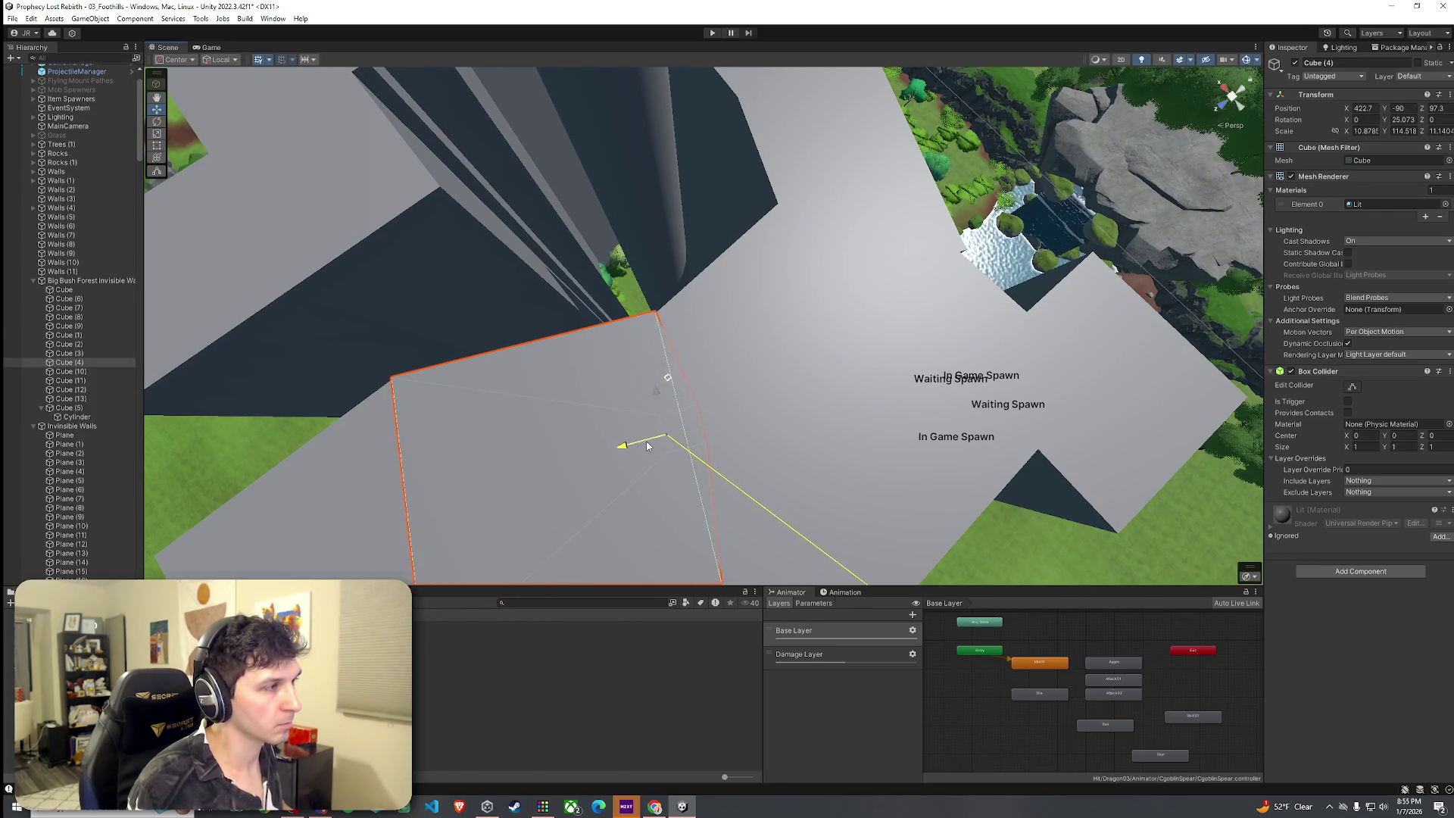
pyautogui.moveTo(648, 446)
pyautogui.mouseDown()
pyautogui.moveTo(571, 425)
pyautogui.moveTo(639, 415)
pyautogui.mouseUp()
pyautogui.scroll(-10, 644, 417)
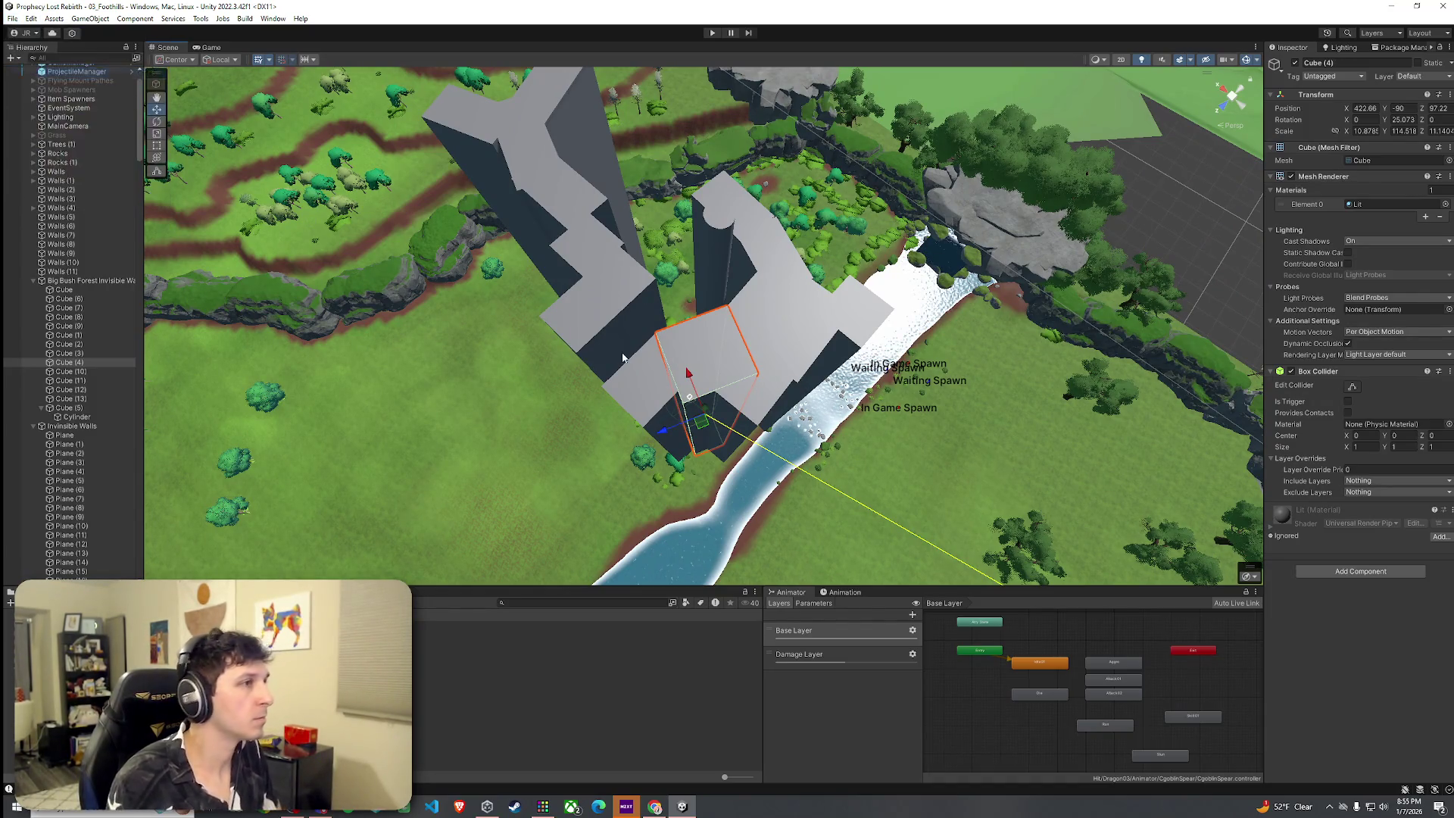
pyautogui.moveTo(620, 348)
pyautogui.mouseDown()
pyautogui.moveTo(504, 278)
pyautogui.moveTo(796, 431)
pyautogui.moveTo(658, 389)
pyautogui.moveTo(811, 377)
pyautogui.moveTo(869, 420)
pyautogui.moveTo(969, 436)
pyautogui.moveTo(941, 404)
pyautogui.mouseUp()
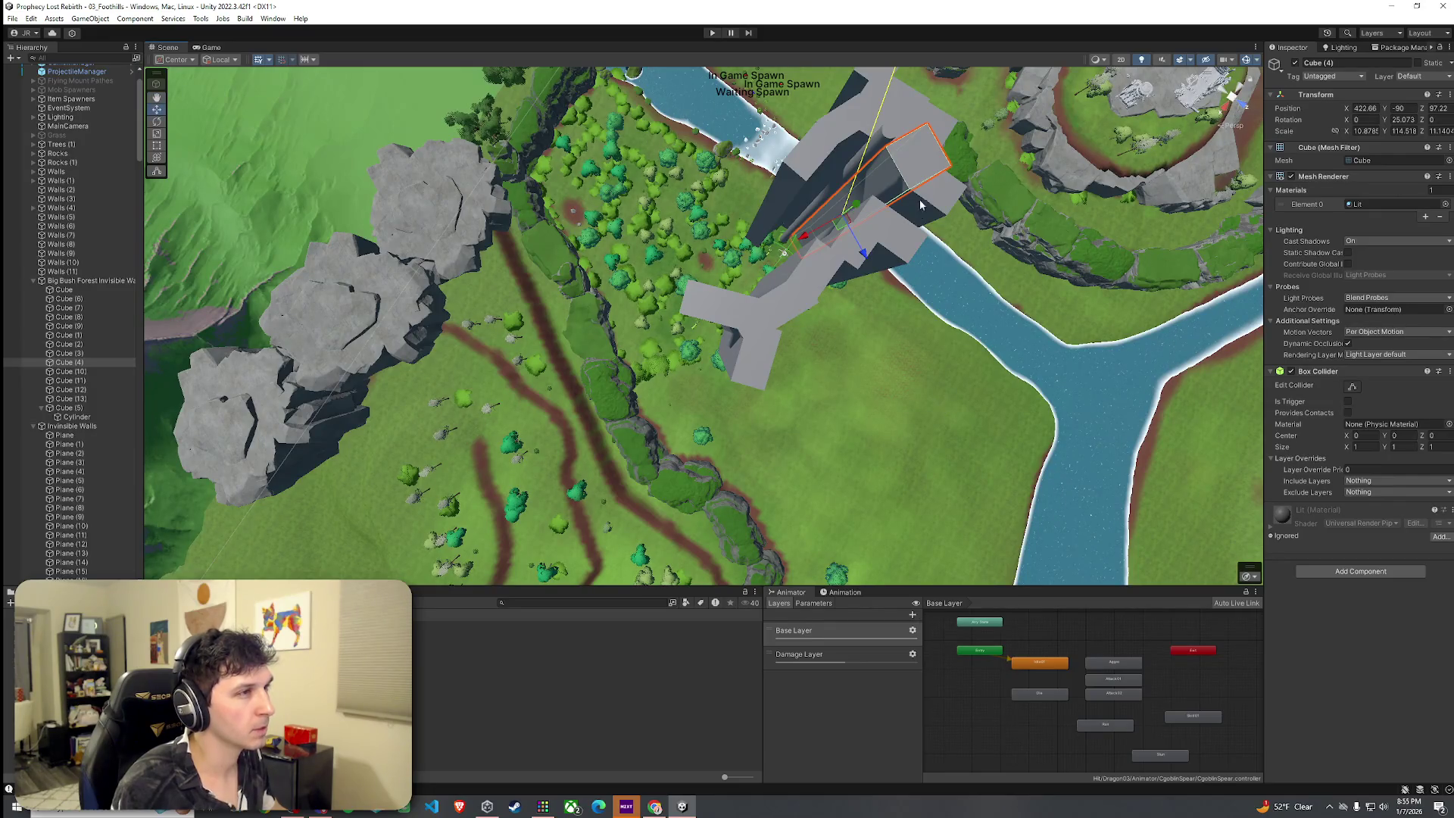
pyautogui.hotkey('ctrl', 'd')
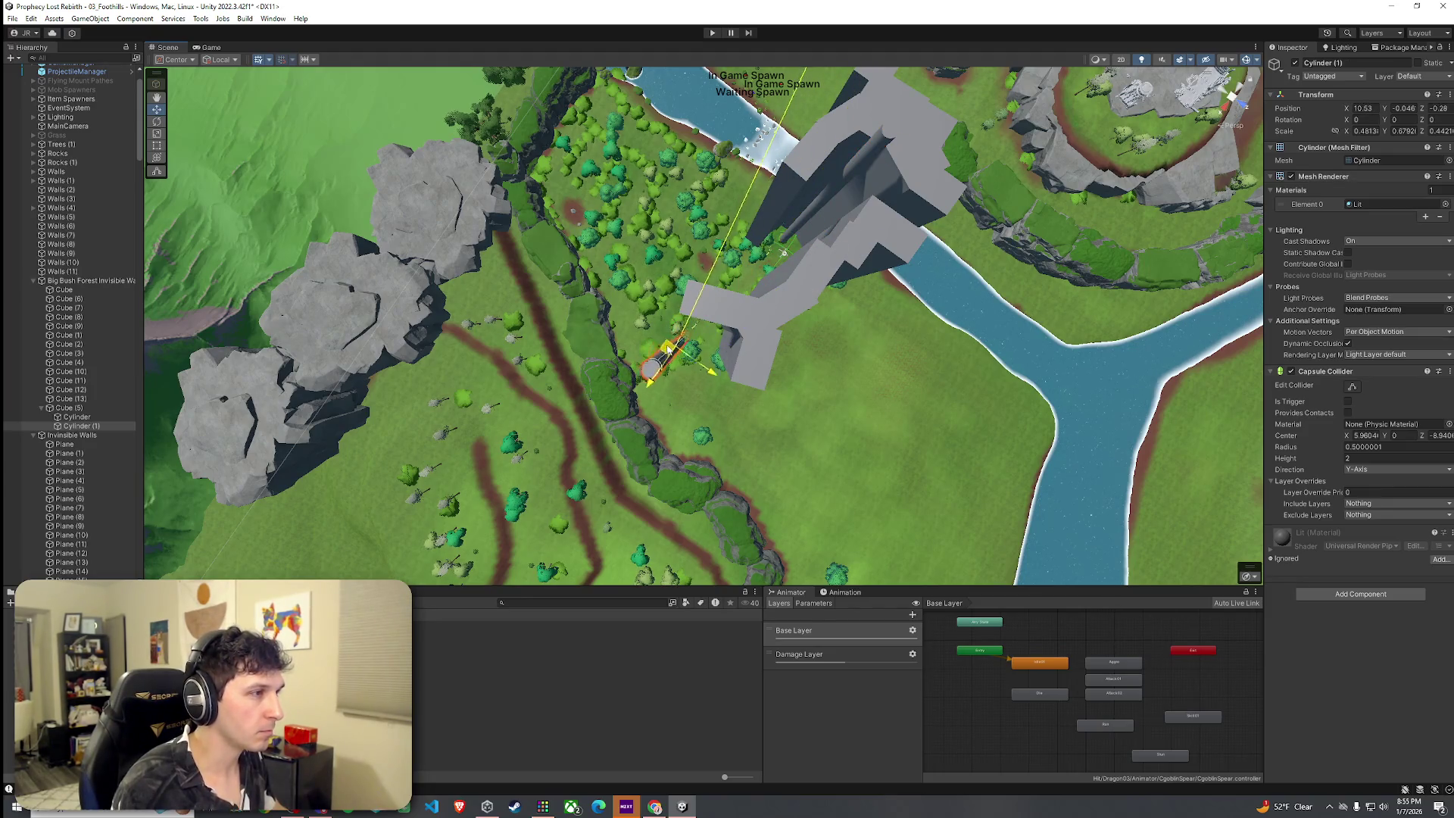
pyautogui.moveTo(674, 322)
pyautogui.mouseDown()
pyautogui.moveTo(569, 326)
pyautogui.moveTo(853, 315)
pyautogui.moveTo(714, 305)
pyautogui.mouseUp()
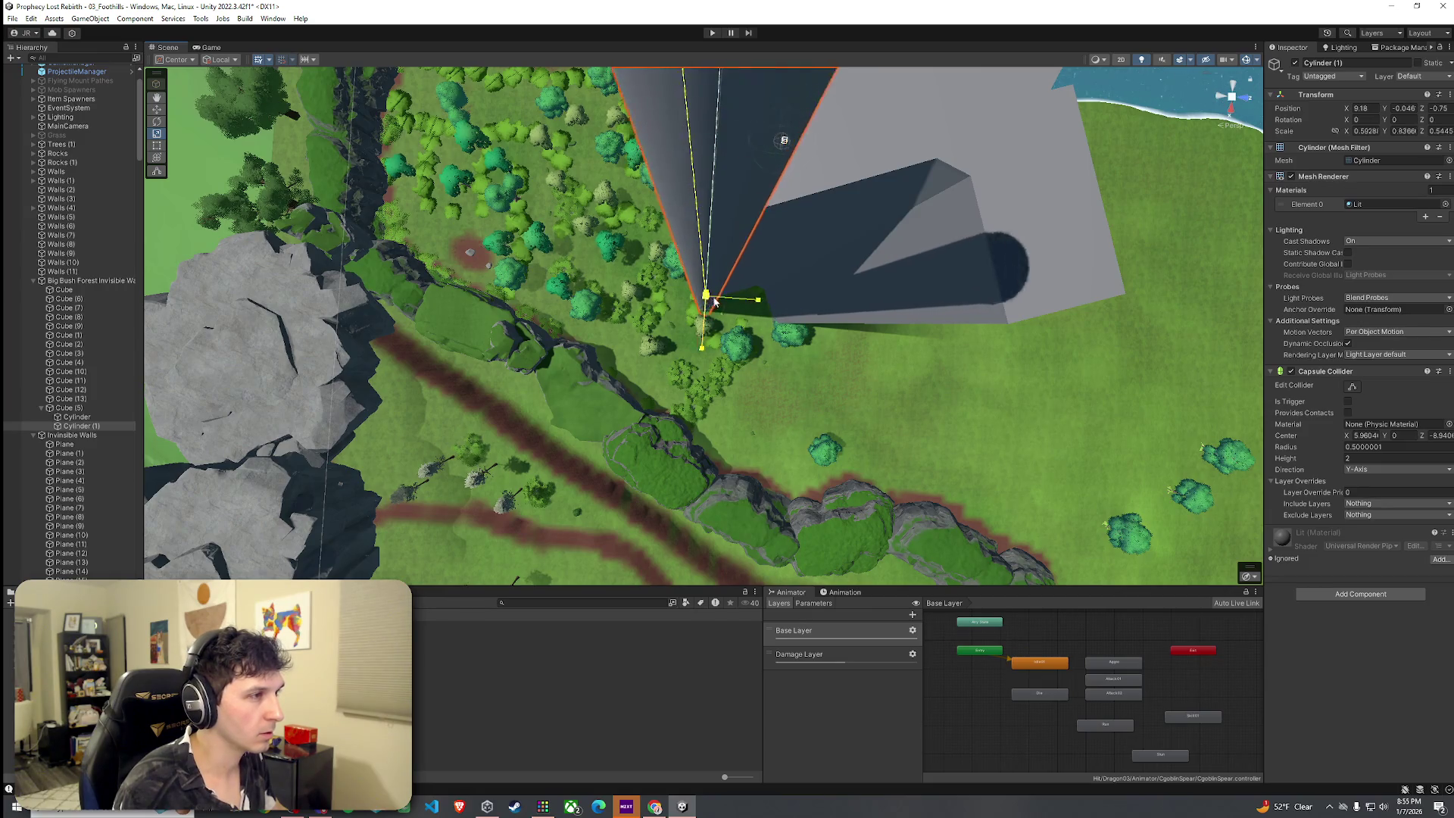
pyautogui.moveTo(708, 298)
pyautogui.mouseDown()
pyautogui.moveTo(765, 303)
pyautogui.moveTo(817, 275)
pyautogui.mouseUp()
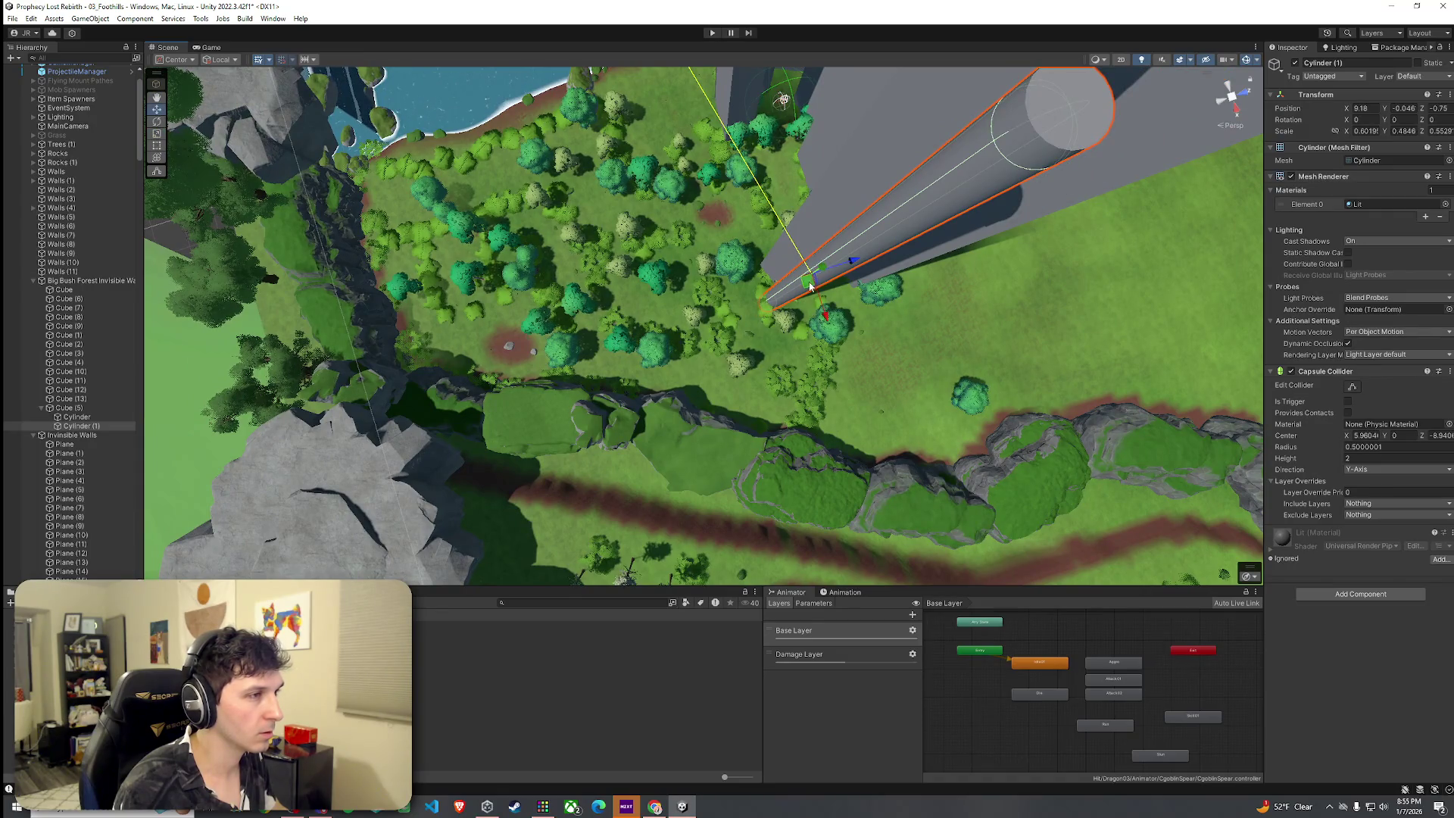
pyautogui.moveTo(805, 298)
pyautogui.mouseDown()
pyautogui.moveTo(1175, 224)
pyautogui.moveTo(1068, 237)
pyautogui.moveTo(947, 286)
pyautogui.mouseUp()
pyautogui.scroll(-5, 939, 291)
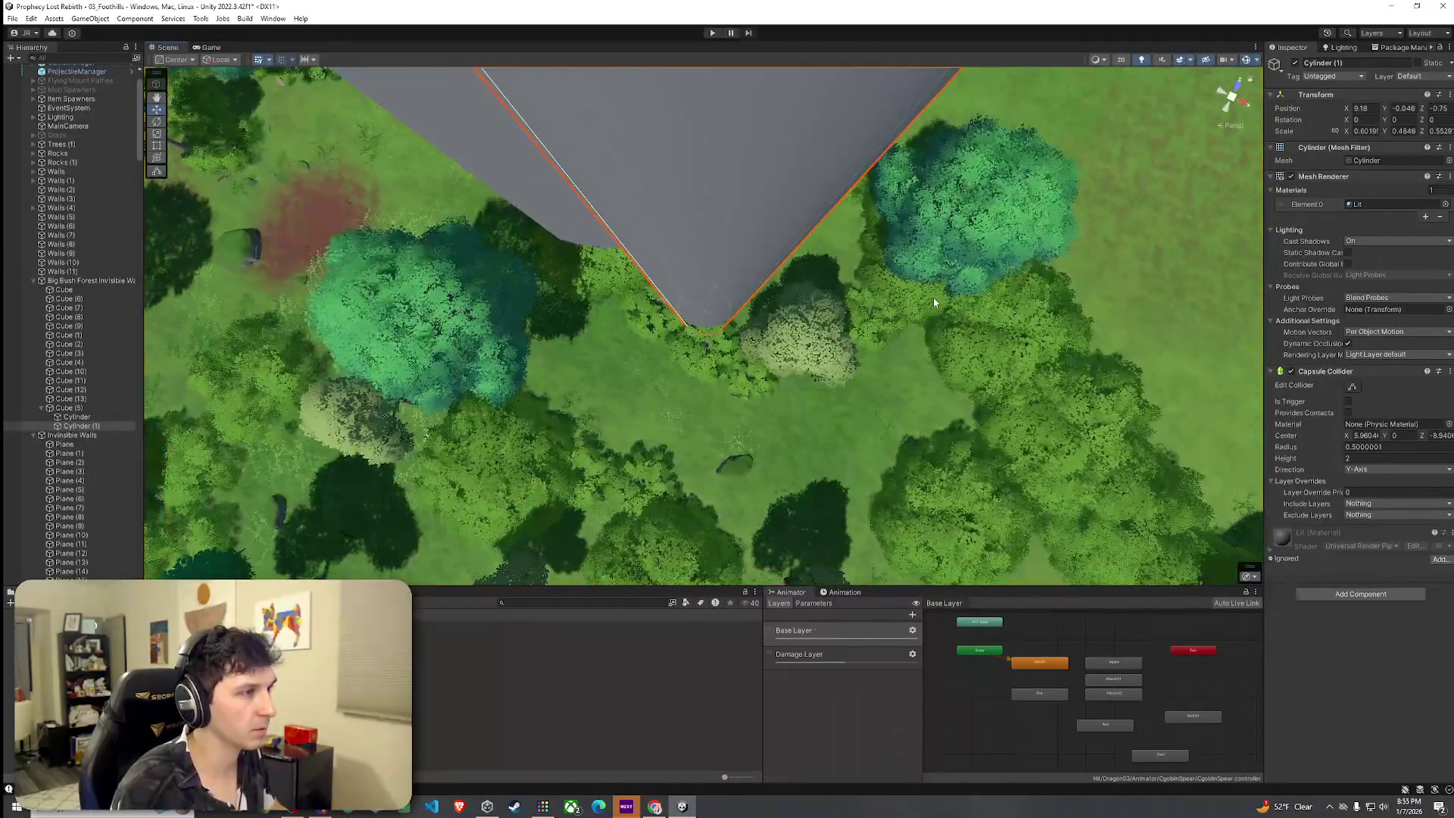
pyautogui.hotkey('ctrl', 'z')
pyautogui.hotkey('ctrl', 'z')
pyautogui.moveTo(850, 314)
pyautogui.mouseDown()
pyautogui.moveTo(840, 257)
pyautogui.moveTo(901, 315)
pyautogui.mouseUp()
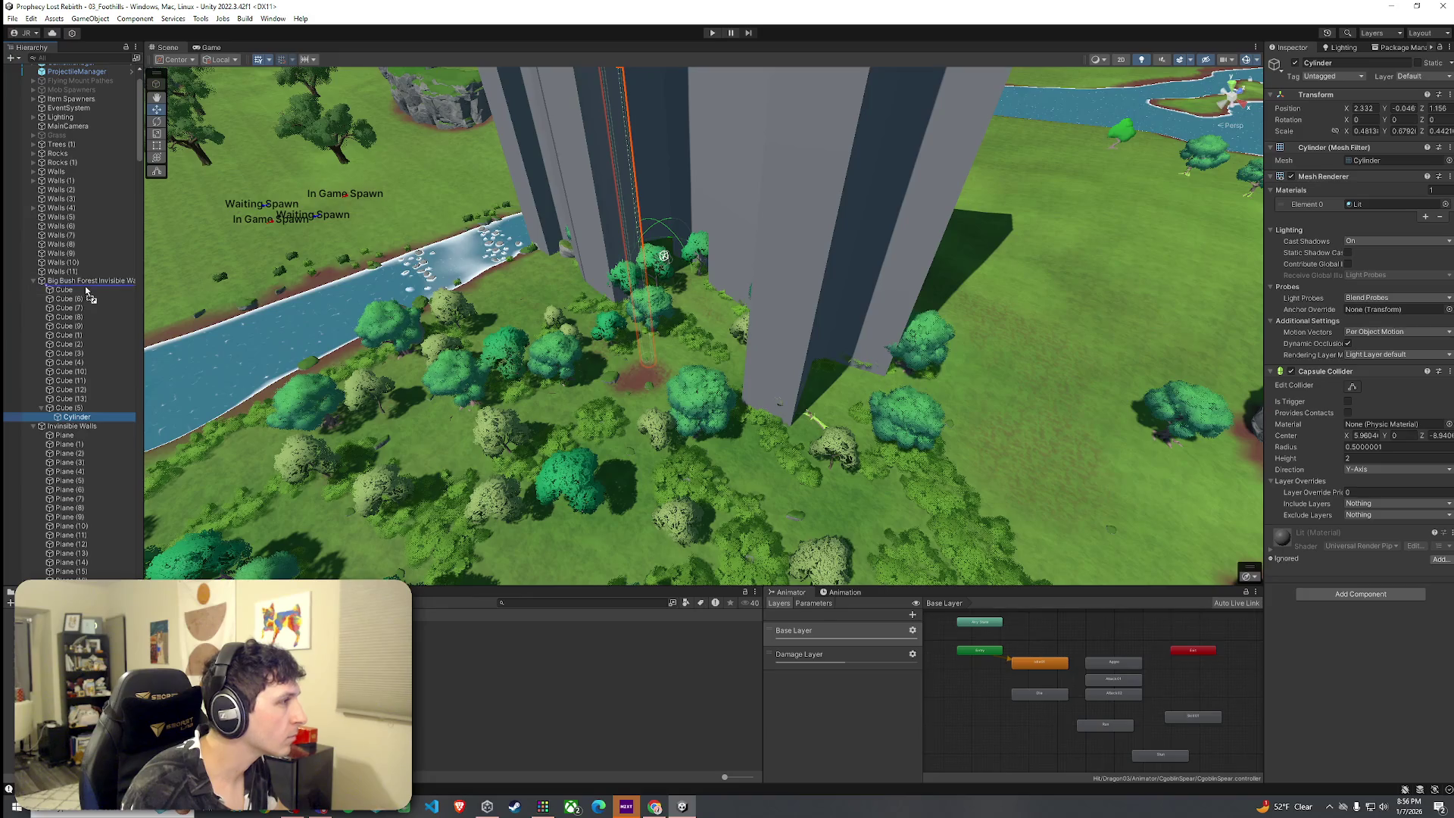
pyautogui.moveTo(655, 393); pyautogui.dragTo(588, 467)
# Duplicate the Cube (9) wall into Cube (14) and slide it along the forest edge.
pyautogui.click(774, 293)
pyautogui.press('r')
pyautogui.moveTo(774, 294)
pyautogui.mouseDown()
pyautogui.moveTo(814, 247)
pyautogui.moveTo(767, 242)
pyautogui.moveTo(738, 169)
pyautogui.moveTo(708, 370)
pyautogui.moveTo(750, 379)
pyautogui.mouseUp()
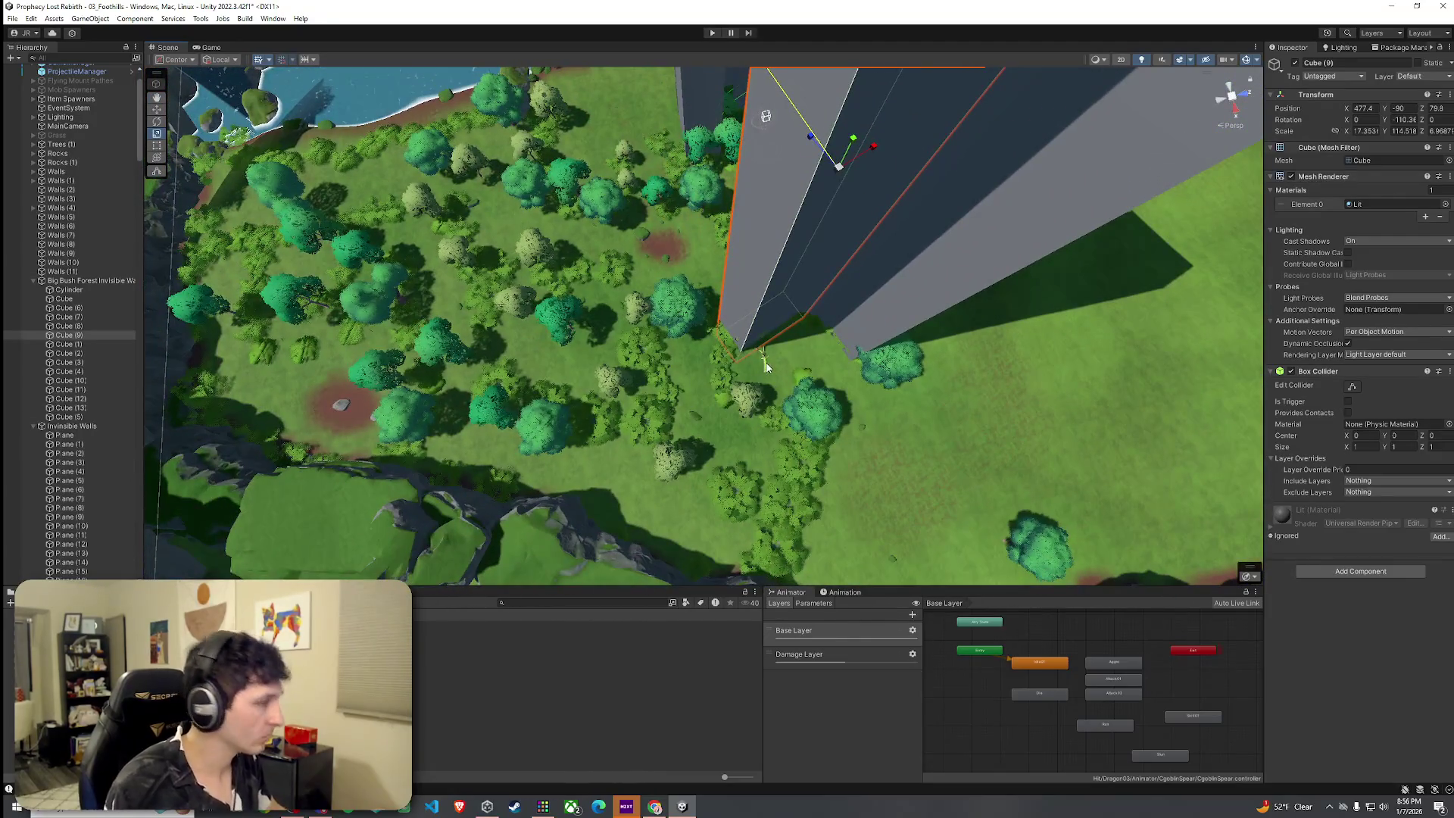
pyautogui.hotkey('ctrl', 'd')
pyautogui.press('w')
pyautogui.moveTo(832, 183)
pyautogui.mouseDown()
pyautogui.moveTo(784, 224)
pyautogui.moveTo(749, 325)
pyautogui.moveTo(727, 318)
pyautogui.moveTo(1178, 302)
pyautogui.moveTo(969, 288)
pyautogui.mouseUp()
# Inspect Cube (14) from aerial and ground-level views among the forest trees.
pyautogui.scroll(-5, 1176, 300)
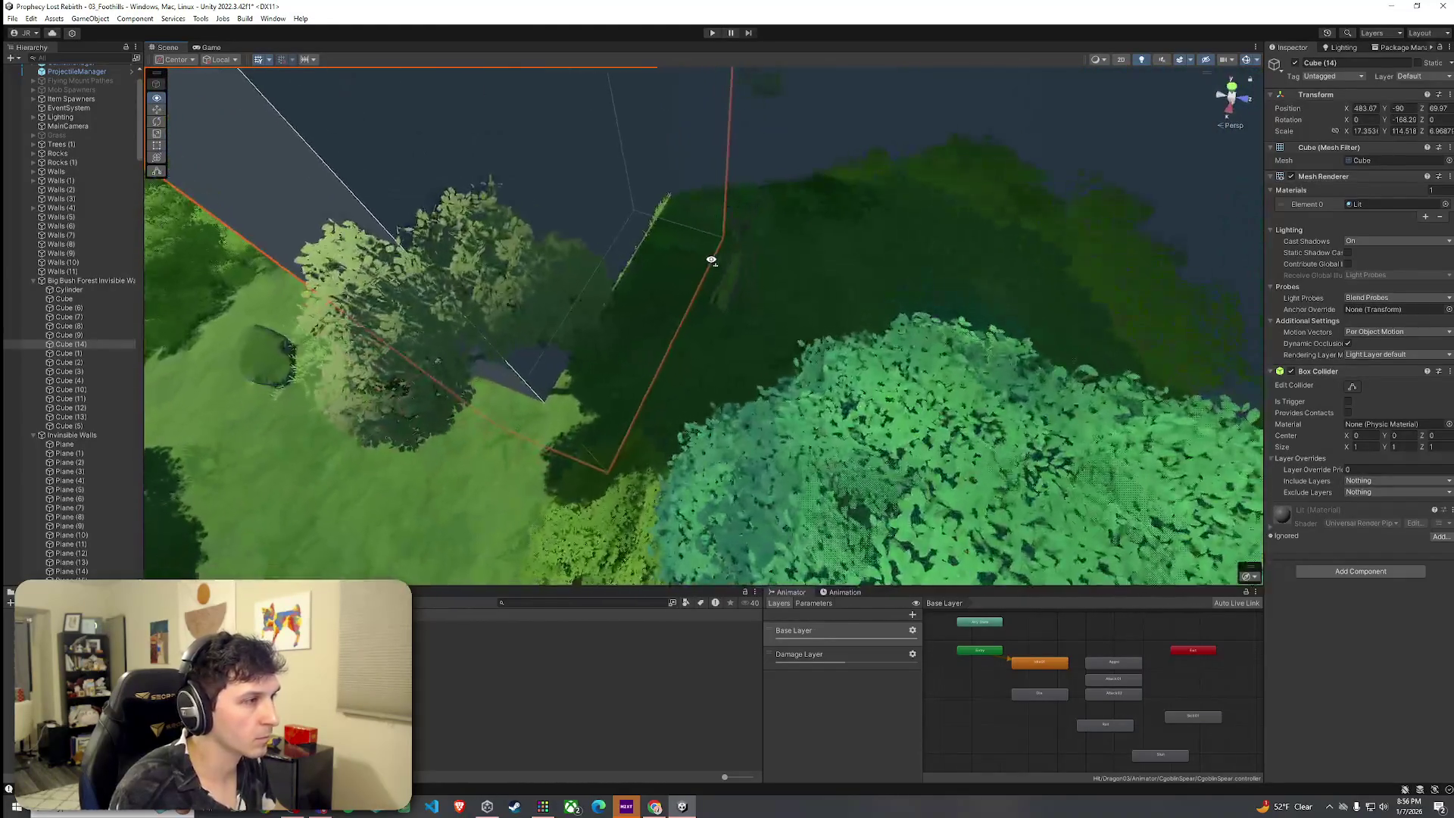
pyautogui.moveTo(769, 290)
pyautogui.mouseDown()
pyautogui.moveTo(743, 283)
pyautogui.moveTo(734, 315)
pyautogui.moveTo(780, 280)
pyautogui.moveTo(727, 166)
pyautogui.moveTo(978, 65)
pyautogui.mouseUp()
pyautogui.moveTo(882, 75)
pyautogui.mouseDown()
pyautogui.moveTo(782, 237)
pyautogui.moveTo(792, 196)
pyautogui.mouseUp()
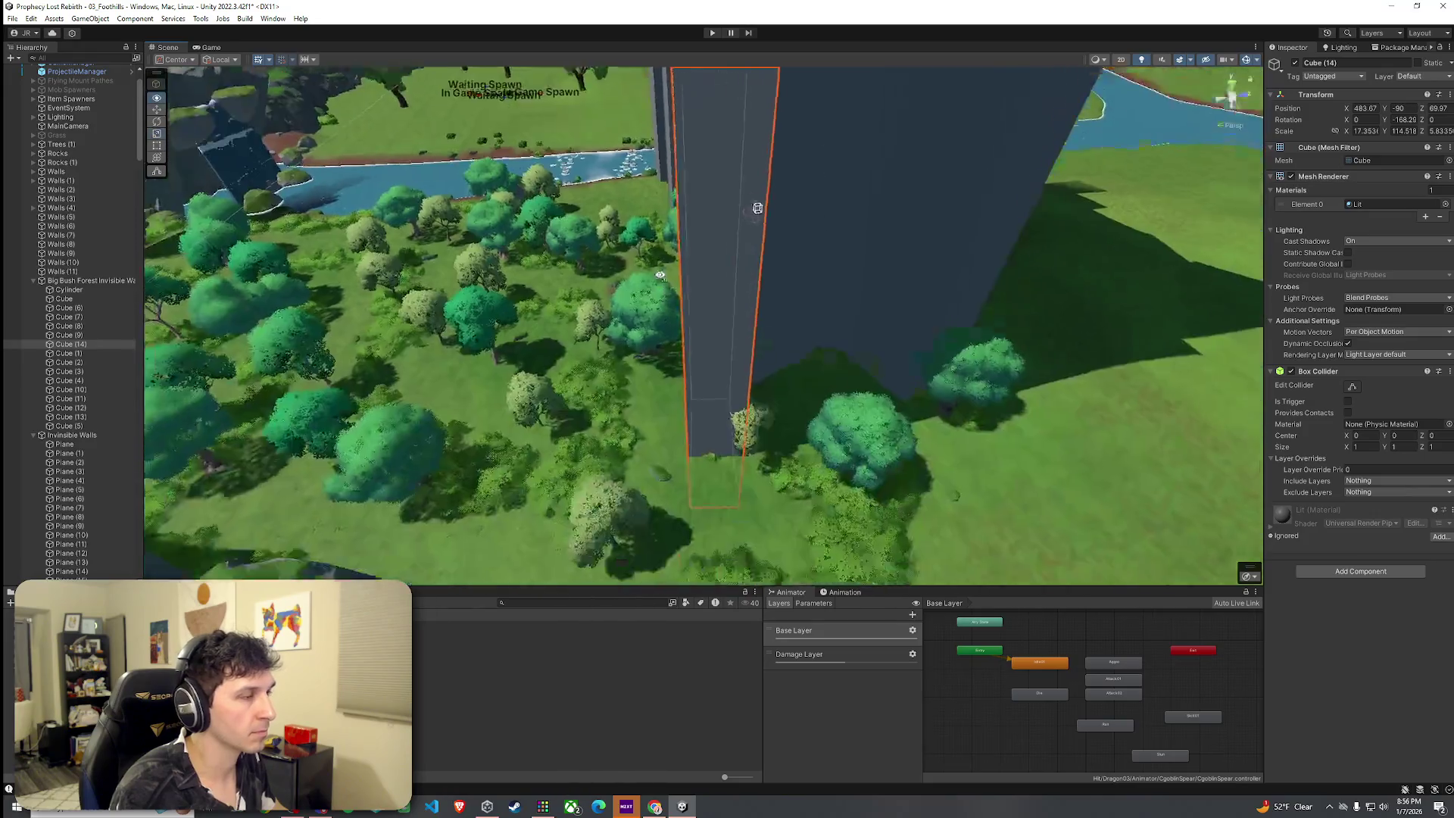
pyautogui.moveTo(661, 275)
pyautogui.mouseDown()
pyautogui.moveTo(649, 308)
pyautogui.moveTo(588, 321)
pyautogui.mouseUp()
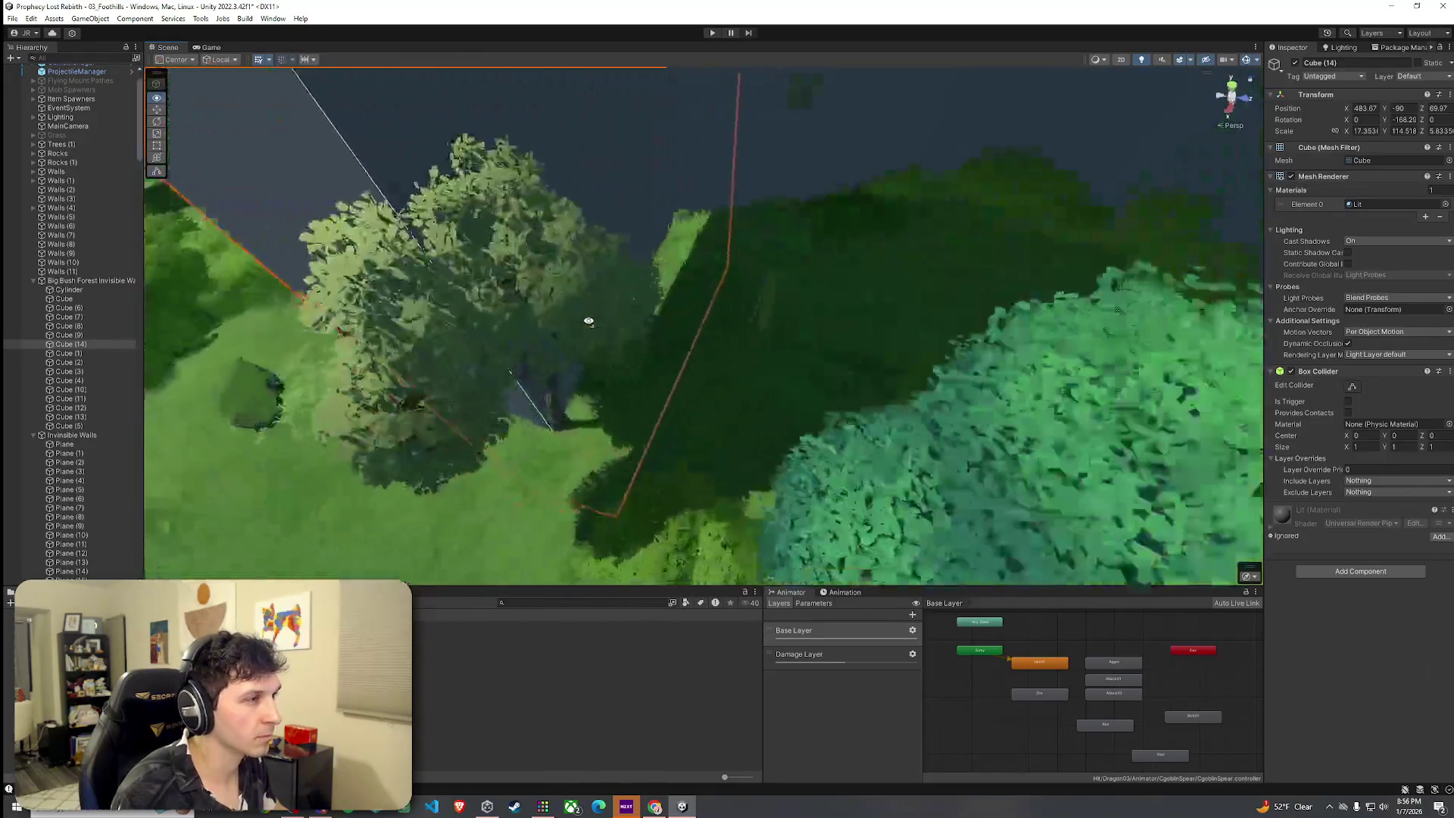
pyautogui.moveTo(538, 276)
pyautogui.mouseDown()
pyautogui.moveTo(652, 337)
pyautogui.moveTo(671, 390)
pyautogui.mouseUp()
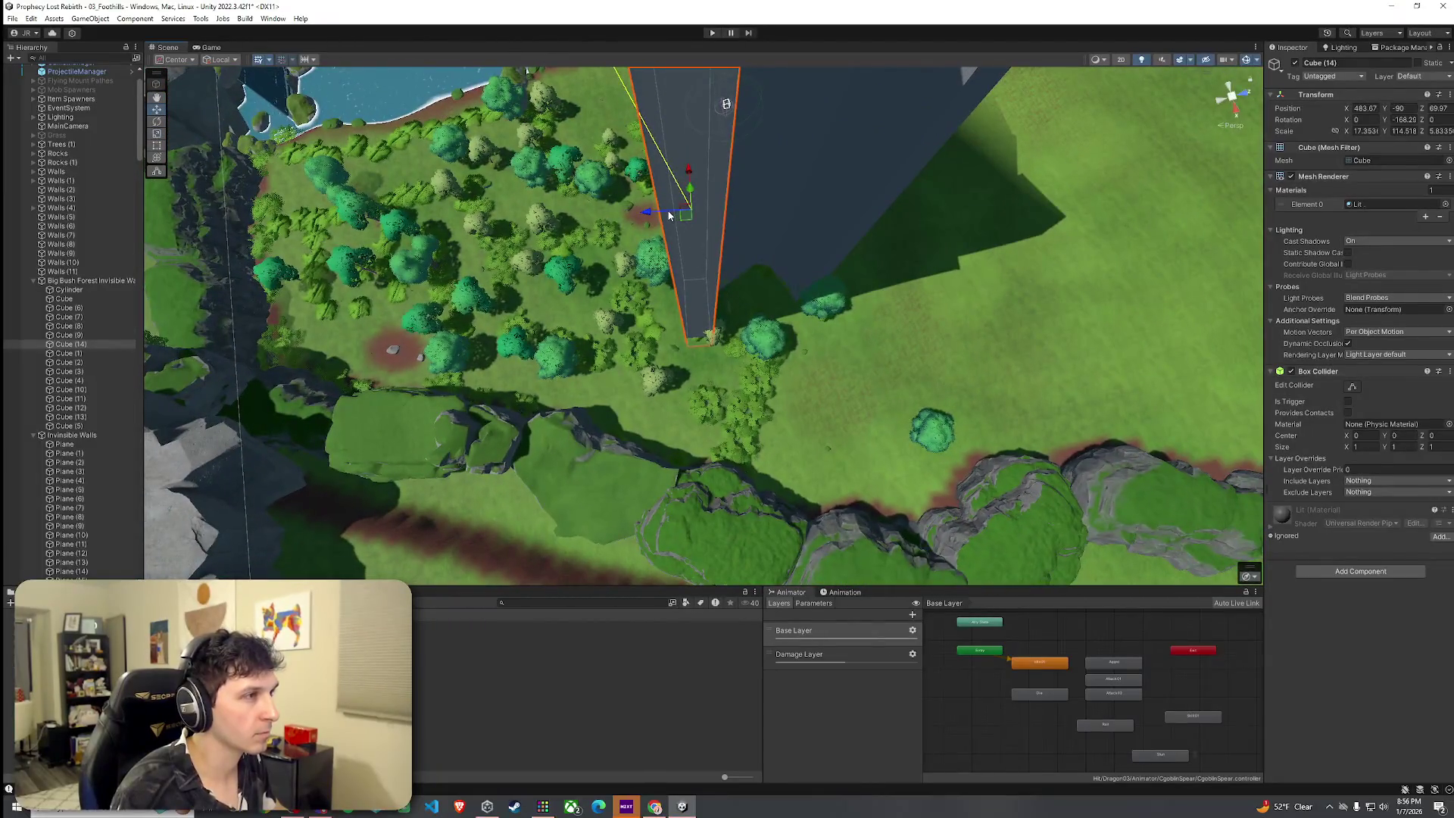
pyautogui.moveTo(665, 216)
pyautogui.mouseDown()
pyautogui.moveTo(677, 176)
pyautogui.moveTo(650, 110)
pyautogui.moveTo(639, 120)
pyautogui.moveTo(667, 121)
pyautogui.moveTo(643, 93)
pyautogui.moveTo(711, 23)
pyautogui.moveTo(558, 506)
pyautogui.moveTo(666, 576)
pyautogui.moveTo(750, 658)
pyautogui.mouseUp()
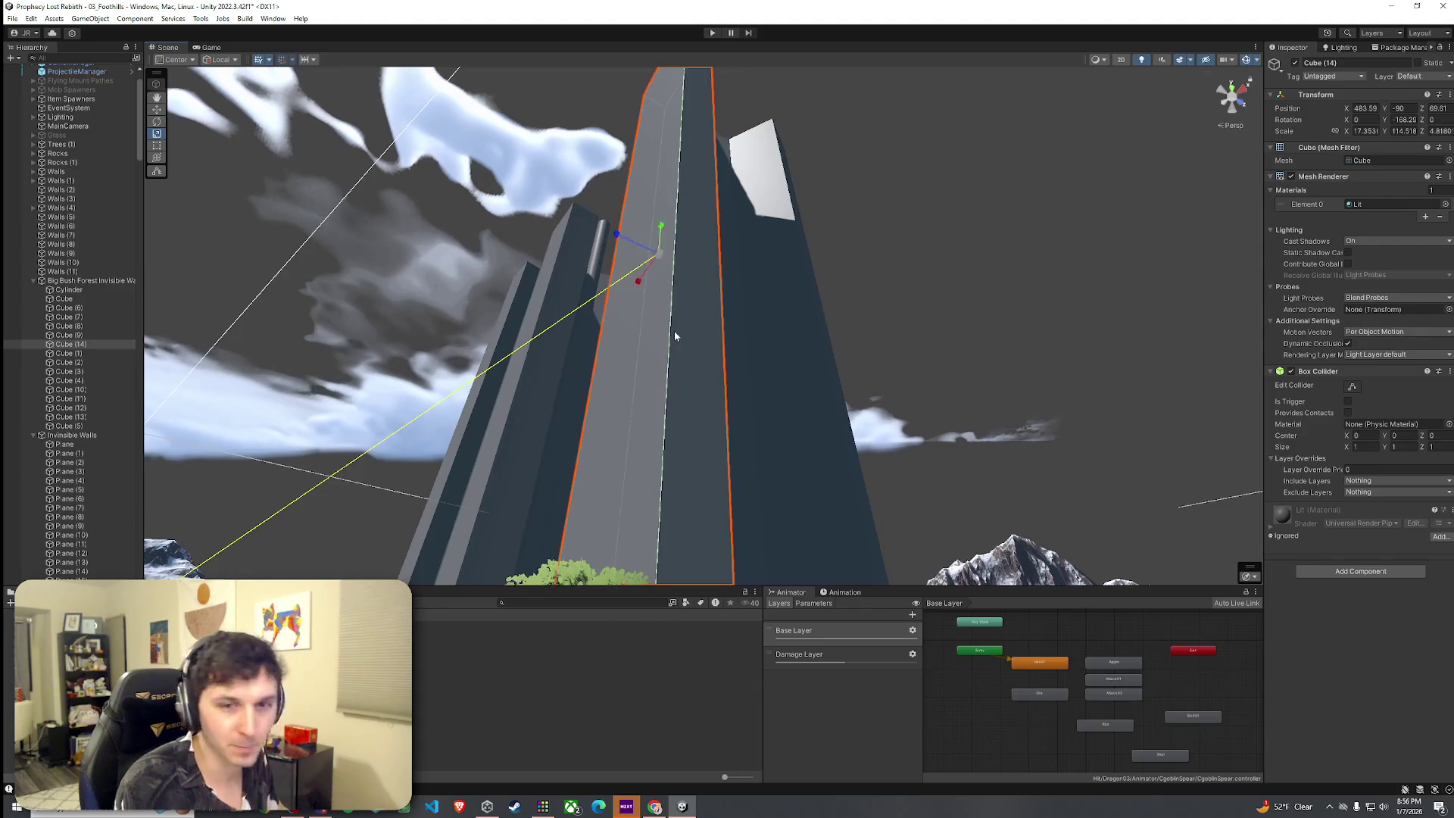
pyautogui.moveTo(669, 345)
pyautogui.mouseDown()
pyautogui.moveTo(543, 528)
pyautogui.moveTo(532, 392)
pyautogui.mouseUp()
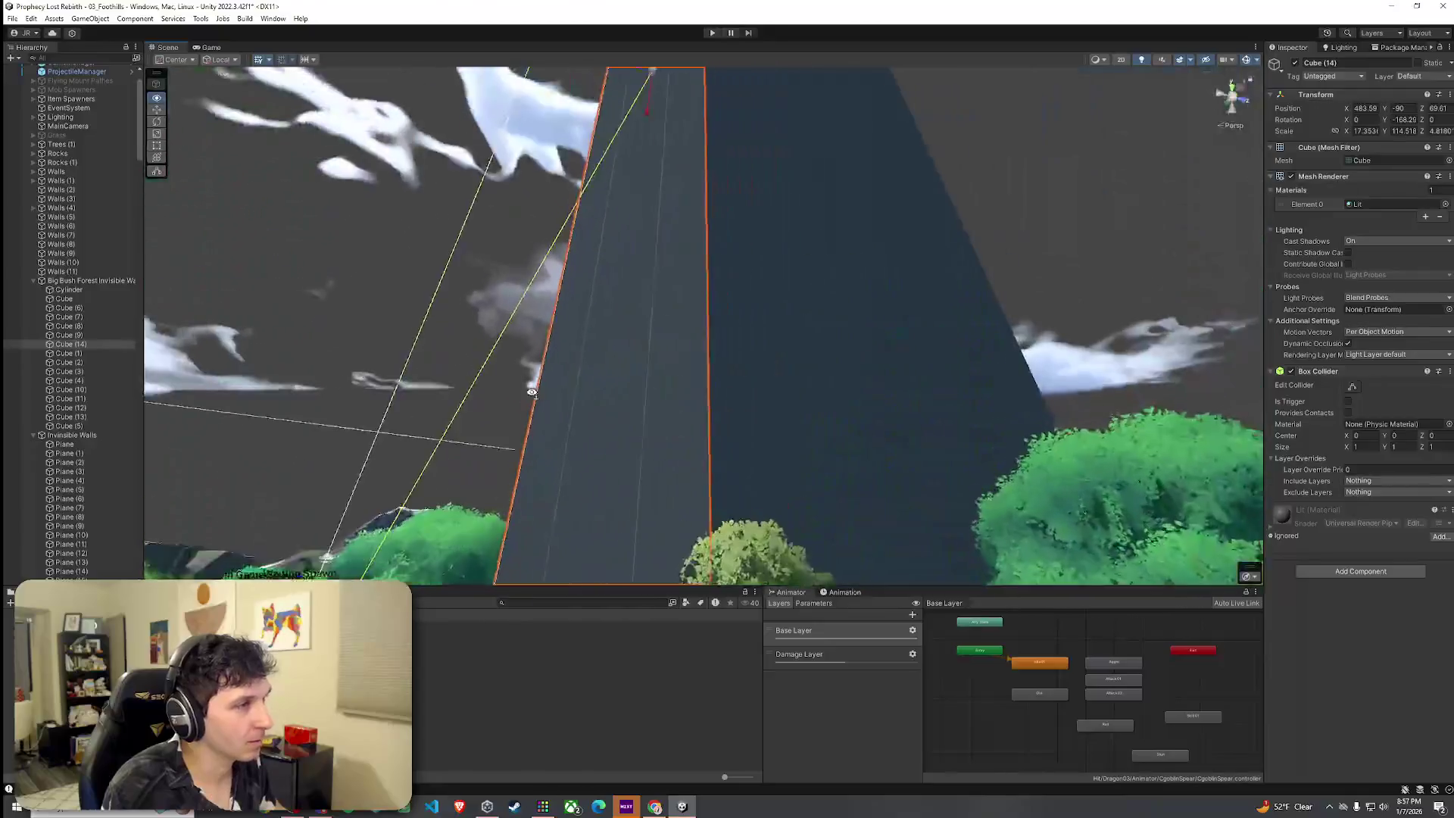
pyautogui.moveTo(608, 196)
pyautogui.mouseDown()
pyautogui.moveTo(491, 422)
pyautogui.moveTo(575, 279)
pyautogui.moveTo(587, 199)
pyautogui.mouseUp()
pyautogui.moveTo(633, 85)
pyautogui.mouseDown()
pyautogui.moveTo(656, 348)
pyautogui.moveTo(669, 302)
pyautogui.moveTo(523, 338)
pyautogui.moveTo(670, 395)
pyautogui.moveTo(685, 286)
pyautogui.moveTo(646, 458)
pyautogui.moveTo(652, 419)
pyautogui.moveTo(535, 445)
pyautogui.moveTo(448, 503)
pyautogui.moveTo(584, 471)
pyautogui.moveTo(668, 539)
pyautogui.moveTo(879, 480)
pyautogui.moveTo(1033, 493)
pyautogui.moveTo(896, 493)
pyautogui.moveTo(824, 552)
pyautogui.moveTo(995, 562)
pyautogui.mouseUp()
pyautogui.scroll(-5, 867, 461)
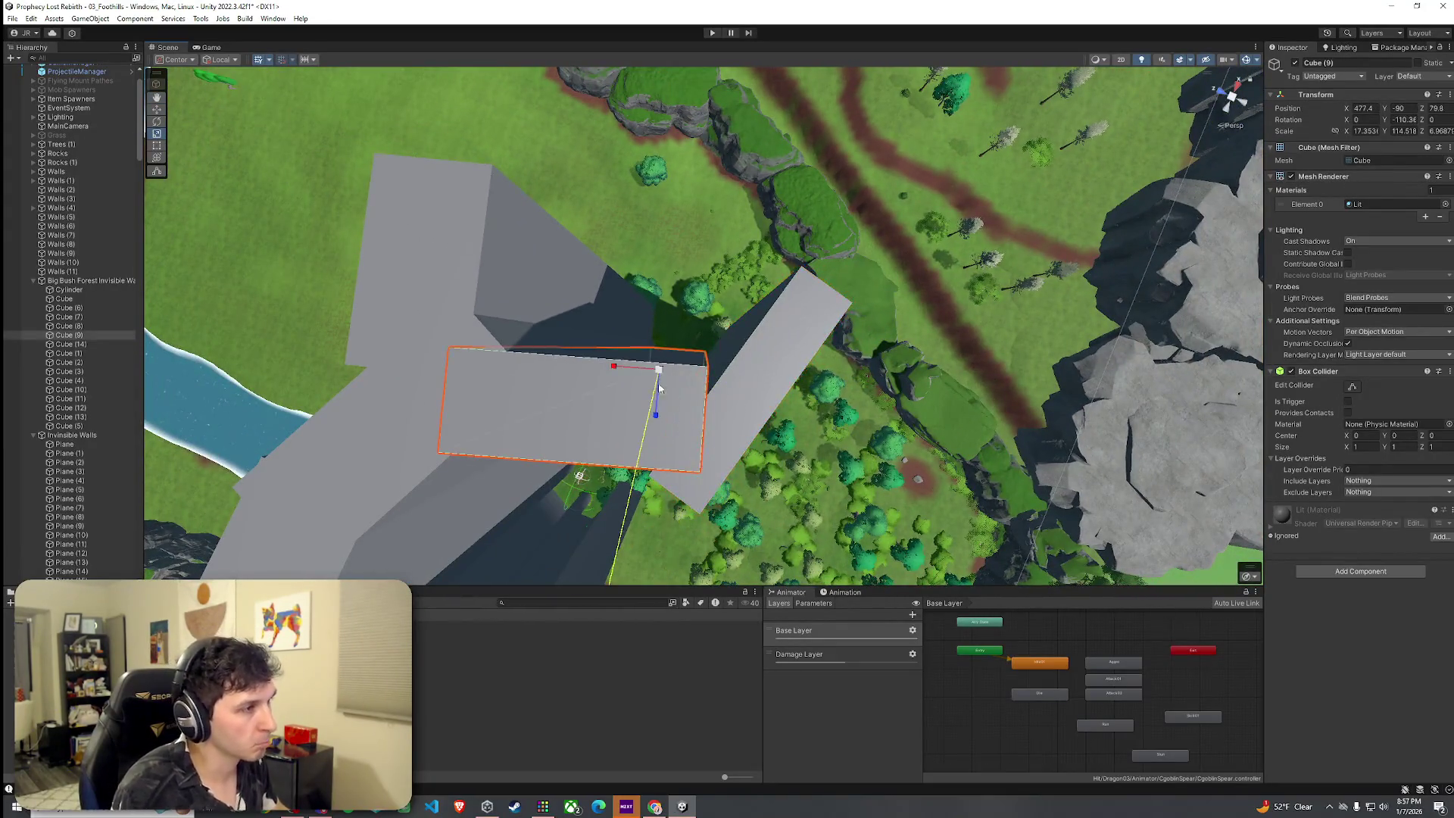
# Widen Cube (9) and narrow the angled Cube (15) wall to about 12.5 on X.
pyautogui.moveTo(630, 370); pyautogui.dragTo(708, 355)
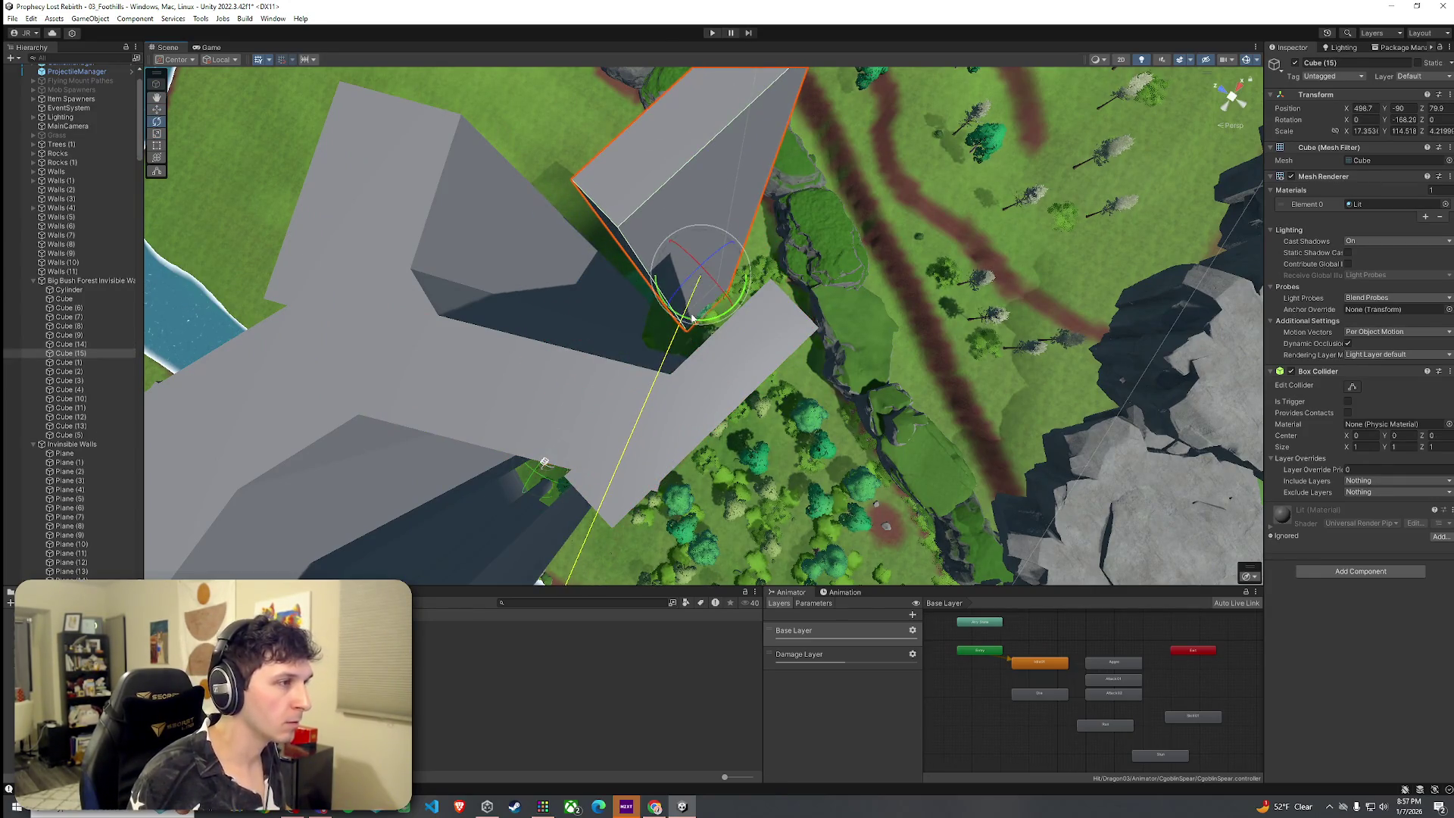
pyautogui.moveTo(730, 327)
pyautogui.mouseDown()
pyautogui.moveTo(474, 477)
pyautogui.moveTo(770, 309)
pyautogui.moveTo(1097, 221)
pyautogui.moveTo(1250, 146)
pyautogui.moveTo(925, 269)
pyautogui.moveTo(931, 182)
pyautogui.moveTo(898, 196)
pyautogui.moveTo(906, 295)
pyautogui.mouseUp()
pyautogui.moveTo(604, 156)
pyautogui.mouseDown()
pyautogui.moveTo(721, 285)
pyautogui.moveTo(1000, 189)
pyautogui.moveTo(811, 243)
pyautogui.moveTo(763, 146)
pyautogui.moveTo(733, 283)
pyautogui.moveTo(631, 222)
pyautogui.moveTo(628, 190)
pyautogui.moveTo(678, 292)
pyautogui.moveTo(737, 234)
pyautogui.moveTo(749, 304)
pyautogui.moveTo(652, 289)
pyautogui.moveTo(701, 253)
pyautogui.moveTo(876, 224)
pyautogui.moveTo(871, 249)
pyautogui.mouseUp()
pyautogui.scroll(-10, 730, 238)
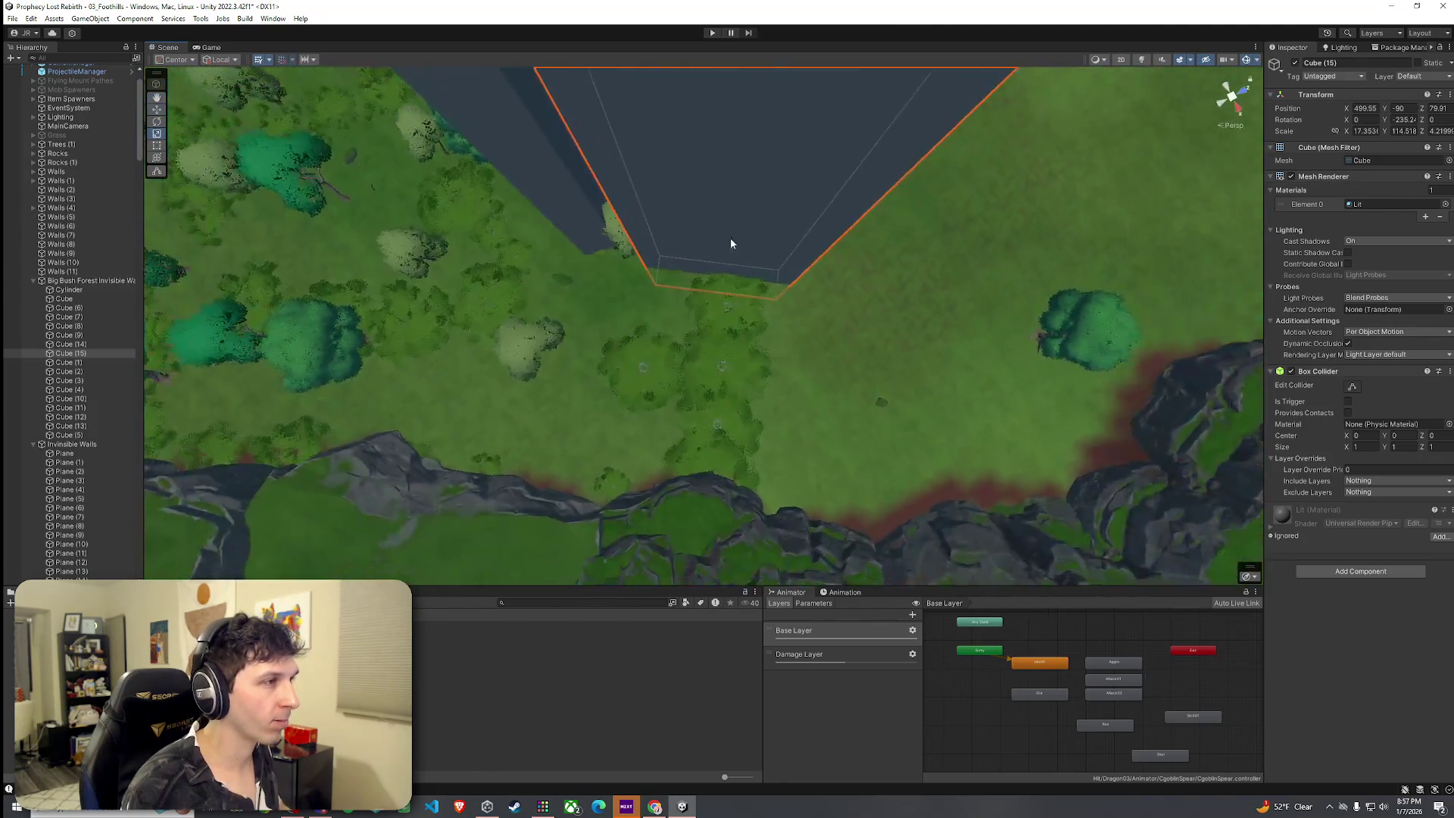
pyautogui.moveTo(692, 201)
pyautogui.mouseDown()
pyautogui.moveTo(681, 211)
pyautogui.moveTo(698, 201)
pyautogui.moveTo(675, 162)
pyautogui.moveTo(725, 159)
pyautogui.moveTo(710, 813)
pyautogui.moveTo(696, 60)
pyautogui.mouseUp()
pyautogui.click(744, 369)
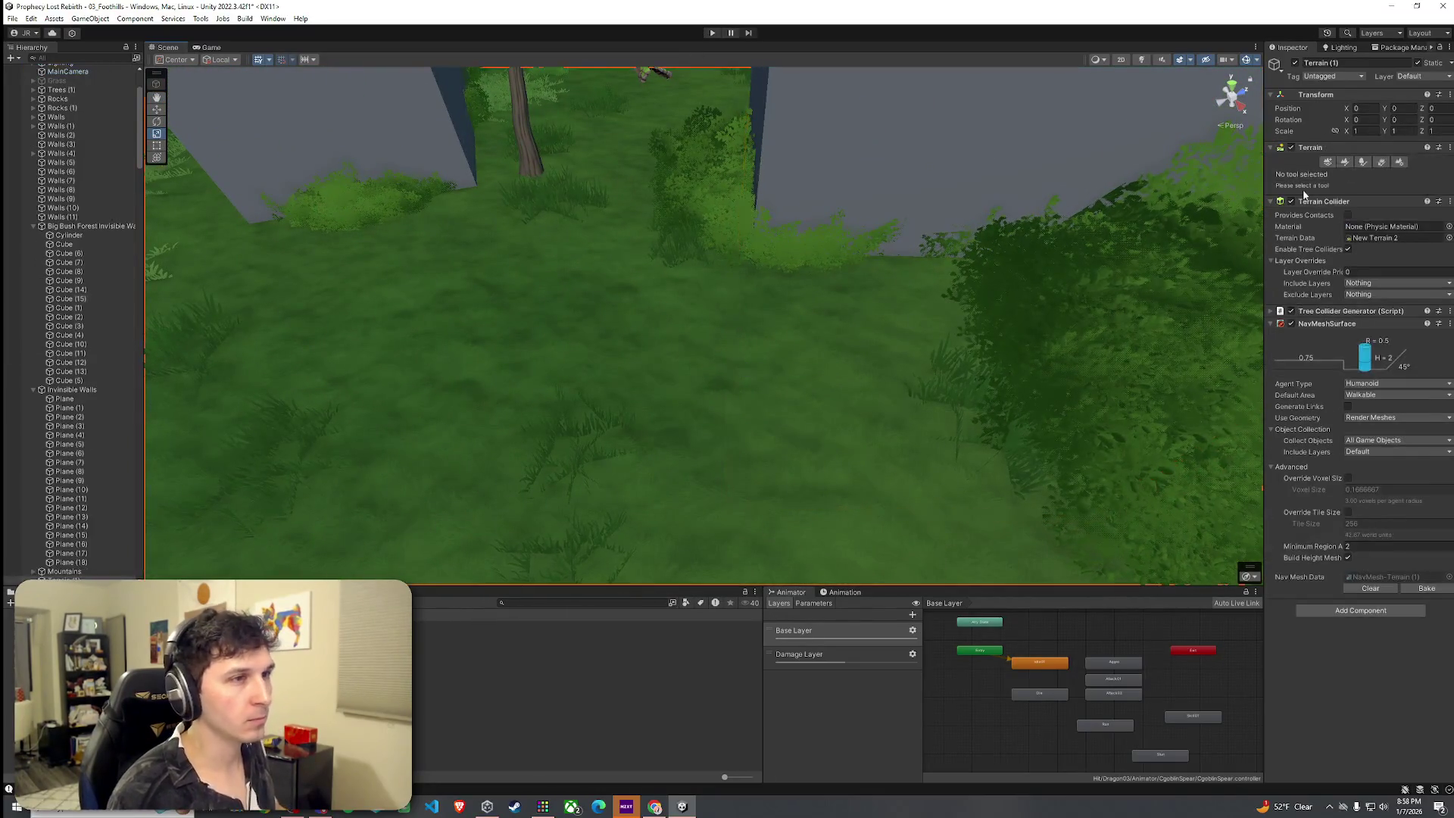
# Switch Terrain (1) to Paint Trees with BigBush1 as the selected tree.
pyautogui.click(1381, 163)
pyautogui.click(1359, 162)
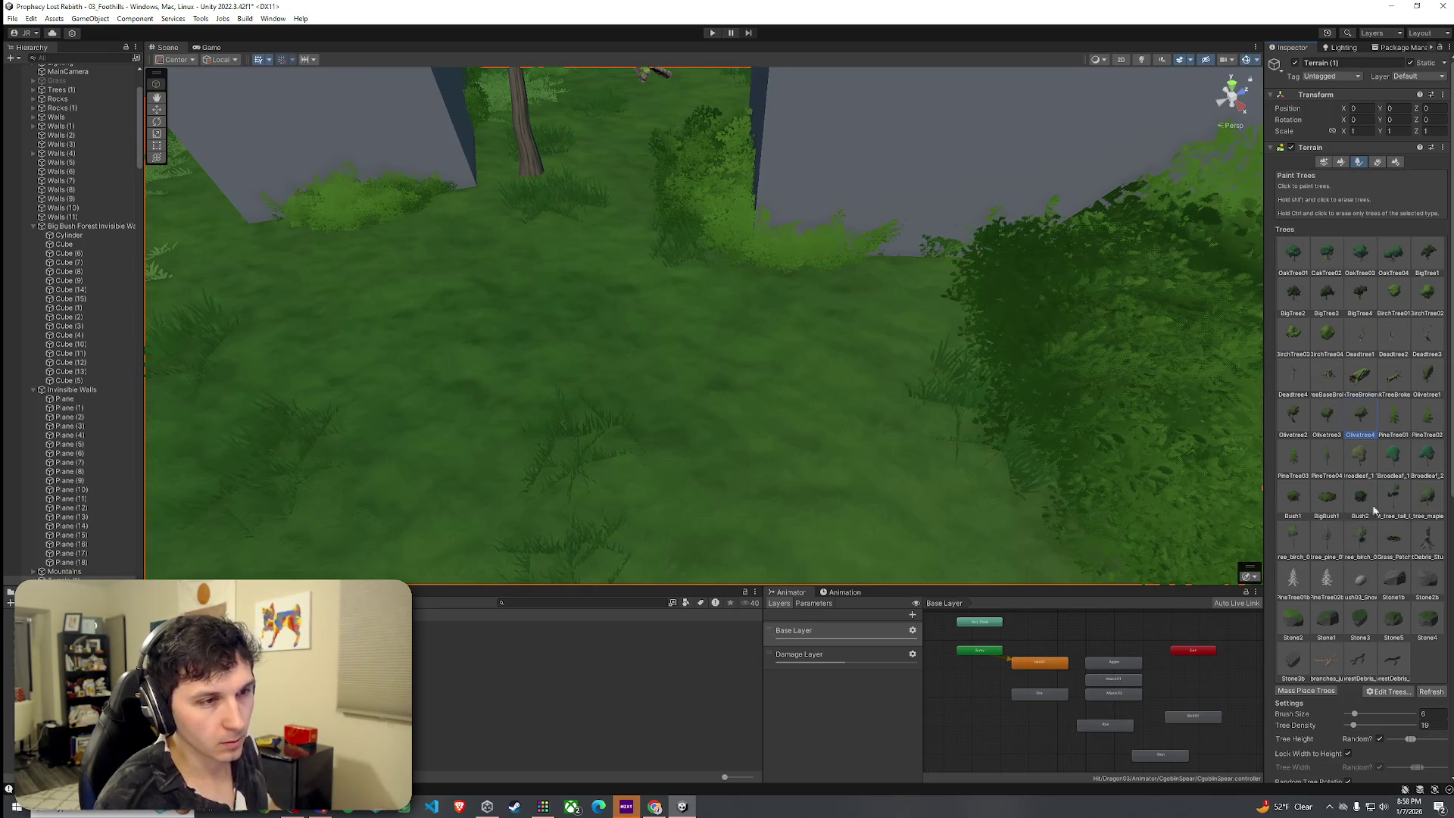
pyautogui.click(1322, 501)
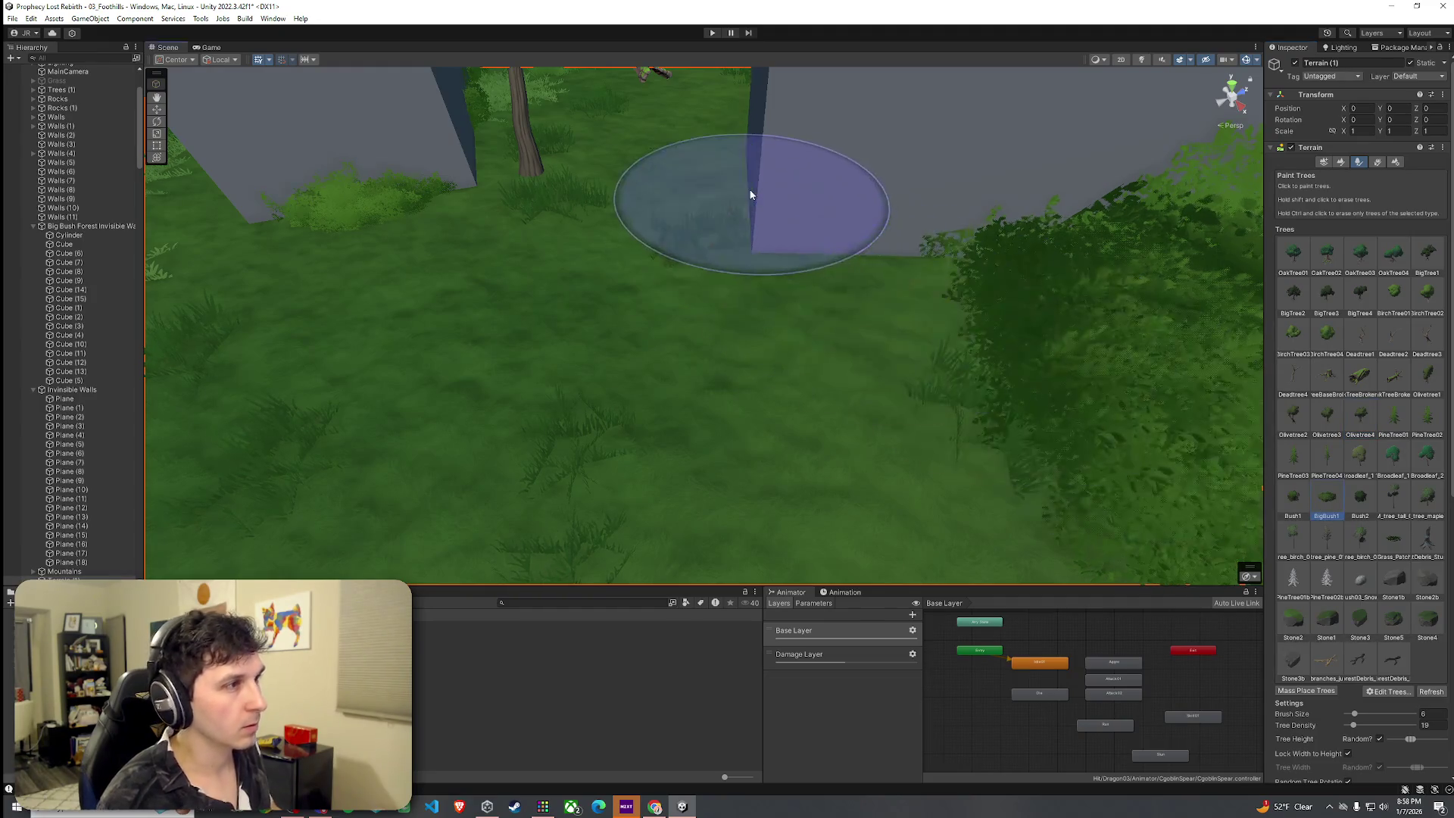
pyautogui.moveTo(901, 200)
pyautogui.mouseDown()
pyautogui.moveTo(937, 227)
pyautogui.moveTo(1022, 161)
pyautogui.moveTo(94, 210)
pyautogui.moveTo(516, 334)
pyautogui.moveTo(438, 247)
pyautogui.moveTo(367, 315)
pyautogui.moveTo(548, 693)
pyautogui.mouseUp()
pyautogui.click(547, 694)
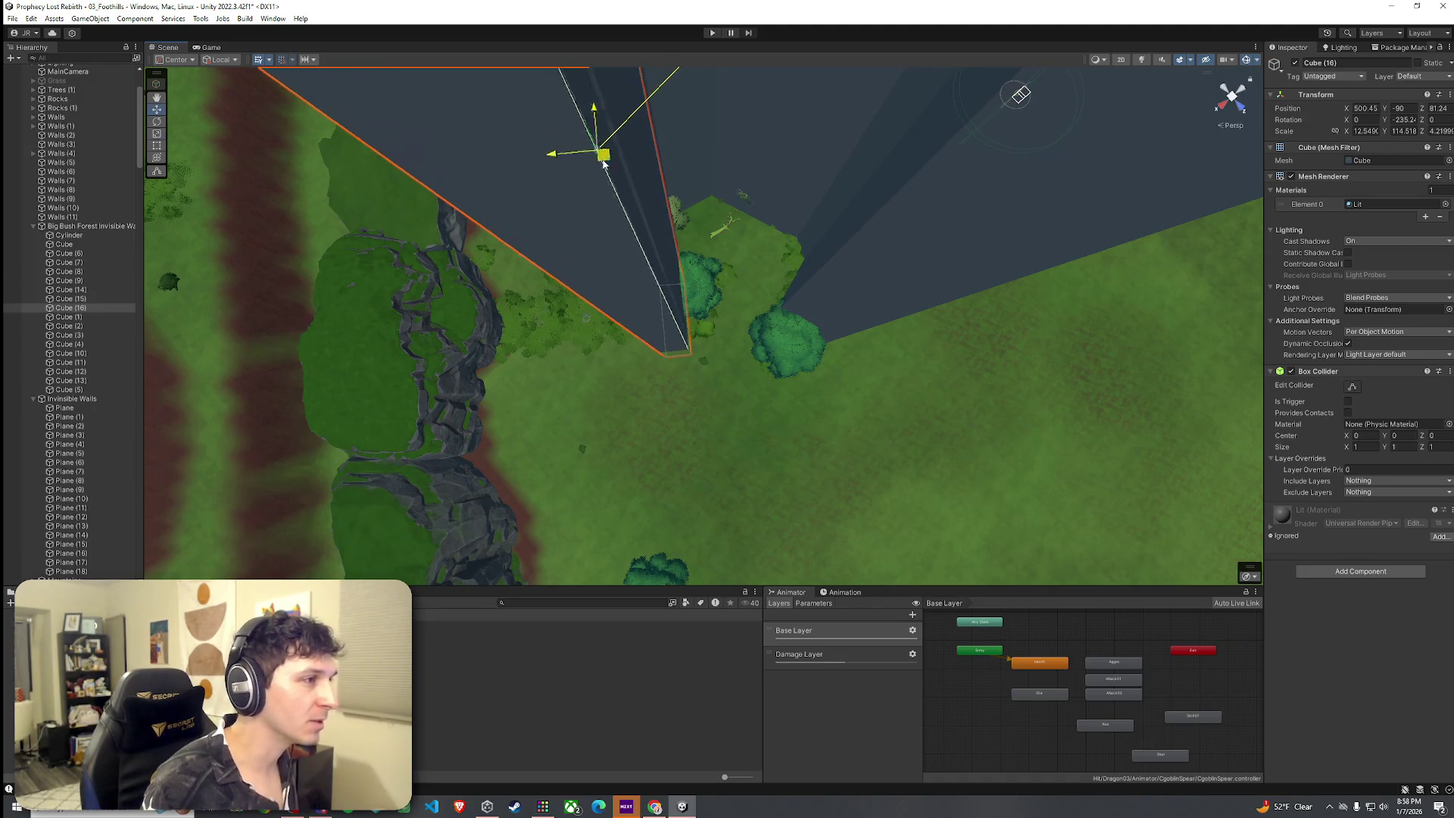
# Angle the new Cube (16) wall along the forest edge.
pyautogui.moveTo(721, 185); pyautogui.dragTo(740, 182)
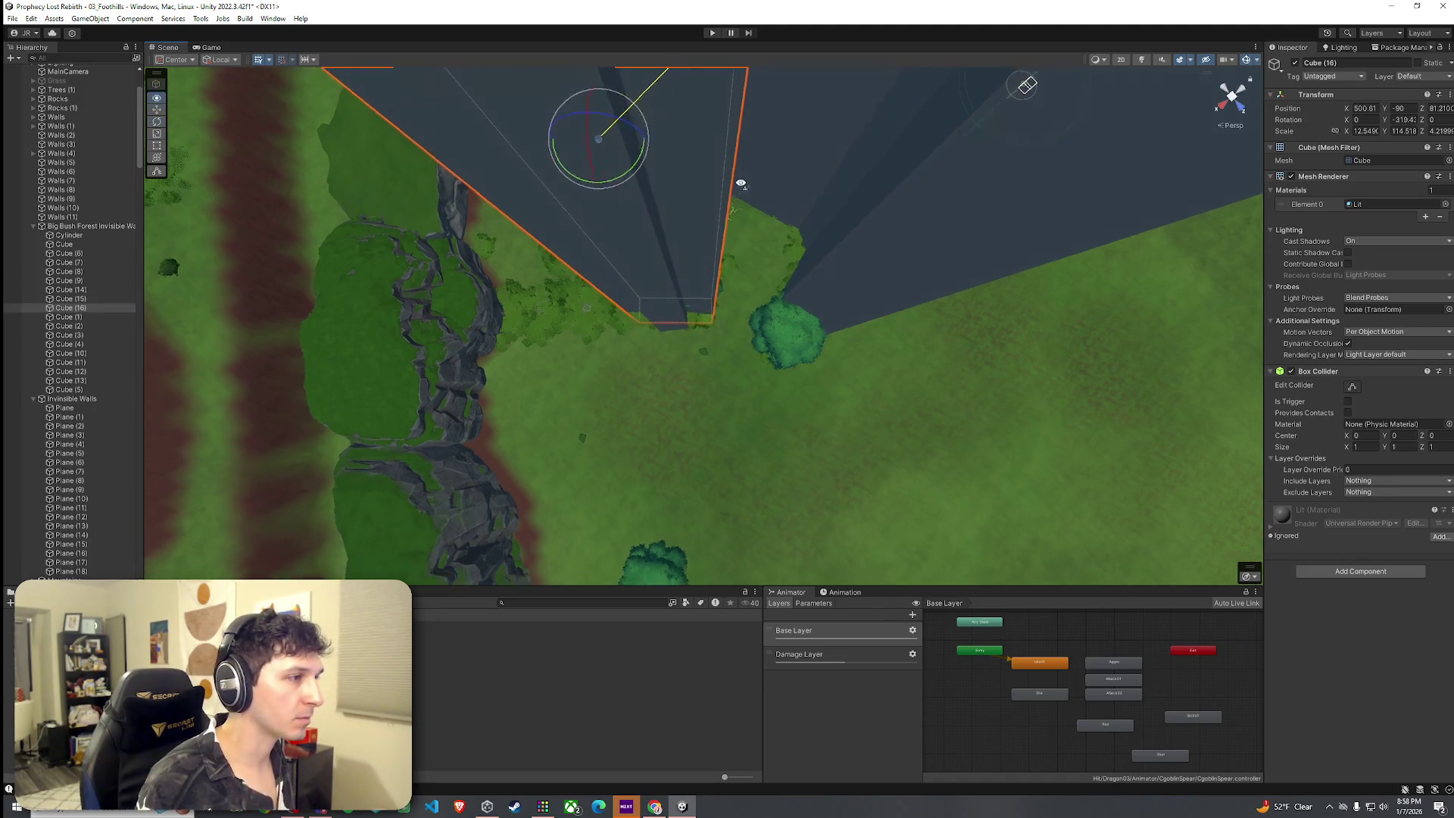
pyautogui.press('r')
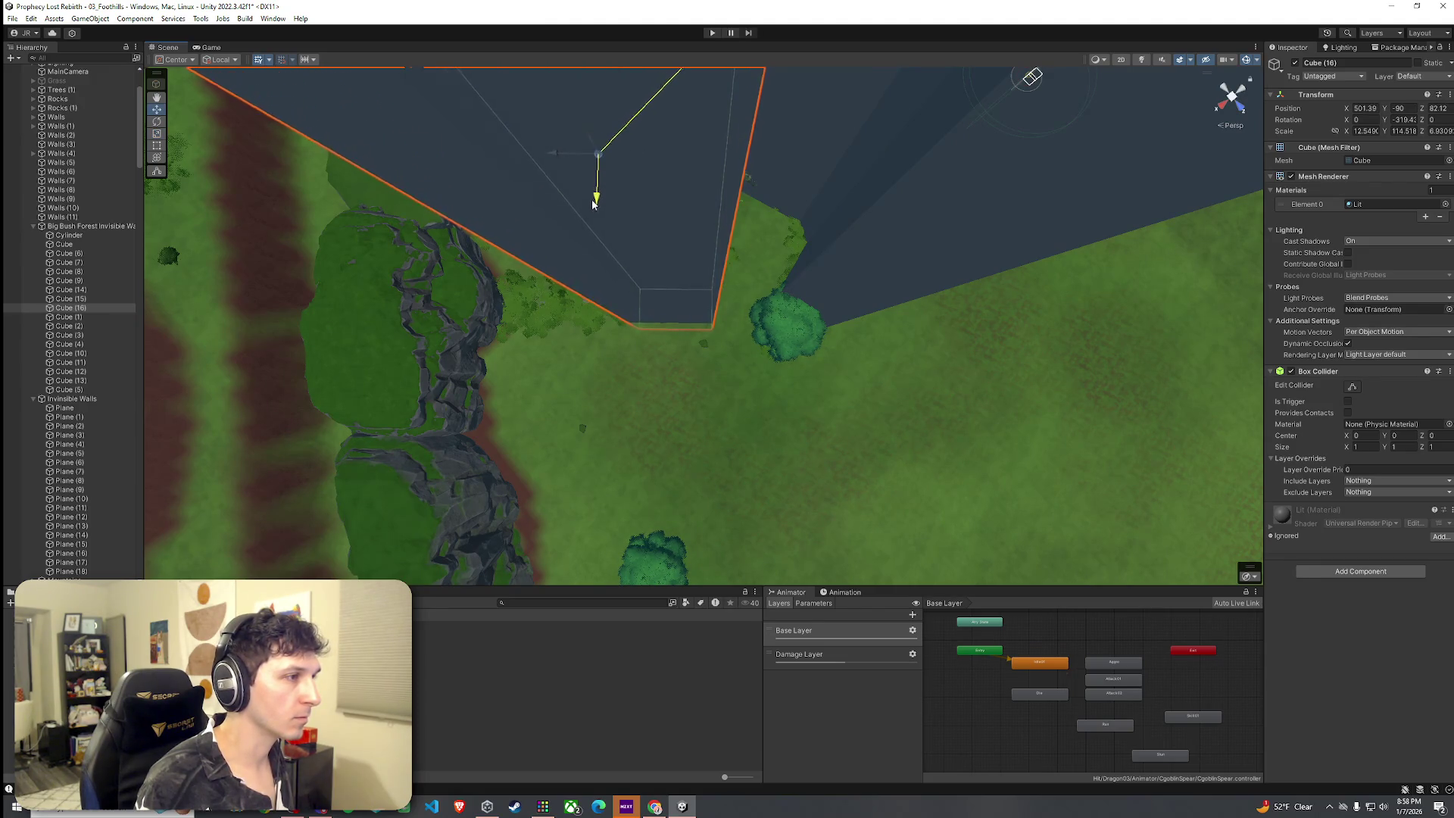
pyautogui.moveTo(590, 224)
pyautogui.mouseDown()
pyautogui.moveTo(545, 178)
pyautogui.moveTo(383, 162)
pyautogui.moveTo(334, 174)
pyautogui.moveTo(364, 220)
pyautogui.moveTo(510, 298)
pyautogui.moveTo(560, 306)
pyautogui.moveTo(503, 243)
pyautogui.moveTo(204, 121)
pyautogui.moveTo(213, 42)
pyautogui.moveTo(255, 82)
pyautogui.moveTo(386, 107)
pyautogui.moveTo(503, 162)
pyautogui.moveTo(536, 235)
pyautogui.moveTo(505, 144)
pyautogui.moveTo(506, 258)
pyautogui.mouseUp()
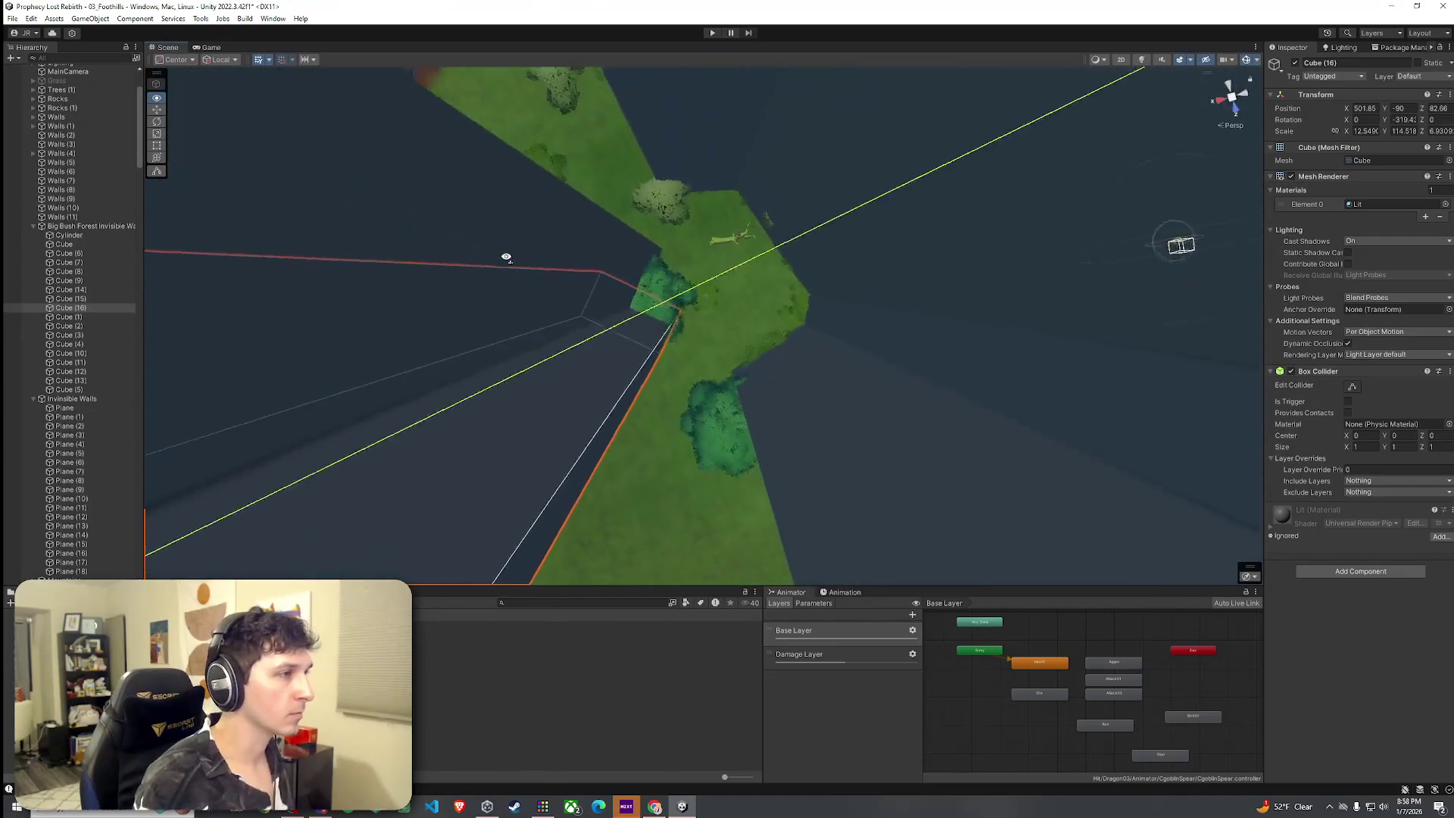
# Duplicate it into Cube (17), slide it along the edge and reduce its Z scale.
pyautogui.hotkey('ctrl', 'd')
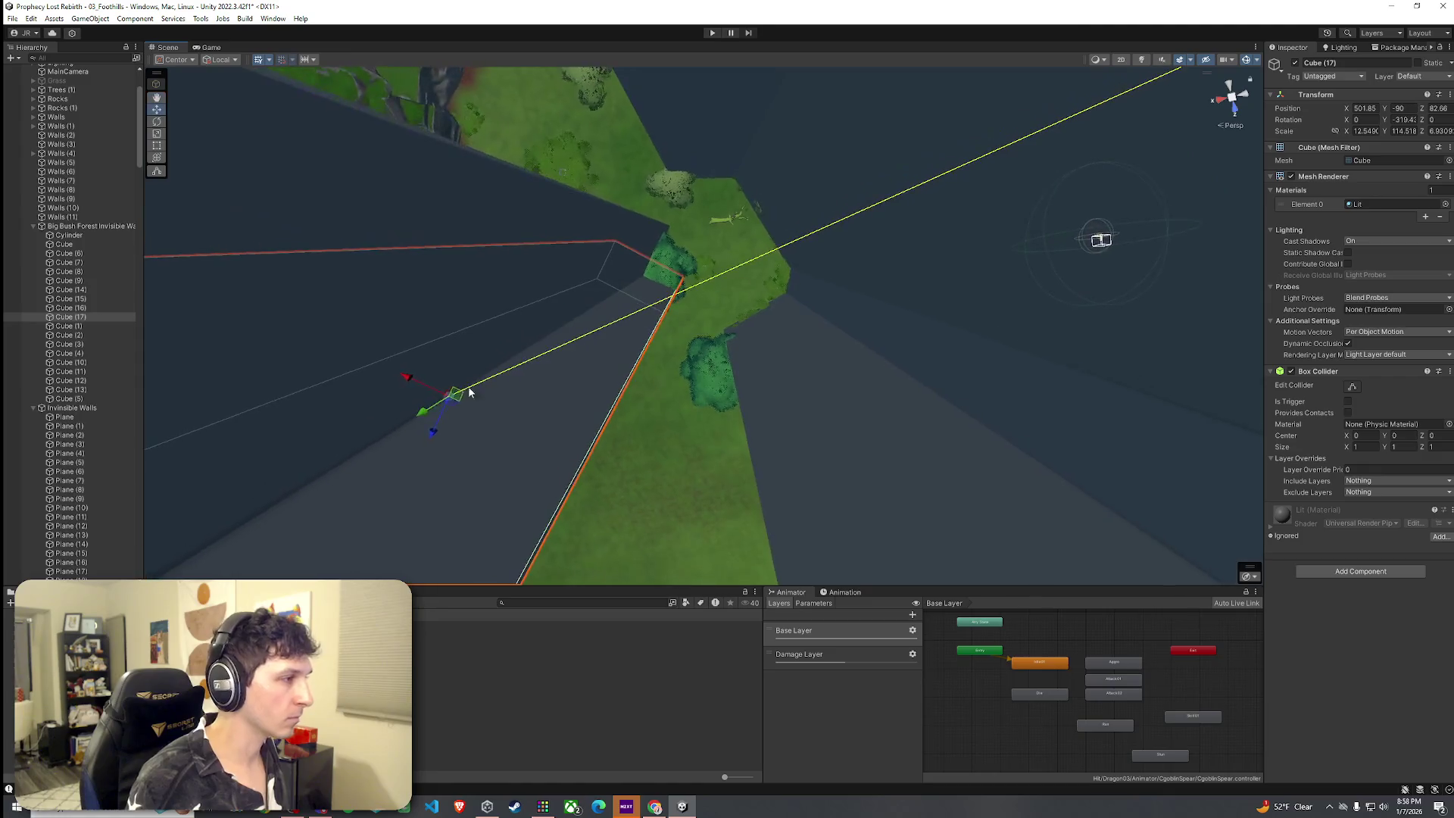
pyautogui.moveTo(482, 397)
pyautogui.mouseDown()
pyautogui.moveTo(591, 341)
pyautogui.moveTo(579, 290)
pyautogui.moveTo(536, 274)
pyautogui.moveTo(556, 280)
pyautogui.mouseUp()
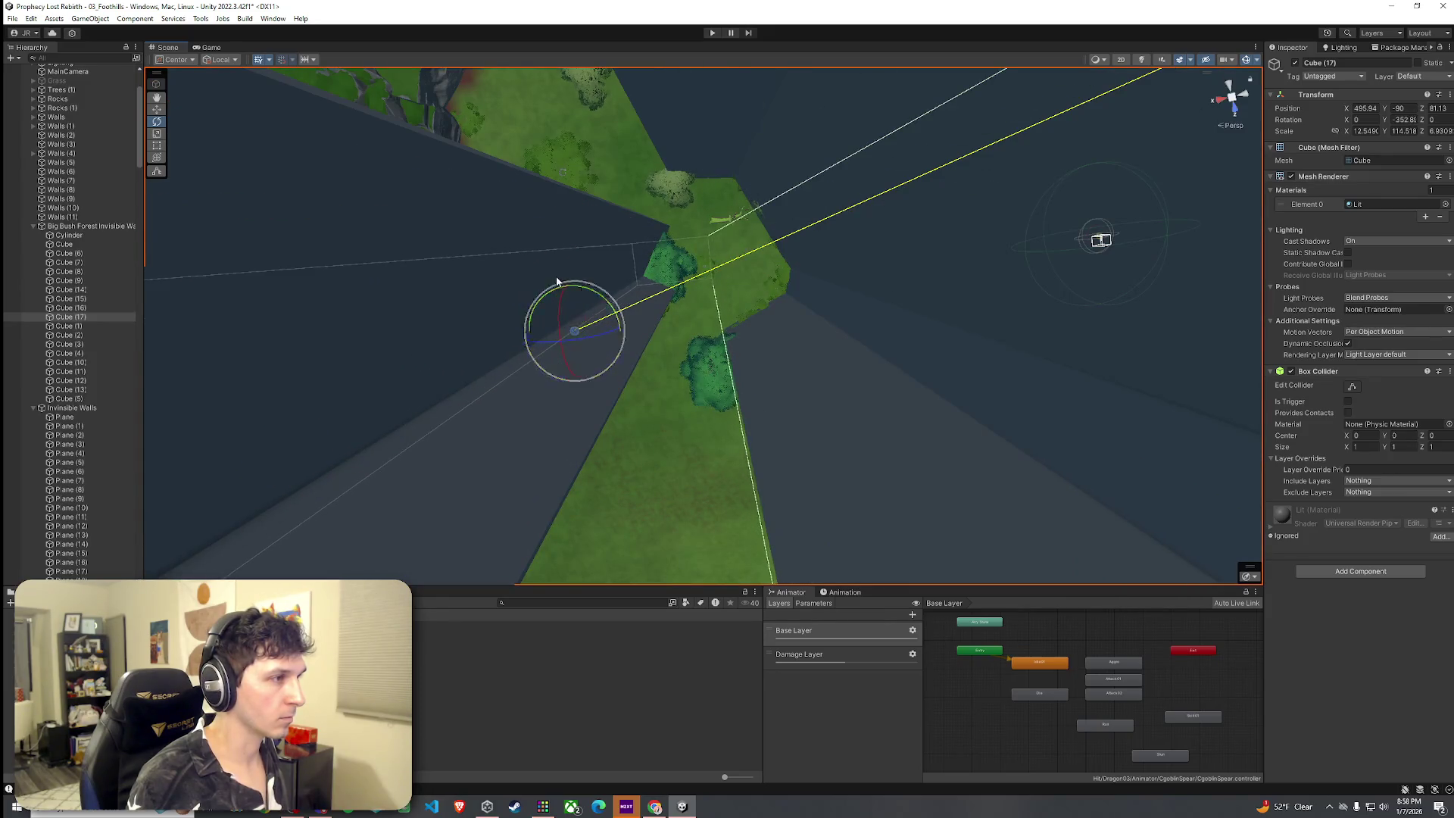
pyautogui.moveTo(583, 331)
pyautogui.mouseDown()
pyautogui.moveTo(598, 348)
pyautogui.moveTo(923, 336)
pyautogui.moveTo(800, 345)
pyautogui.mouseUp()
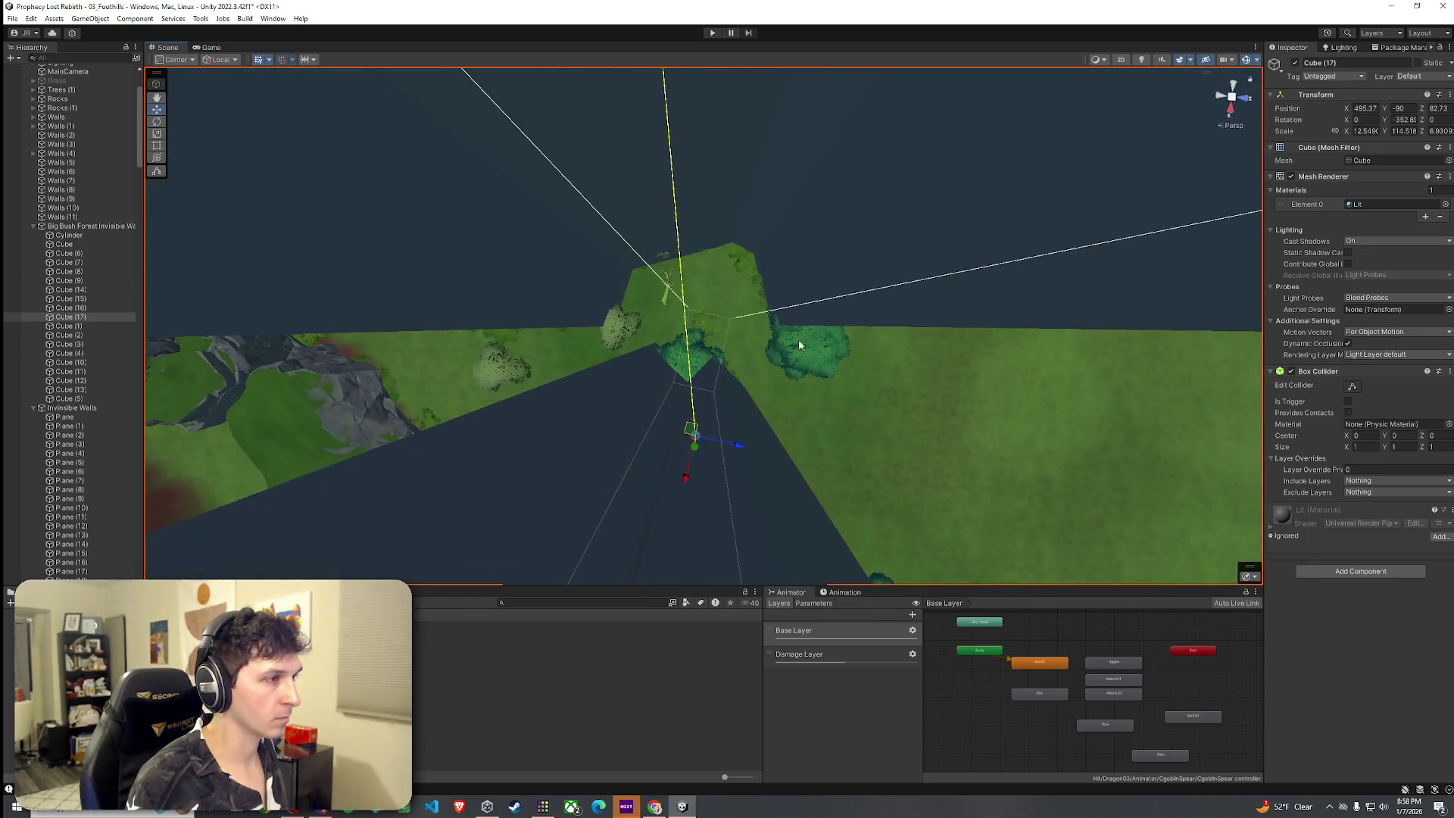
pyautogui.moveTo(727, 443); pyautogui.dragTo(709, 450)
pyautogui.press('w')
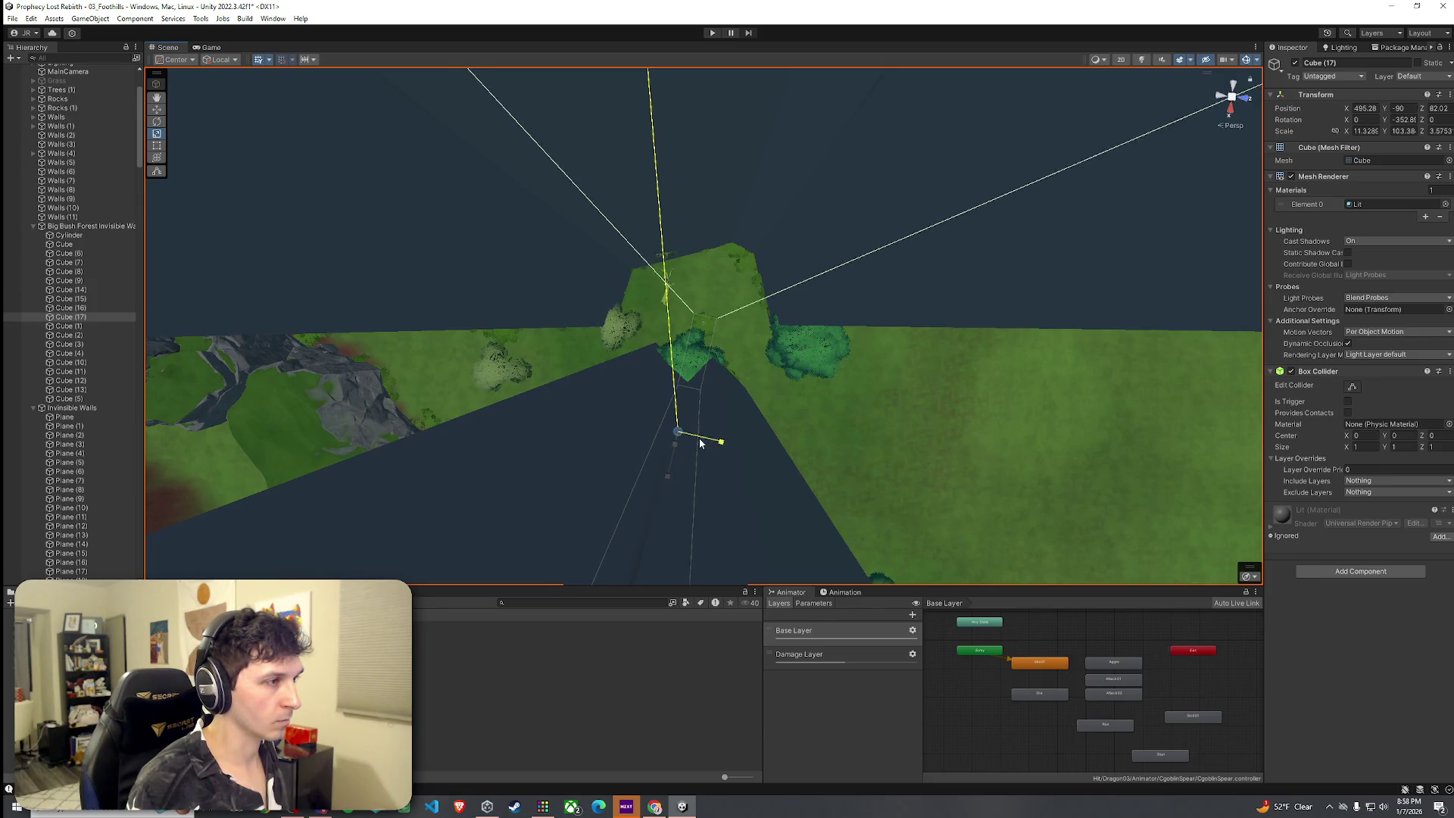
pyautogui.moveTo(697, 443)
pyautogui.mouseDown()
pyautogui.moveTo(659, 424)
pyautogui.moveTo(694, 416)
pyautogui.moveTo(827, 469)
pyautogui.moveTo(1059, 470)
pyautogui.moveTo(1100, 335)
pyautogui.moveTo(986, 427)
pyautogui.moveTo(954, 432)
pyautogui.moveTo(779, 417)
pyautogui.moveTo(906, 379)
pyautogui.moveTo(838, 419)
pyautogui.moveTo(845, 429)
pyautogui.moveTo(803, 341)
pyautogui.mouseUp()
# Rotate the Cube (18) blocker so it follows the riverbank near the waterfall.
pyautogui.click(751, 257)
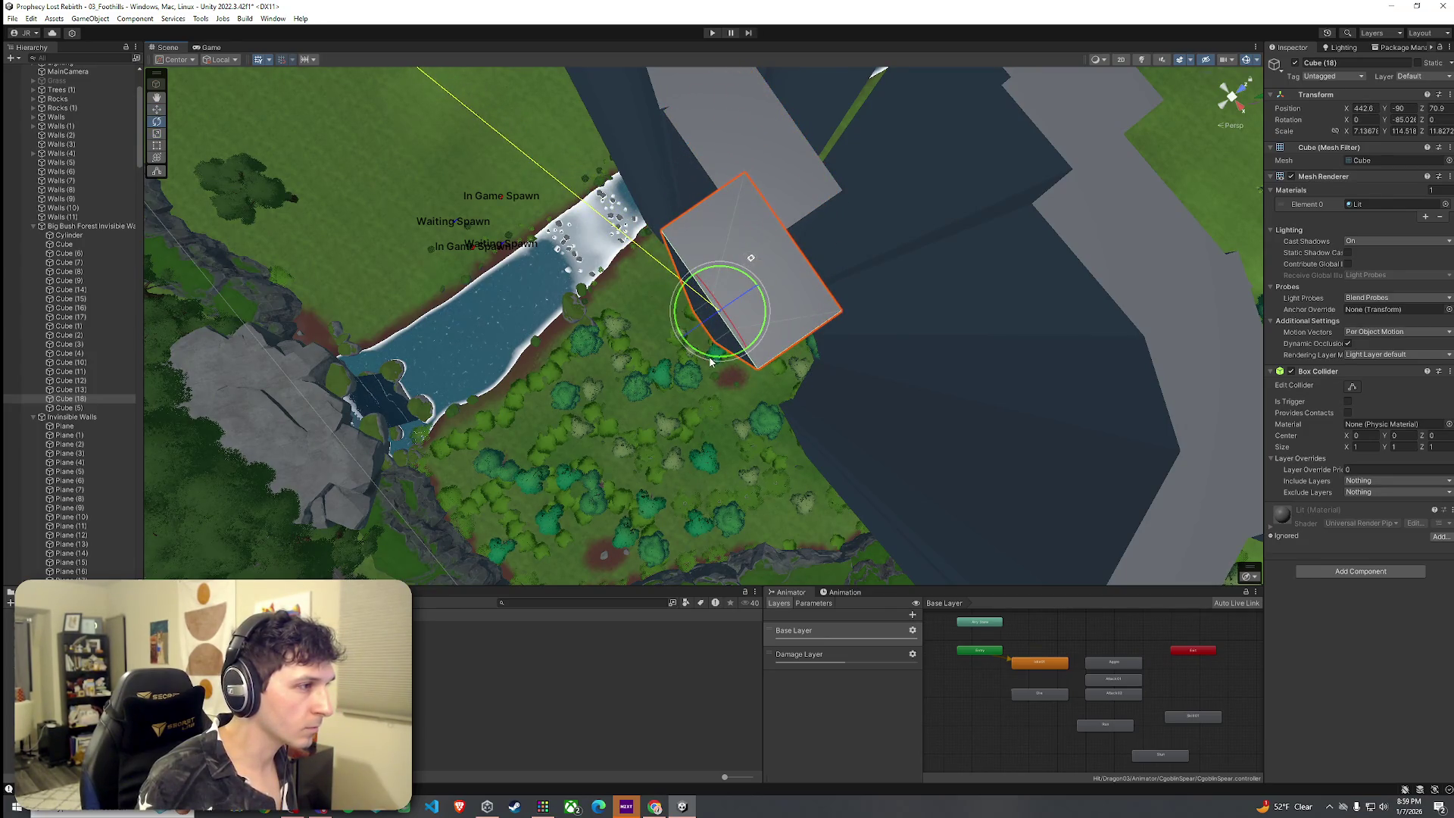
pyautogui.moveTo(736, 365)
pyautogui.mouseDown()
pyautogui.moveTo(753, 361)
pyautogui.moveTo(777, 306)
pyautogui.moveTo(791, 340)
pyautogui.mouseUp()
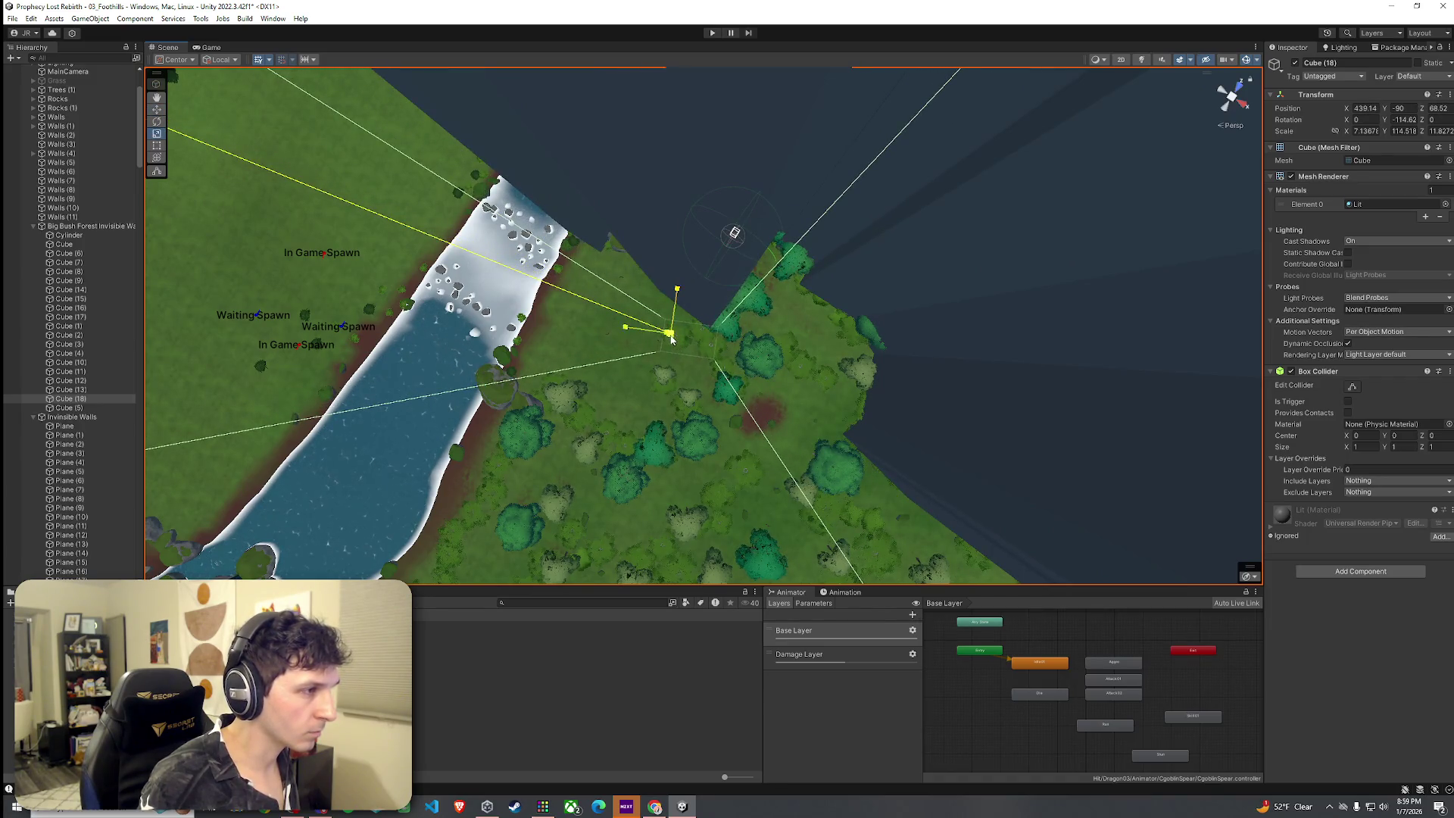
pyautogui.moveTo(735, 354)
pyautogui.mouseDown()
pyautogui.moveTo(710, 360)
pyautogui.moveTo(776, 368)
pyautogui.mouseUp()
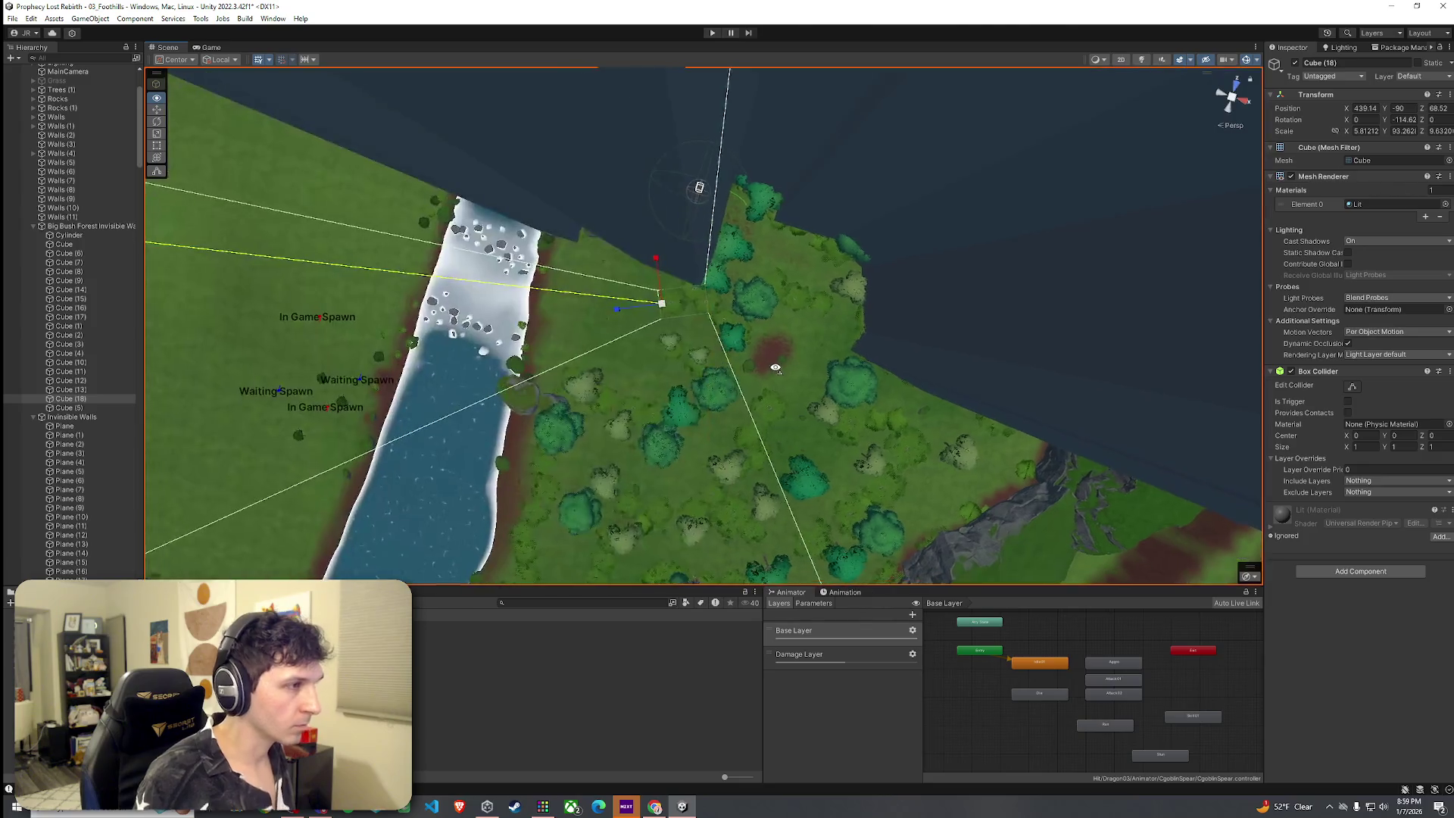
# Move and stretch Cube (19) to X 447.44, rotated -56.89, about 90 units tall.
pyautogui.moveTo(683, 304)
pyautogui.mouseDown()
pyautogui.moveTo(748, 333)
pyautogui.moveTo(795, 322)
pyautogui.moveTo(834, 344)
pyautogui.moveTo(946, 359)
pyautogui.moveTo(912, 266)
pyautogui.moveTo(911, 303)
pyautogui.moveTo(674, 316)
pyautogui.moveTo(834, 321)
pyautogui.moveTo(886, 351)
pyautogui.moveTo(925, 350)
pyautogui.moveTo(691, 366)
pyautogui.moveTo(671, 351)
pyautogui.moveTo(630, 397)
pyautogui.mouseUp()
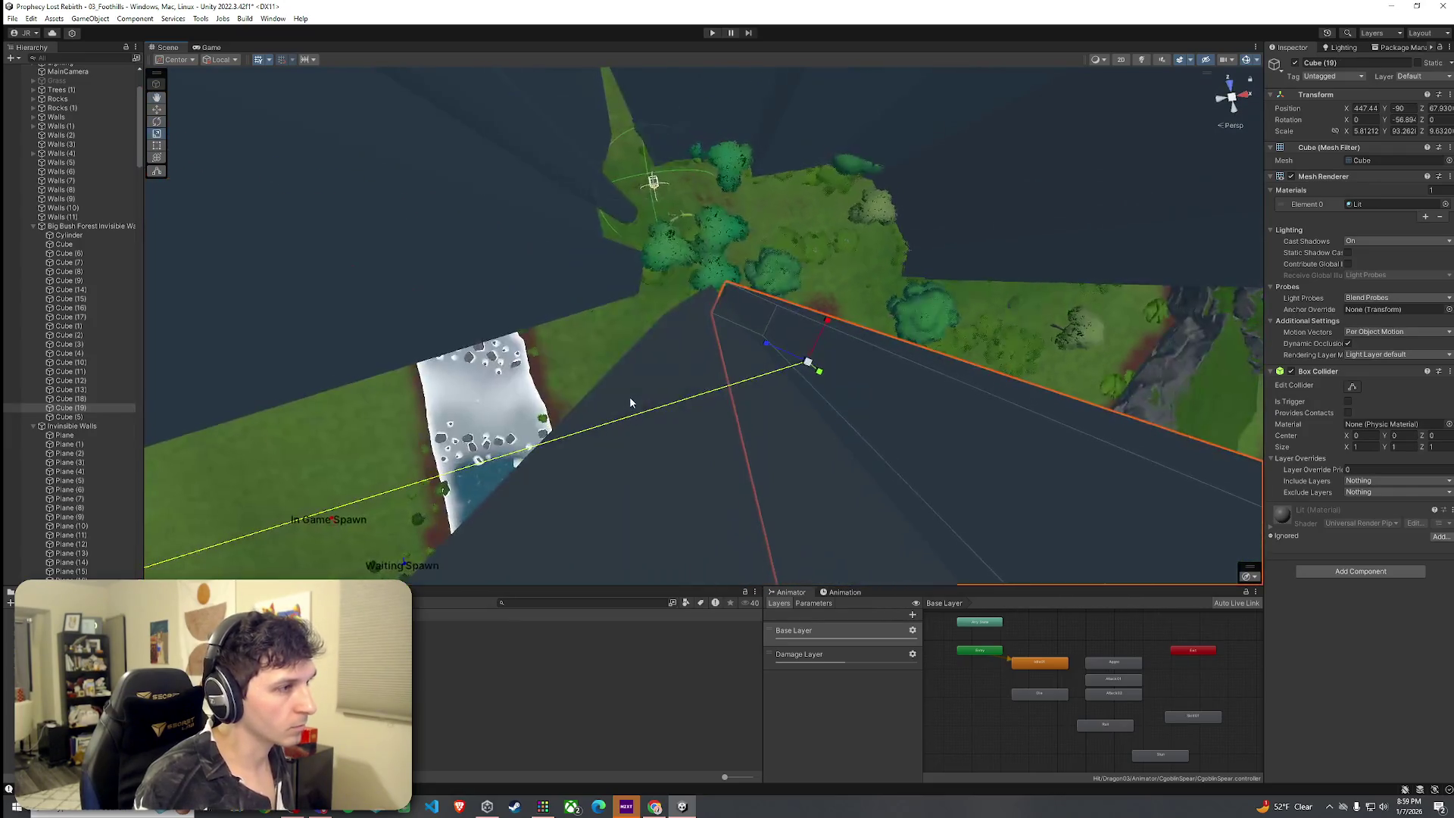
pyautogui.moveTo(766, 345); pyautogui.dragTo(773, 351)
pyautogui.moveTo(750, 347)
pyautogui.mouseDown()
pyautogui.moveTo(769, 357)
pyautogui.moveTo(714, 325)
pyautogui.moveTo(696, 284)
pyautogui.moveTo(756, 363)
pyautogui.moveTo(798, 364)
pyautogui.moveTo(558, 324)
pyautogui.moveTo(575, 305)
pyautogui.moveTo(629, 299)
pyautogui.moveTo(588, 201)
pyautogui.moveTo(503, 178)
pyautogui.moveTo(513, 153)
pyautogui.moveTo(445, 123)
pyautogui.moveTo(545, 202)
pyautogui.moveTo(545, 224)
pyautogui.moveTo(513, 235)
pyautogui.moveTo(526, 228)
pyautogui.moveTo(528, 71)
pyautogui.moveTo(648, 118)
pyautogui.mouseUp()
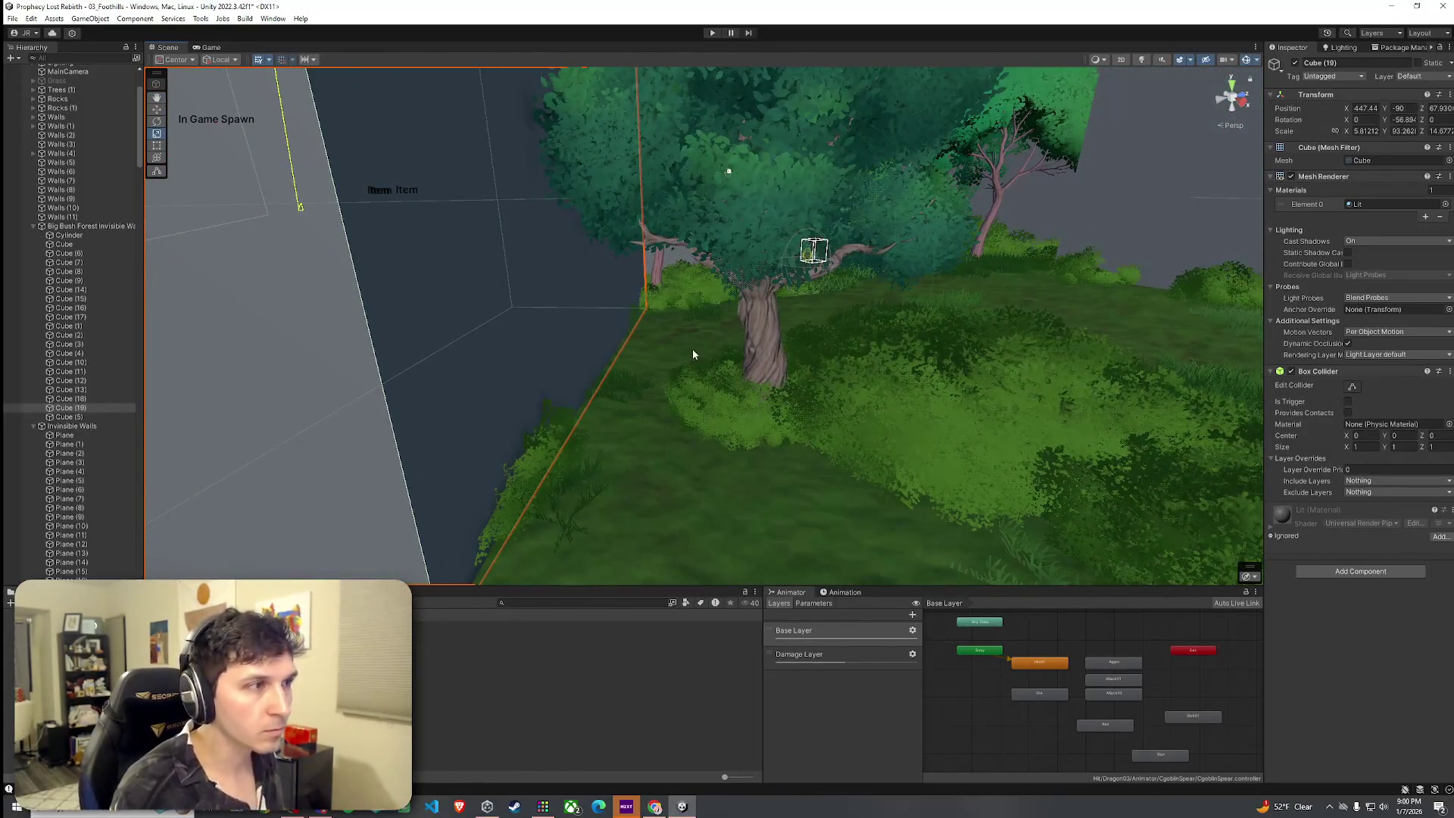
# Select Terrain (1) and switch it to Paint Trees mode.
pyautogui.click(1221, 384)
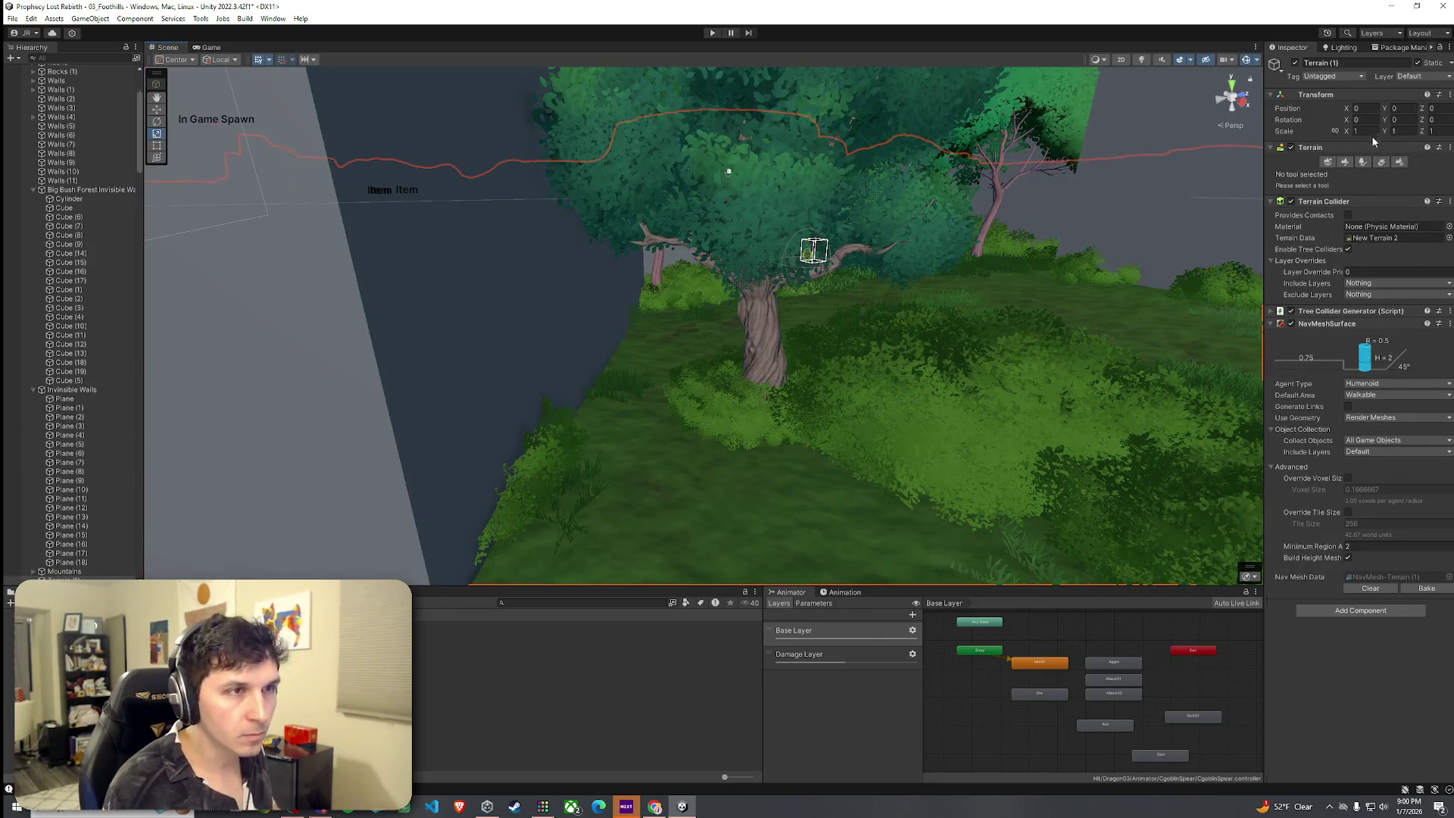
pyautogui.click(1377, 165)
pyautogui.click(1333, 165)
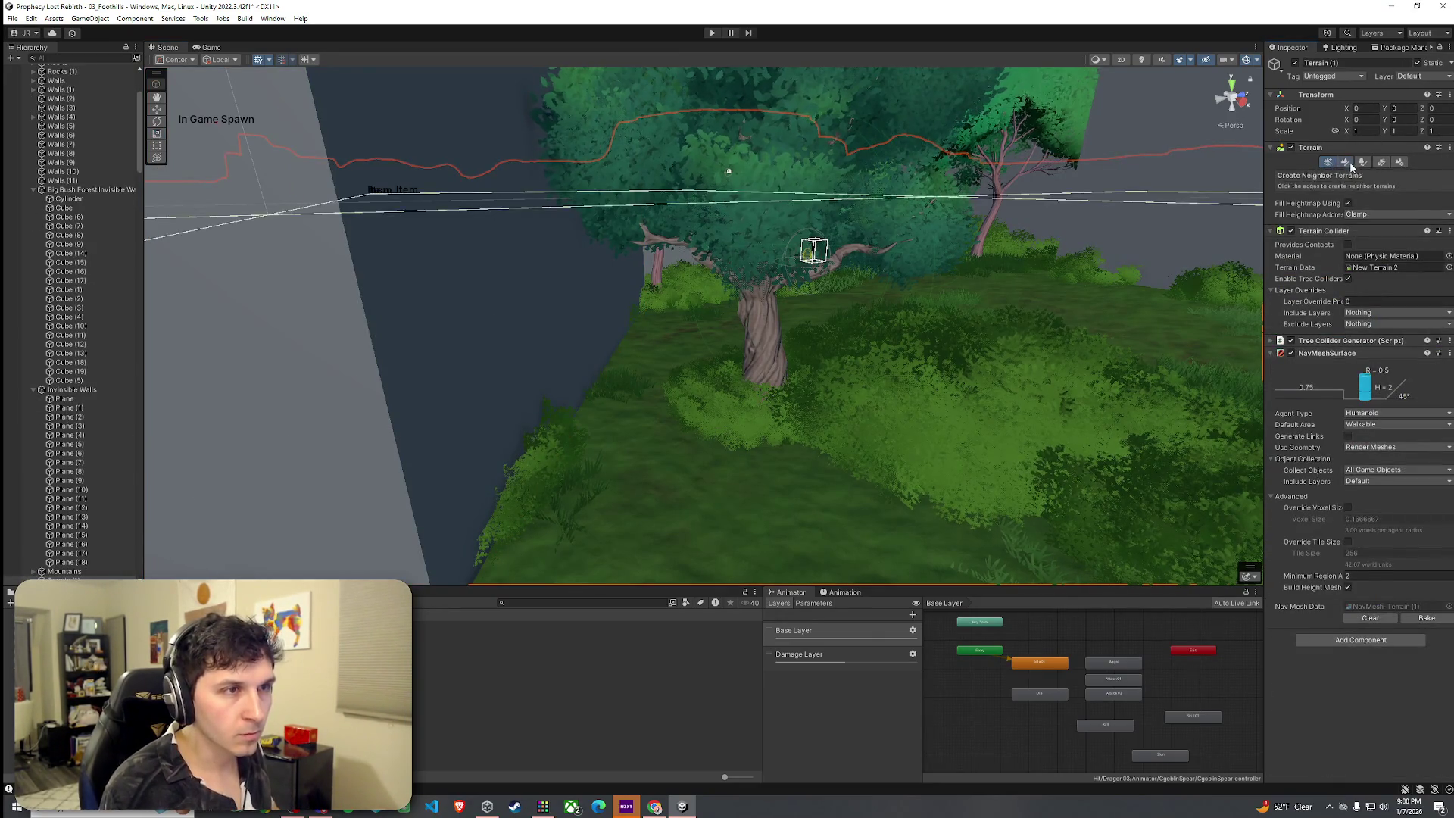
pyautogui.click(1350, 163)
pyautogui.click(1361, 164)
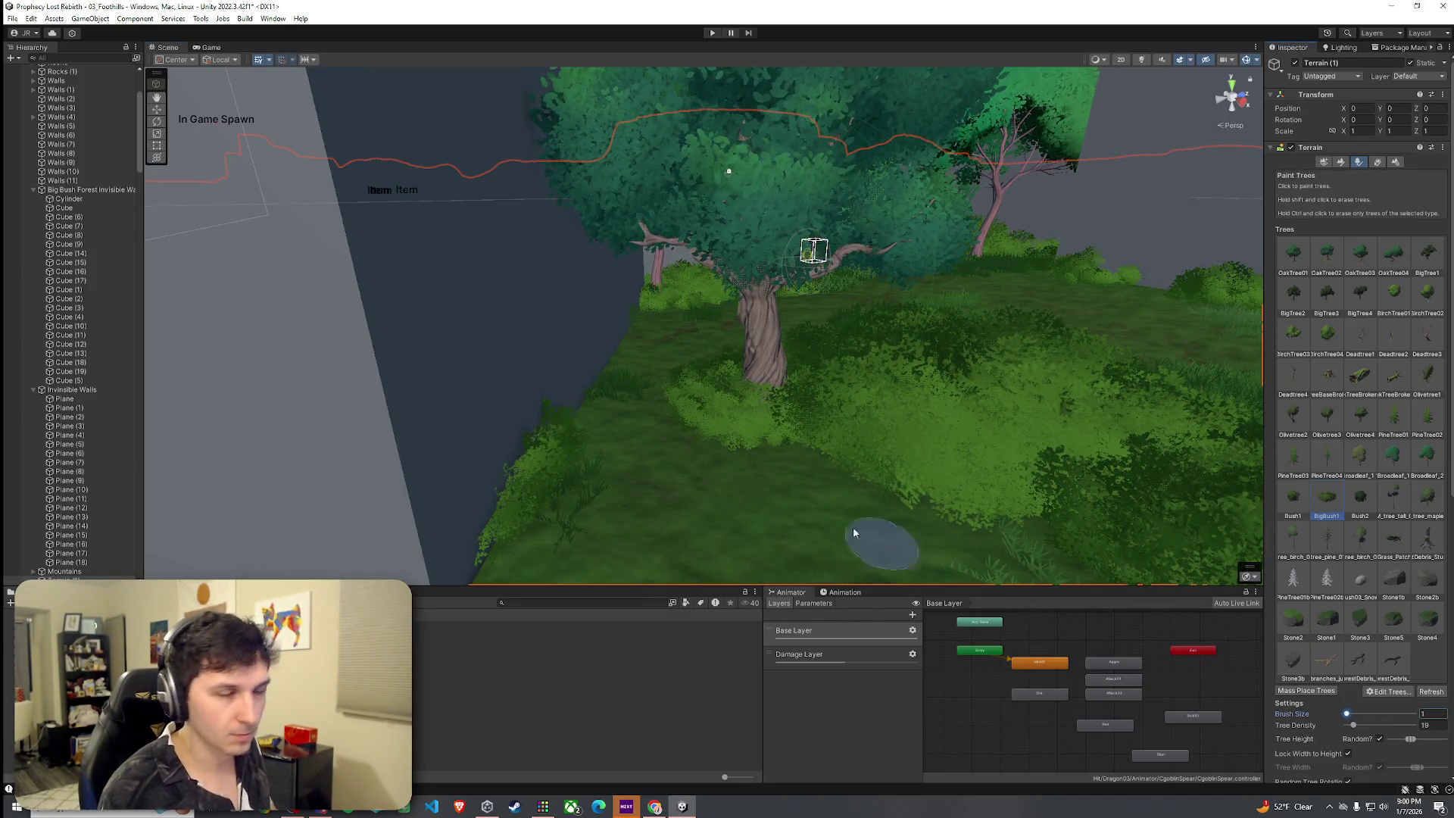
# Paint a single large oak tree beside the wall, undoing the overly dense cluster.
pyautogui.moveTo(761, 445)
pyautogui.mouseDown()
pyautogui.moveTo(747, 487)
pyautogui.moveTo(691, 503)
pyautogui.moveTo(762, 485)
pyautogui.moveTo(756, 426)
pyautogui.moveTo(724, 475)
pyautogui.mouseUp()
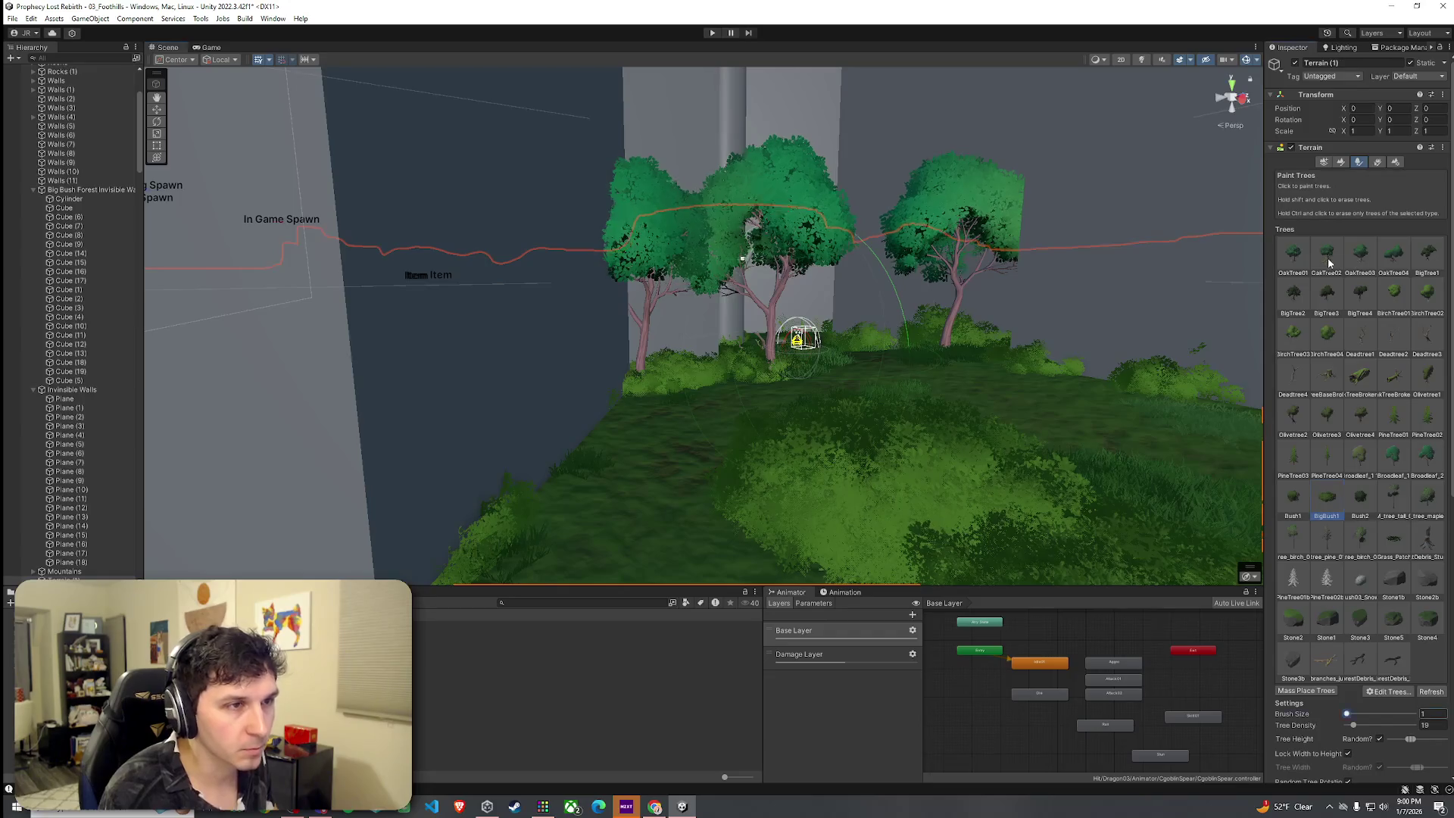
pyautogui.click(837, 483)
pyautogui.hotkey('ctrl', 'z')
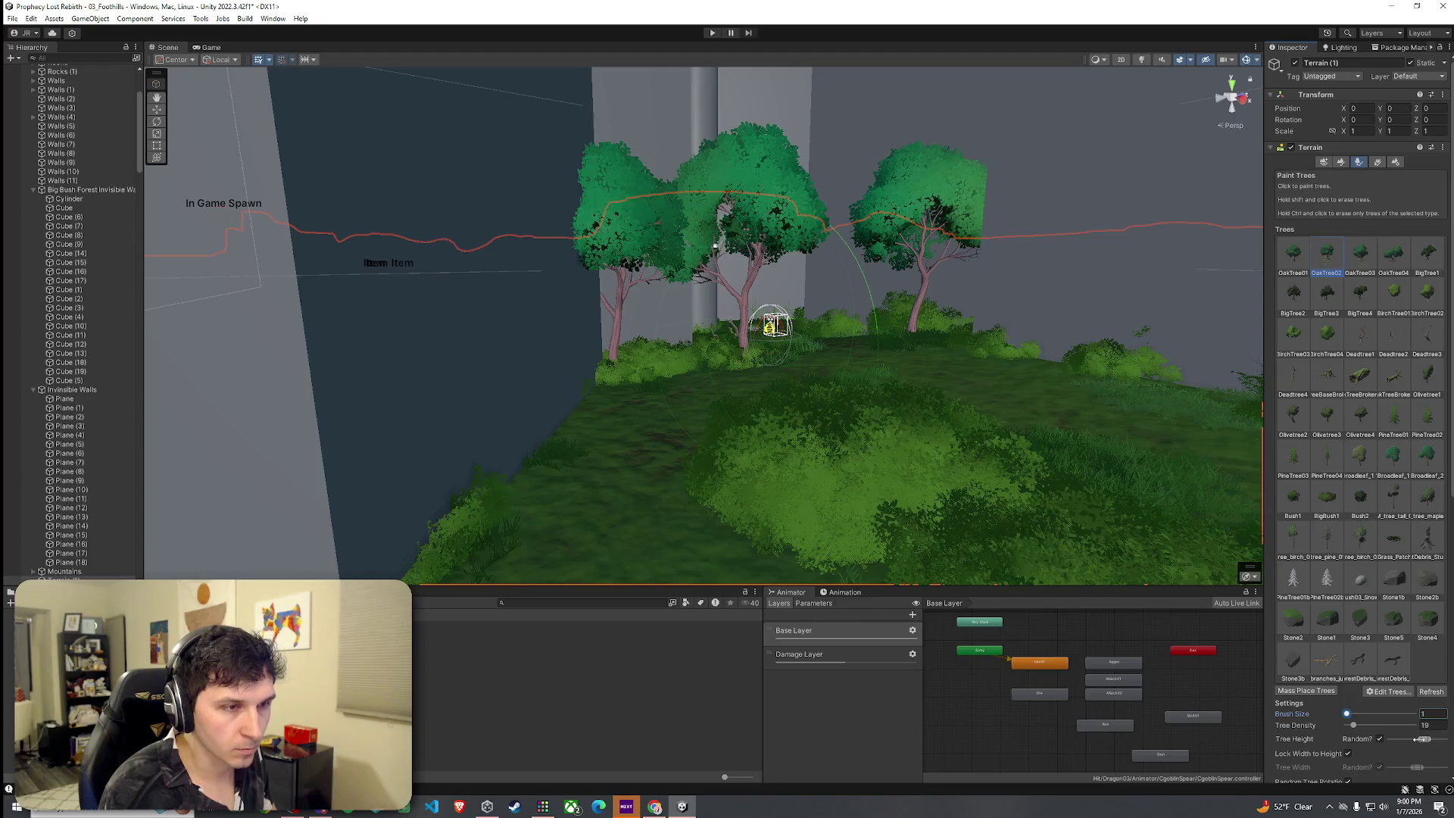
pyautogui.click(821, 482)
pyautogui.moveTo(847, 479)
pyautogui.mouseDown()
pyautogui.moveTo(795, 496)
pyautogui.moveTo(863, 493)
pyautogui.moveTo(857, 457)
pyautogui.moveTo(950, 557)
pyautogui.mouseUp()
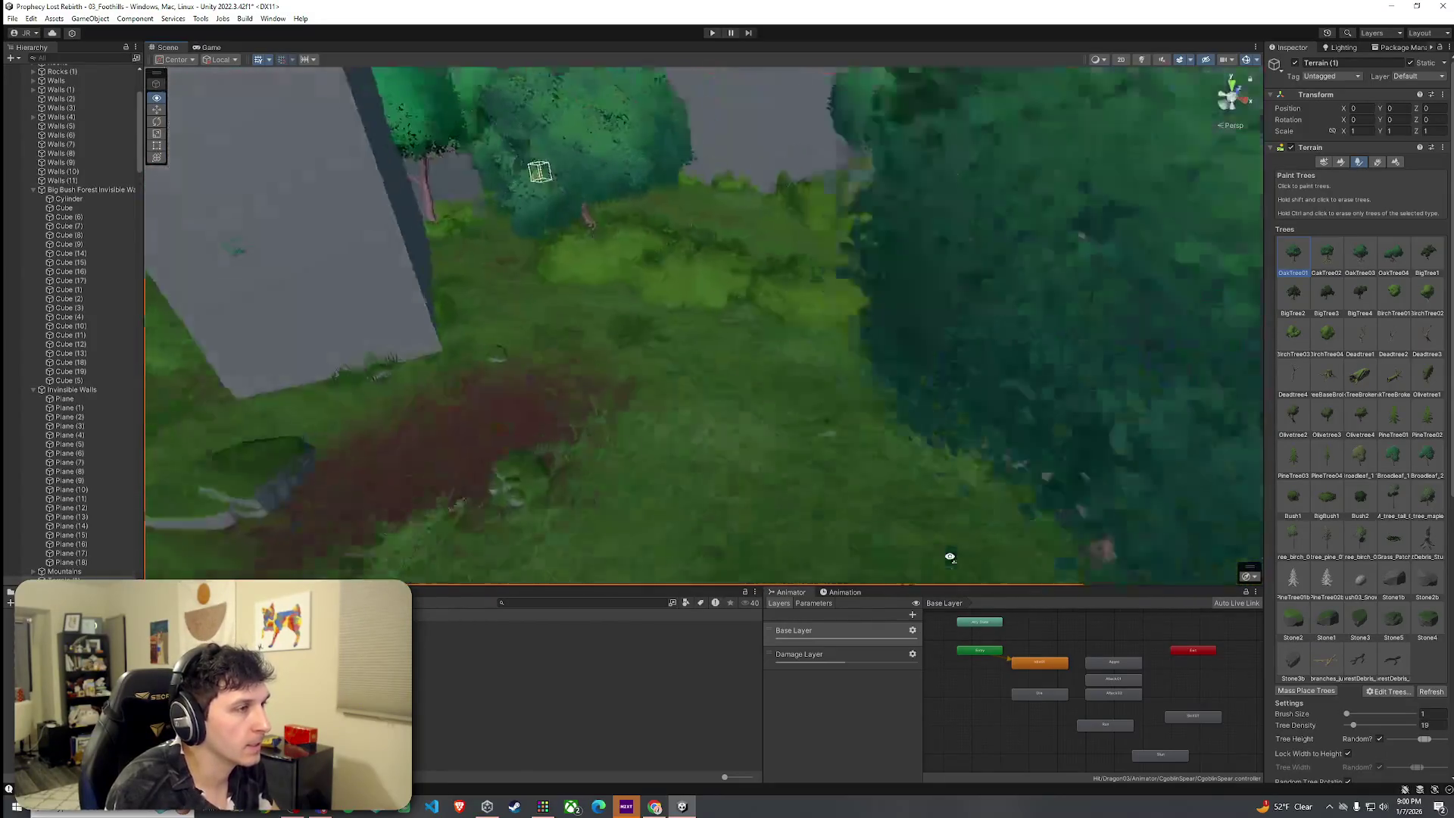
# Frame the terrain, move toward the river and select the Cube (19) blocker.
pyautogui.press('f')
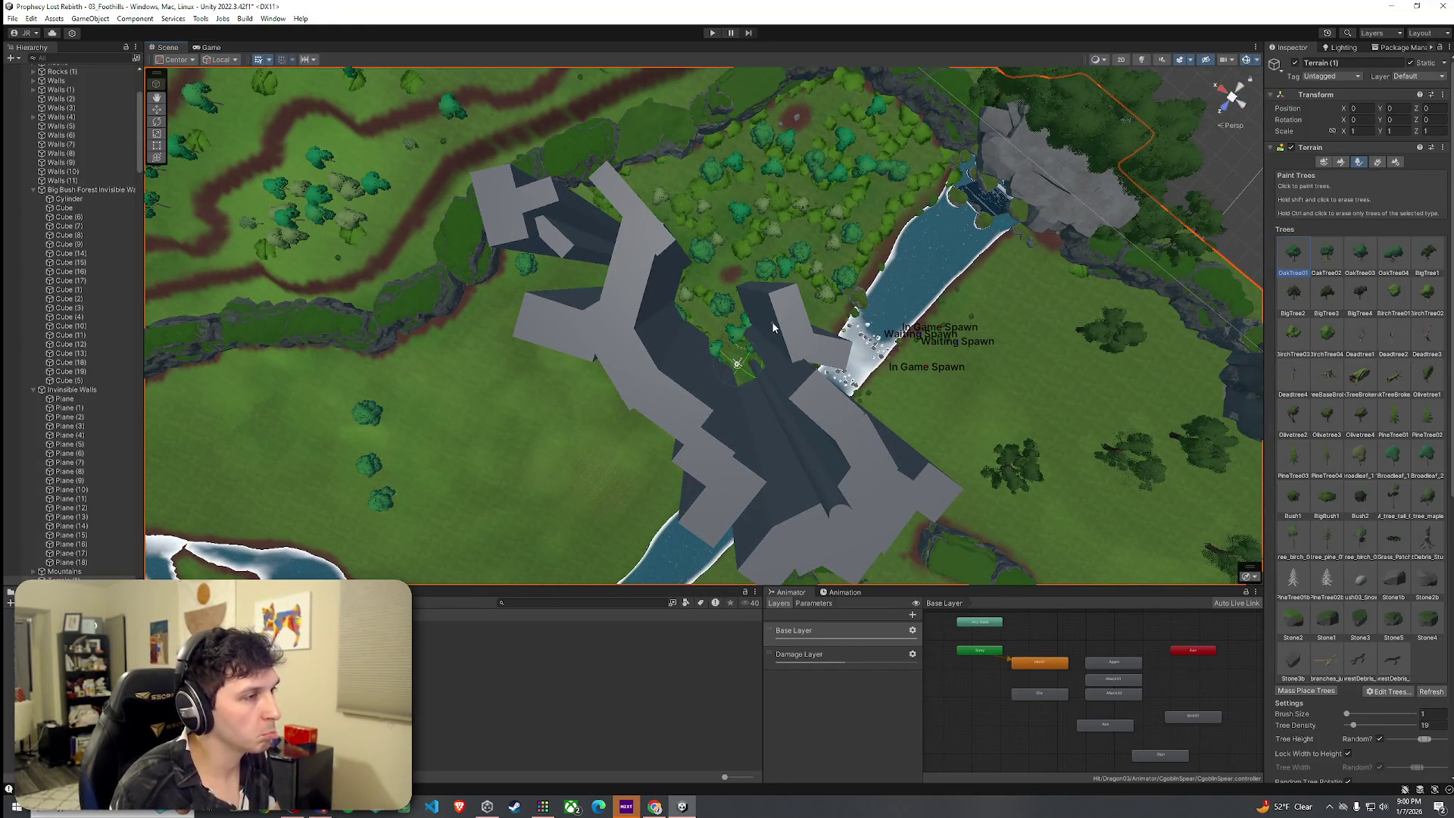
pyautogui.moveTo(784, 322)
pyautogui.mouseDown()
pyautogui.moveTo(894, 324)
pyautogui.moveTo(802, 306)
pyautogui.mouseUp()
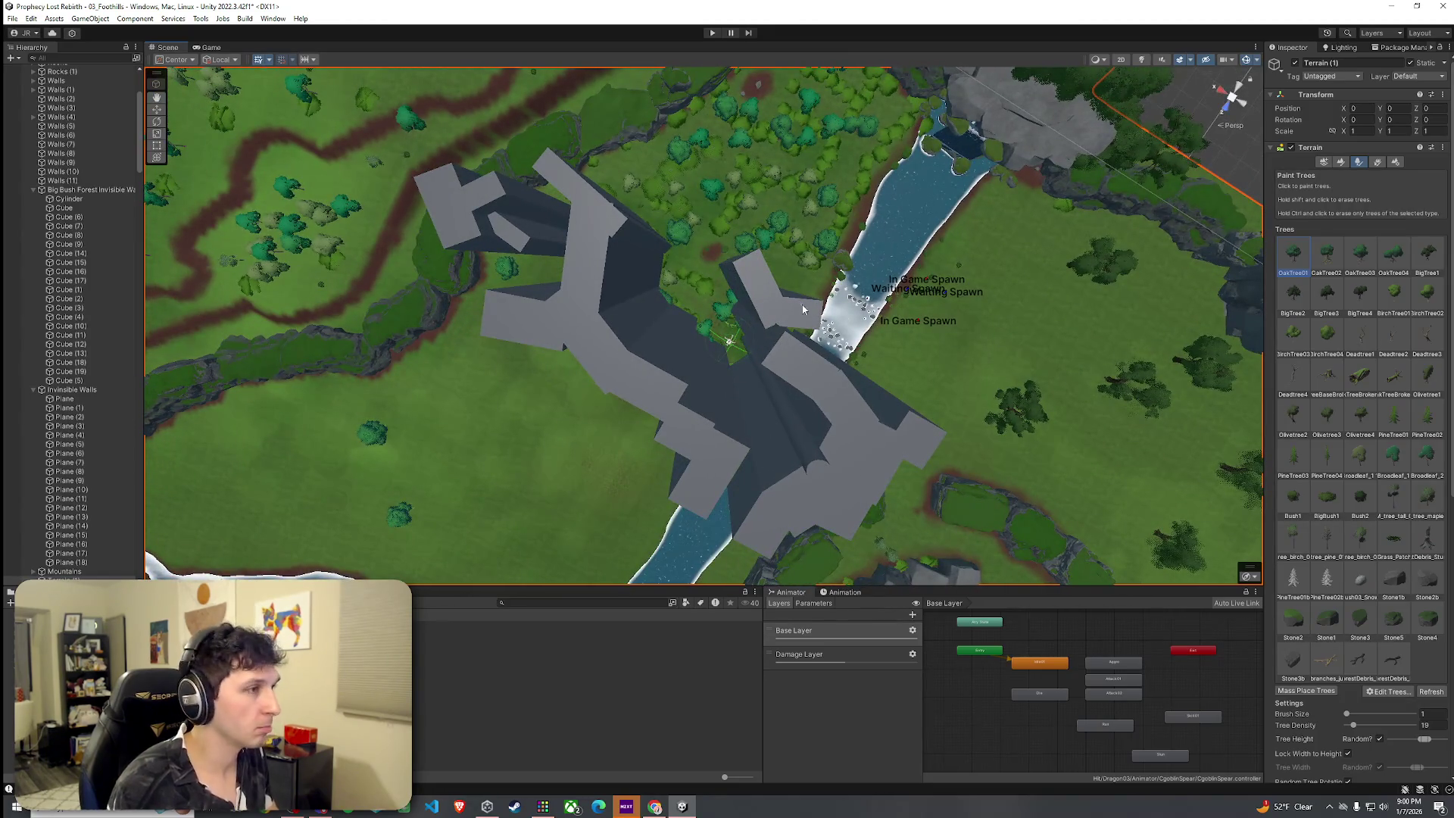
pyautogui.click(751, 439)
# Duplicate Cube (19) into Cube (20) and frame the new copy.
pyautogui.moveTo(751, 319); pyautogui.dragTo(751, 291)
pyautogui.hotkey('ctrl', 'd')
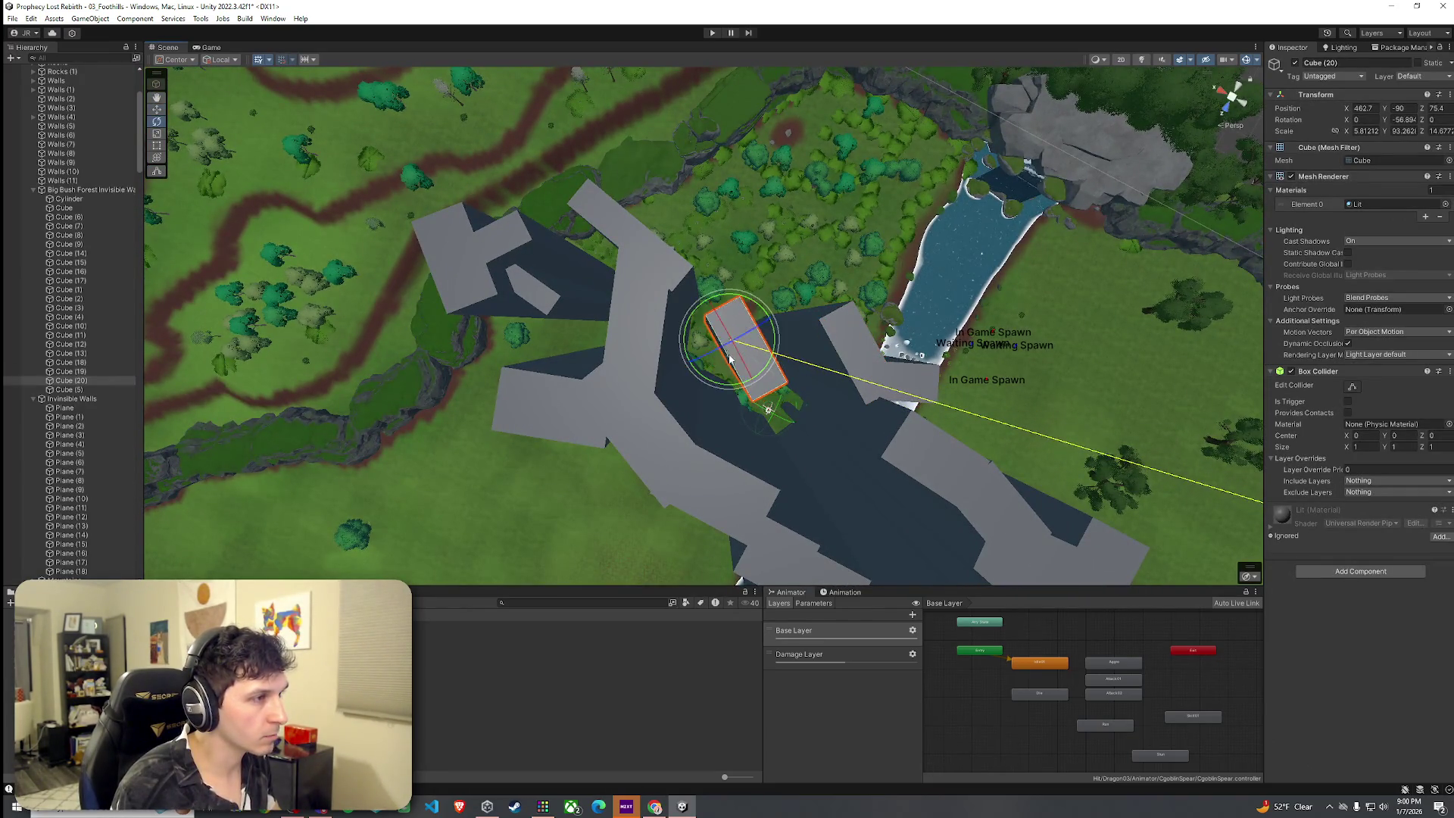
pyautogui.press('f')
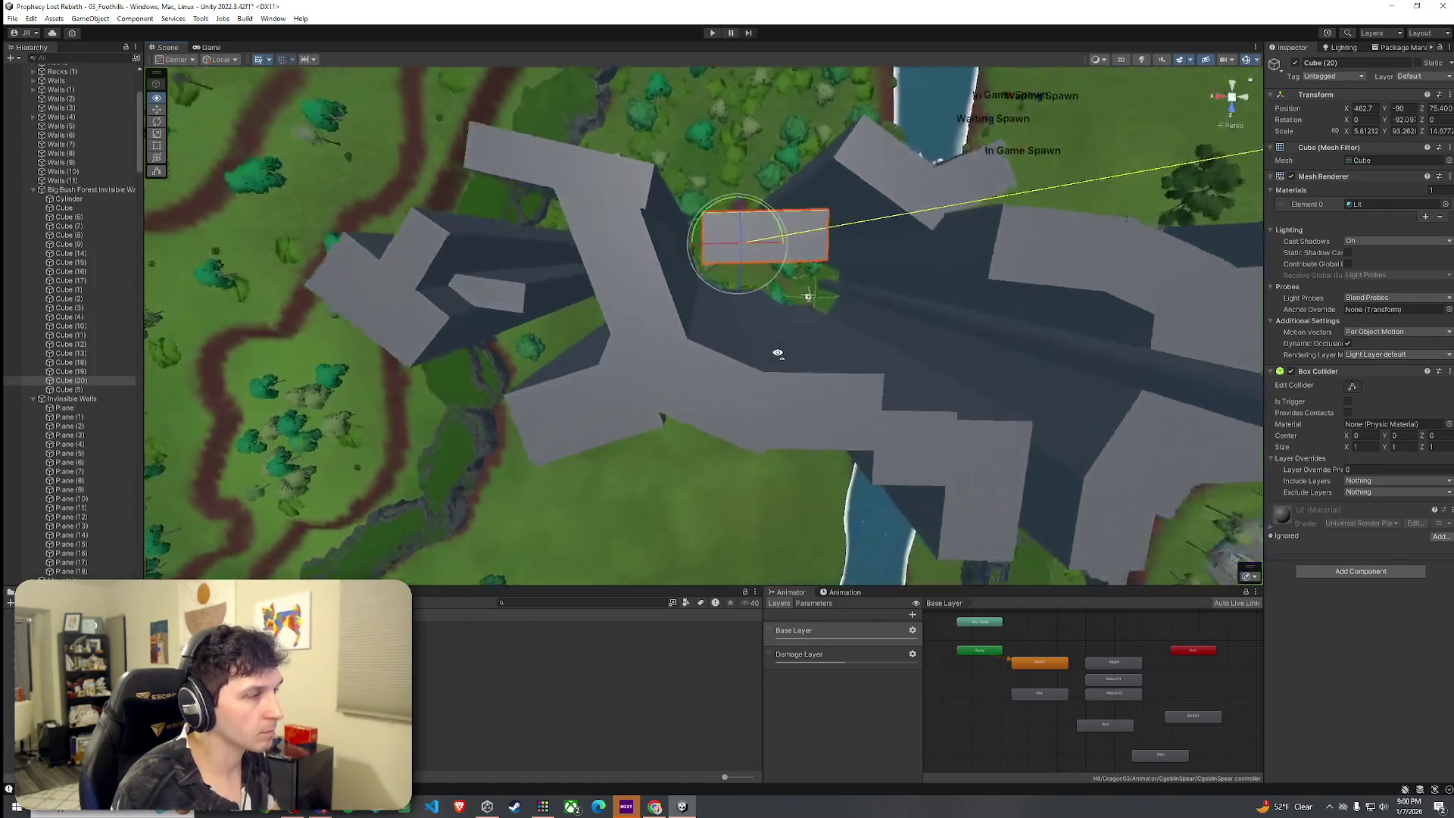
pyautogui.moveTo(778, 347)
pyautogui.mouseDown()
pyautogui.moveTo(804, 324)
pyautogui.moveTo(694, 324)
pyautogui.moveTo(696, 346)
pyautogui.mouseUp()
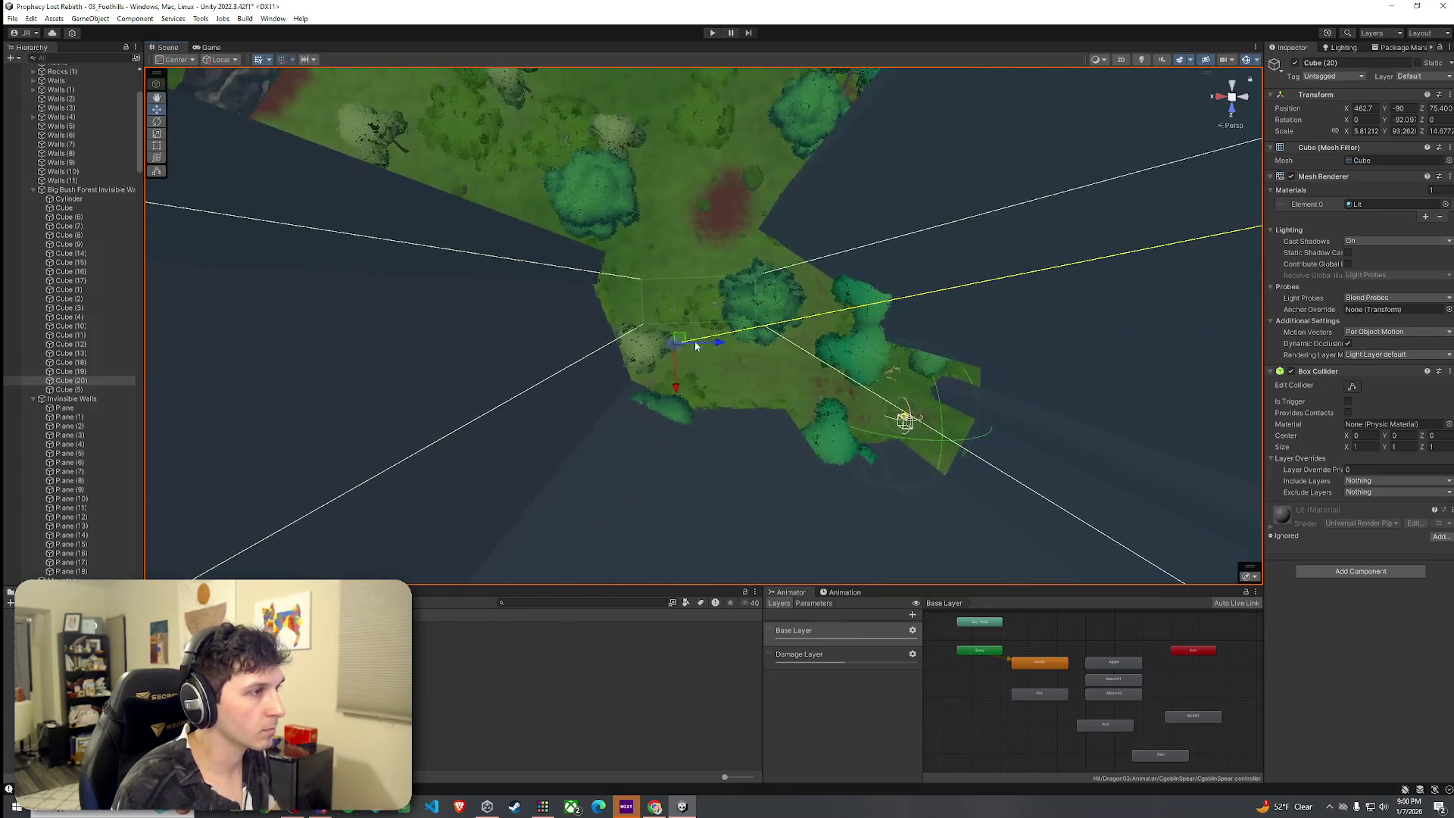
# Move Cube (20) to X 459.83, Z 76.28 and rotate it to -95.45.
pyautogui.moveTo(843, 379)
pyautogui.mouseDown()
pyautogui.moveTo(786, 366)
pyautogui.moveTo(803, 316)
pyautogui.mouseUp()
pyautogui.scroll(5, 788, 356)
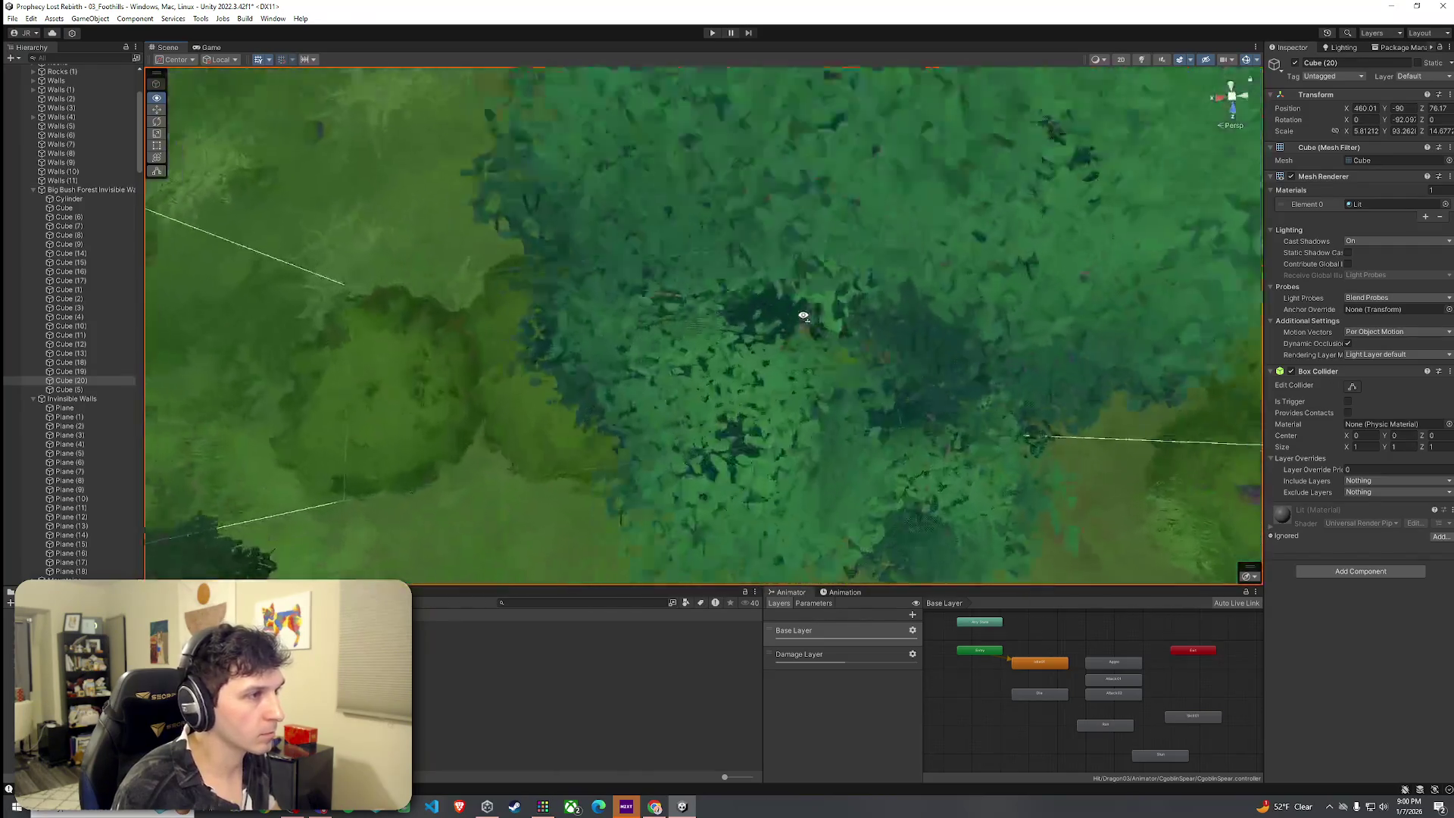
pyautogui.scroll(-10, 770, 318)
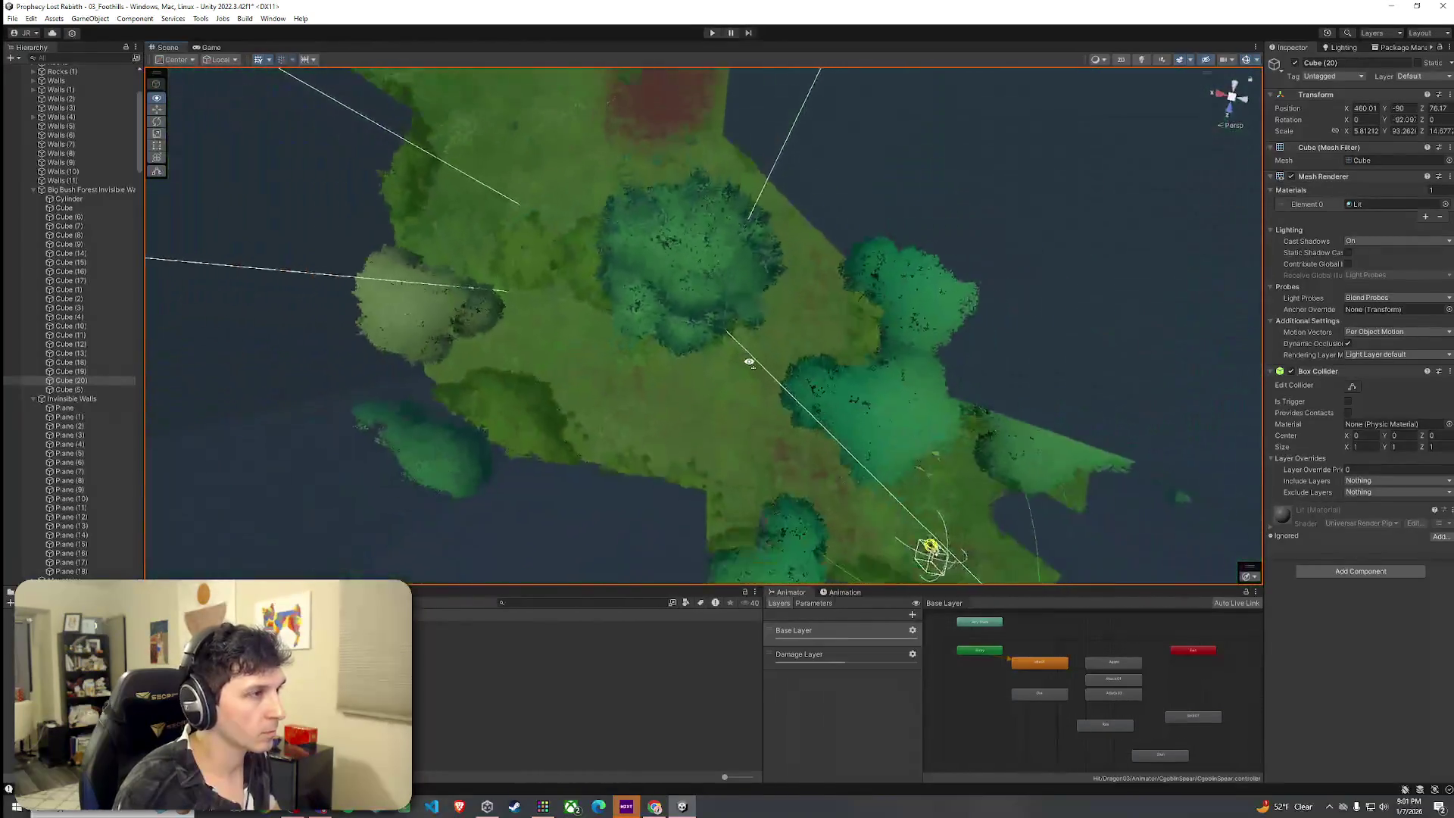
pyautogui.moveTo(749, 362); pyautogui.dragTo(708, 352)
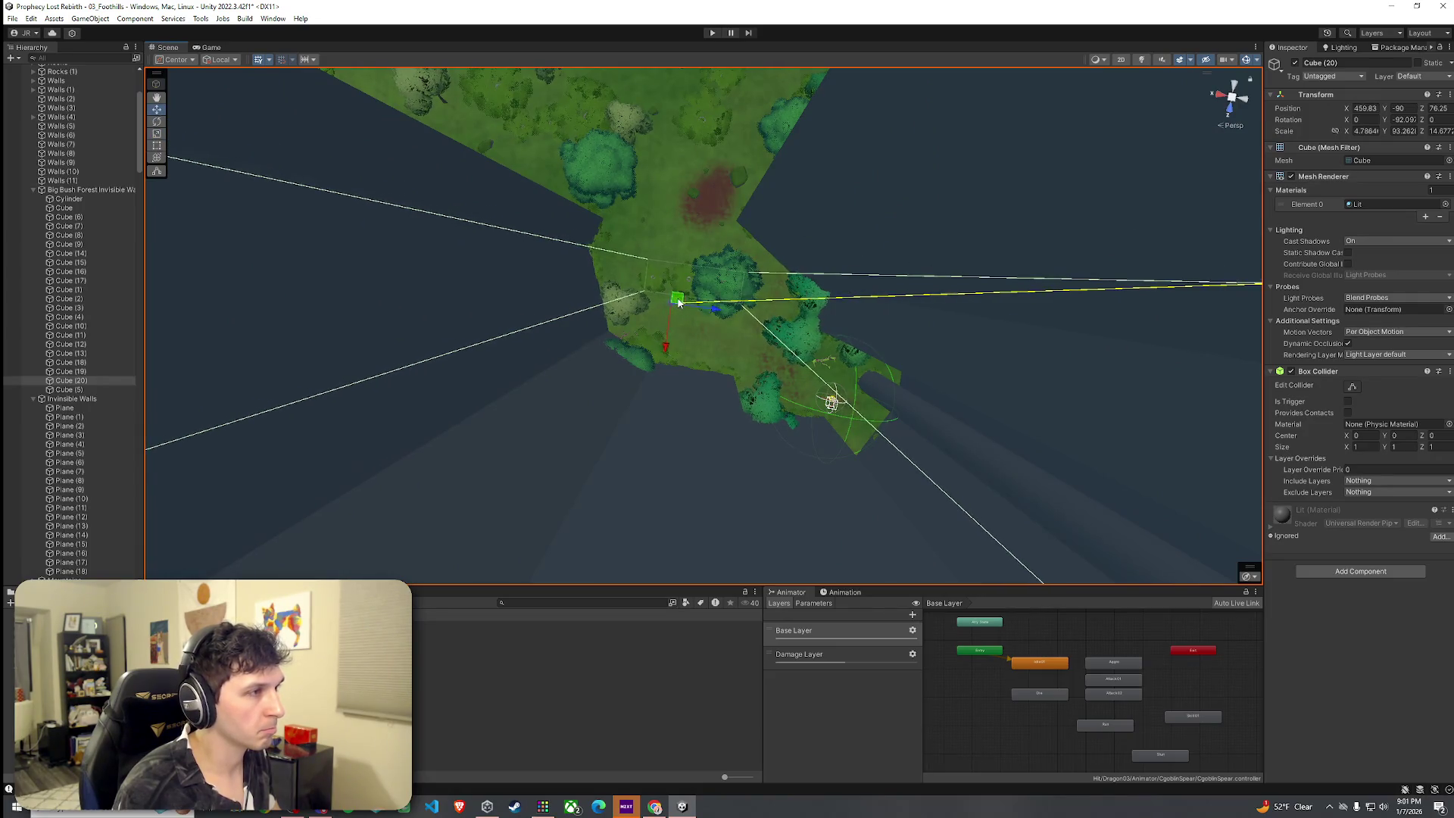
pyautogui.moveTo(699, 280)
pyautogui.mouseDown()
pyautogui.moveTo(685, 274)
pyautogui.moveTo(727, 234)
pyautogui.moveTo(923, 266)
pyautogui.mouseUp()
pyautogui.press('f')
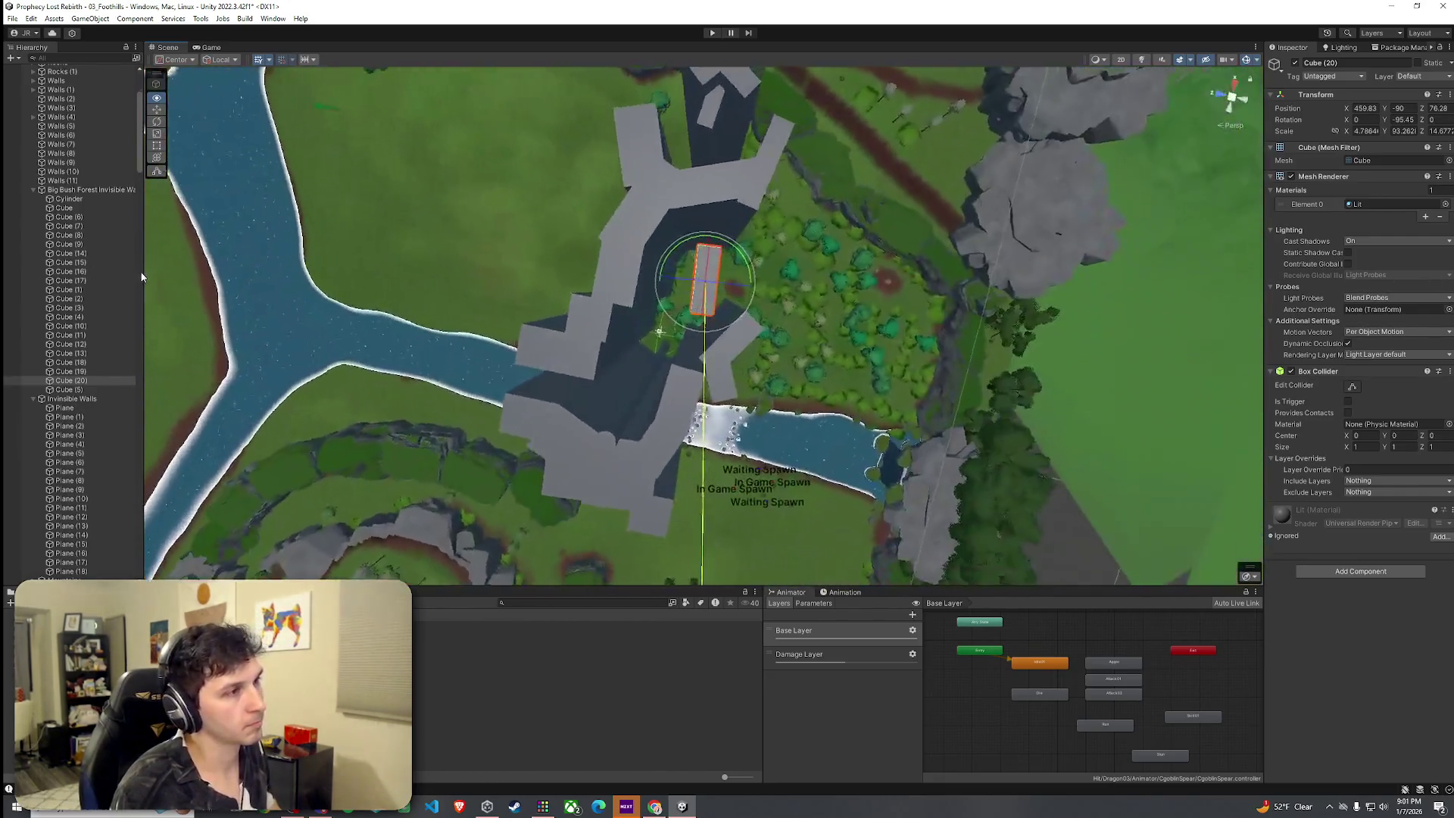
pyautogui.moveTo(409, 227)
pyautogui.mouseDown()
pyautogui.moveTo(474, 224)
pyautogui.moveTo(172, 202)
pyautogui.moveTo(1061, 318)
pyautogui.moveTo(535, 407)
pyautogui.mouseUp()
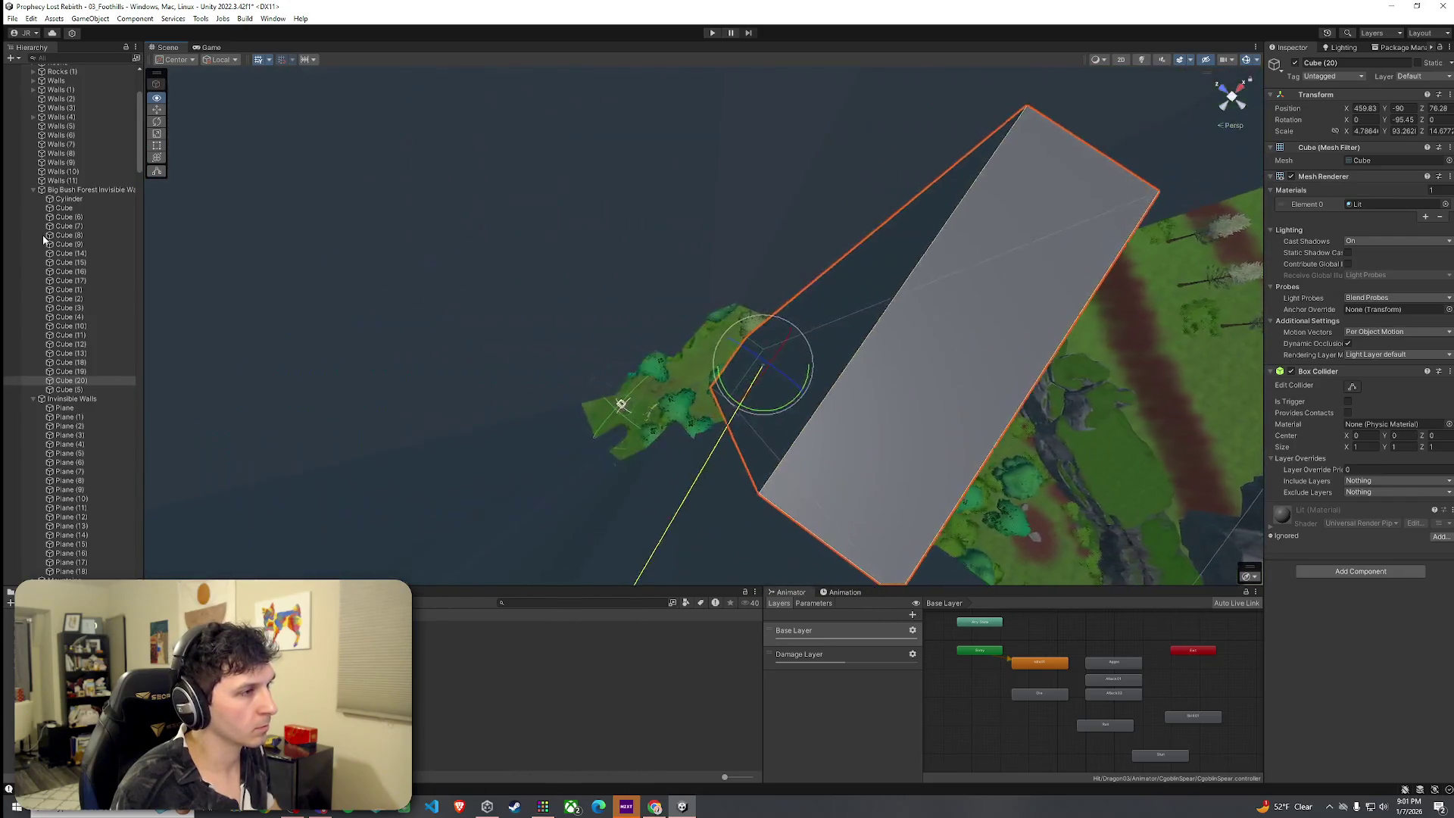
pyautogui.moveTo(170, 202)
pyautogui.mouseDown()
pyautogui.moveTo(308, 156)
pyautogui.moveTo(493, 152)
pyautogui.moveTo(456, 188)
pyautogui.moveTo(552, 211)
pyautogui.moveTo(834, 146)
pyautogui.moveTo(795, 114)
pyautogui.mouseUp()
pyautogui.moveTo(657, 33)
pyautogui.mouseDown()
pyautogui.moveTo(606, 228)
pyautogui.moveTo(530, 379)
pyautogui.moveTo(454, 606)
pyautogui.moveTo(412, 773)
pyautogui.moveTo(880, 36)
pyautogui.moveTo(960, 32)
pyautogui.moveTo(1013, 67)
pyautogui.moveTo(979, 34)
pyautogui.moveTo(1212, 23)
pyautogui.moveTo(1055, 152)
pyautogui.moveTo(1053, 208)
pyautogui.mouseUp()
# Select Terrain (1) in Paint Trees mode and paint a BigBush1 bush on the forest floor.
pyautogui.click(912, 247)
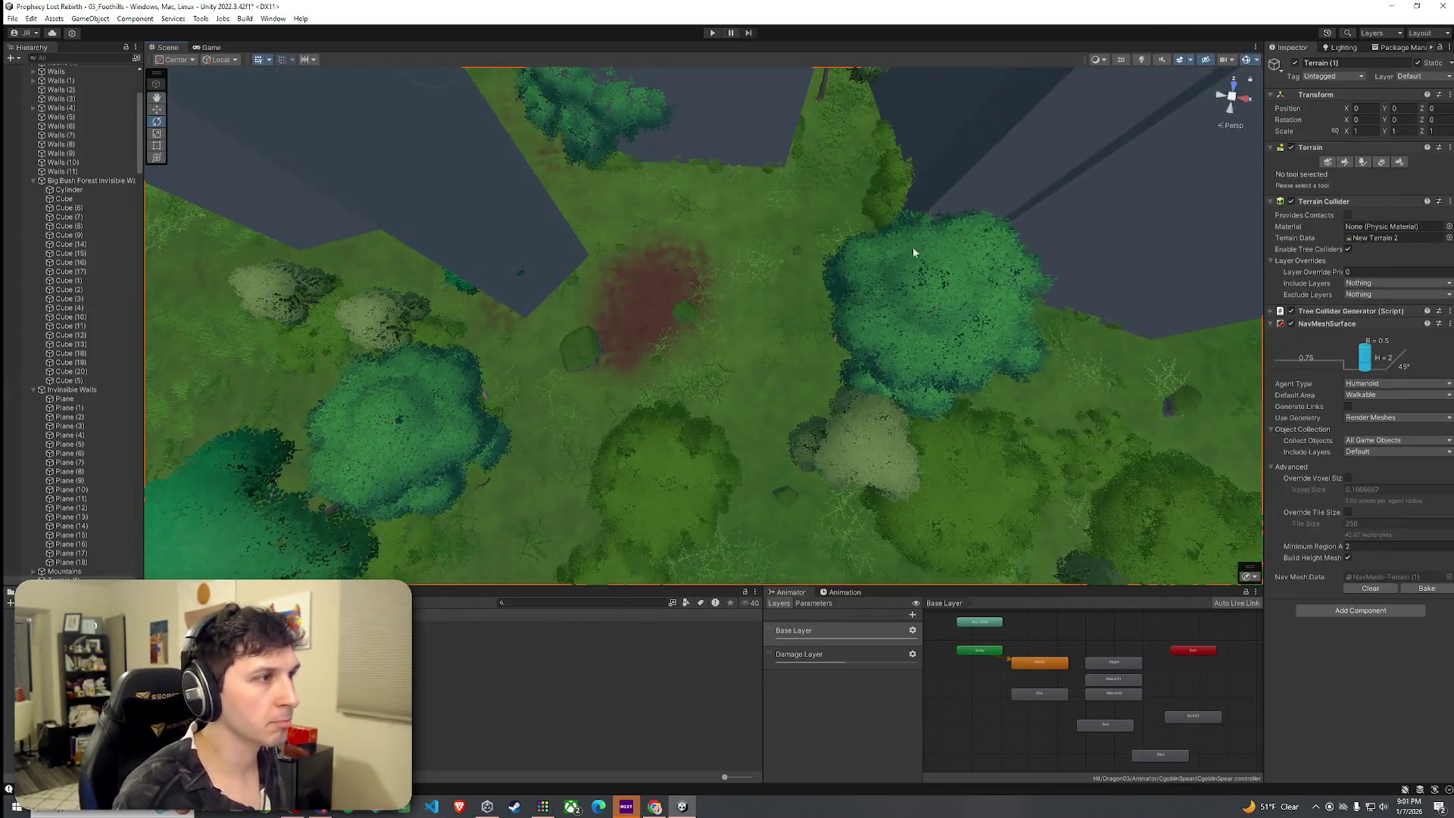
pyautogui.click(780, 247)
pyautogui.click(1364, 163)
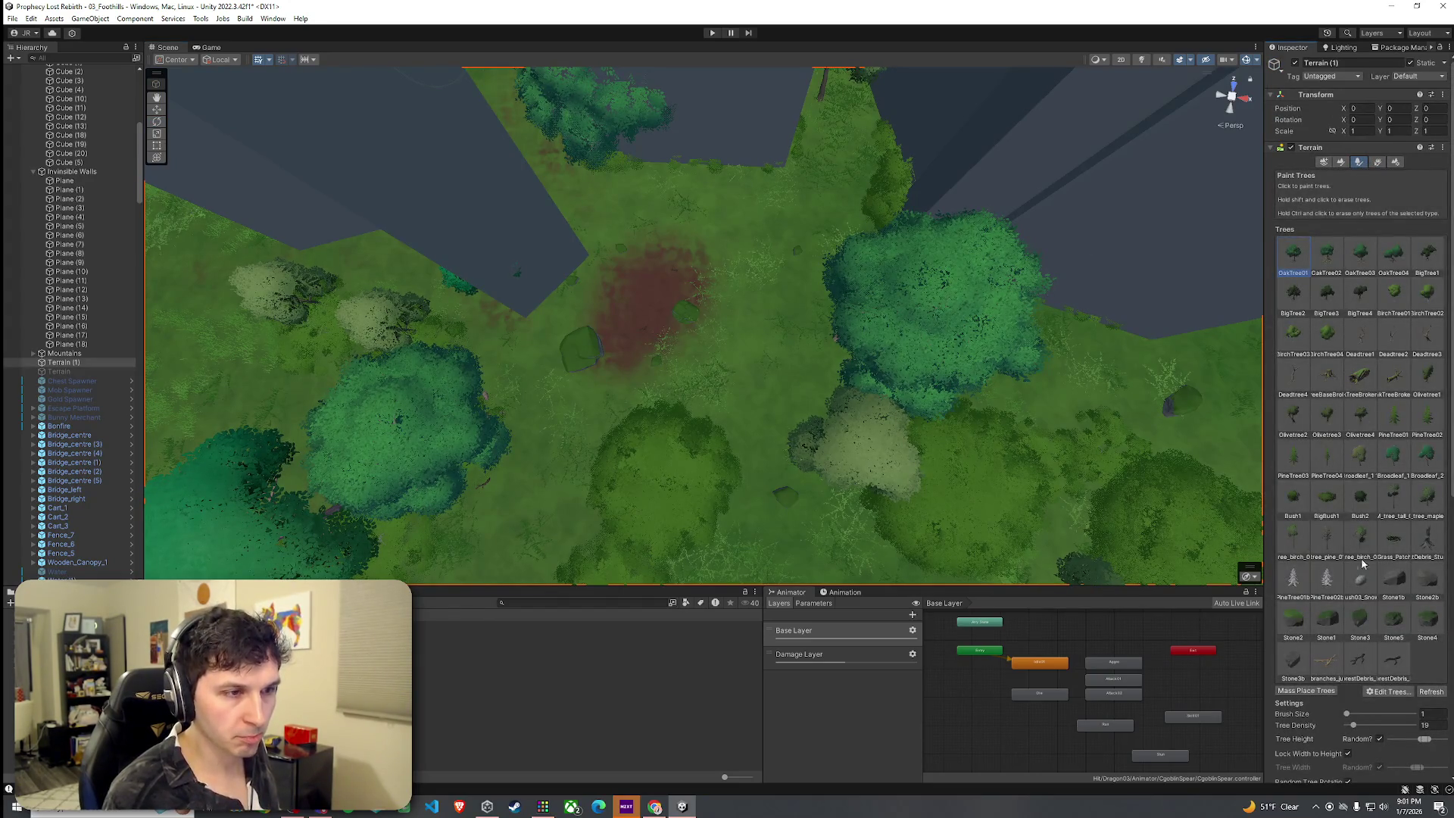
pyautogui.click(762, 204)
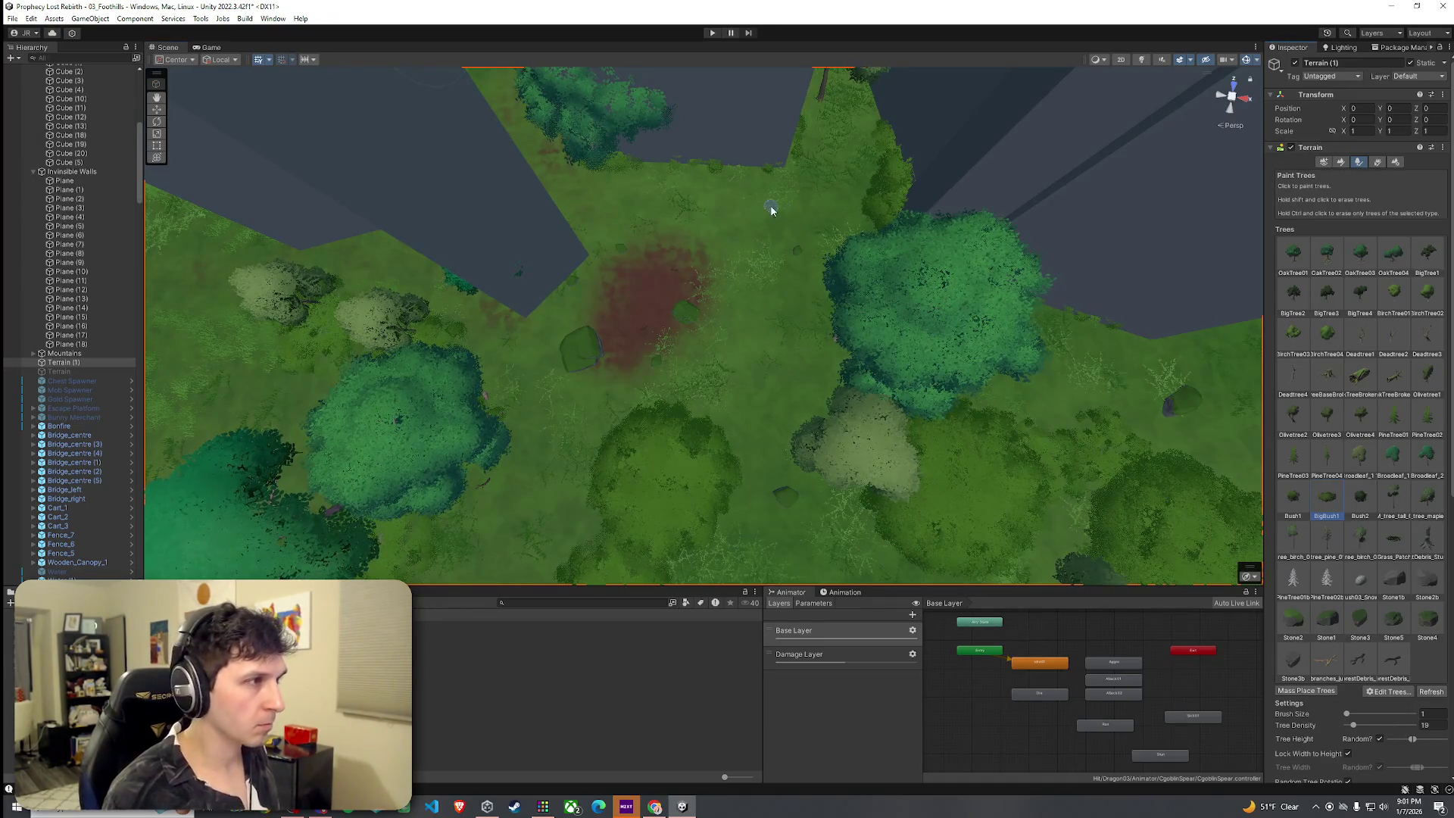
# Fly the view across the forest trees, then select the Cube (20) wall block.
pyautogui.moveTo(767, 228)
pyautogui.mouseDown()
pyautogui.moveTo(880, 175)
pyautogui.moveTo(873, 207)
pyautogui.moveTo(733, 339)
pyautogui.moveTo(762, 380)
pyautogui.moveTo(795, 376)
pyautogui.moveTo(759, 315)
pyautogui.mouseUp()
pyautogui.scroll(15, 774, 305)
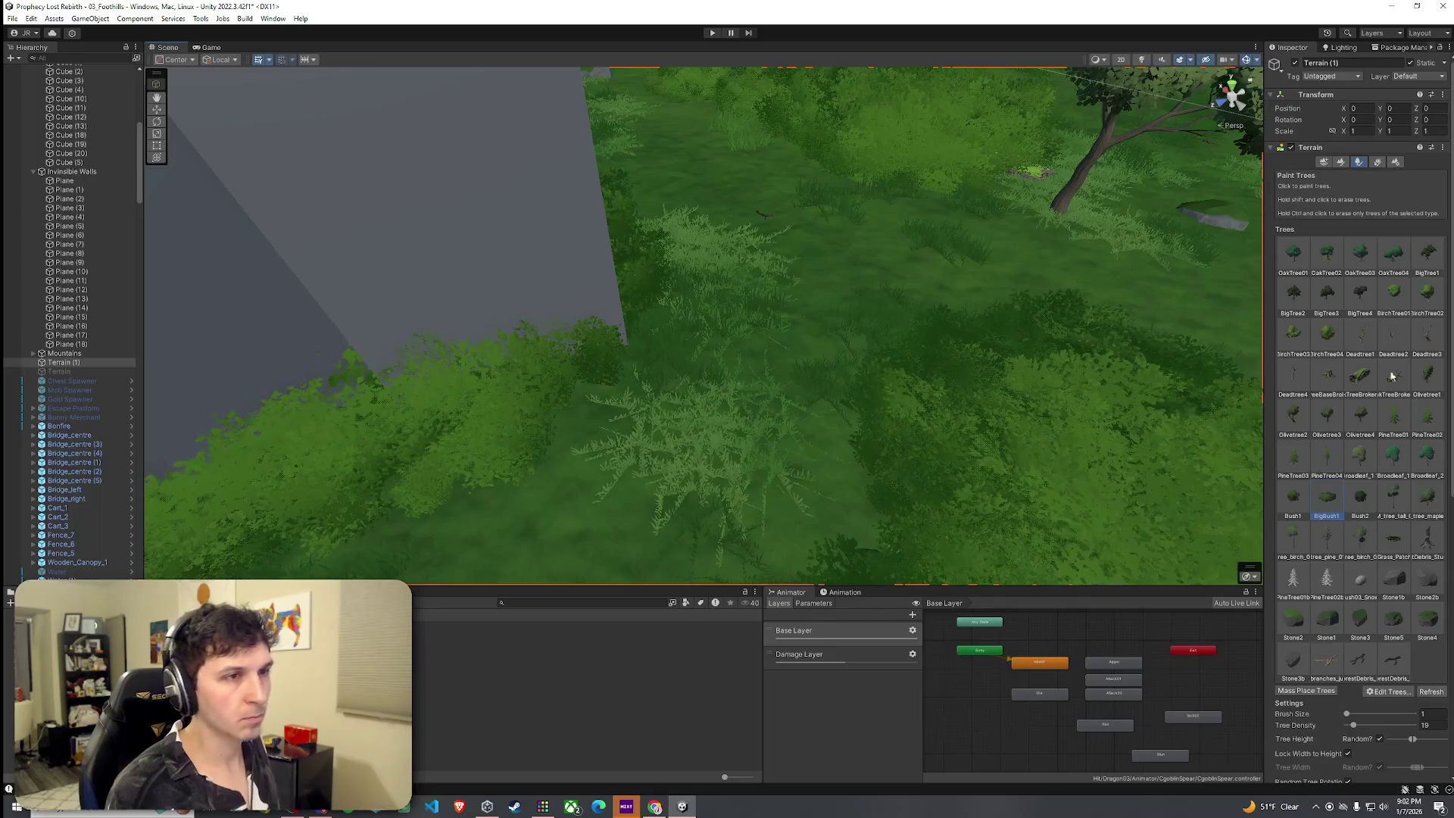
pyautogui.moveTo(1046, 407)
pyautogui.mouseDown()
pyautogui.moveTo(1126, 470)
pyautogui.moveTo(1020, 480)
pyautogui.moveTo(1250, 383)
pyautogui.moveTo(1025, 373)
pyautogui.moveTo(1020, 344)
pyautogui.moveTo(1106, 321)
pyautogui.moveTo(1174, 387)
pyautogui.mouseUp()
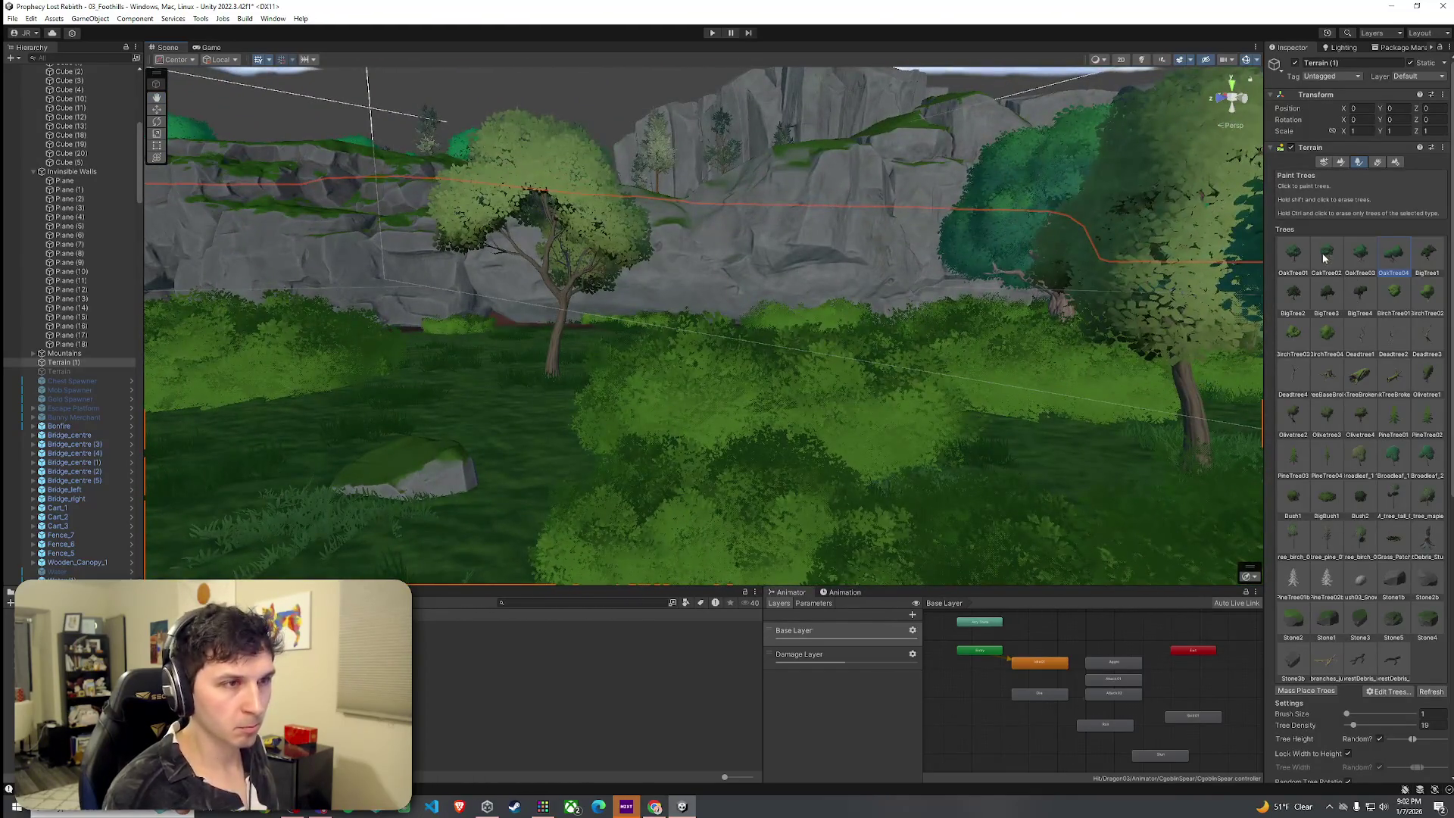
pyautogui.moveTo(823, 476)
pyautogui.mouseDown()
pyautogui.moveTo(812, 510)
pyautogui.moveTo(1013, 552)
pyautogui.moveTo(1114, 543)
pyautogui.moveTo(1188, 512)
pyautogui.mouseUp()
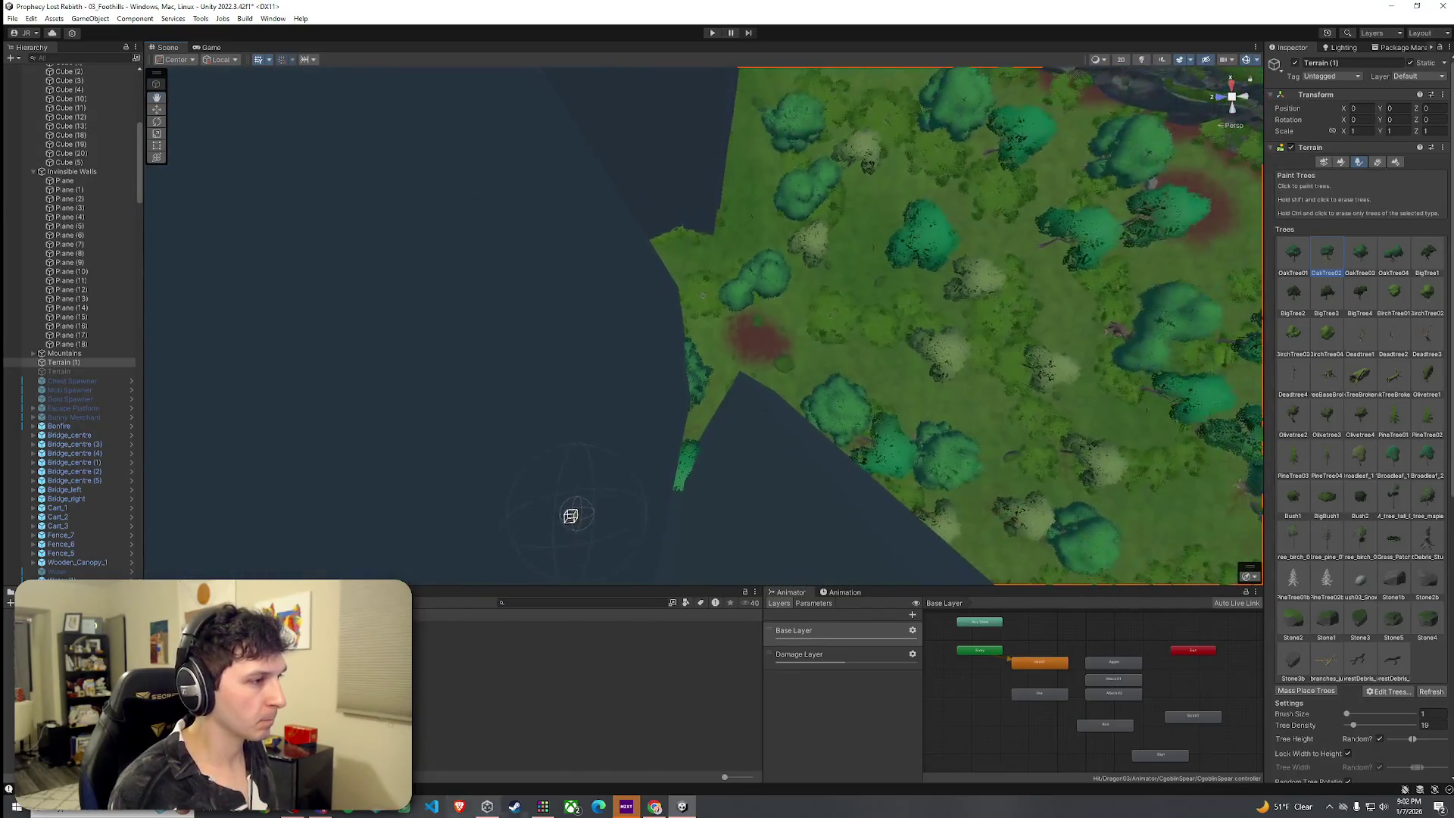
pyautogui.click(511, 656)
pyautogui.click(578, 418)
# Duplicate Cube (20) into Cube (21) and move it along the edge to X 466.04, Z 68.75.
pyautogui.press('f')
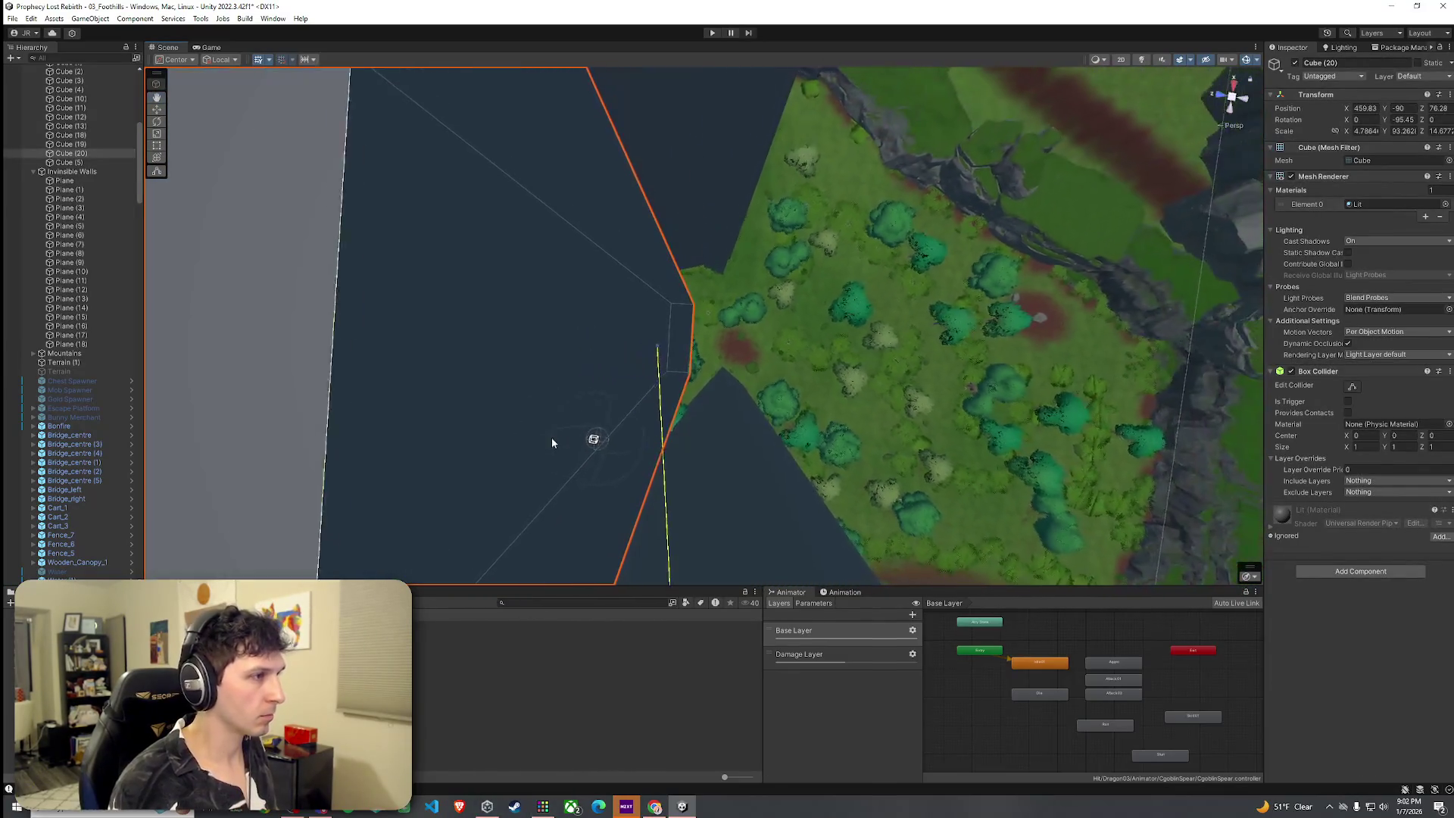
pyautogui.hotkey('ctrl', 'd')
pyautogui.press('w')
pyautogui.moveTo(665, 344)
pyautogui.mouseDown()
pyautogui.moveTo(744, 315)
pyautogui.moveTo(728, 269)
pyautogui.moveTo(865, 315)
pyautogui.moveTo(911, 303)
pyautogui.mouseUp()
pyautogui.press('e')
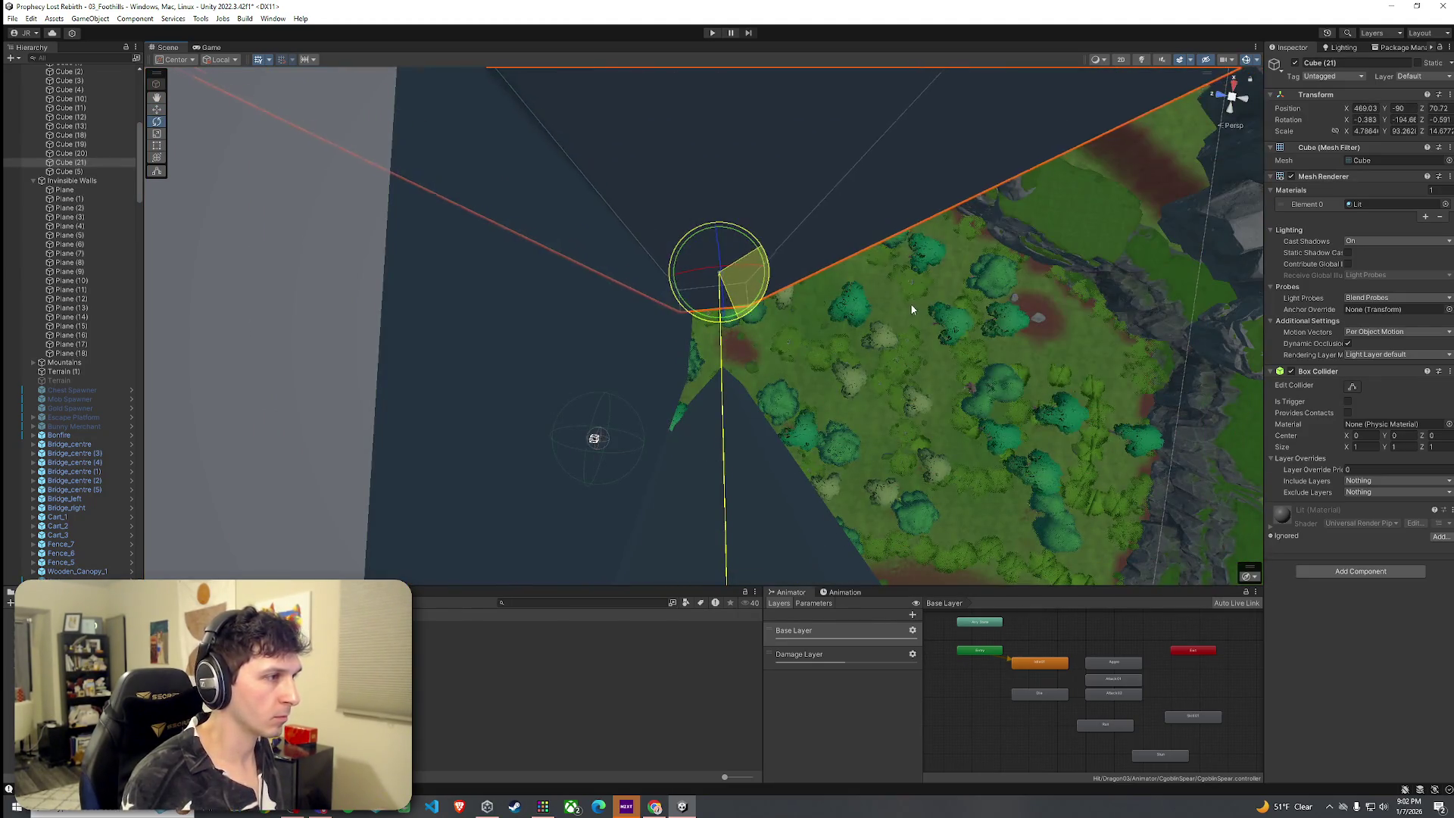
pyautogui.press('w')
pyautogui.moveTo(712, 287)
pyautogui.mouseDown()
pyautogui.moveTo(707, 302)
pyautogui.moveTo(722, 278)
pyautogui.moveTo(710, 330)
pyautogui.mouseUp()
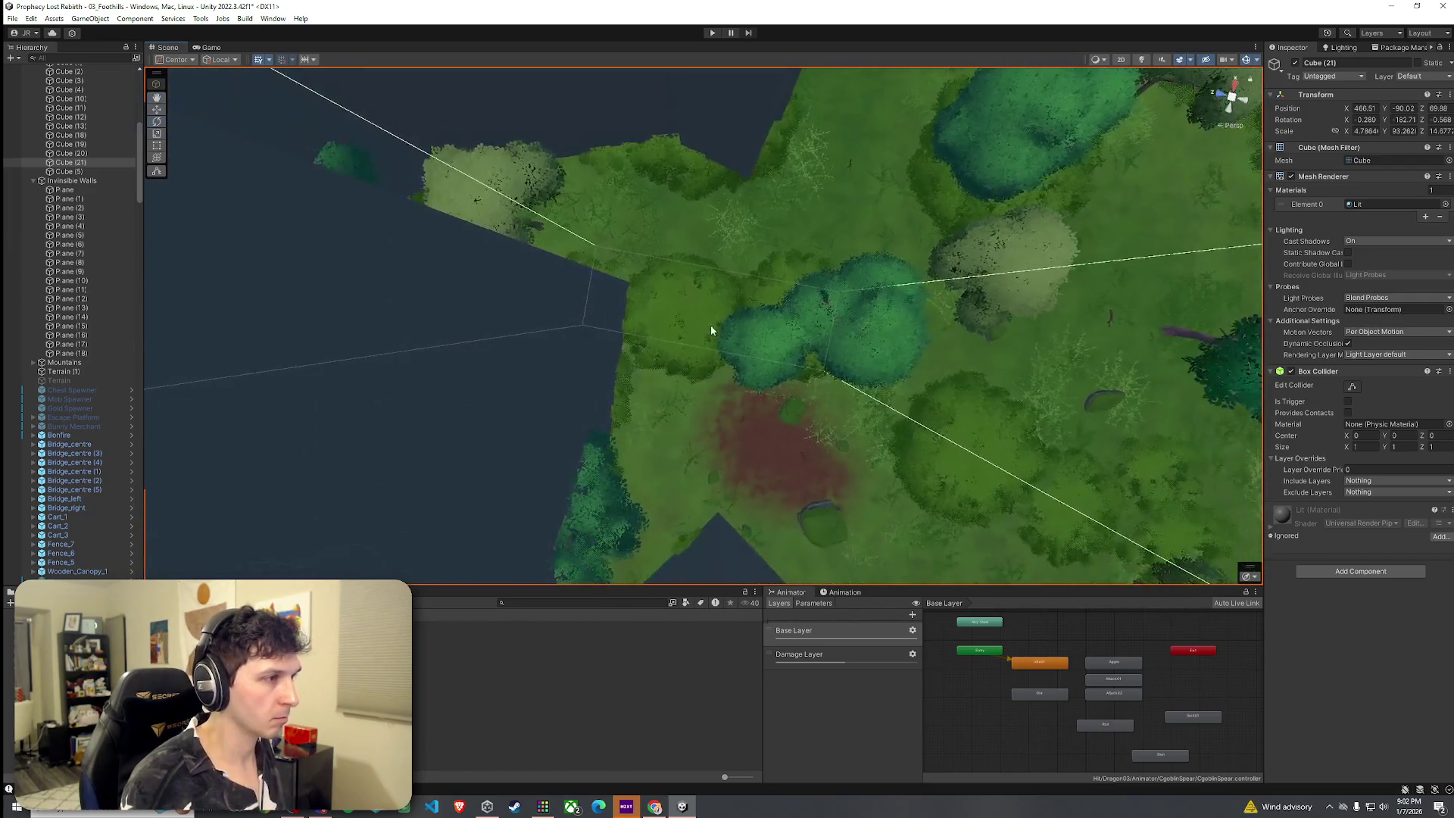
pyautogui.scroll(-10, 719, 336)
# Rotate Cube (21) to about -189 on Y, then select the terrain.
pyautogui.press('e')
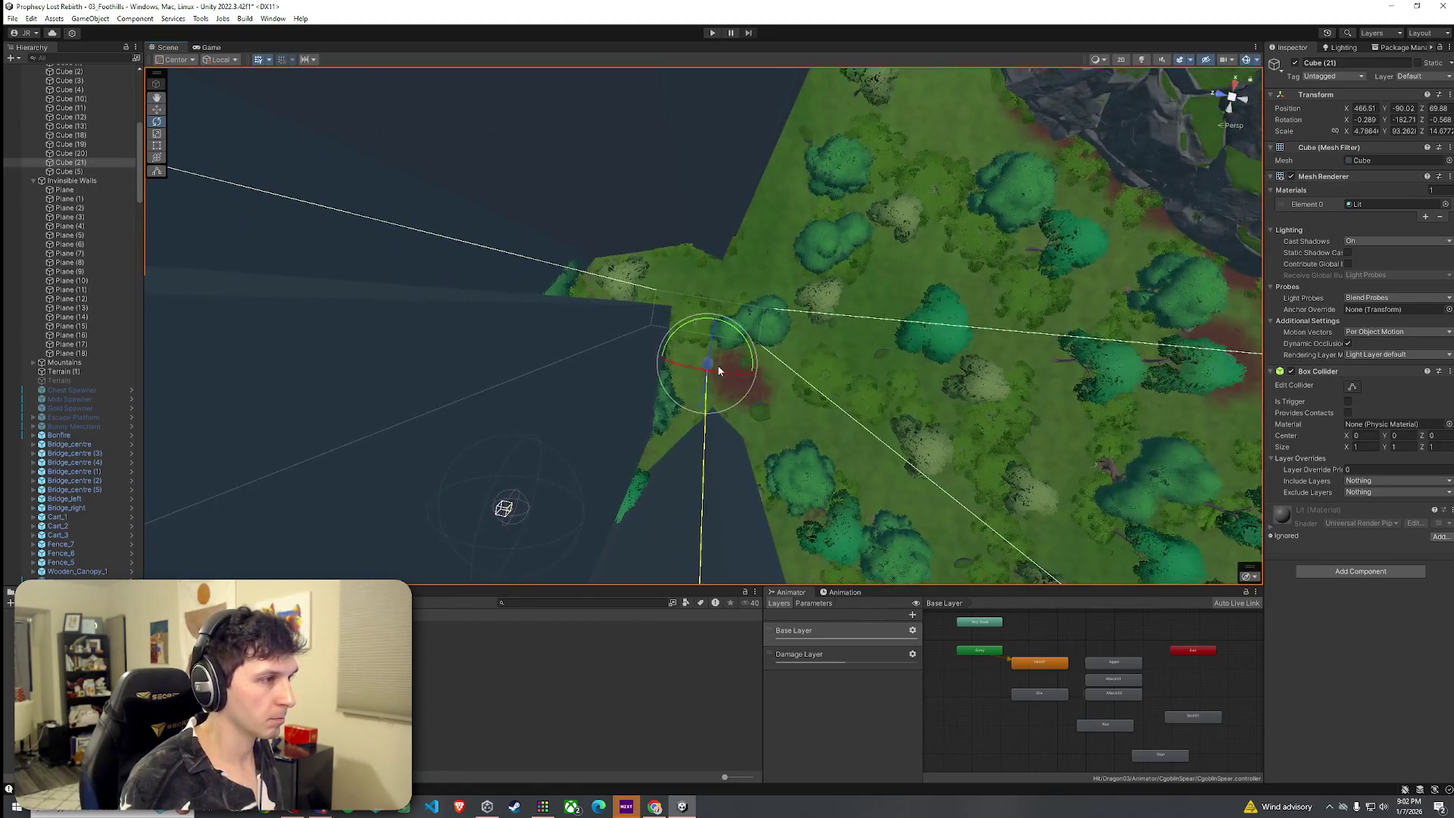
pyautogui.moveTo(712, 367)
pyautogui.mouseDown()
pyautogui.moveTo(734, 390)
pyautogui.moveTo(876, 367)
pyautogui.moveTo(981, 375)
pyautogui.moveTo(928, 385)
pyautogui.mouseUp()
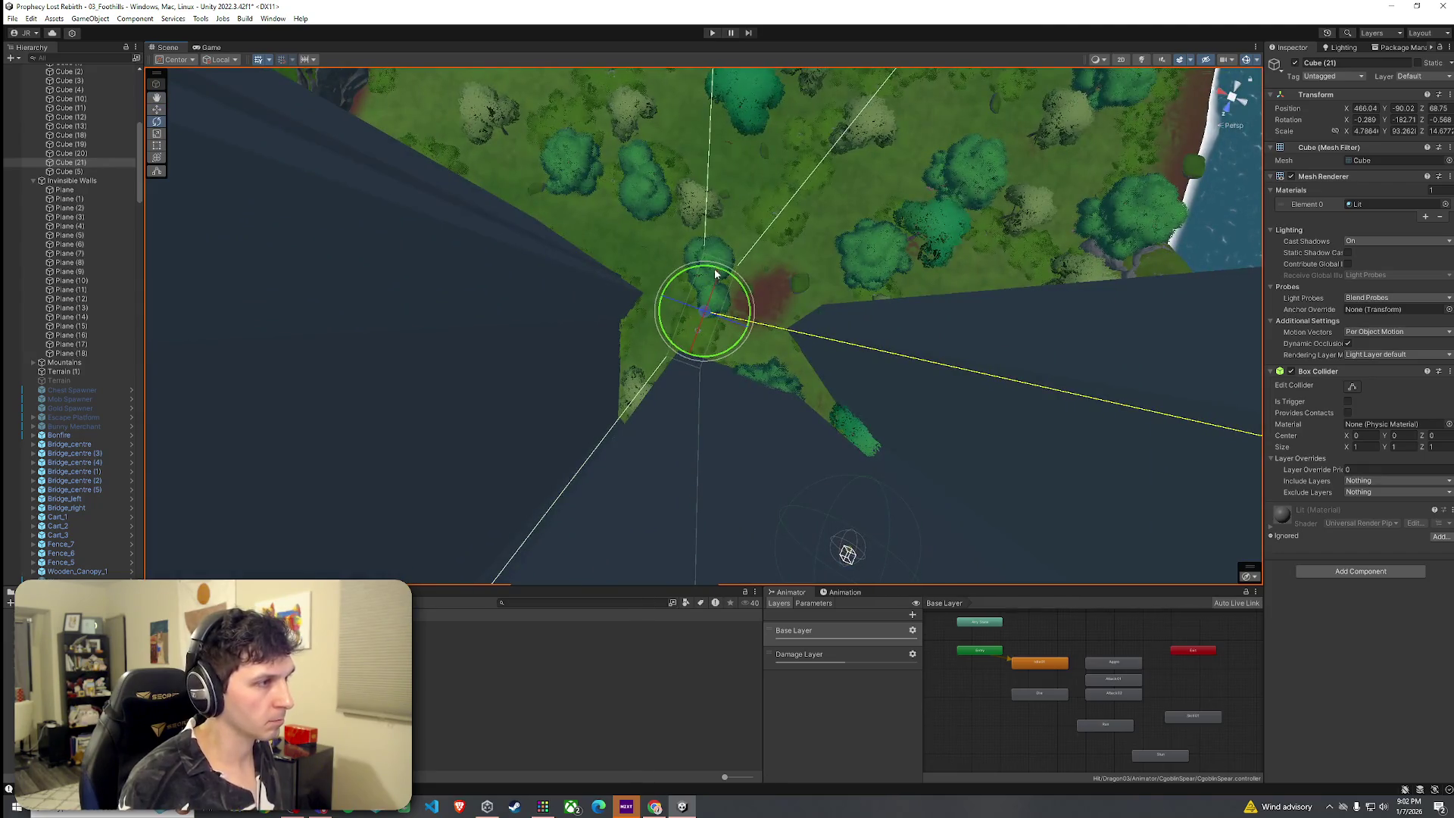
pyautogui.moveTo(724, 280)
pyautogui.mouseDown()
pyautogui.moveTo(657, 295)
pyautogui.moveTo(737, 286)
pyautogui.moveTo(746, 146)
pyautogui.moveTo(723, 132)
pyautogui.moveTo(626, 149)
pyautogui.moveTo(536, 94)
pyautogui.moveTo(547, 248)
pyautogui.moveTo(509, 311)
pyautogui.moveTo(461, 299)
pyautogui.moveTo(482, 173)
pyautogui.moveTo(367, 87)
pyautogui.moveTo(376, 129)
pyautogui.moveTo(432, 100)
pyautogui.moveTo(515, 122)
pyautogui.mouseUp()
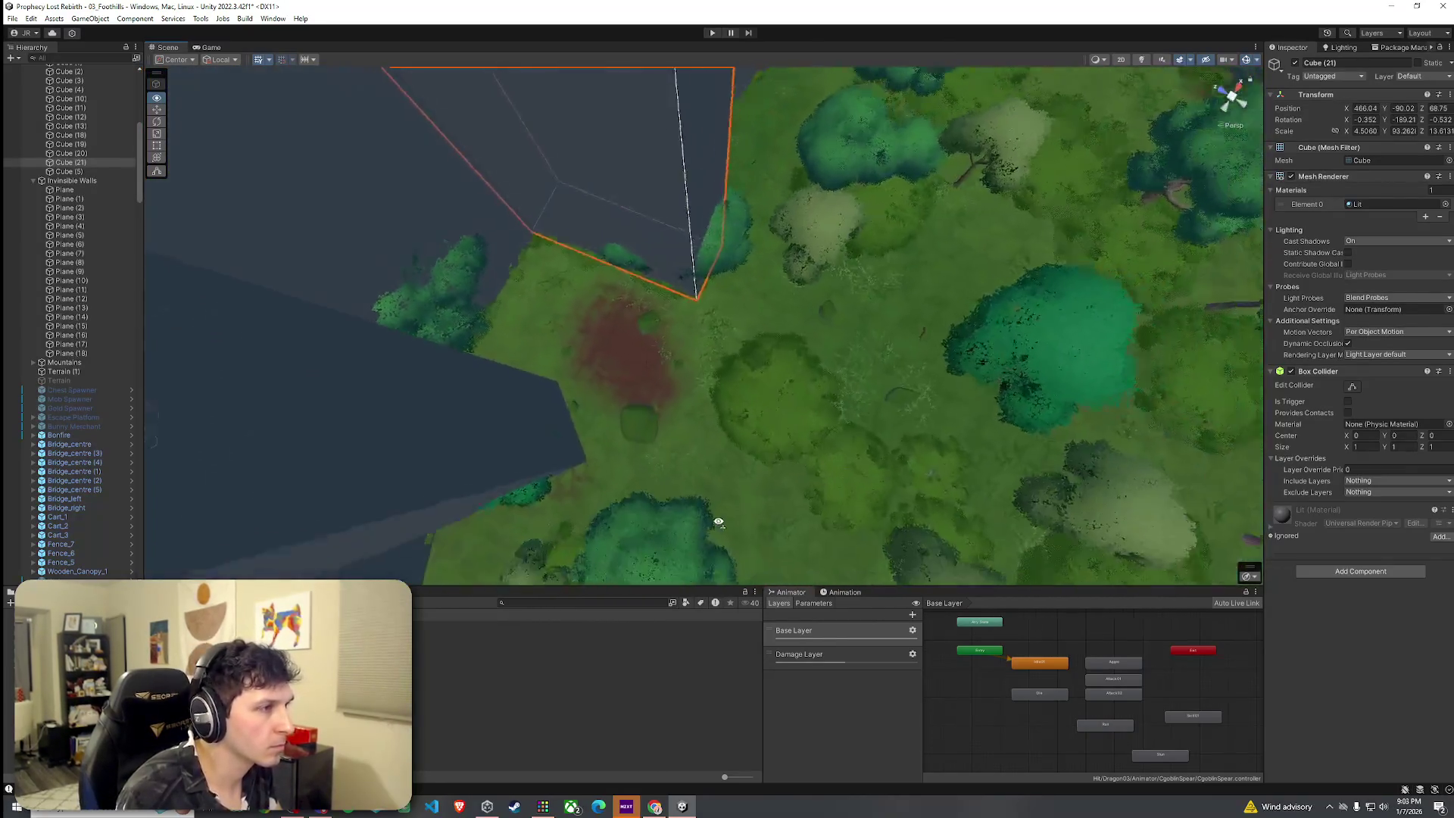
pyautogui.moveTo(719, 522); pyautogui.dragTo(871, 597)
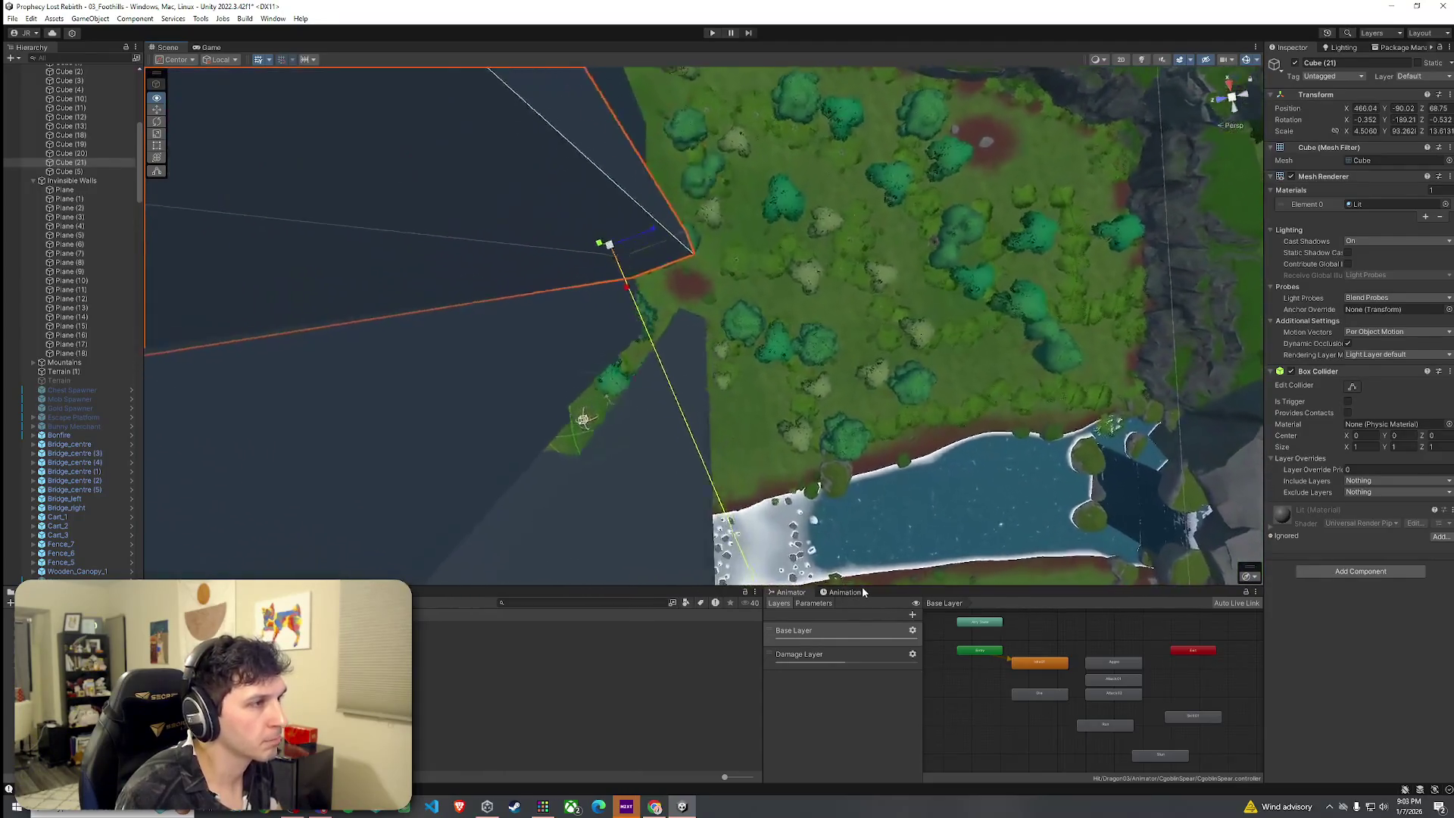
pyautogui.click(783, 443)
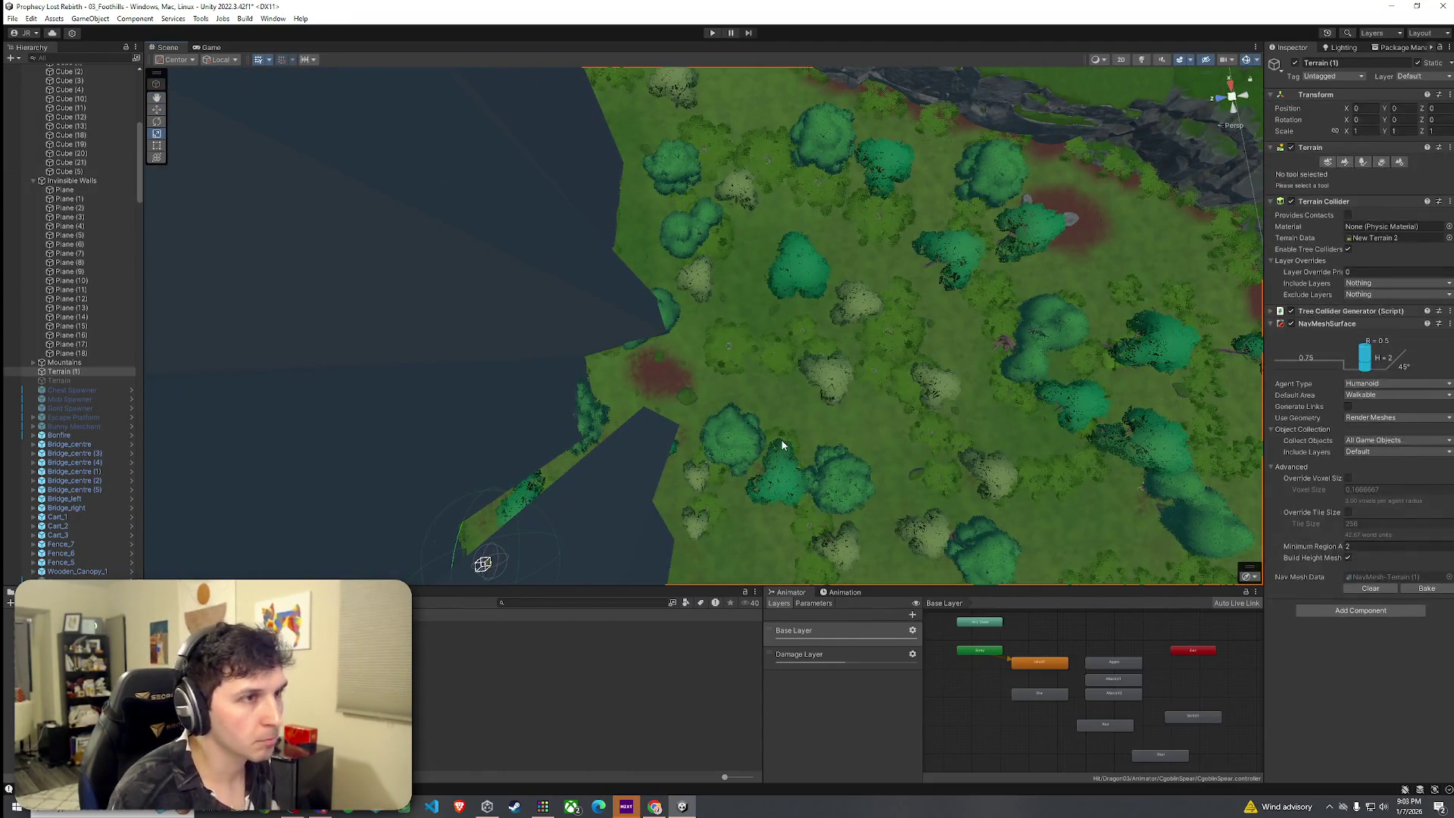
# Switch Terrain (1) to Paint Trees and tilt the view toward the forest edge.
pyautogui.click(1361, 163)
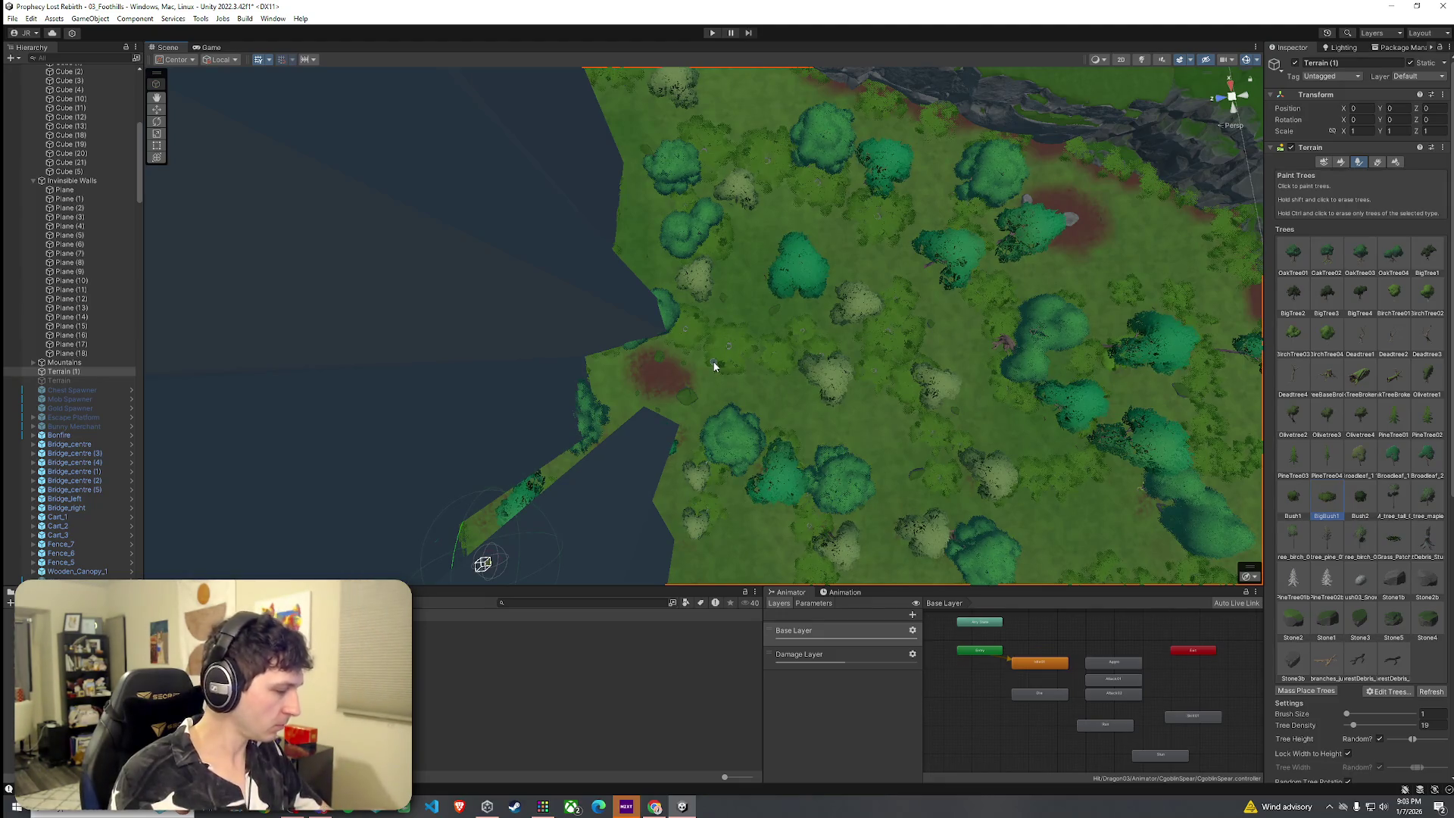
pyautogui.moveTo(689, 330)
pyautogui.mouseDown()
pyautogui.moveTo(627, 334)
pyautogui.moveTo(740, 283)
pyautogui.moveTo(719, 267)
pyautogui.moveTo(762, 366)
pyautogui.moveTo(721, 632)
pyautogui.mouseUp()
# Move Cube (22) further along the forest edge and lengthen it to about 9.8 on Z.
pyautogui.click(619, 337)
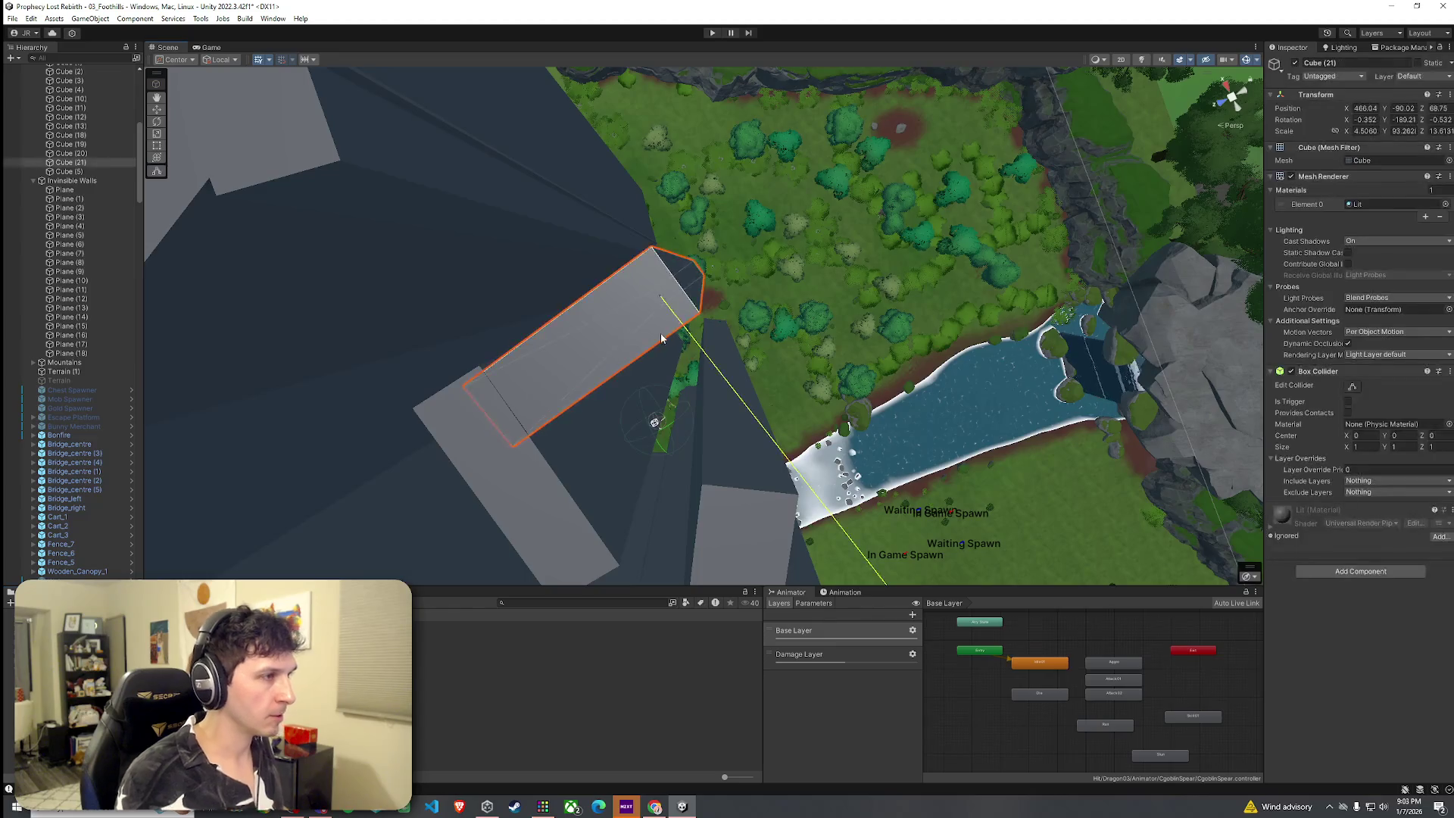
pyautogui.moveTo(687, 298)
pyautogui.mouseDown()
pyautogui.moveTo(780, 245)
pyautogui.moveTo(709, 288)
pyautogui.moveTo(740, 237)
pyautogui.moveTo(736, 372)
pyautogui.moveTo(740, 347)
pyautogui.moveTo(1055, 296)
pyautogui.moveTo(1018, 296)
pyautogui.mouseUp()
pyautogui.scroll(5, 729, 279)
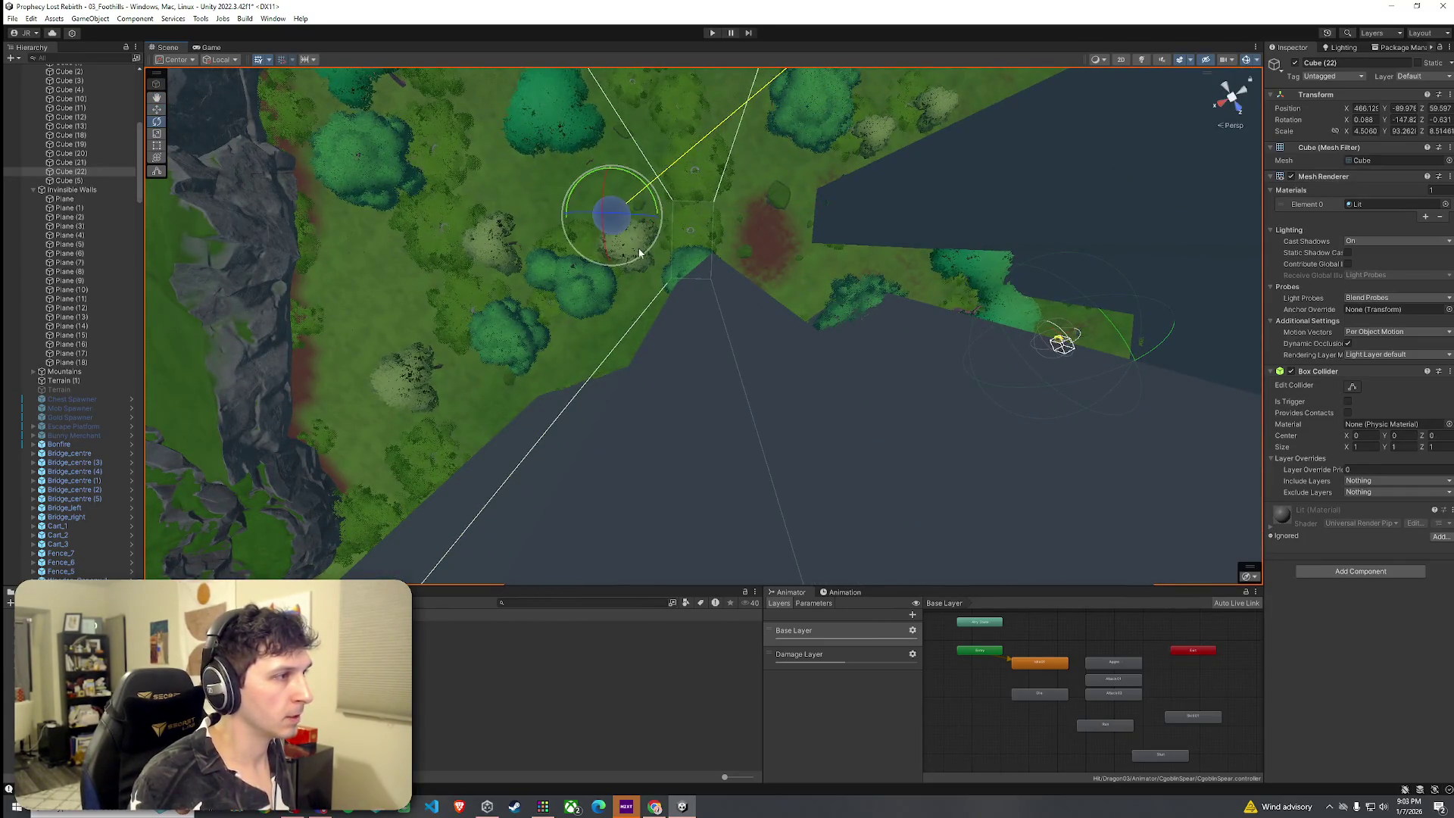
pyautogui.moveTo(612, 171); pyautogui.dragTo(612, 166)
pyautogui.press('w')
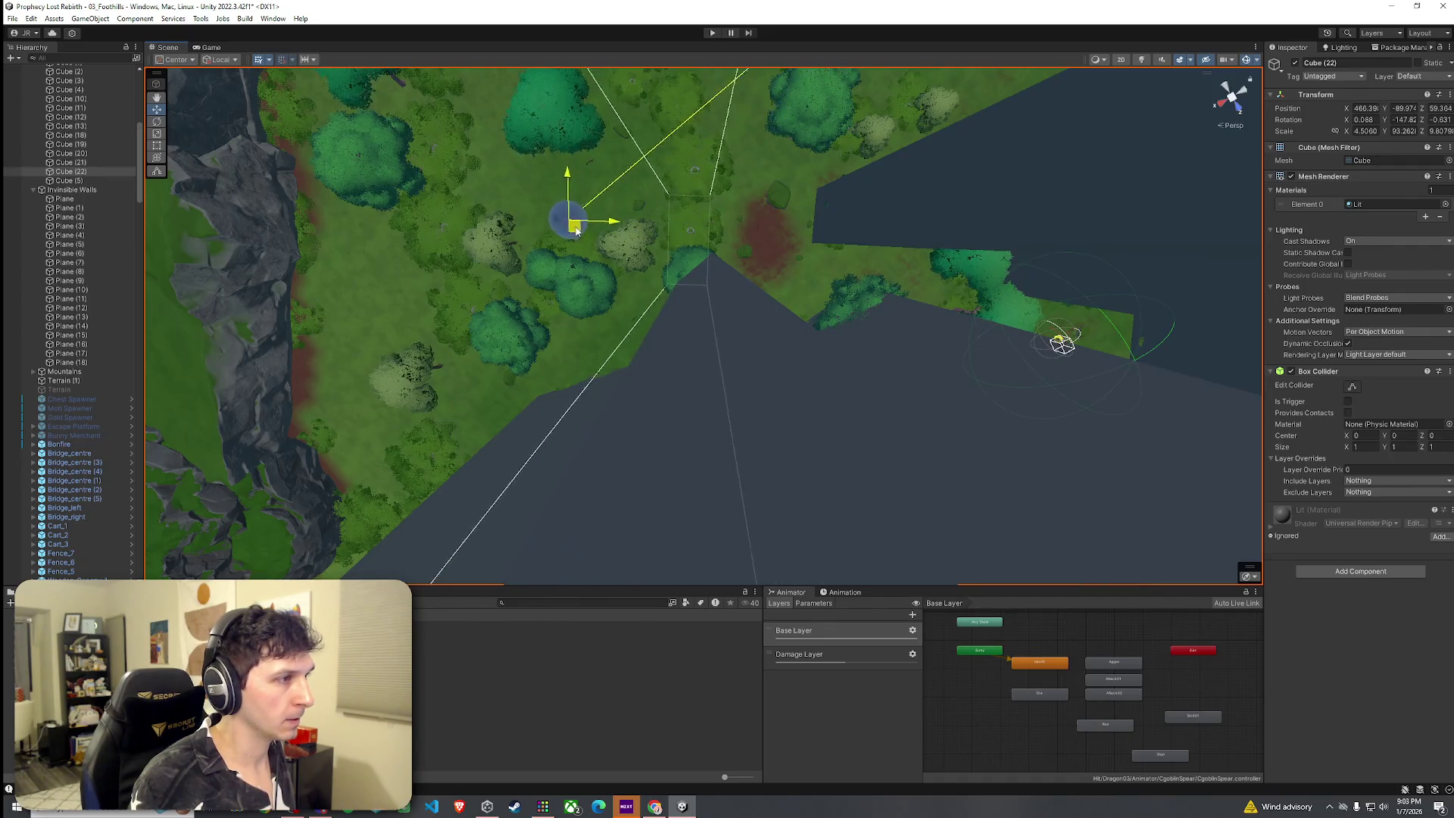
pyautogui.moveTo(577, 258)
pyautogui.mouseDown()
pyautogui.moveTo(454, 260)
pyautogui.moveTo(656, 221)
pyautogui.moveTo(737, 228)
pyautogui.moveTo(685, 214)
pyautogui.moveTo(853, 233)
pyautogui.moveTo(730, 227)
pyautogui.moveTo(843, 234)
pyautogui.moveTo(902, 205)
pyautogui.moveTo(606, 195)
pyautogui.moveTo(1071, 124)
pyautogui.moveTo(1022, 114)
pyautogui.moveTo(811, 285)
pyautogui.mouseUp()
# Duplicate Cube (22) into Cube (23) and nudge it onto the next stretch of edge.
pyautogui.hotkey('ctrl', 'd')
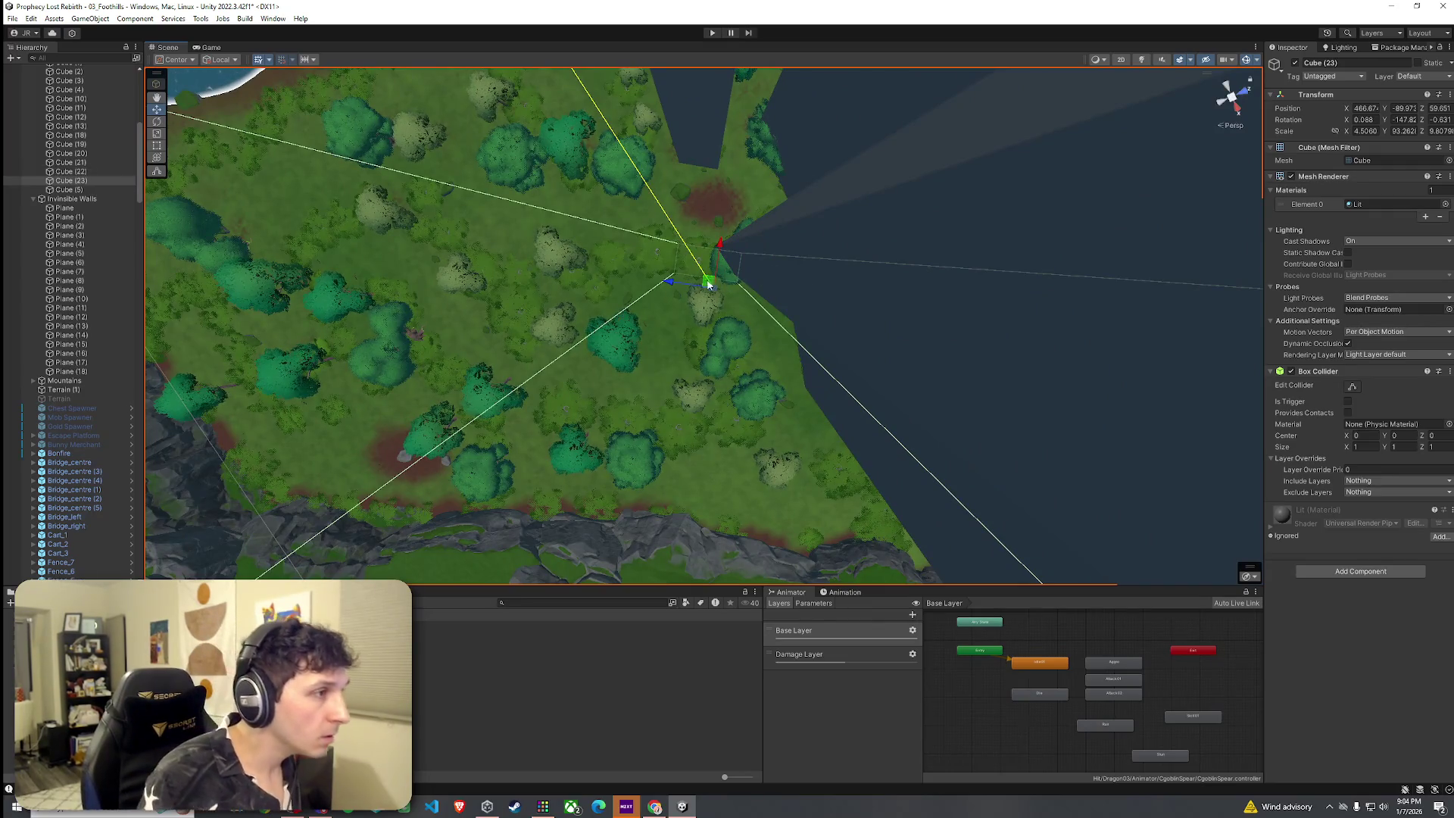
pyautogui.moveTo(652, 273)
pyautogui.mouseDown()
pyautogui.moveTo(510, 237)
pyautogui.moveTo(544, 250)
pyautogui.mouseUp()
pyautogui.press('r')
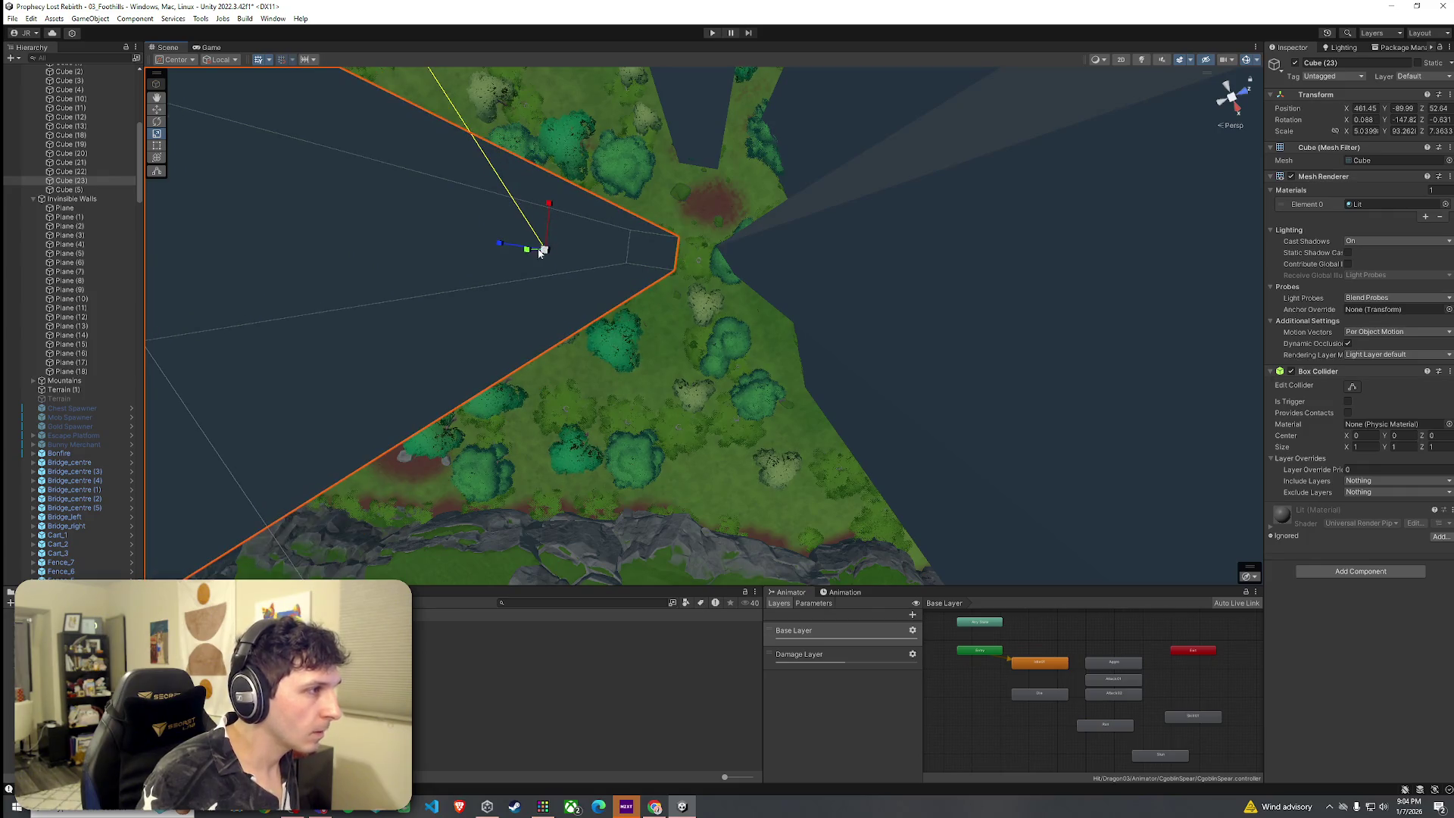
pyautogui.moveTo(556, 252)
pyautogui.mouseDown()
pyautogui.moveTo(568, 237)
pyautogui.moveTo(898, 248)
pyautogui.mouseUp()
pyautogui.scroll(3, 603, 241)
pyautogui.scroll(3, 601, 237)
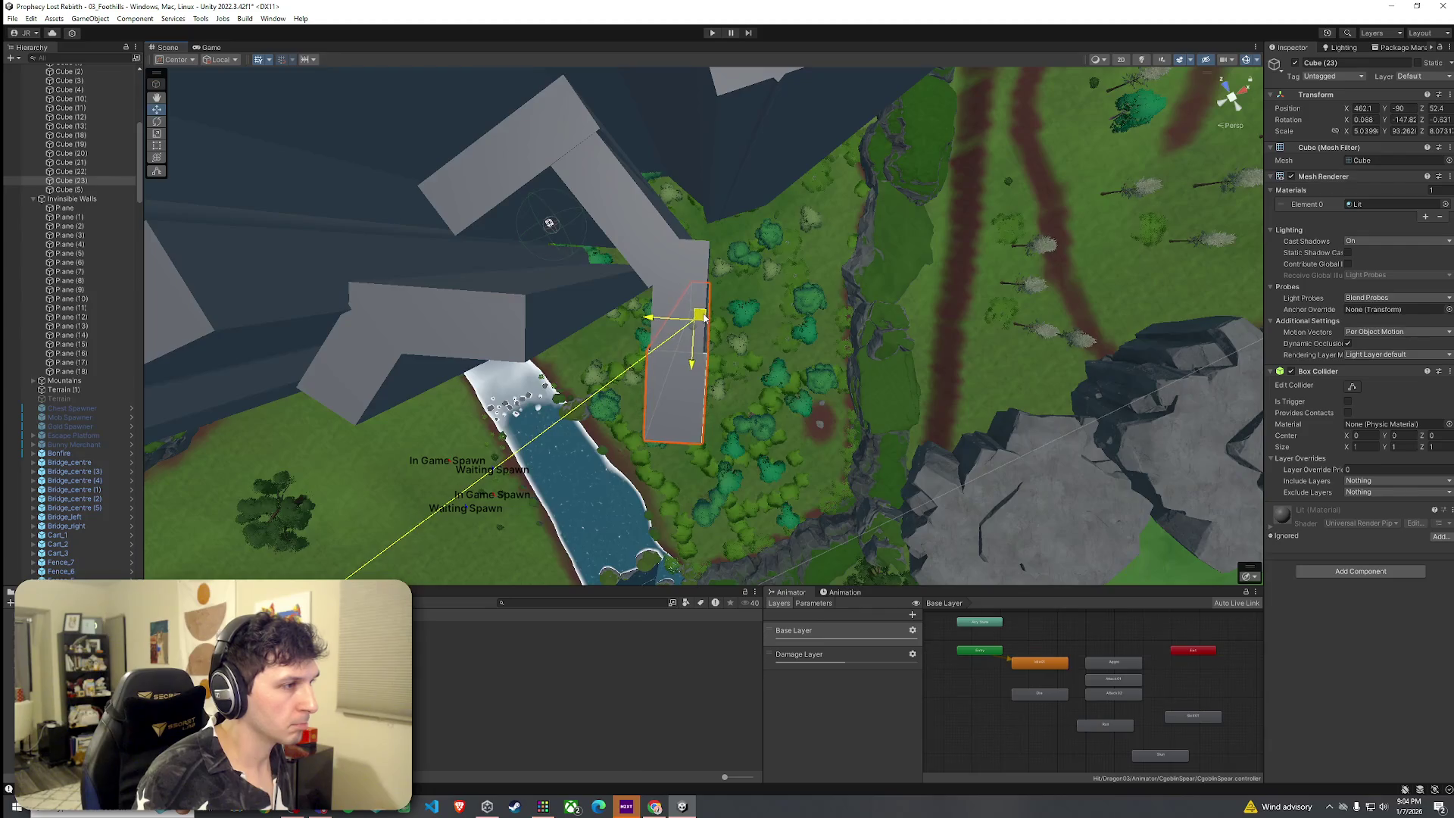
pyautogui.moveTo(689, 341)
pyautogui.mouseDown()
pyautogui.moveTo(330, 296)
pyautogui.moveTo(315, 331)
pyautogui.moveTo(328, 334)
pyautogui.moveTo(341, 328)
pyautogui.moveTo(285, 328)
pyautogui.moveTo(284, 299)
pyautogui.mouseUp()
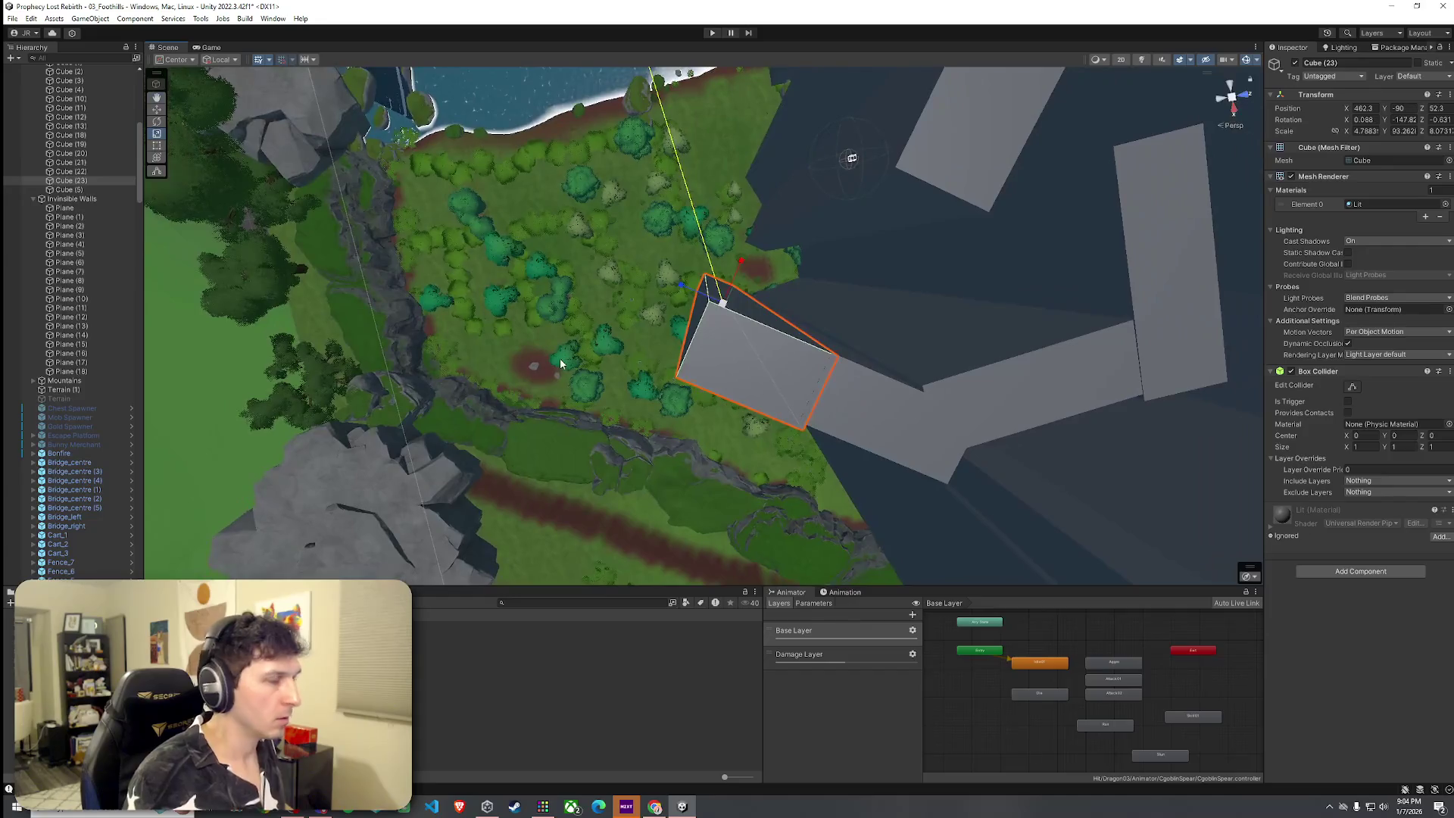
# Move Cube (24) along the forest edge and rotate it to follow the edge.
pyautogui.moveTo(715, 300); pyautogui.dragTo(666, 302)
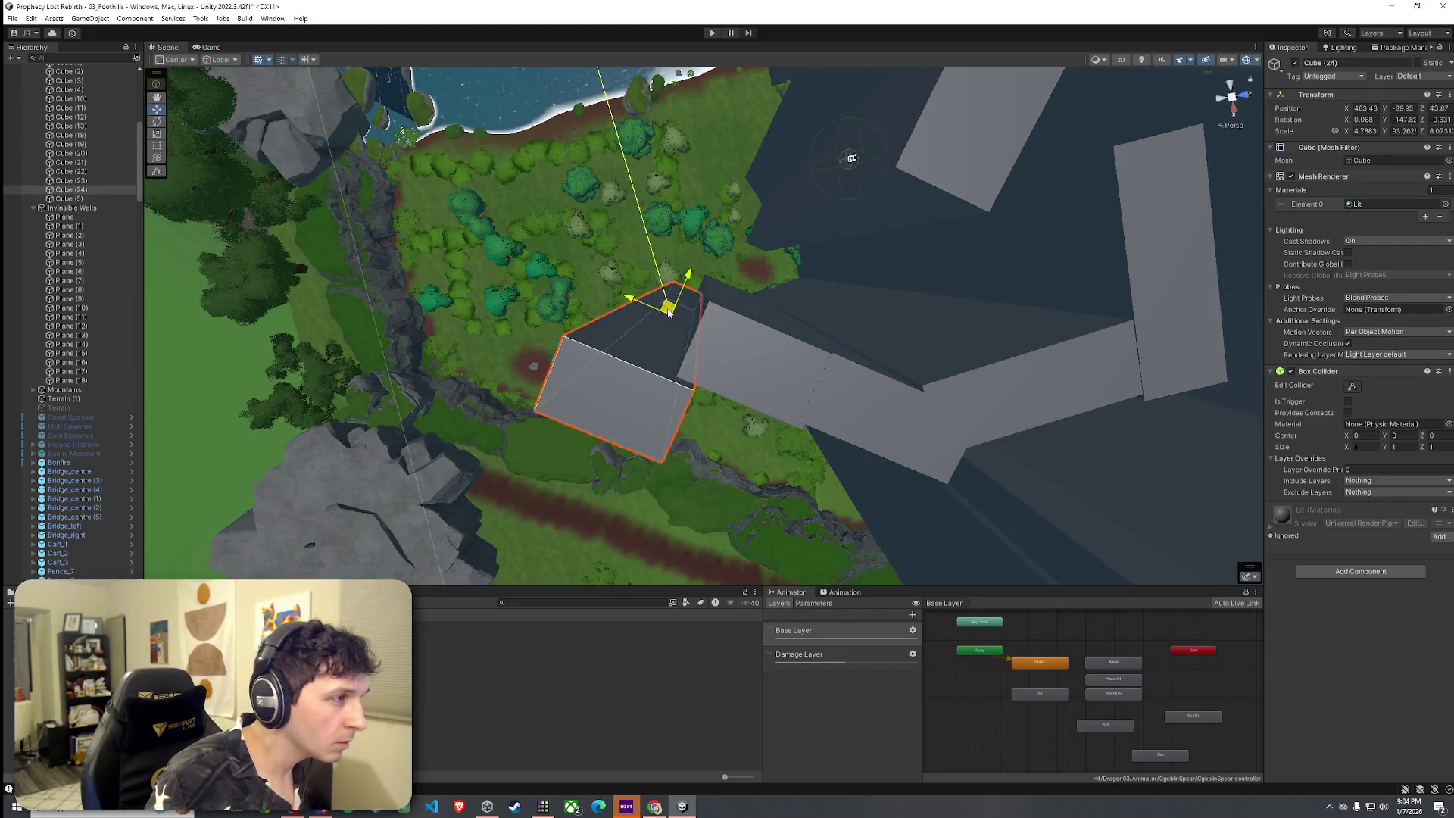
pyautogui.scroll(10, 667, 303)
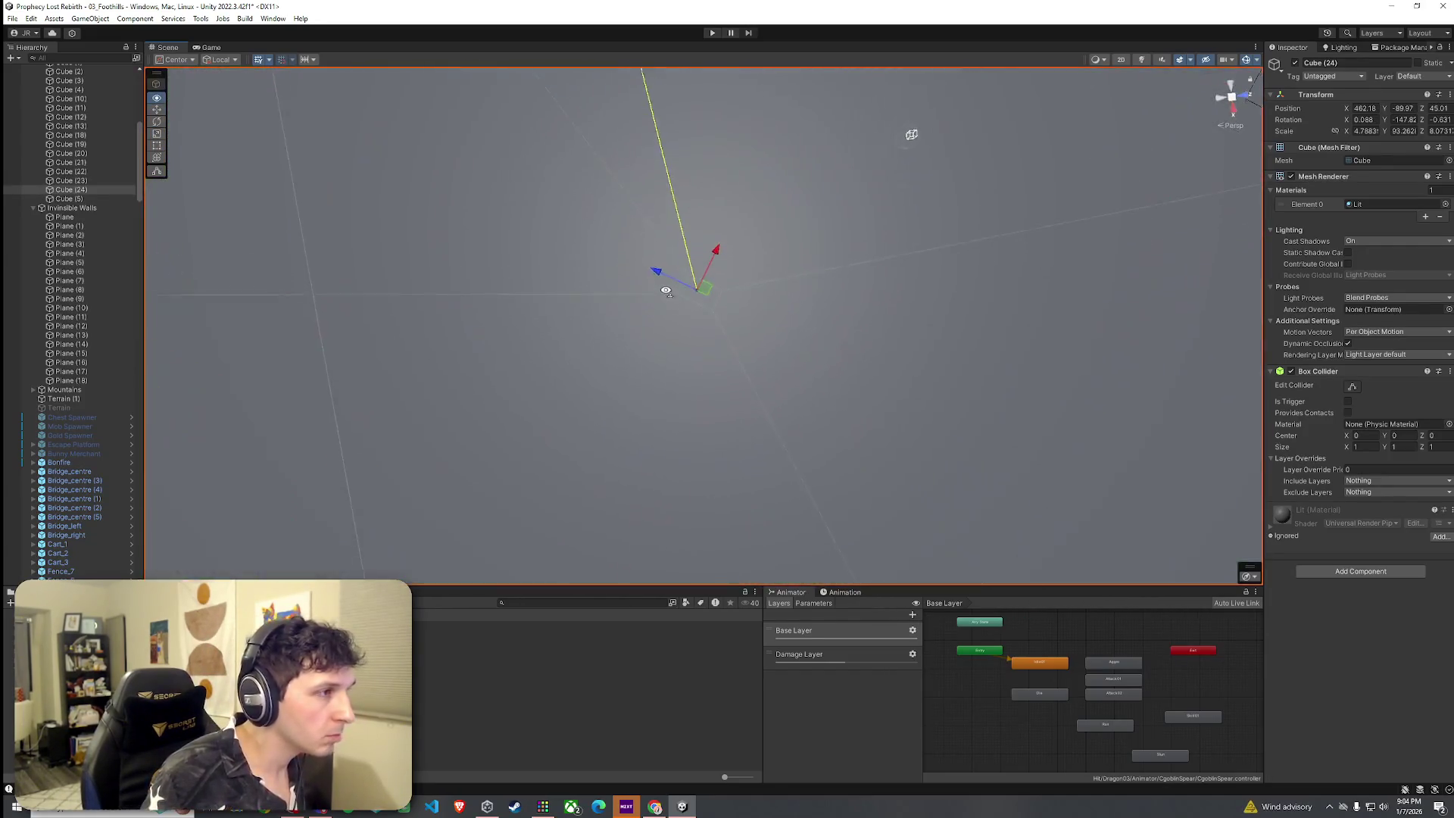
pyautogui.scroll(-5, 666, 296)
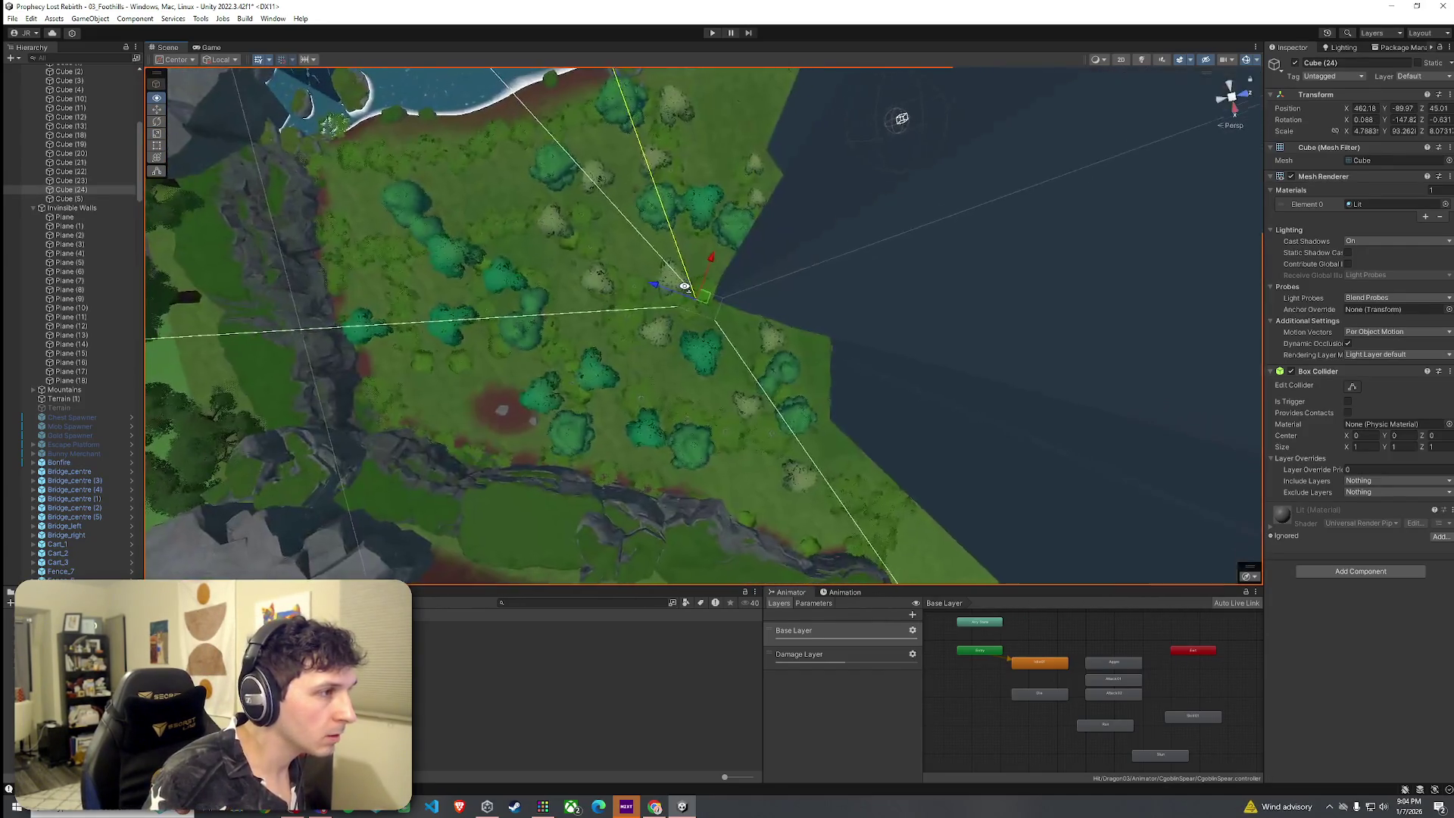
pyautogui.scroll(3, 674, 299)
pyautogui.scroll(-3, 682, 302)
pyautogui.press('e')
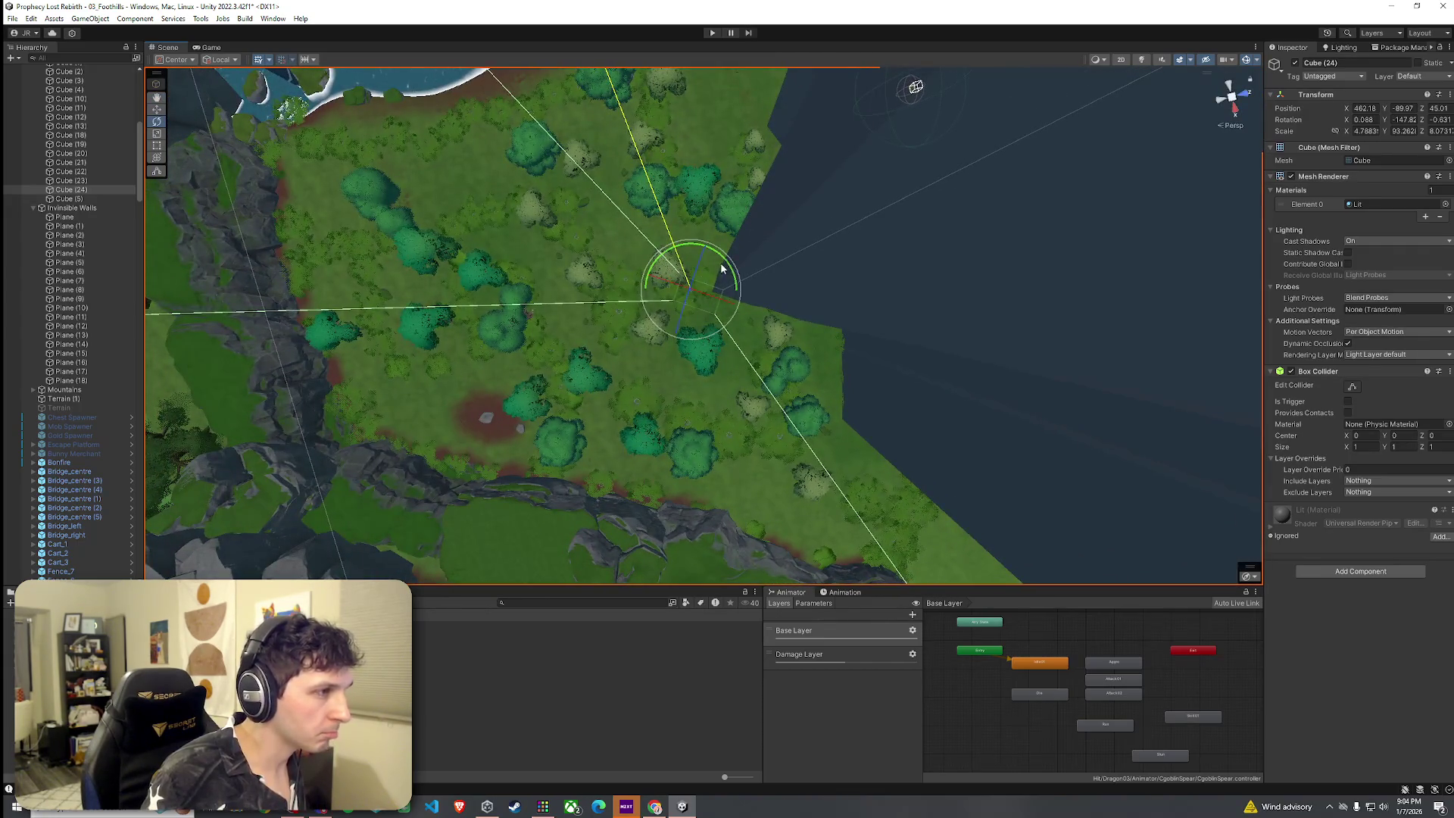
pyautogui.moveTo(659, 261); pyautogui.dragTo(686, 269)
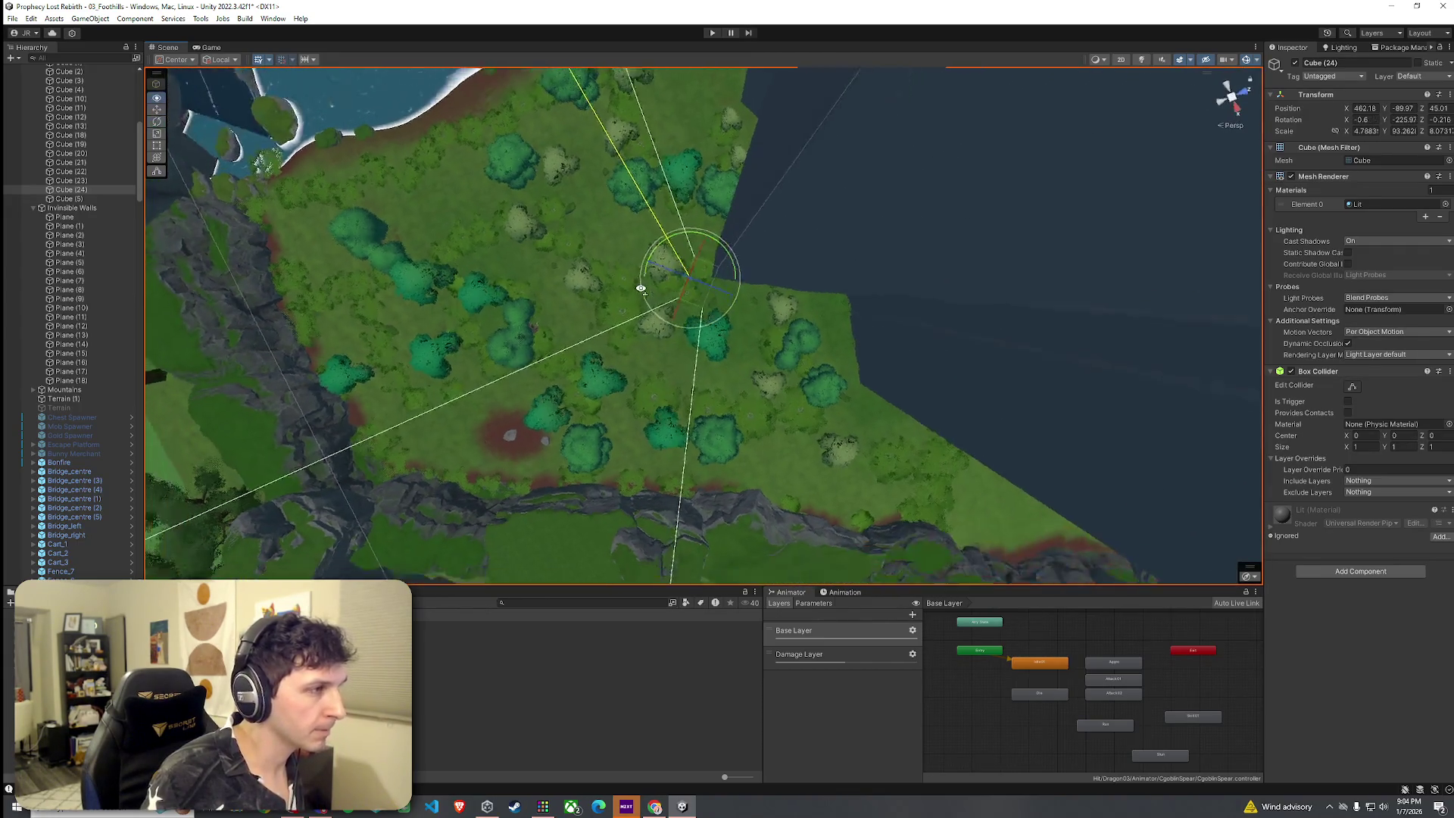
pyautogui.scroll(8, 691, 268)
pyautogui.scroll(-10, 691, 269)
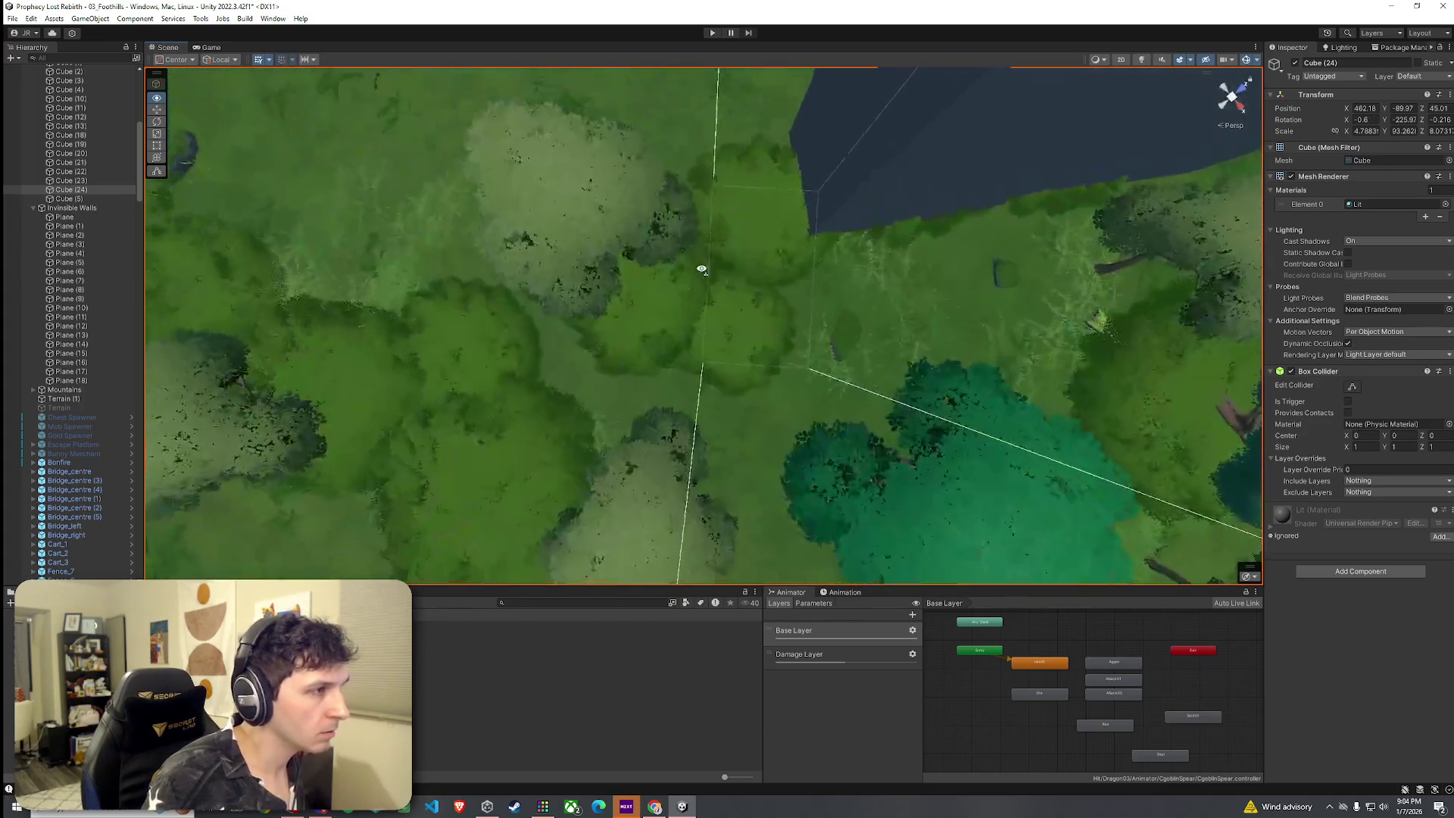
pyautogui.scroll(-4, 715, 296)
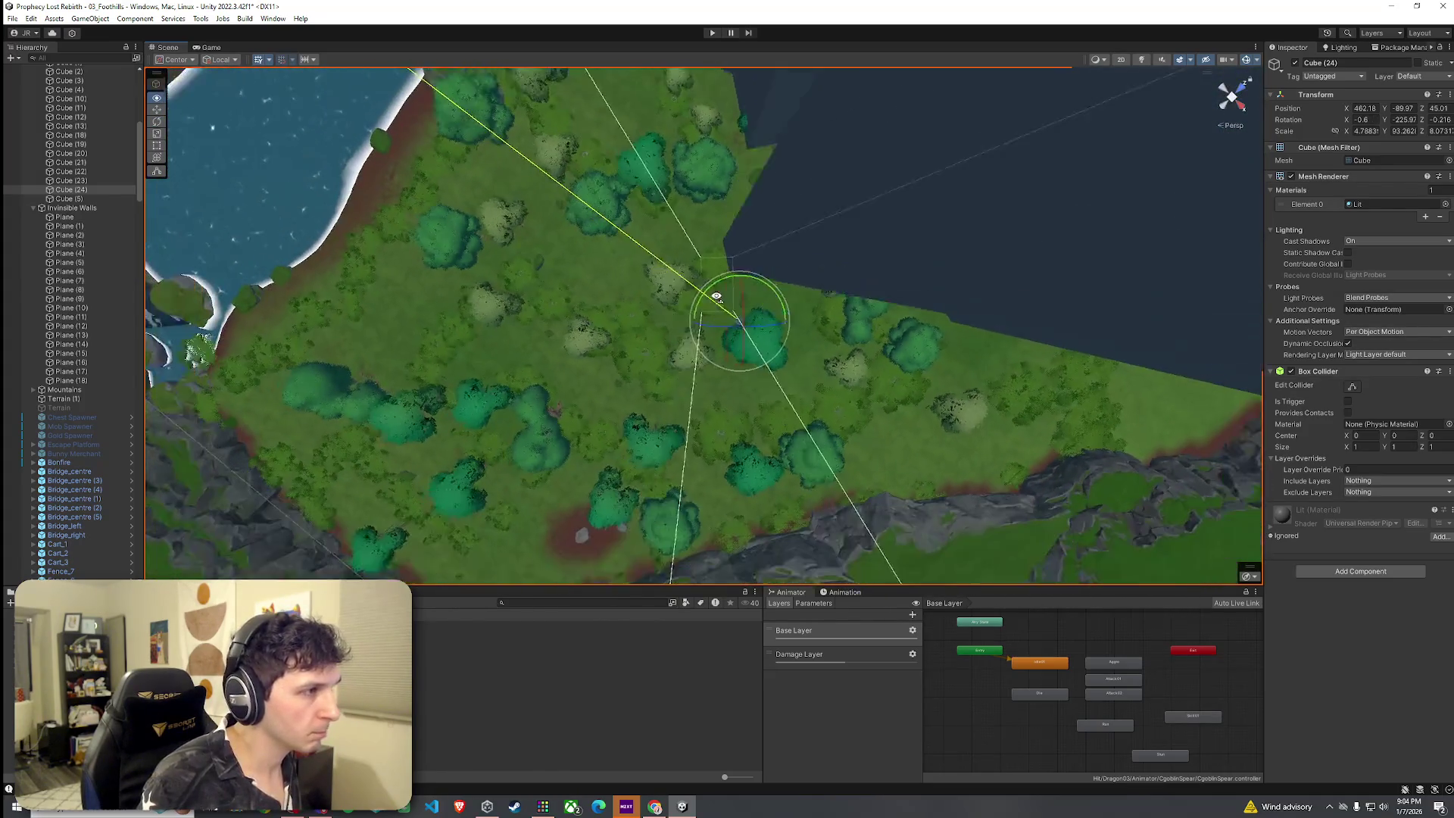
pyautogui.scroll(5, 712, 298)
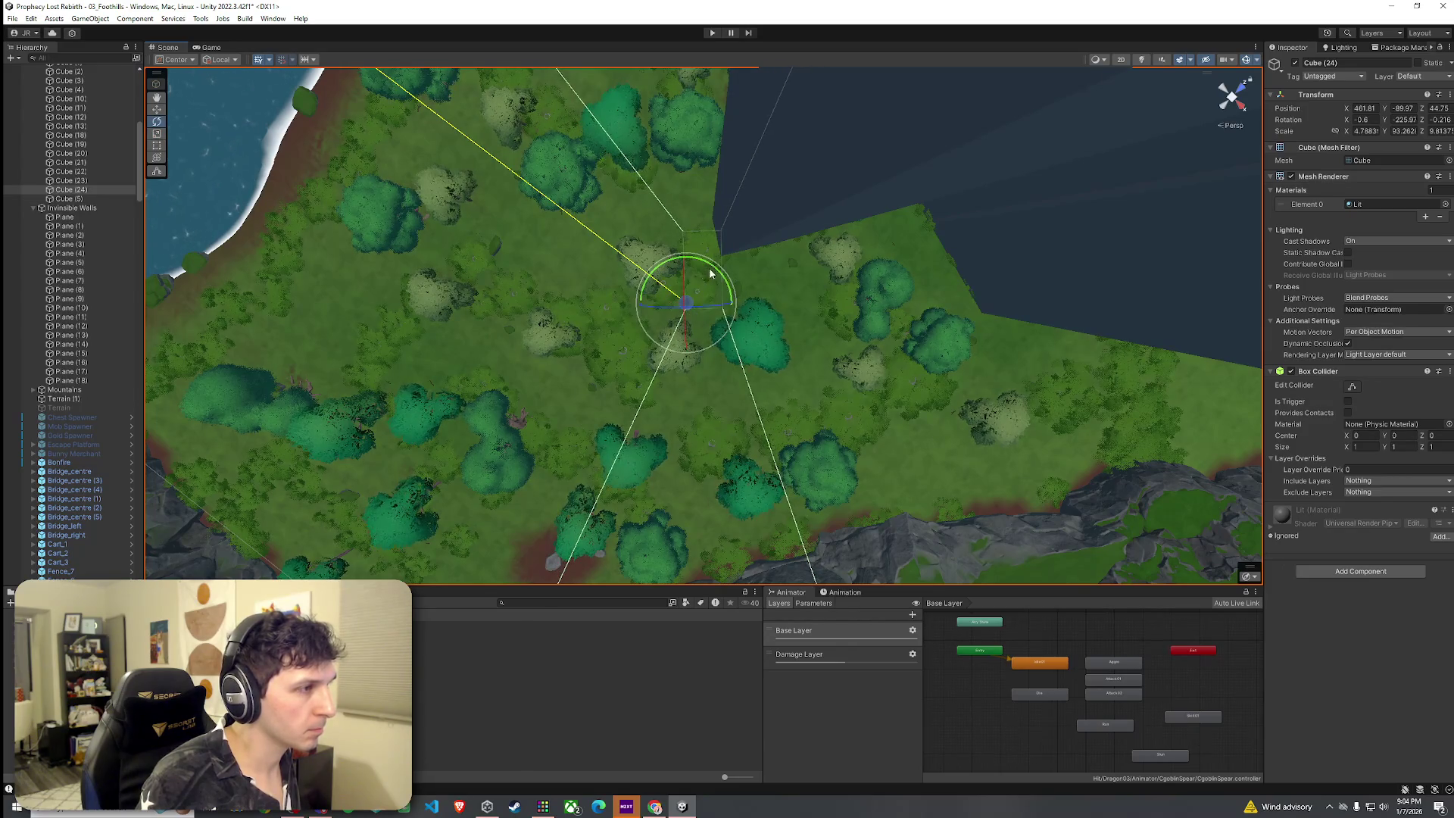
# Fine-tune Cube (24) to -211.16 near X 461.4 and duplicate it into Cube (25).
pyautogui.moveTo(728, 281); pyautogui.dragTo(729, 277)
pyautogui.press('w')
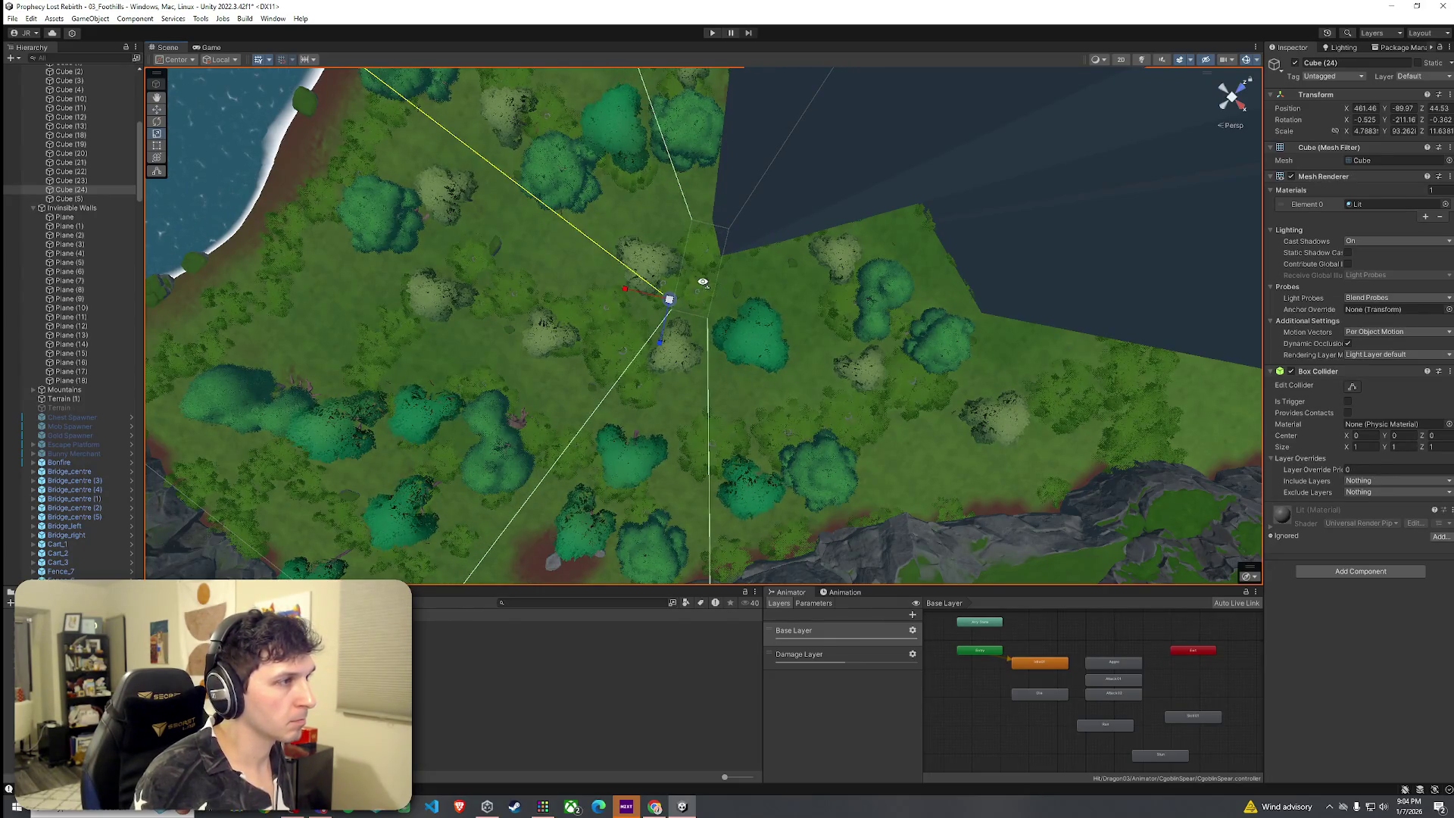
pyautogui.scroll(6, 703, 281)
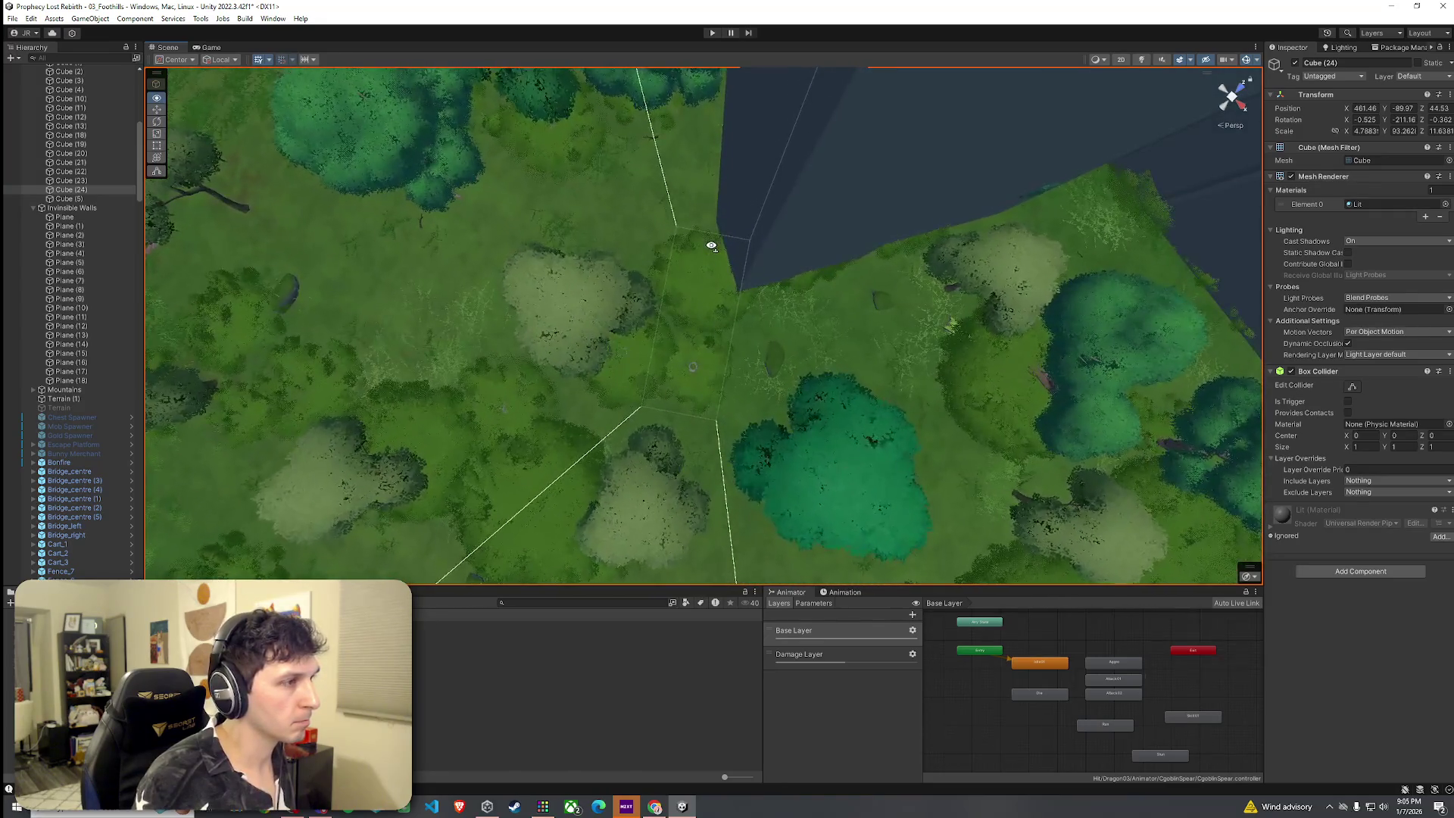
pyautogui.moveTo(711, 245)
pyautogui.mouseDown()
pyautogui.moveTo(730, 211)
pyautogui.moveTo(1066, 145)
pyautogui.moveTo(1025, 144)
pyautogui.moveTo(780, 218)
pyautogui.moveTo(733, 266)
pyautogui.moveTo(1113, 250)
pyautogui.moveTo(912, 303)
pyautogui.moveTo(681, 318)
pyautogui.moveTo(657, 296)
pyautogui.moveTo(575, 296)
pyautogui.moveTo(607, 292)
pyautogui.moveTo(593, 242)
pyautogui.moveTo(659, 240)
pyautogui.moveTo(711, 299)
pyautogui.moveTo(753, 319)
pyautogui.moveTo(740, 308)
pyautogui.moveTo(772, 308)
pyautogui.moveTo(769, 324)
pyautogui.mouseUp()
pyautogui.hotkey('ctrl', 'd')
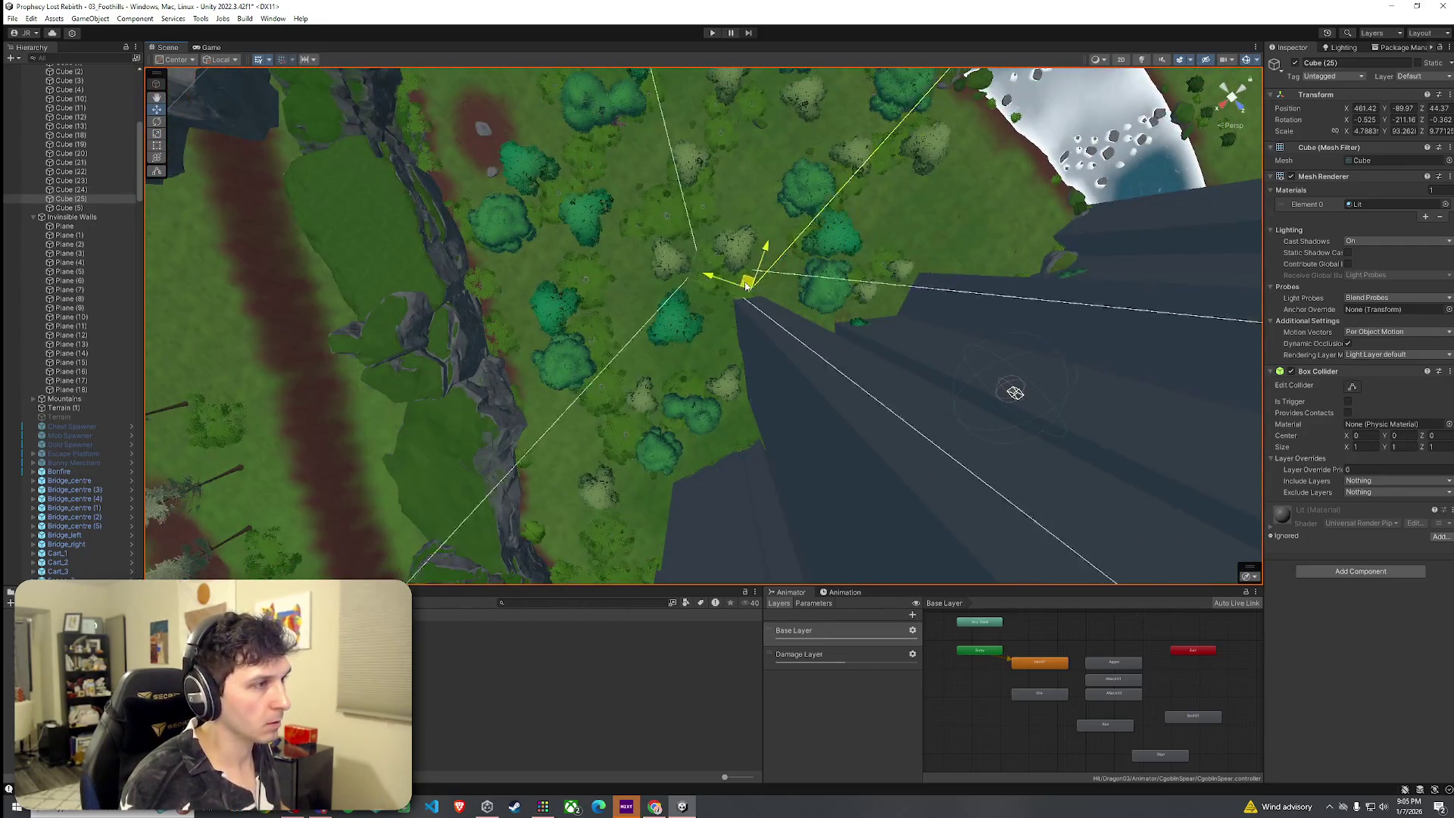
# Nudge Cube (25) into place, survey the trees in Paint Trees mode, then reselect Cube (25).
pyautogui.moveTo(744, 242)
pyautogui.mouseDown()
pyautogui.moveTo(740, 207)
pyautogui.moveTo(747, 234)
pyautogui.moveTo(821, 152)
pyautogui.moveTo(1068, 185)
pyautogui.moveTo(743, 293)
pyautogui.moveTo(773, 302)
pyautogui.moveTo(735, 329)
pyautogui.moveTo(718, 299)
pyautogui.moveTo(757, 273)
pyautogui.moveTo(886, 293)
pyautogui.moveTo(902, 280)
pyautogui.moveTo(879, 247)
pyautogui.moveTo(1076, 154)
pyautogui.moveTo(1187, 207)
pyautogui.mouseUp()
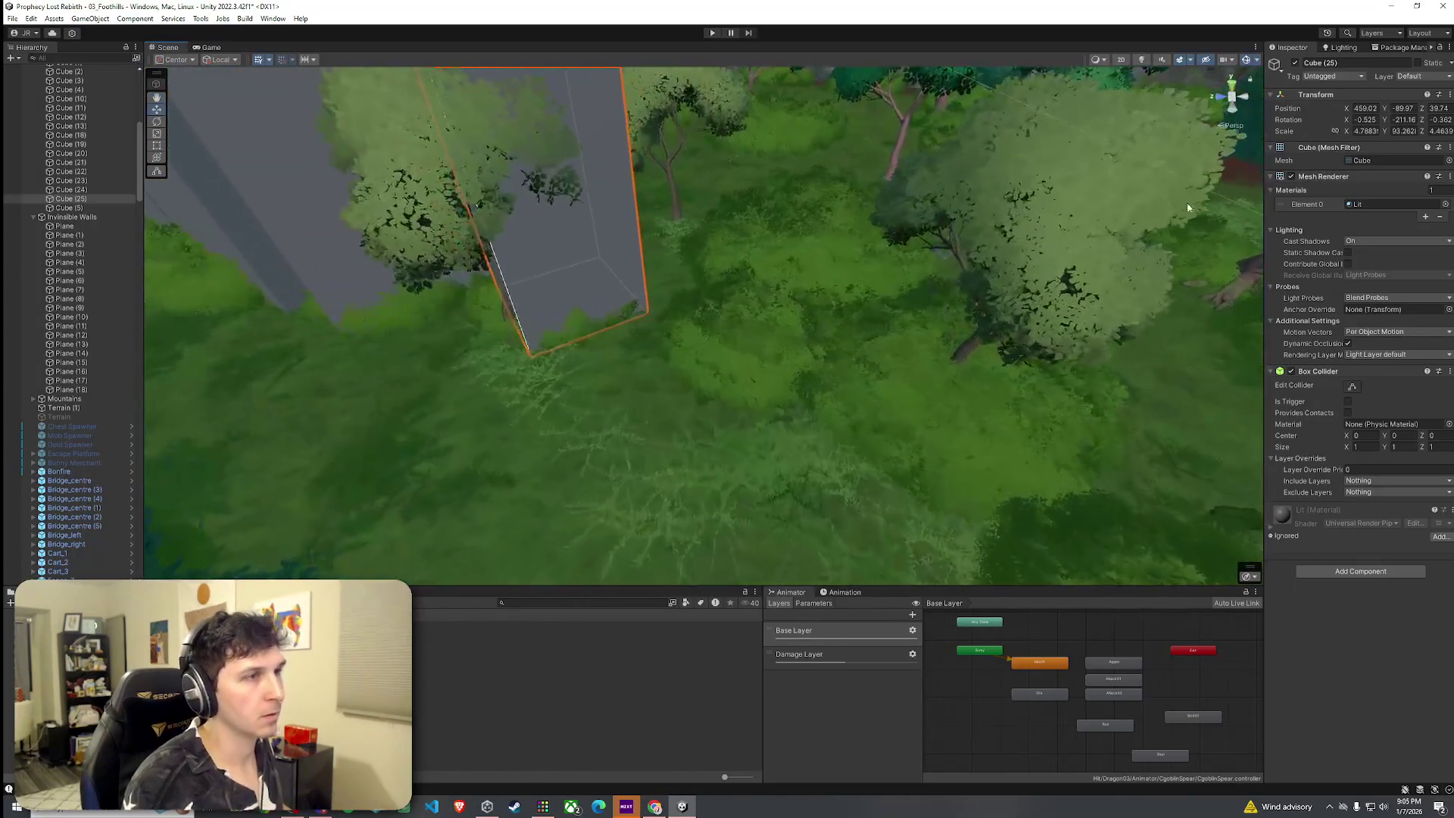
pyautogui.click(818, 488)
pyautogui.click(1360, 162)
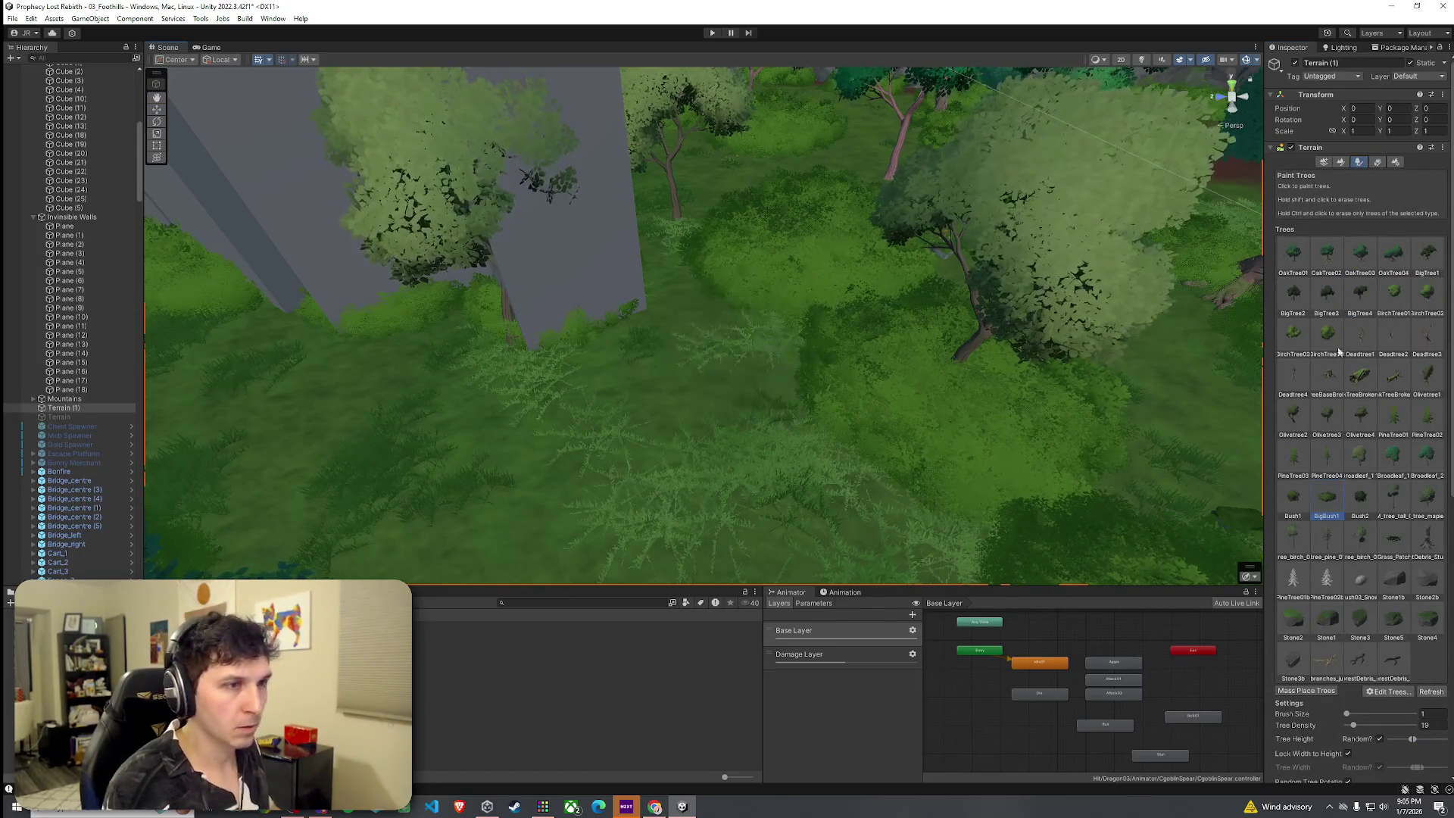
pyautogui.moveTo(774, 379)
pyautogui.mouseDown()
pyautogui.moveTo(779, 331)
pyautogui.moveTo(824, 422)
pyautogui.moveTo(679, 432)
pyautogui.moveTo(633, 402)
pyautogui.moveTo(662, 379)
pyautogui.moveTo(723, 421)
pyautogui.moveTo(542, 387)
pyautogui.moveTo(831, 486)
pyautogui.moveTo(851, 513)
pyautogui.moveTo(932, 416)
pyautogui.moveTo(1012, 549)
pyautogui.mouseUp()
pyautogui.moveTo(778, 397)
pyautogui.mouseDown()
pyautogui.moveTo(821, 367)
pyautogui.moveTo(798, 419)
pyautogui.moveTo(691, 416)
pyautogui.mouseUp()
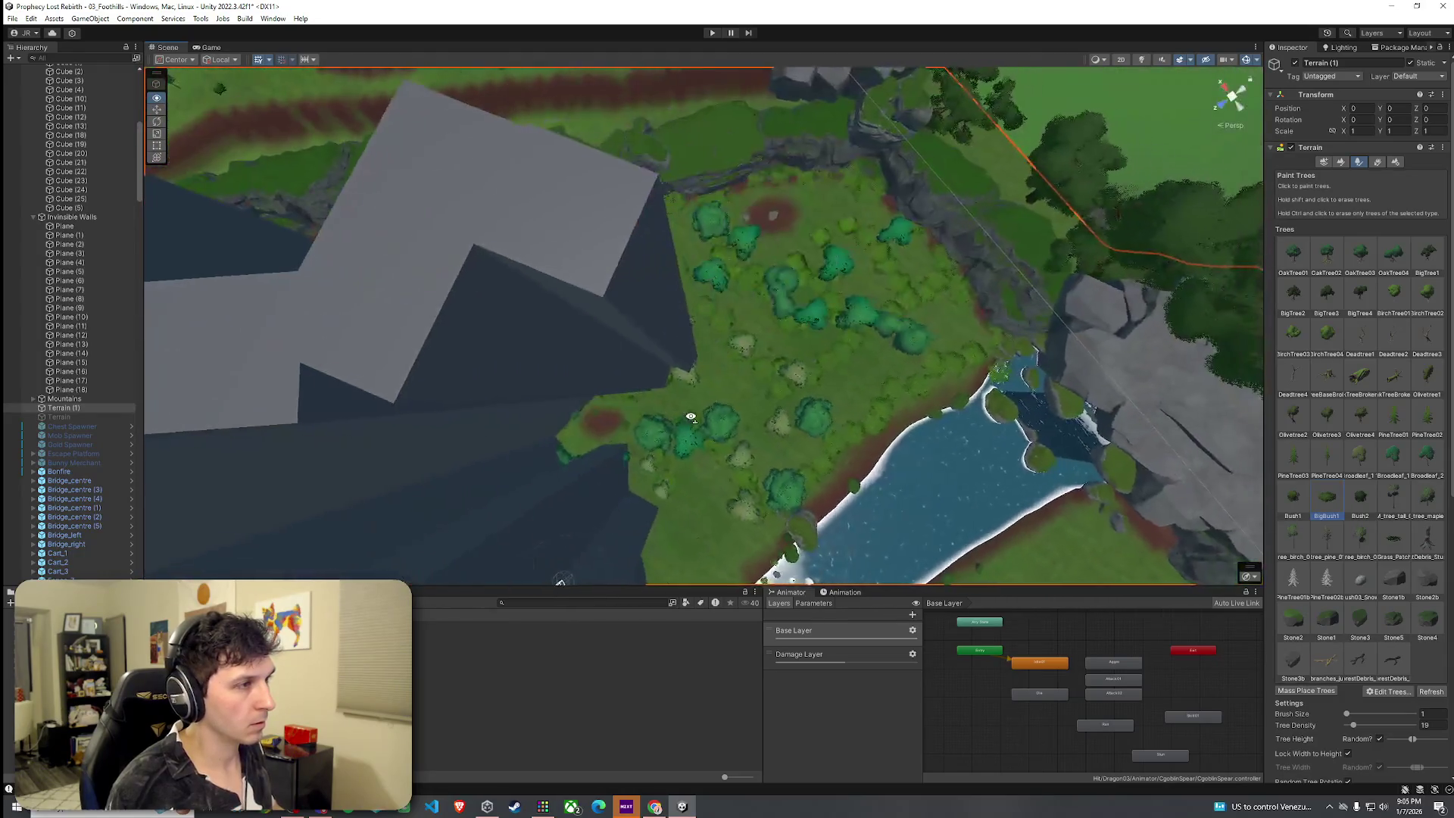
pyautogui.click(672, 342)
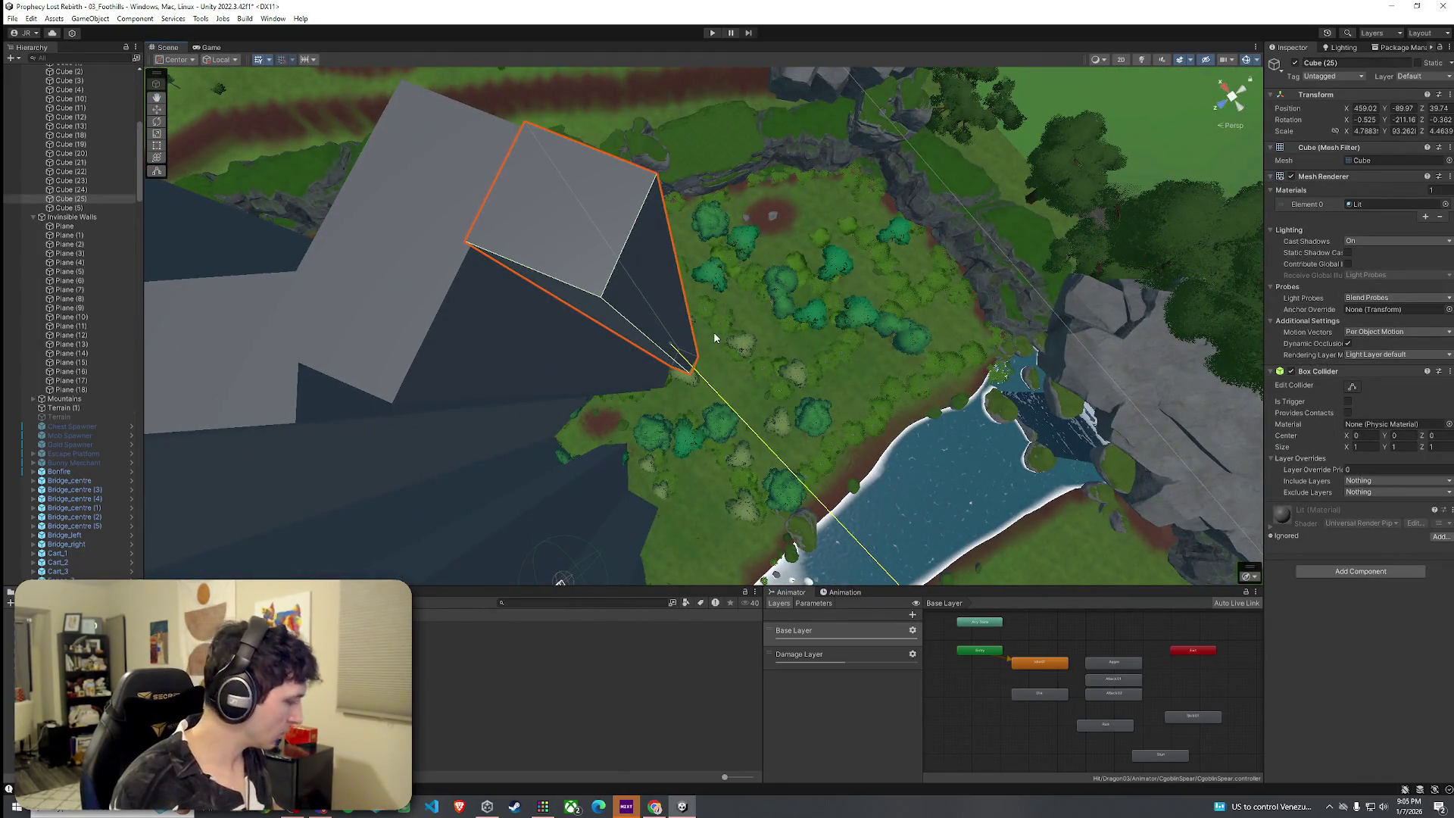
# Duplicate the wall box and slide the copy up-right along the forest edge.
pyautogui.hotkey('ctrl', 'd')
pyautogui.press('w')
pyautogui.moveTo(686, 362)
pyautogui.mouseDown()
pyautogui.moveTo(749, 334)
pyautogui.moveTo(757, 364)
pyautogui.moveTo(818, 315)
pyautogui.moveTo(837, 365)
pyautogui.mouseUp()
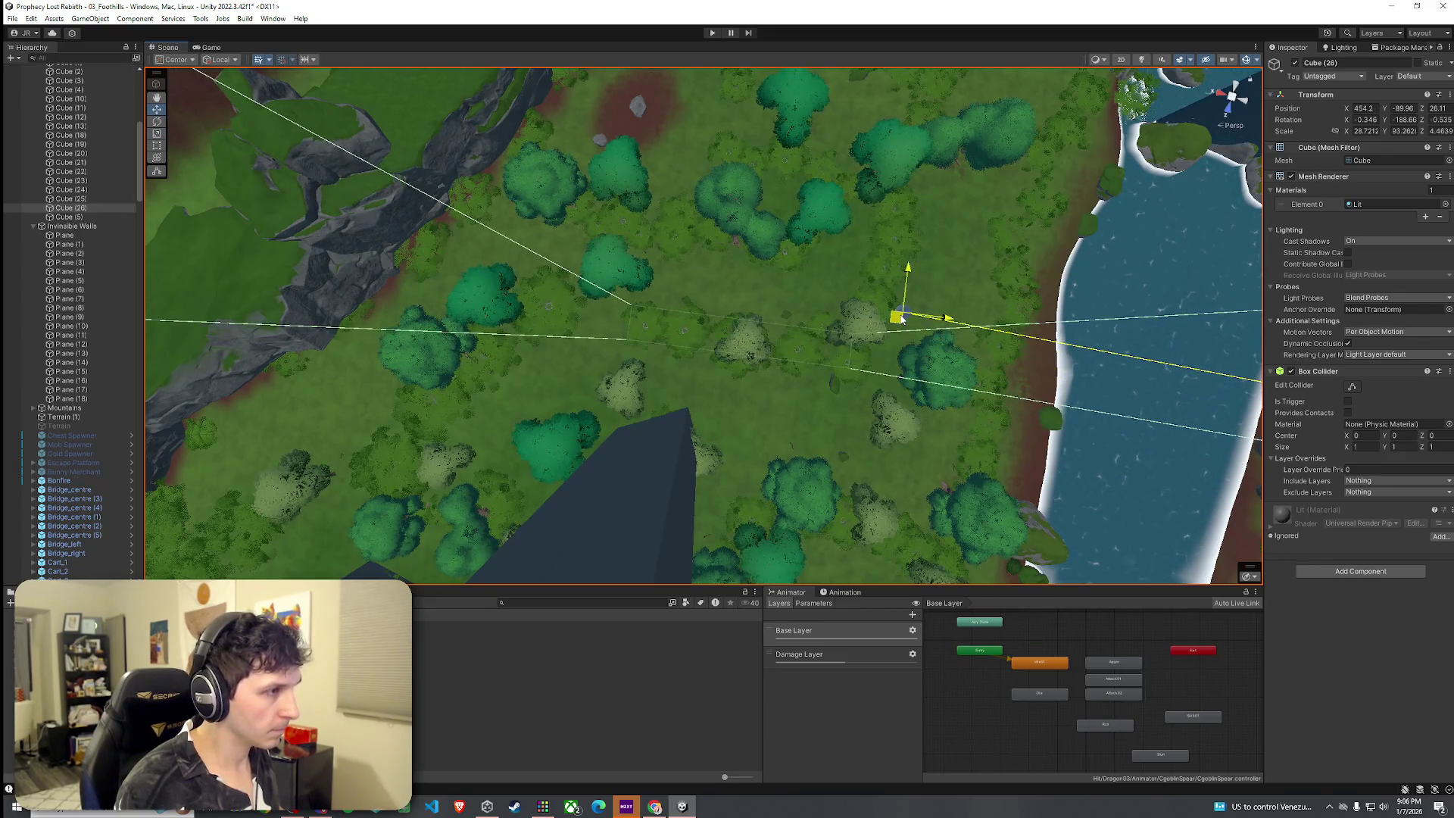
pyautogui.scroll(5, 901, 318)
pyautogui.moveTo(879, 324)
pyautogui.mouseDown()
pyautogui.moveTo(887, 263)
pyautogui.moveTo(941, 292)
pyautogui.moveTo(818, 302)
pyautogui.moveTo(843, 316)
pyautogui.moveTo(876, 293)
pyautogui.moveTo(885, 313)
pyautogui.moveTo(868, 325)
pyautogui.mouseUp()
pyautogui.scroll(5, 887, 263)
pyautogui.scroll(5, 866, 308)
# Angle Cube (27) at X 440.55, Z 21.57 and narrow it to X scale about 12.81.
pyautogui.moveTo(648, 313)
pyautogui.mouseDown()
pyautogui.moveTo(720, 289)
pyautogui.moveTo(743, 263)
pyautogui.moveTo(887, 271)
pyautogui.moveTo(877, 250)
pyautogui.moveTo(941, 267)
pyautogui.mouseUp()
pyautogui.press('e')
pyautogui.moveTo(761, 304); pyautogui.dragTo(627, 246)
pyautogui.moveTo(575, 198); pyautogui.dragTo(891, 218)
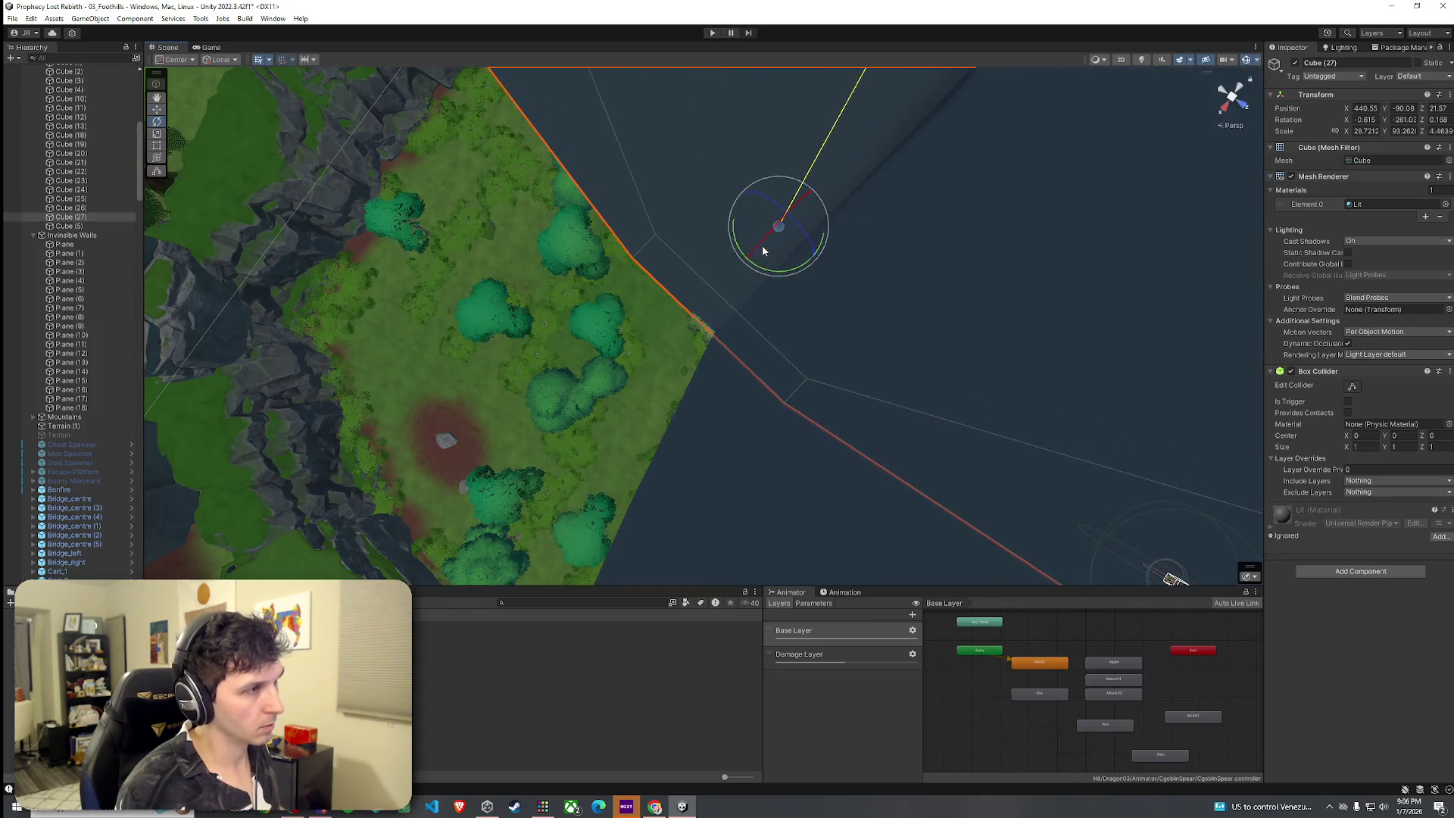
pyautogui.moveTo(767, 218); pyautogui.dragTo(792, 224)
pyautogui.moveTo(781, 223)
pyautogui.mouseDown()
pyautogui.moveTo(815, 234)
pyautogui.moveTo(866, 185)
pyautogui.moveTo(895, 246)
pyautogui.moveTo(884, 253)
pyautogui.mouseUp()
# Angle the new wall slightly to follow the treeline and place it over the forest edge.
pyautogui.press('e')
pyautogui.moveTo(709, 254); pyautogui.dragTo(724, 251)
pyautogui.press('r')
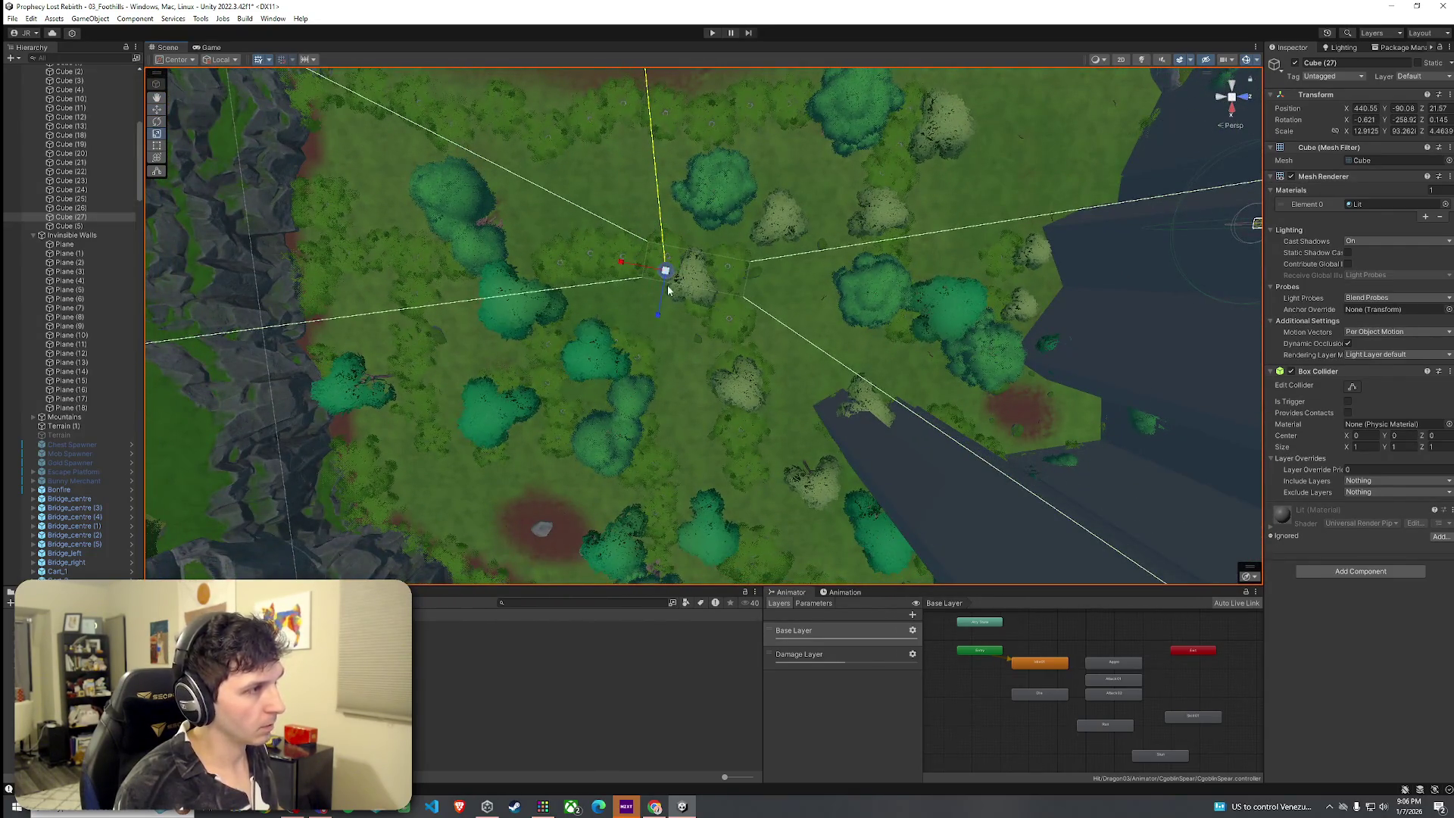
pyautogui.moveTo(665, 253); pyautogui.dragTo(618, 246)
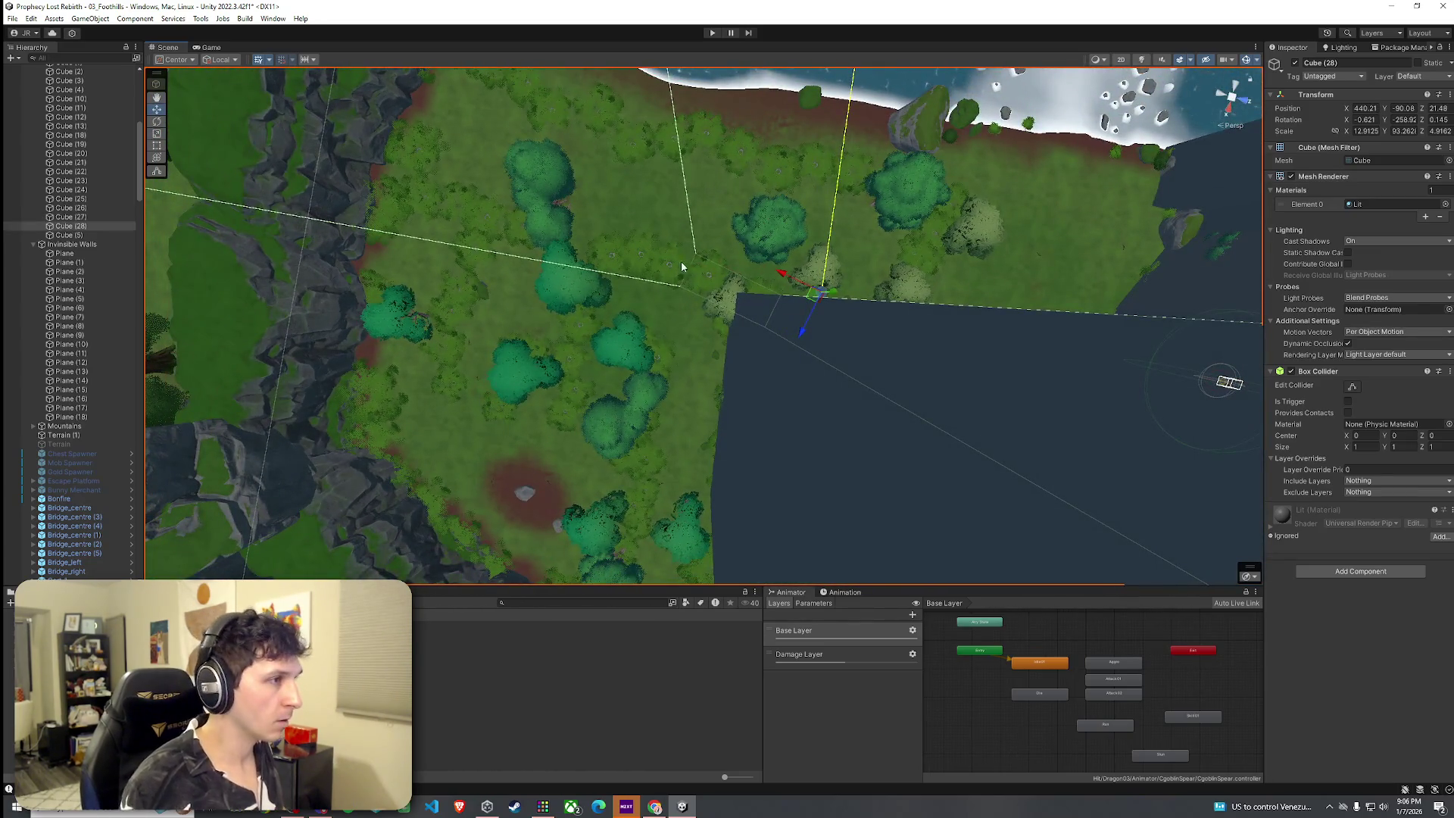
pyautogui.moveTo(571, 227); pyautogui.dragTo(426, 172)
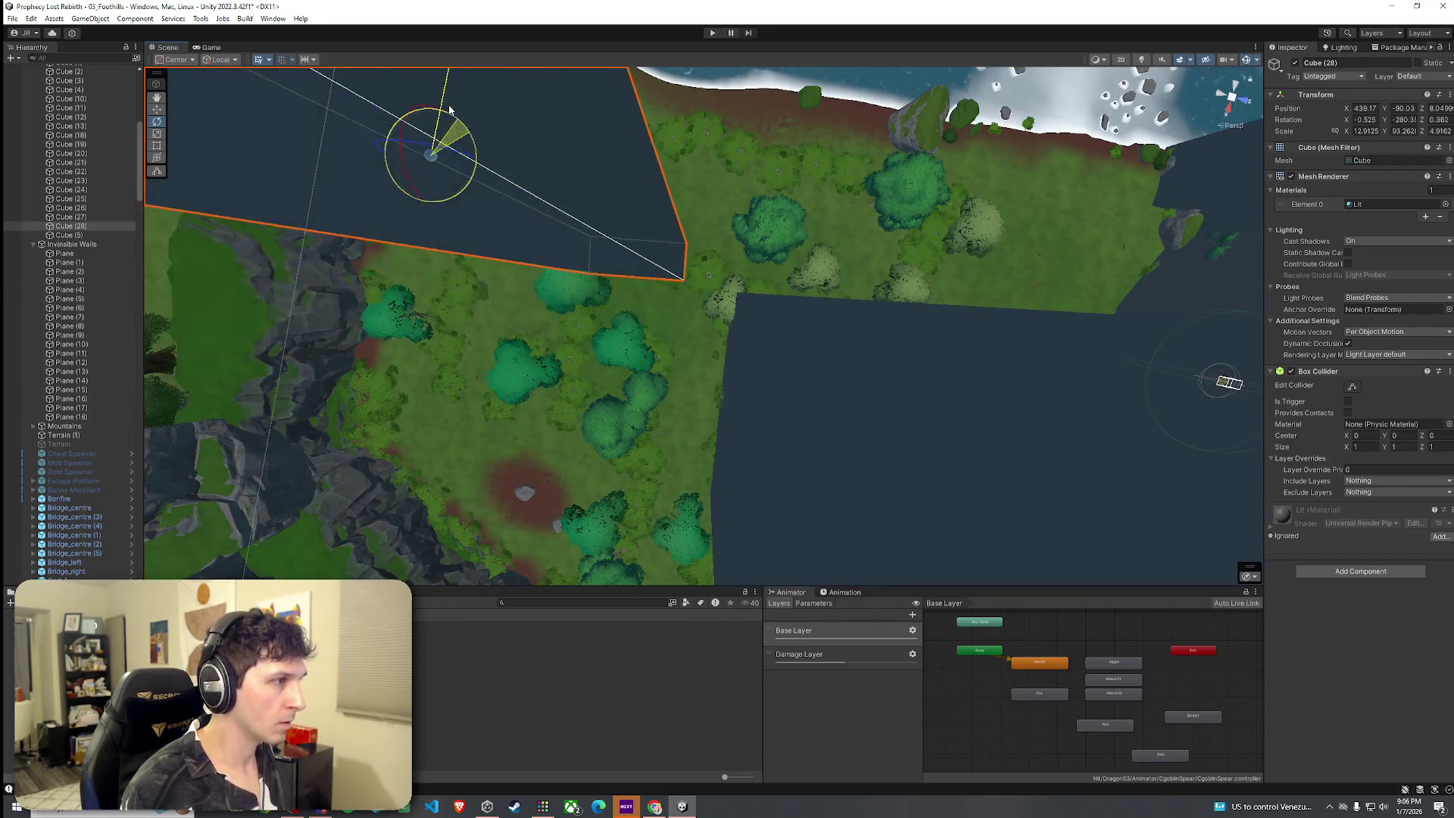
pyautogui.press('f')
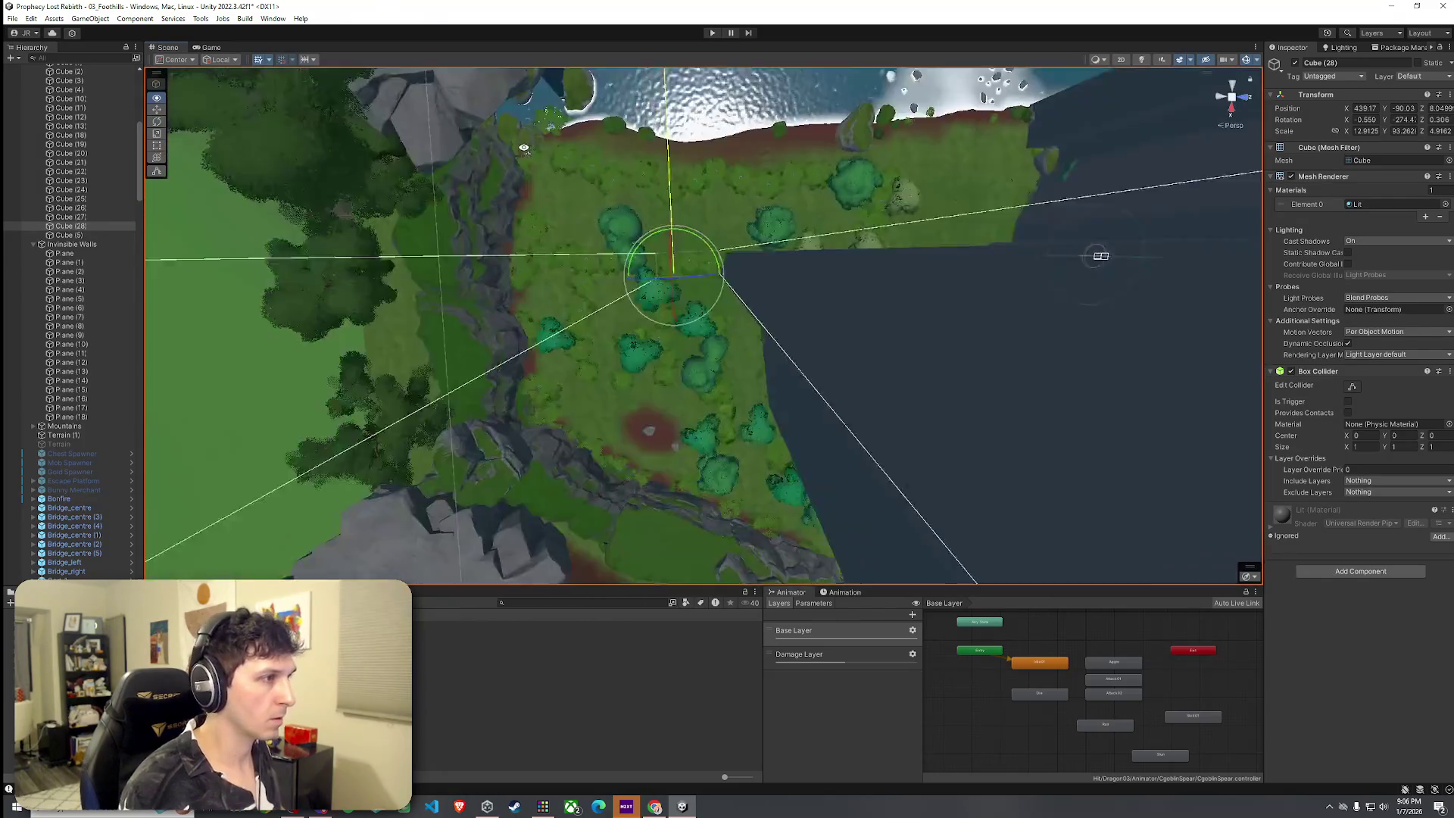
pyautogui.press('w')
# Duplicate the two selected wall boxes, move the copies toward the river, and select the terrain.
pyautogui.moveTo(717, 256)
pyautogui.mouseDown()
pyautogui.moveTo(693, 189)
pyautogui.moveTo(581, 159)
pyautogui.moveTo(616, 123)
pyautogui.moveTo(694, 235)
pyautogui.moveTo(1389, 184)
pyautogui.moveTo(1441, 162)
pyautogui.moveTo(1313, 241)
pyautogui.moveTo(863, 255)
pyautogui.mouseUp()
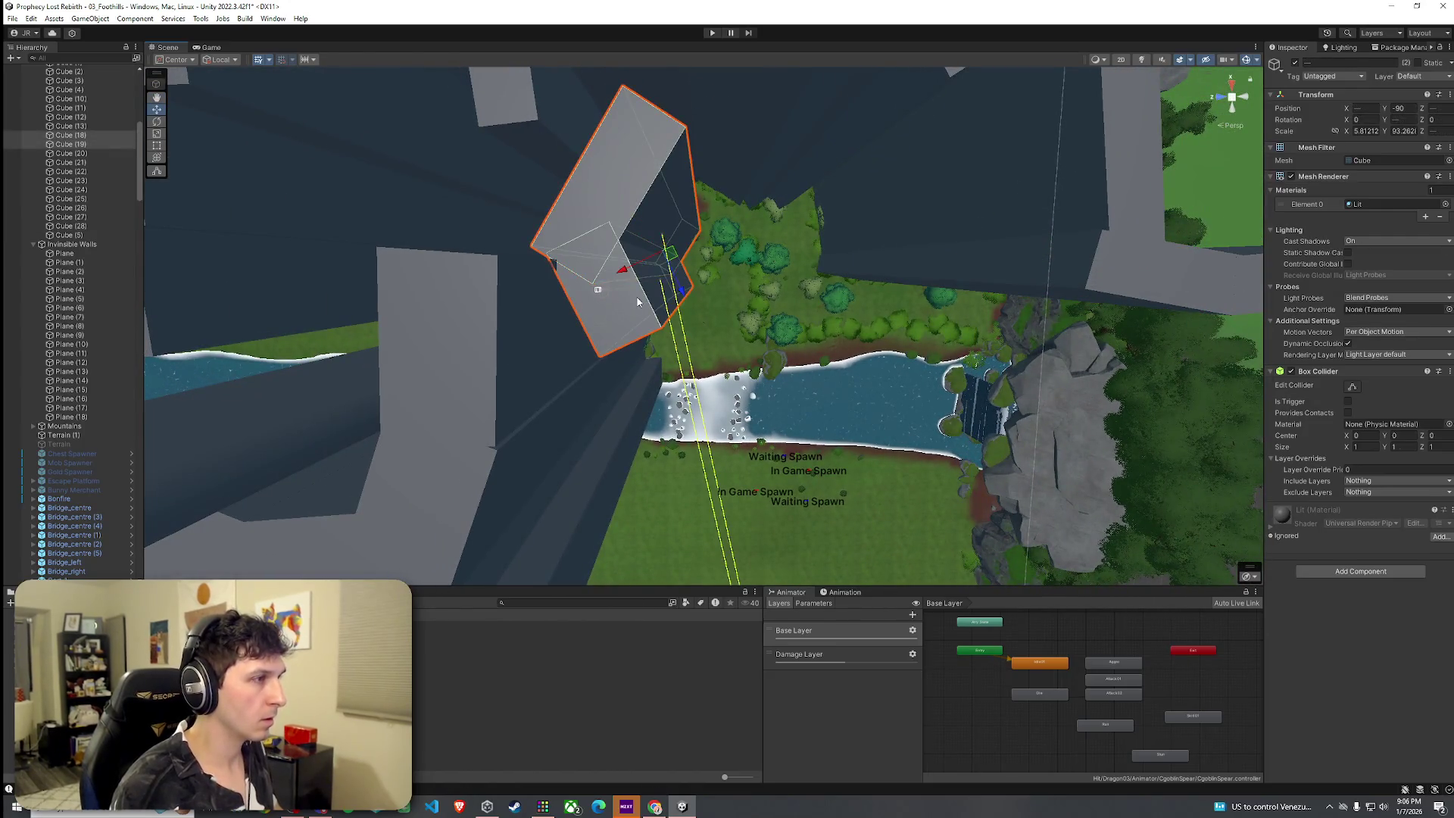
pyautogui.hotkey('ctrl', 'd')
pyautogui.moveTo(671, 253)
pyautogui.mouseDown()
pyautogui.moveTo(772, 257)
pyautogui.moveTo(724, 240)
pyautogui.moveTo(781, 224)
pyautogui.moveTo(757, 201)
pyautogui.moveTo(729, 294)
pyautogui.moveTo(821, 293)
pyautogui.moveTo(730, 269)
pyautogui.moveTo(840, 195)
pyautogui.moveTo(772, 220)
pyautogui.moveTo(818, 220)
pyautogui.moveTo(931, 177)
pyautogui.moveTo(685, 780)
pyautogui.moveTo(688, 731)
pyautogui.moveTo(760, 744)
pyautogui.moveTo(763, 88)
pyautogui.moveTo(662, 25)
pyautogui.moveTo(1089, 139)
pyautogui.mouseUp()
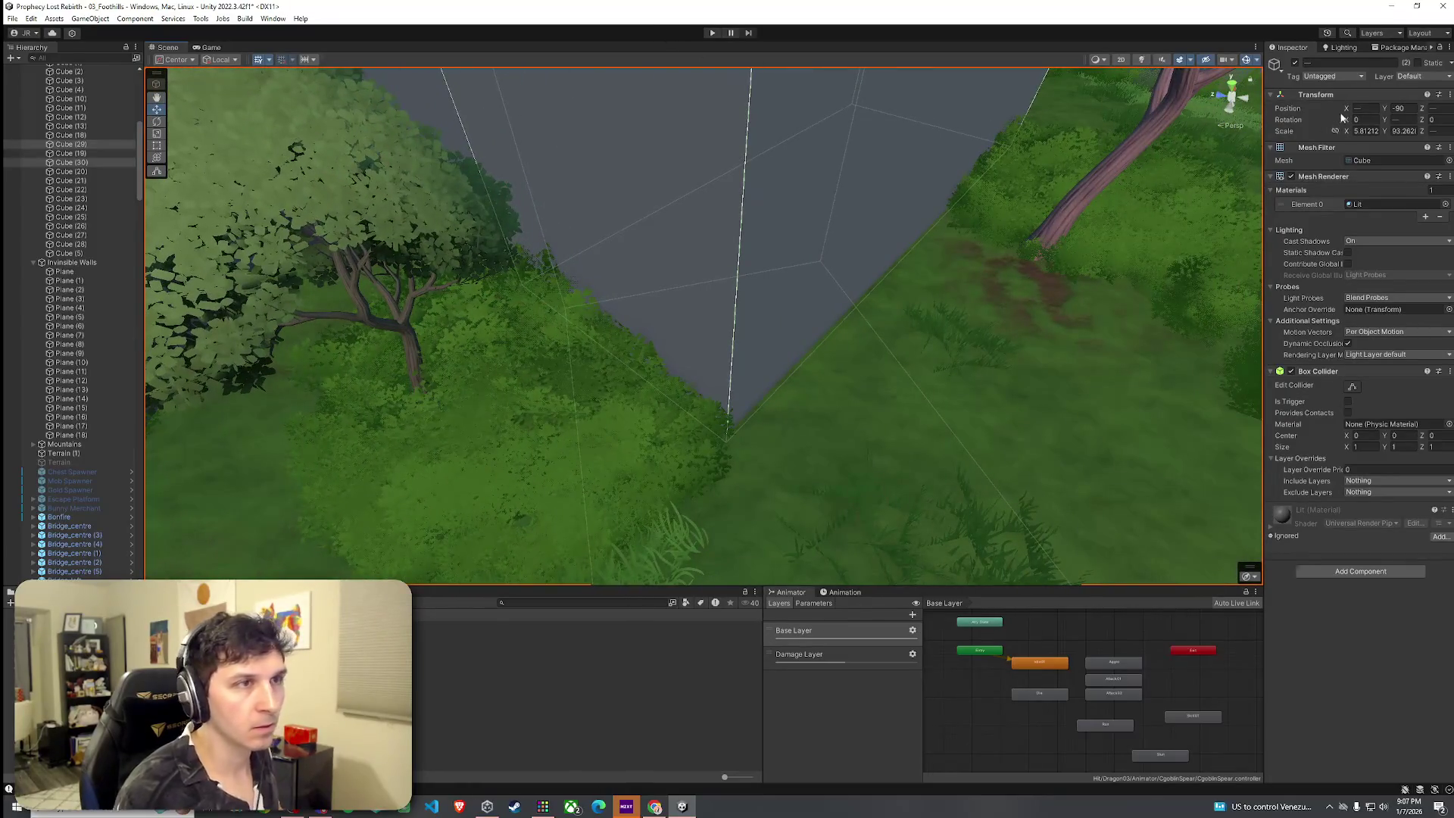
pyautogui.click(1020, 369)
# Switch Terrain (1) to the Paint Trees tool and bring the view close to a tree.
pyautogui.click(1365, 163)
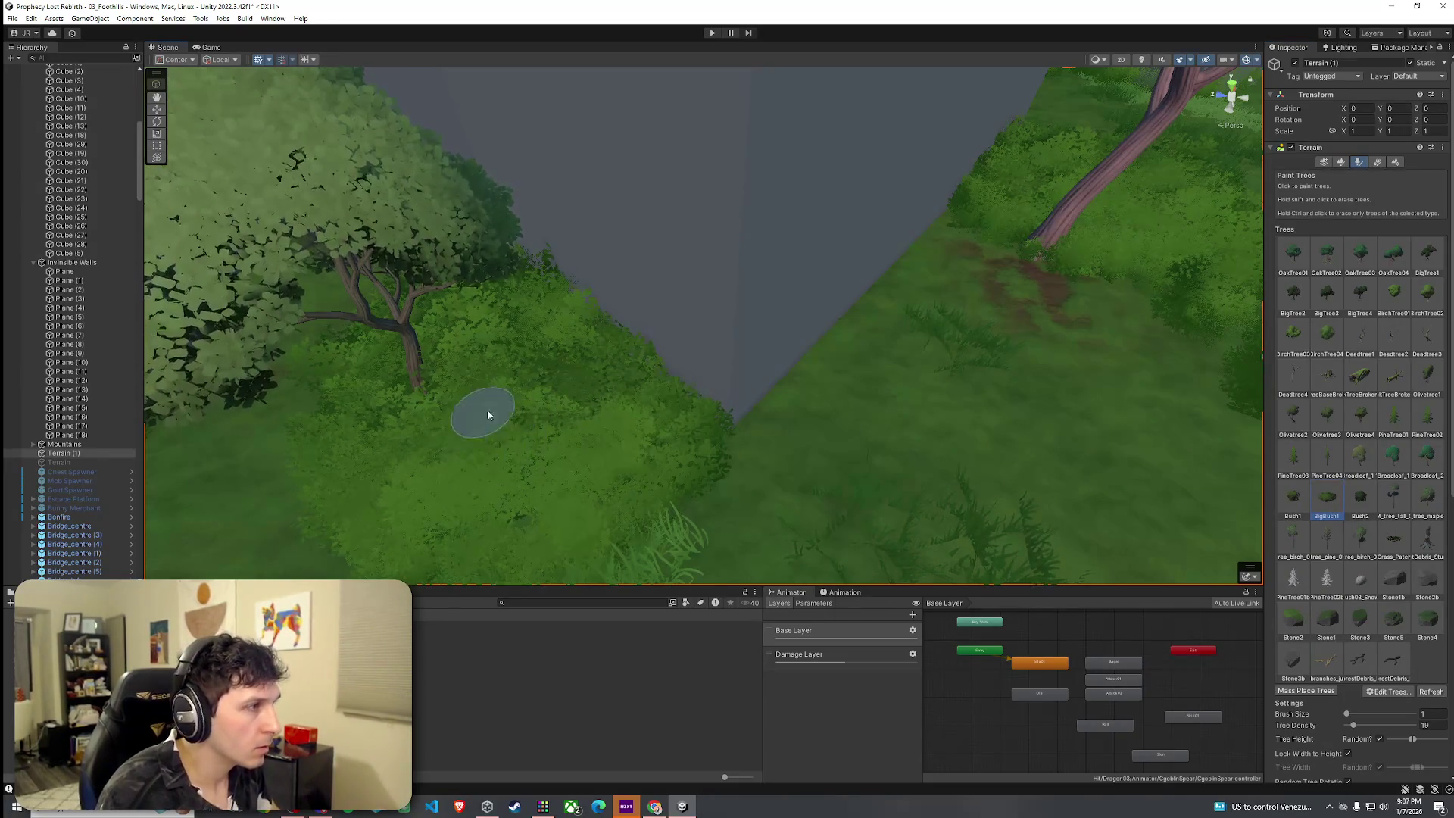
pyautogui.moveTo(514, 429)
pyautogui.mouseDown()
pyautogui.moveTo(500, 432)
pyautogui.moveTo(584, 387)
pyautogui.mouseUp()
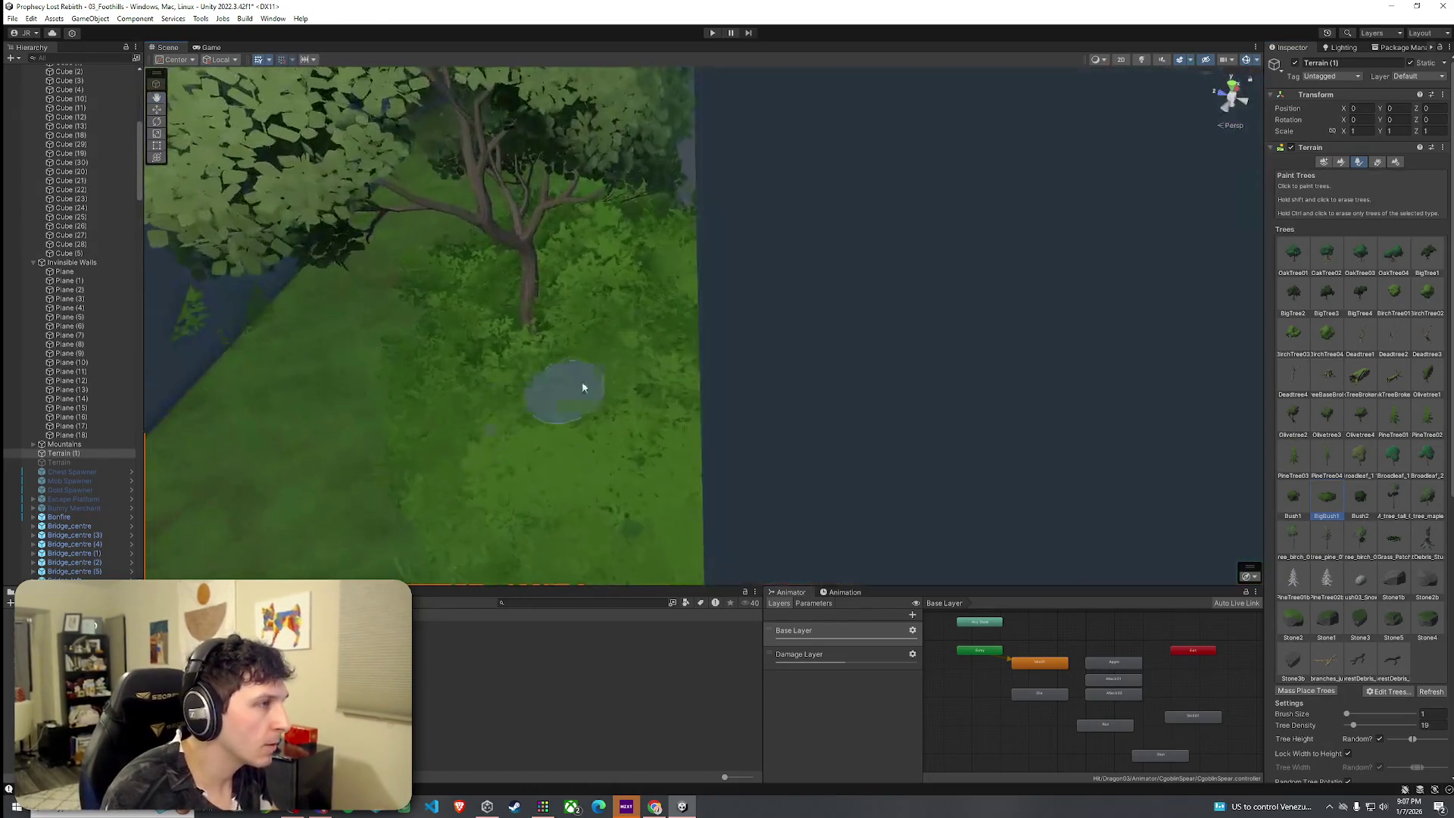
pyautogui.scroll(5, 735, 316)
pyautogui.scroll(-5, 735, 317)
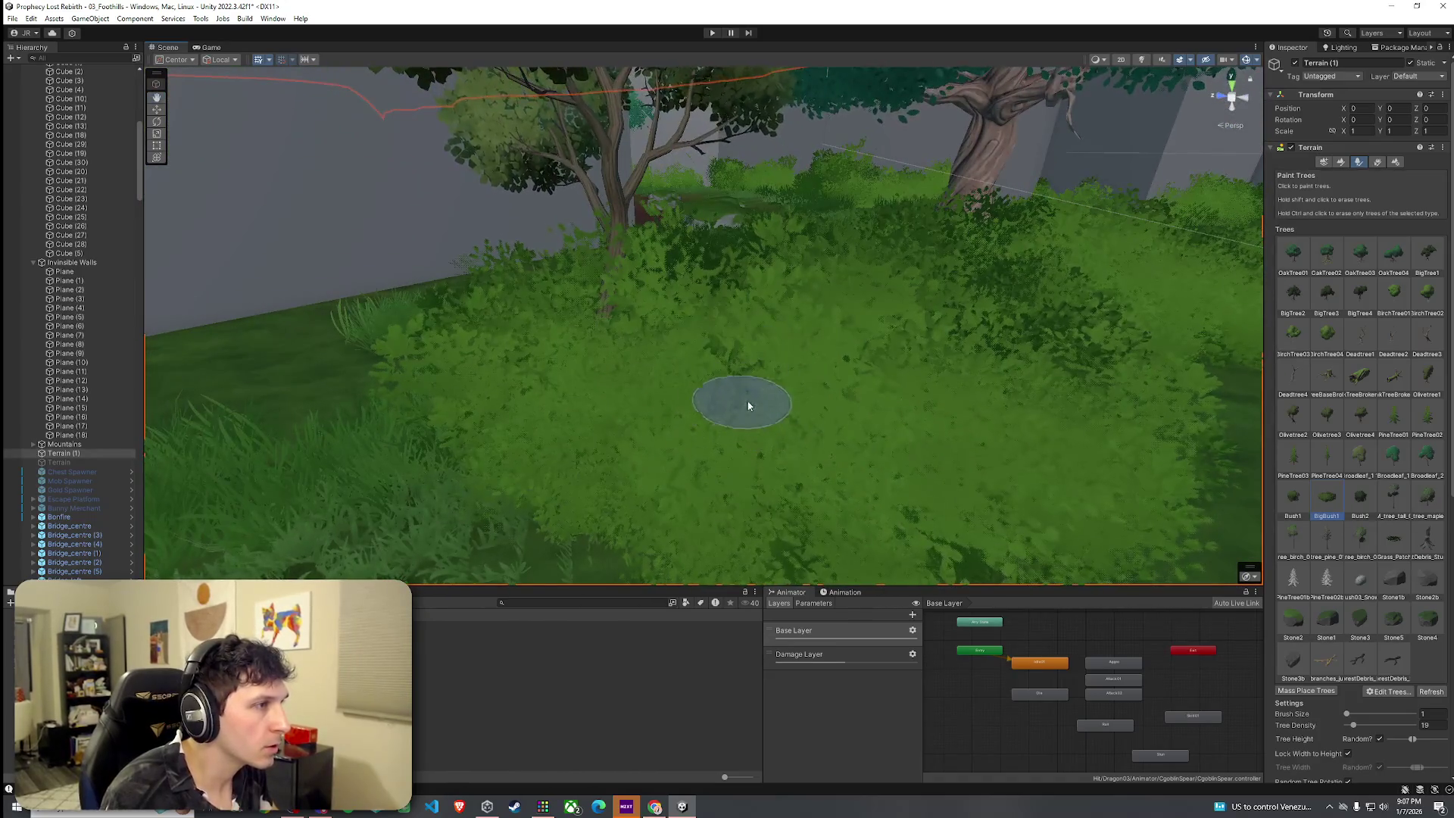
pyautogui.moveTo(737, 470)
pyautogui.mouseDown()
pyautogui.moveTo(851, 451)
pyautogui.moveTo(821, 451)
pyautogui.moveTo(925, 520)
pyautogui.moveTo(955, 453)
pyautogui.moveTo(1070, 603)
pyautogui.moveTo(1276, 597)
pyautogui.moveTo(1065, 546)
pyautogui.moveTo(1292, 542)
pyautogui.moveTo(994, 557)
pyautogui.moveTo(700, 501)
pyautogui.moveTo(666, 568)
pyautogui.moveTo(685, 526)
pyautogui.moveTo(785, 556)
pyautogui.moveTo(734, 500)
pyautogui.mouseUp()
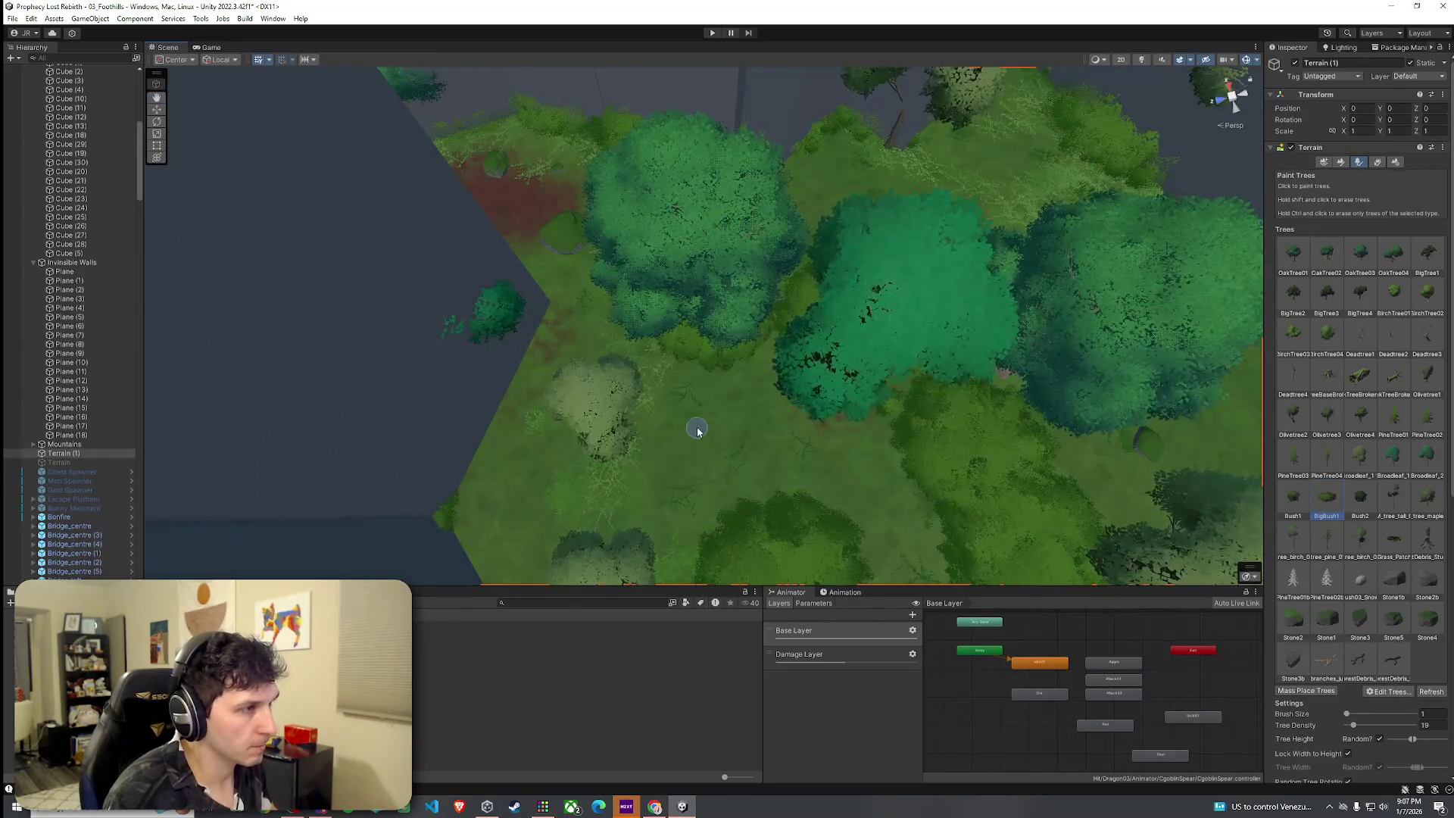
# Orbit the view over the grass strip, the river and the riverside walls.
pyautogui.moveTo(704, 444)
pyautogui.mouseDown()
pyautogui.moveTo(743, 469)
pyautogui.moveTo(620, 425)
pyautogui.moveTo(685, 429)
pyautogui.moveTo(487, 416)
pyautogui.moveTo(480, 509)
pyautogui.moveTo(587, 481)
pyautogui.moveTo(866, 467)
pyautogui.moveTo(997, 507)
pyautogui.moveTo(1033, 493)
pyautogui.moveTo(1159, 519)
pyautogui.moveTo(1233, 410)
pyautogui.moveTo(1230, 501)
pyautogui.mouseUp()
pyautogui.scroll(5, 785, 420)
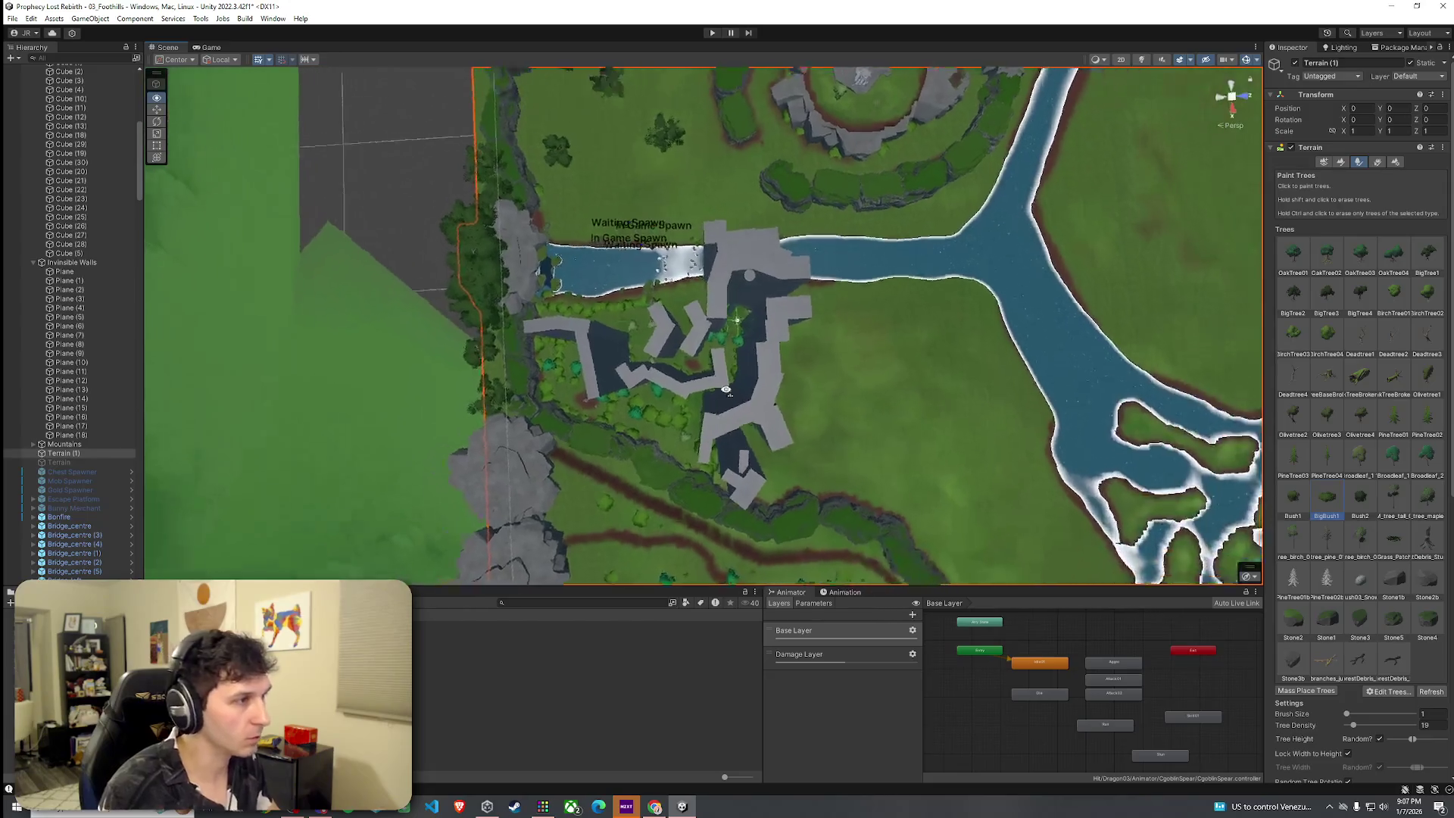
pyautogui.moveTo(674, 386); pyautogui.dragTo(361, 91)
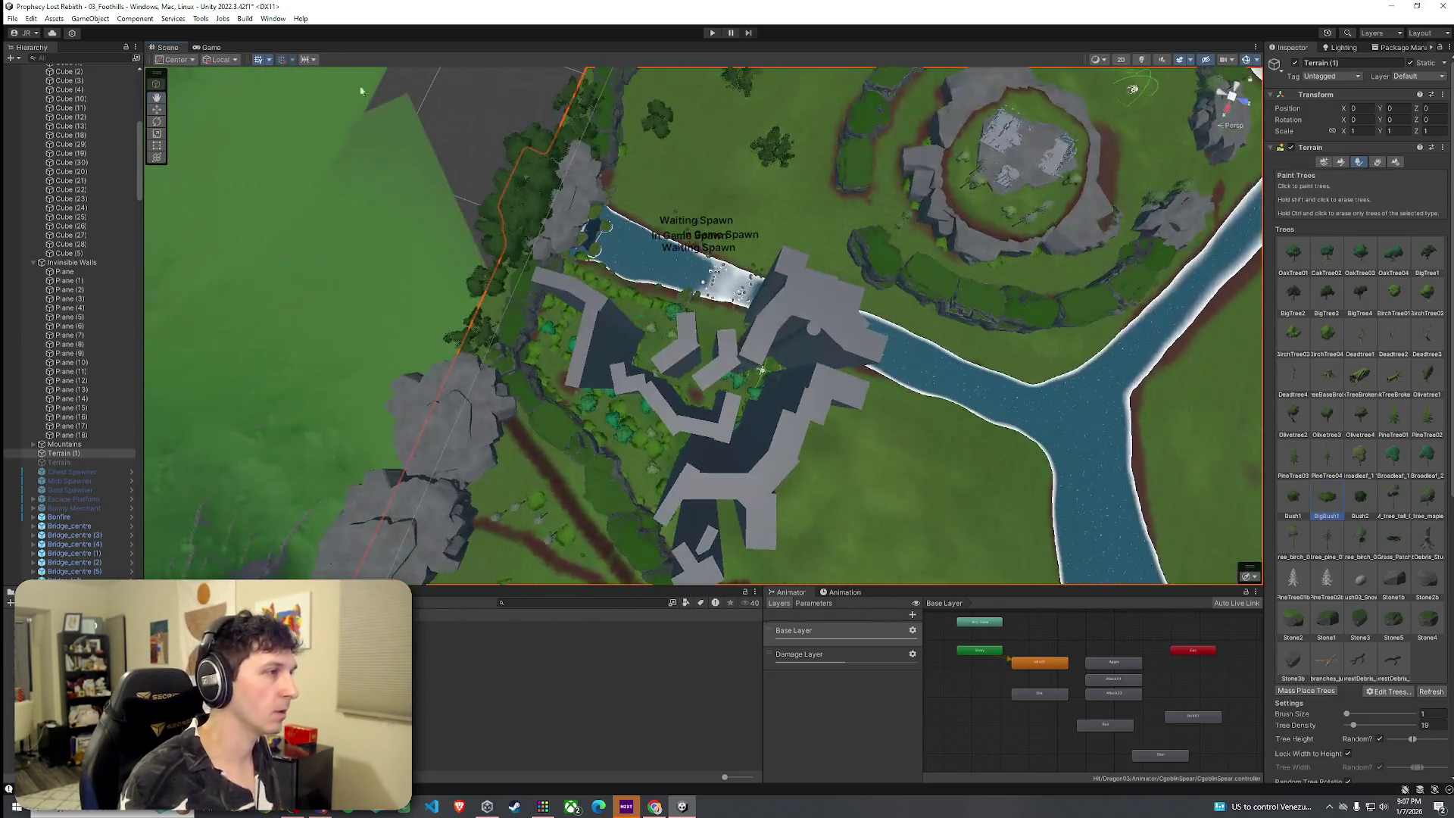
pyautogui.click(15, 18)
pyautogui.press('Escape')
pyautogui.moveTo(409, 288)
pyautogui.mouseDown()
pyautogui.moveTo(437, 337)
pyautogui.moveTo(425, 334)
pyautogui.moveTo(481, 334)
pyautogui.moveTo(517, 276)
pyautogui.moveTo(581, 227)
pyautogui.moveTo(820, 300)
pyautogui.moveTo(790, 272)
pyautogui.mouseUp()
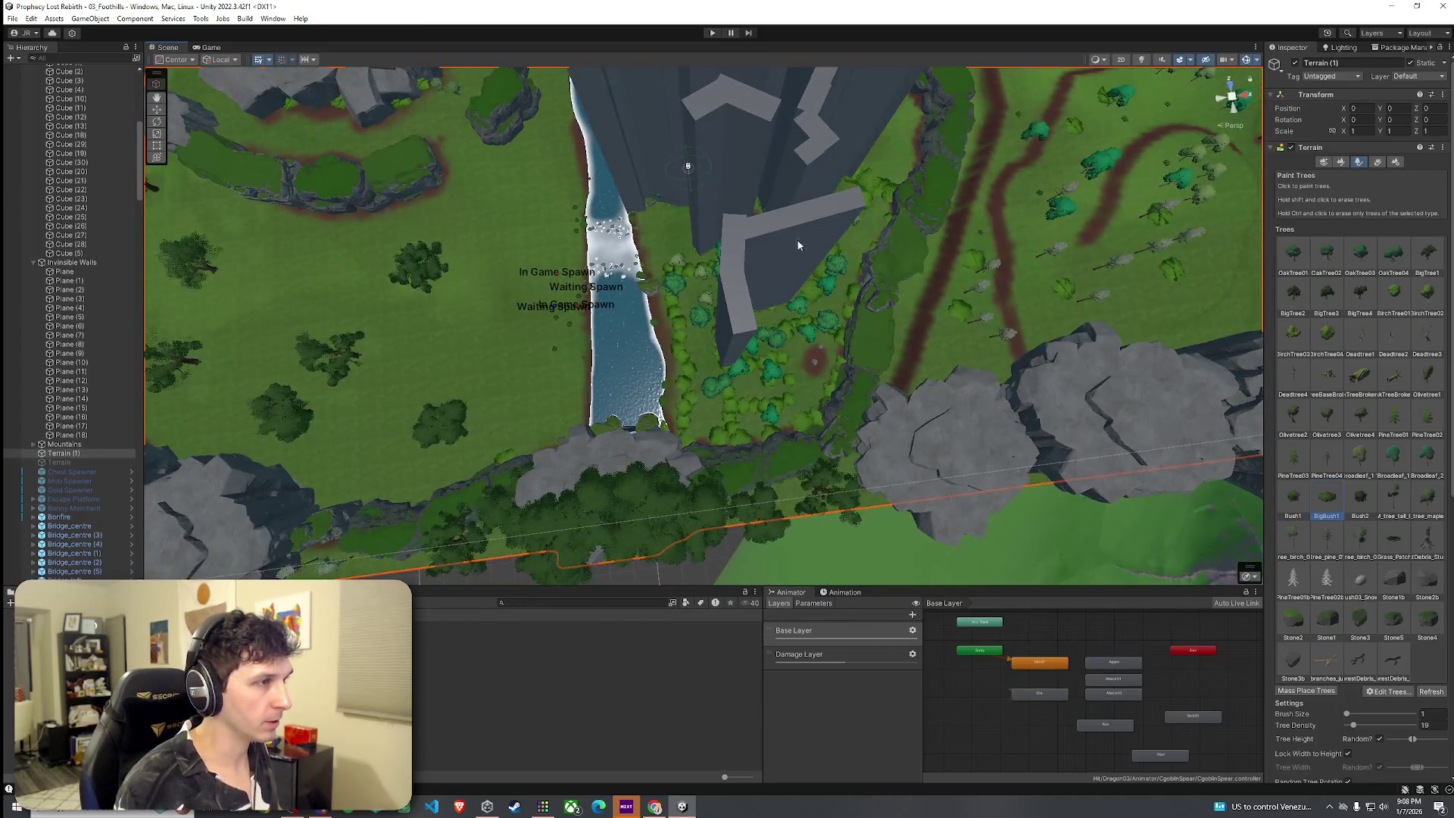
# Select a wall box beside the river and lengthen it along the bank.
pyautogui.click(794, 259)
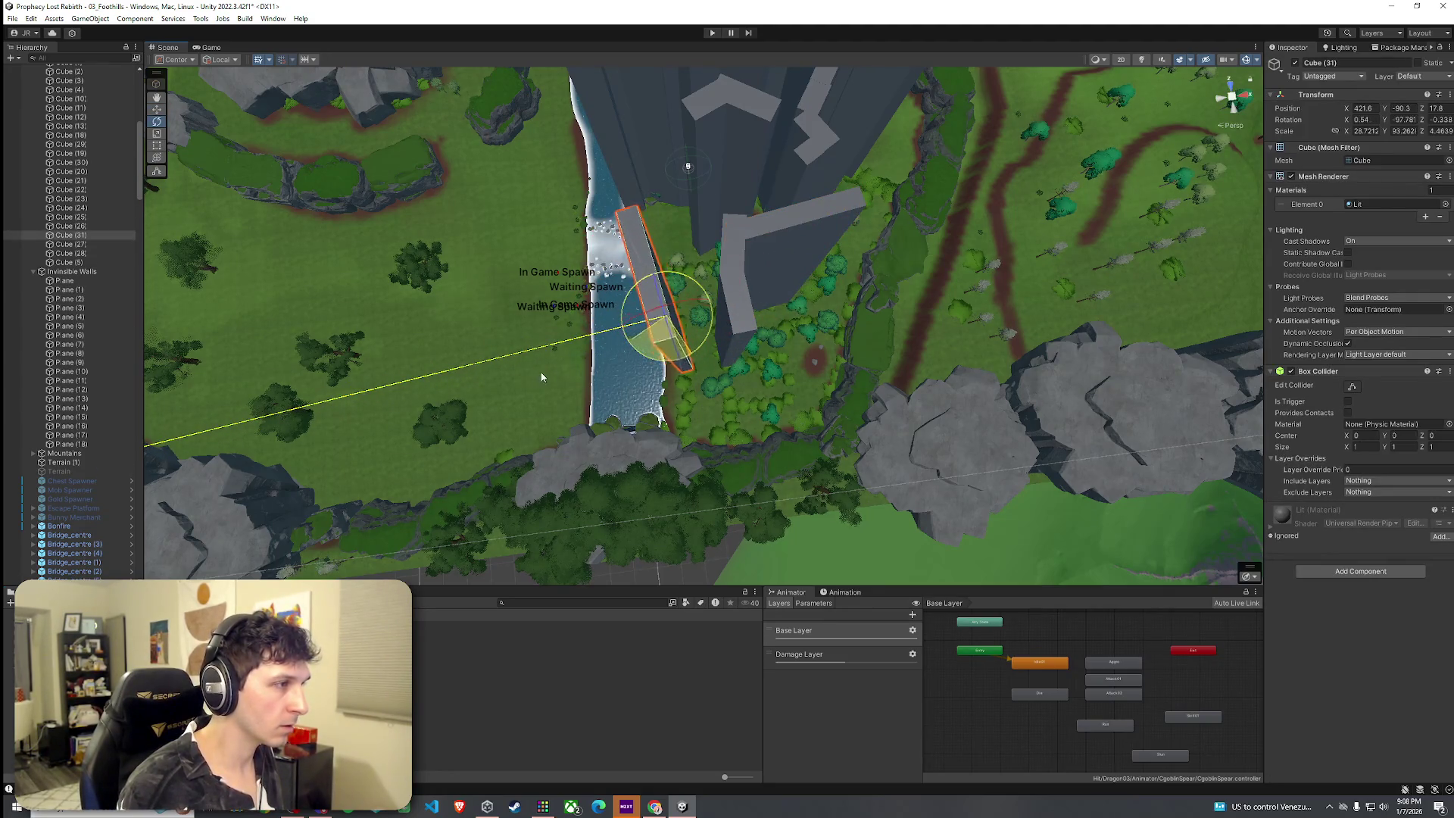
pyautogui.moveTo(644, 235); pyautogui.dragTo(667, 216)
pyautogui.moveTo(667, 215)
pyautogui.mouseDown()
pyautogui.moveTo(799, 346)
pyautogui.moveTo(746, 347)
pyautogui.moveTo(974, 324)
pyautogui.moveTo(947, 310)
pyautogui.mouseUp()
pyautogui.press('e')
pyautogui.press('r')
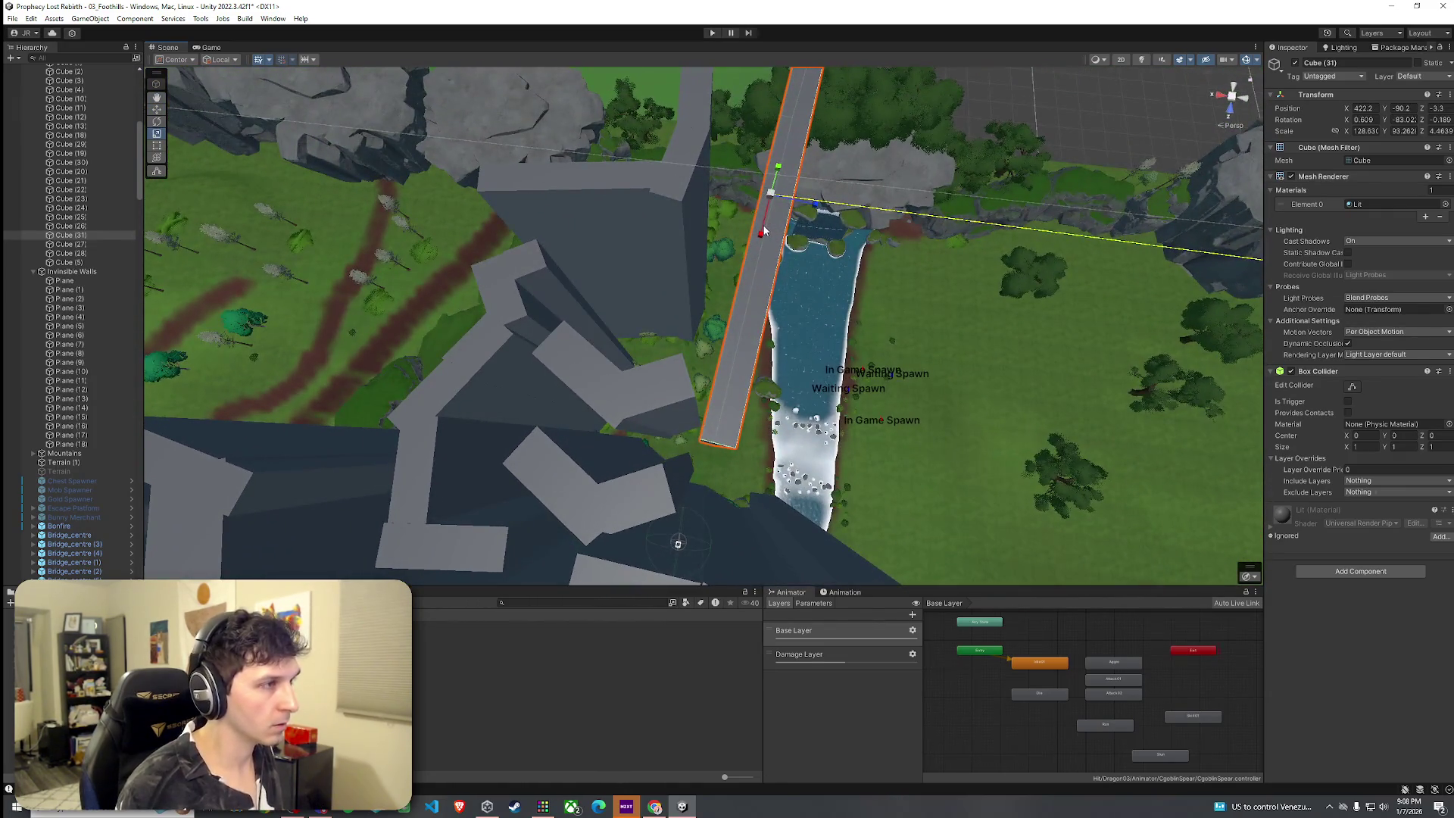
# From above the waterfall, fine-tune the wall's angle to follow the river.
pyautogui.moveTo(767, 225); pyautogui.dragTo(796, 239)
pyautogui.scroll(10, 815, 247)
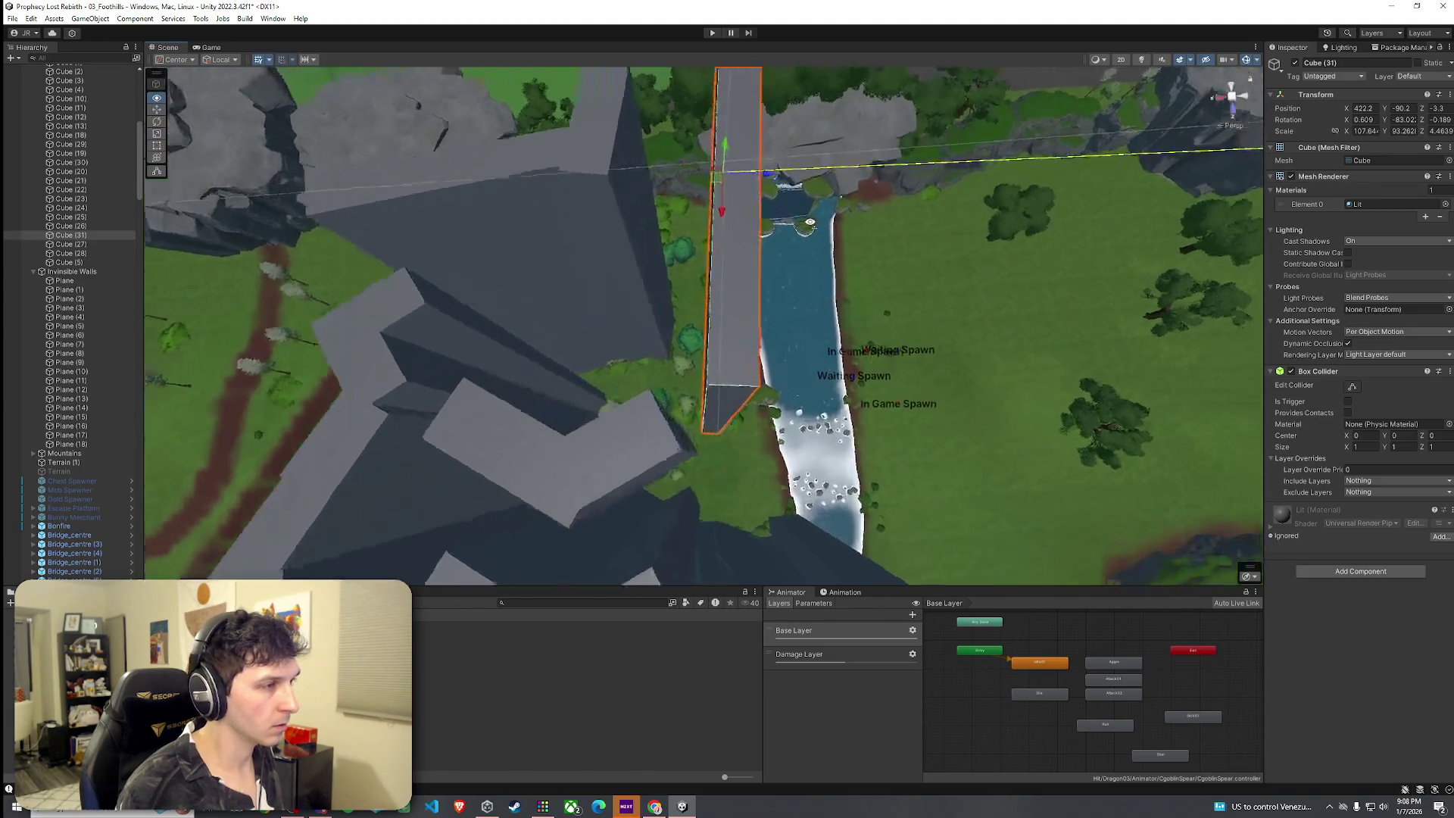
pyautogui.scroll(-10, 815, 249)
pyautogui.moveTo(815, 249); pyautogui.dragTo(793, 215)
pyautogui.moveTo(735, 121); pyautogui.dragTo(742, 126)
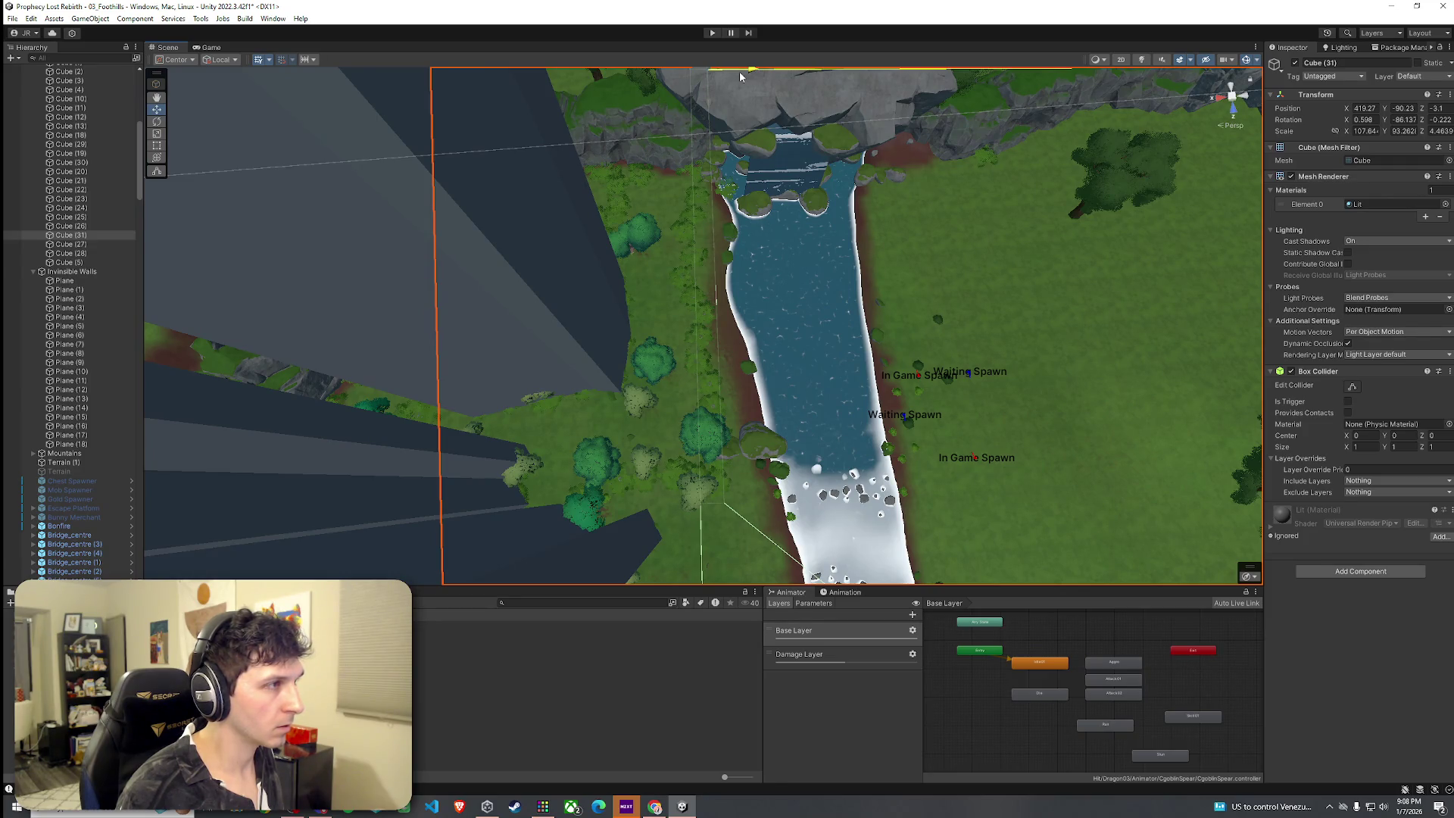
# Refit Cube (31)'s length over the river to about 35.99 X scale, undoing a bad resize.
pyautogui.press('r')
pyautogui.moveTo(719, 151); pyautogui.dragTo(711, 151)
pyautogui.moveTo(712, 242); pyautogui.dragTo(722, 397)
pyautogui.hotkey('ctrl', 'z')
pyautogui.hotkey('ctrl', 'z')
pyautogui.hotkey('ctrl', 'z')
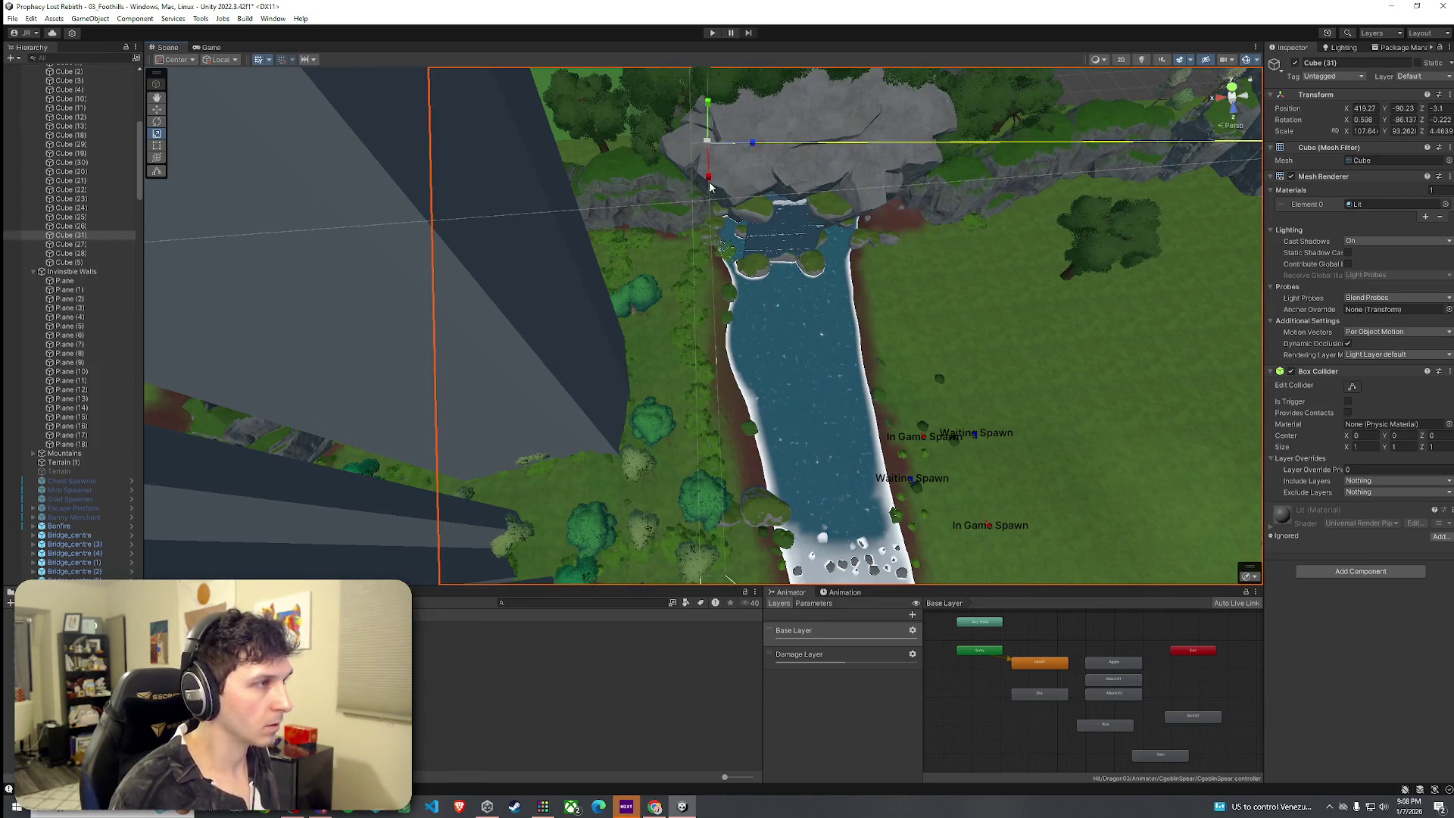
pyautogui.moveTo(709, 180); pyautogui.dragTo(718, 424)
pyautogui.press('w')
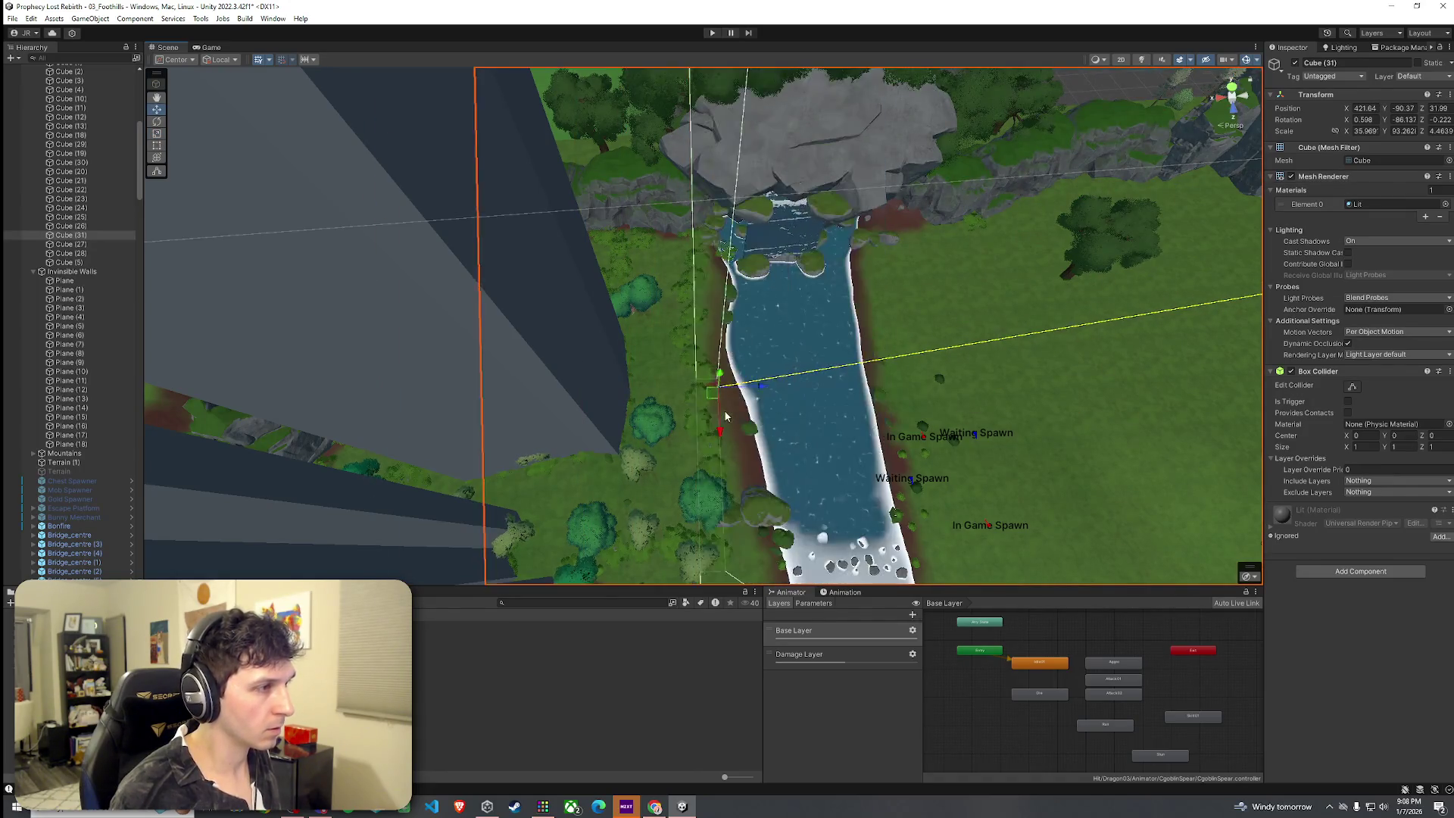
# Rotate the copied wall slightly and move it down along the lower riverbank.
pyautogui.press('e')
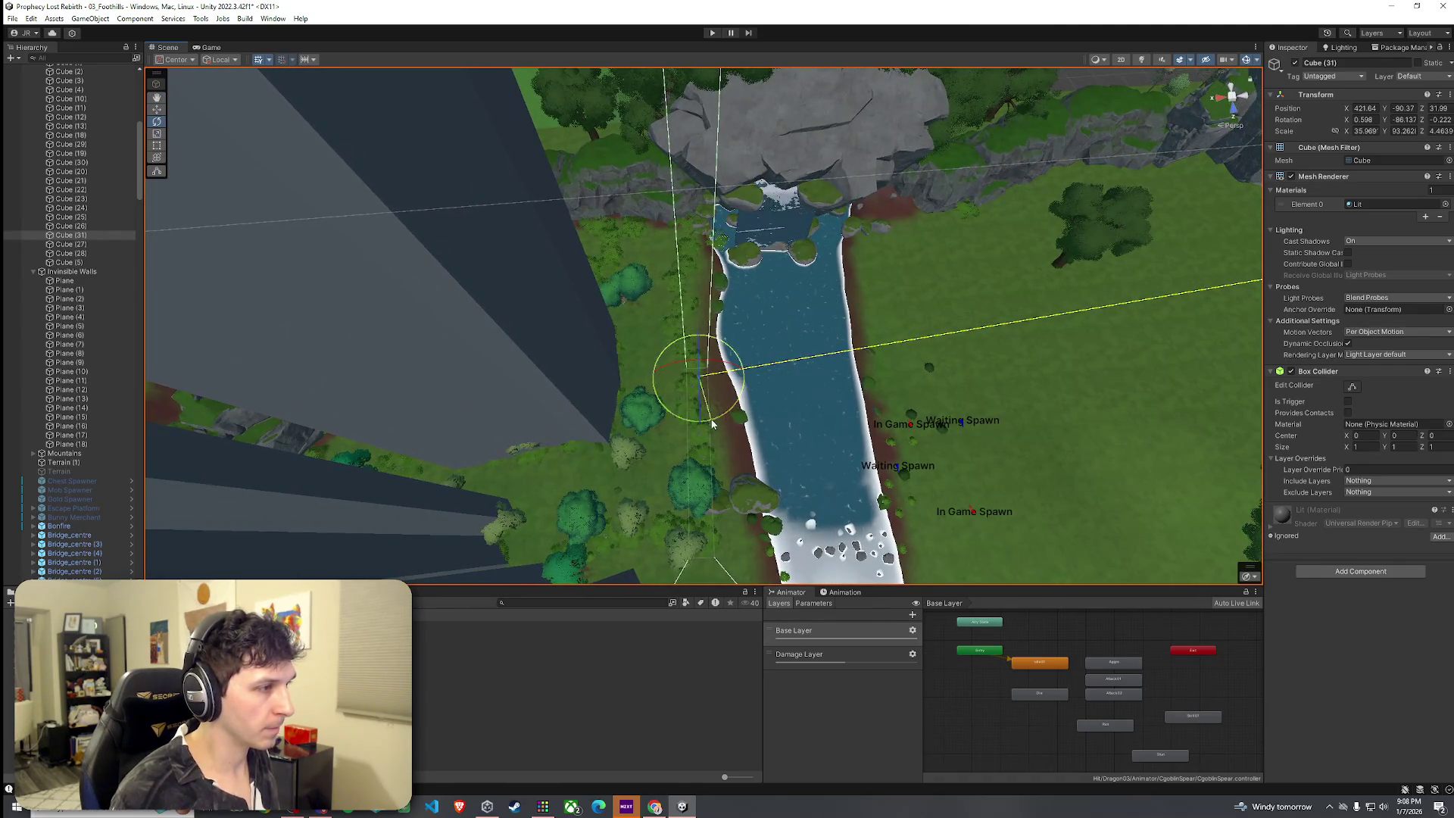
pyautogui.moveTo(715, 424); pyautogui.dragTo(718, 405)
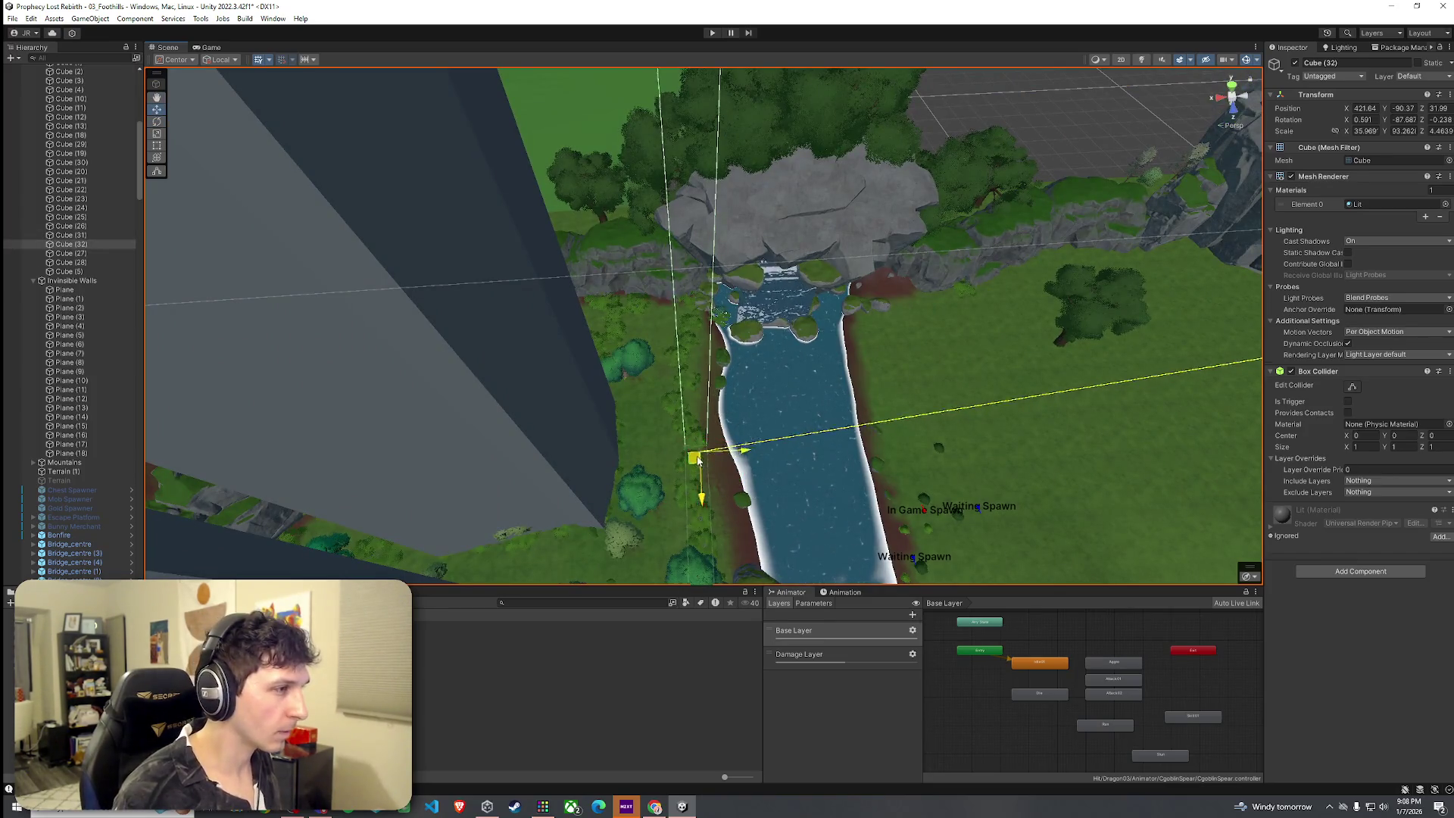
pyautogui.moveTo(698, 460); pyautogui.dragTo(694, 309)
pyautogui.moveTo(671, 234)
pyautogui.mouseDown()
pyautogui.moveTo(916, 333)
pyautogui.moveTo(948, 316)
pyautogui.moveTo(1016, 325)
pyautogui.moveTo(972, 367)
pyautogui.mouseUp()
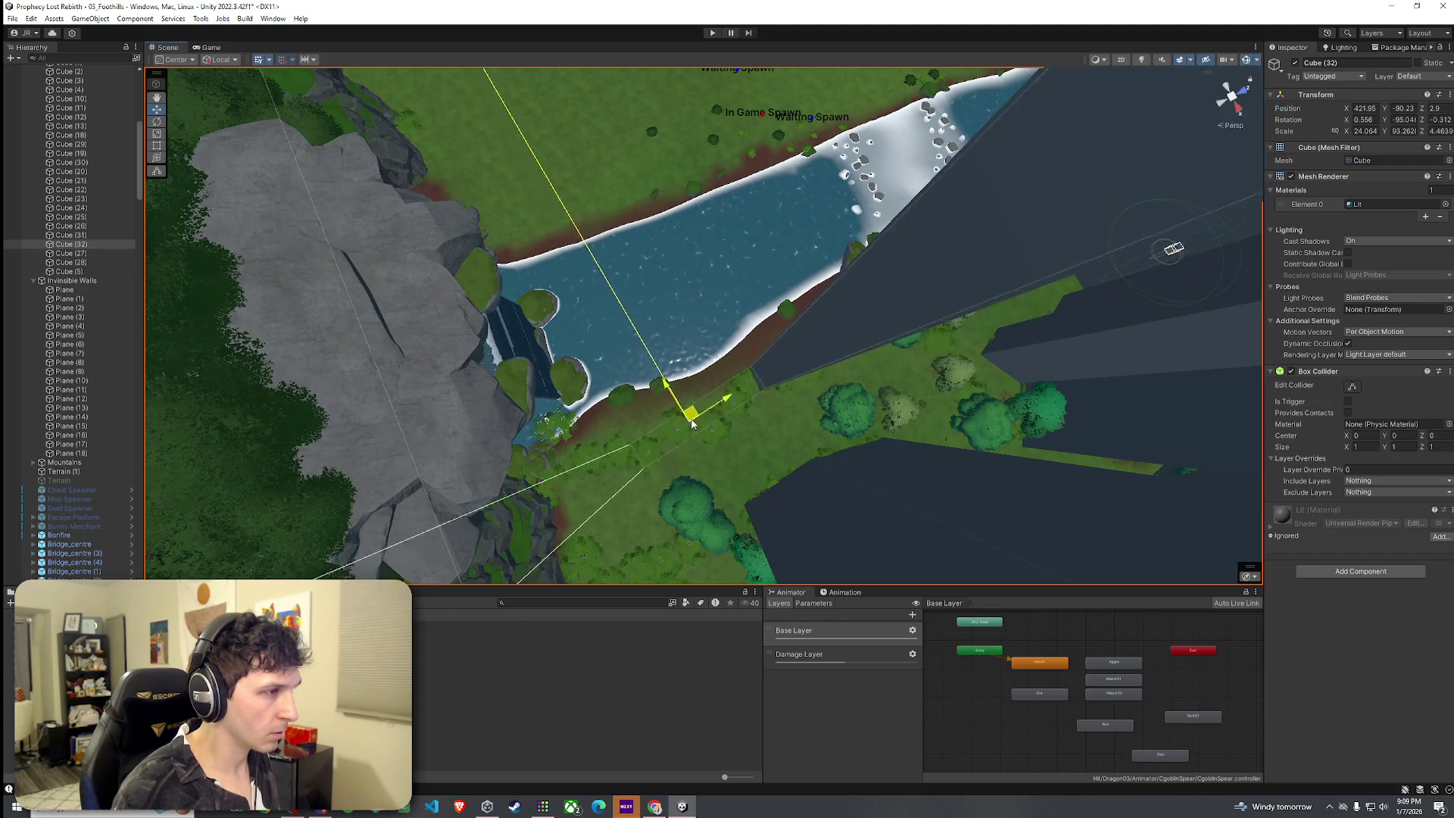
pyautogui.moveTo(697, 422)
pyautogui.mouseDown()
pyautogui.moveTo(628, 415)
pyautogui.moveTo(642, 434)
pyautogui.mouseUp()
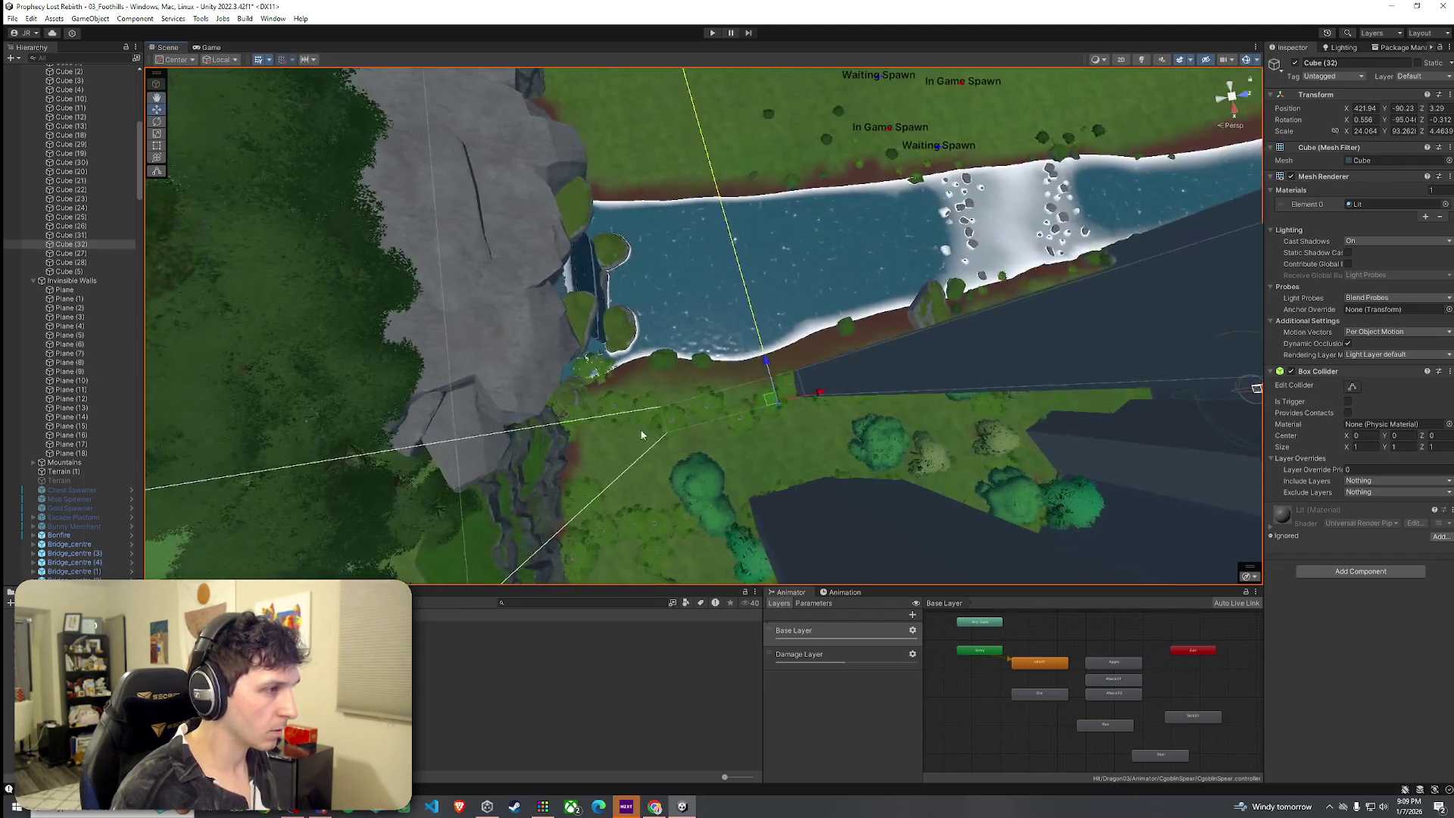
pyautogui.moveTo(771, 407)
pyautogui.mouseDown()
pyautogui.moveTo(490, 424)
pyautogui.moveTo(397, 455)
pyautogui.mouseUp()
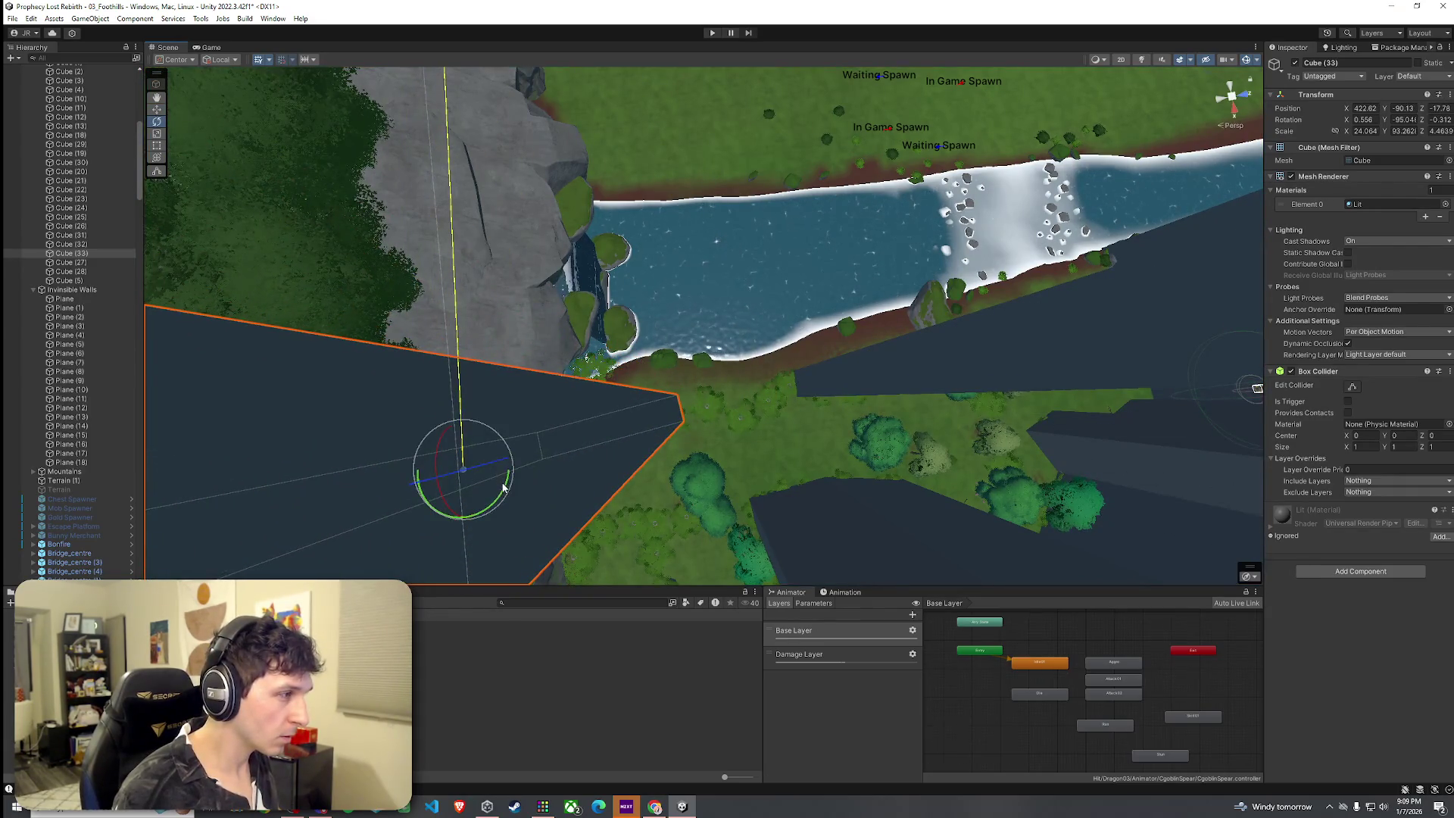
pyautogui.moveTo(480, 444)
pyautogui.mouseDown()
pyautogui.moveTo(421, 416)
pyautogui.moveTo(530, 416)
pyautogui.moveTo(671, 454)
pyautogui.moveTo(695, 432)
pyautogui.moveTo(789, 425)
pyautogui.moveTo(831, 455)
pyautogui.moveTo(938, 449)
pyautogui.mouseUp()
# Select another wall box and move it up-left near the spawn labels to close the gap.
pyautogui.press('e')
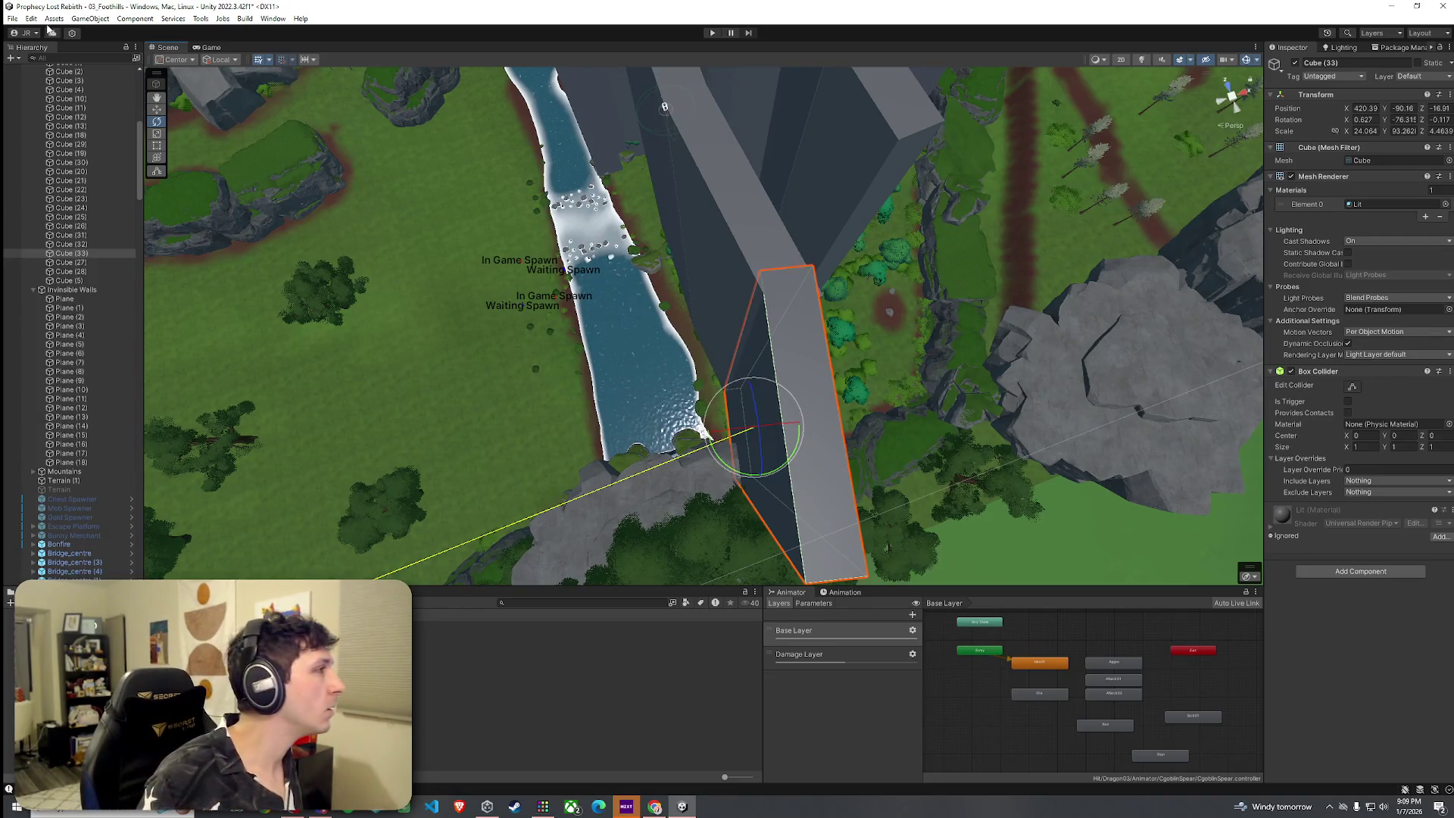
pyautogui.moveTo(682, 295)
pyautogui.mouseDown()
pyautogui.moveTo(766, 292)
pyautogui.moveTo(964, 334)
pyautogui.moveTo(1157, 347)
pyautogui.moveTo(1394, 424)
pyautogui.moveTo(106, 407)
pyautogui.mouseUp()
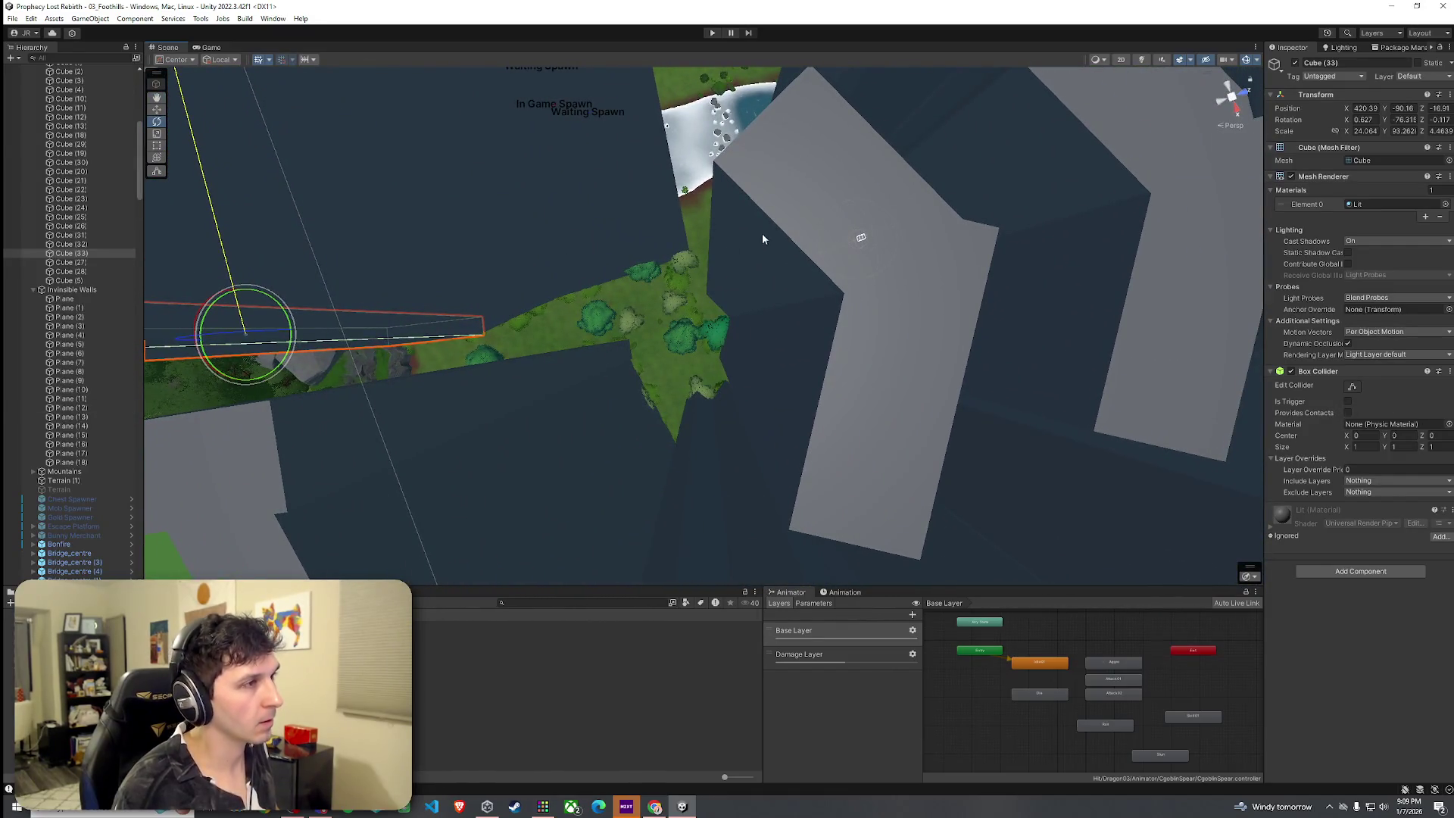
pyautogui.click(763, 263)
pyautogui.moveTo(740, 295)
pyautogui.mouseDown()
pyautogui.moveTo(638, 245)
pyautogui.moveTo(683, 294)
pyautogui.moveTo(659, 230)
pyautogui.mouseUp()
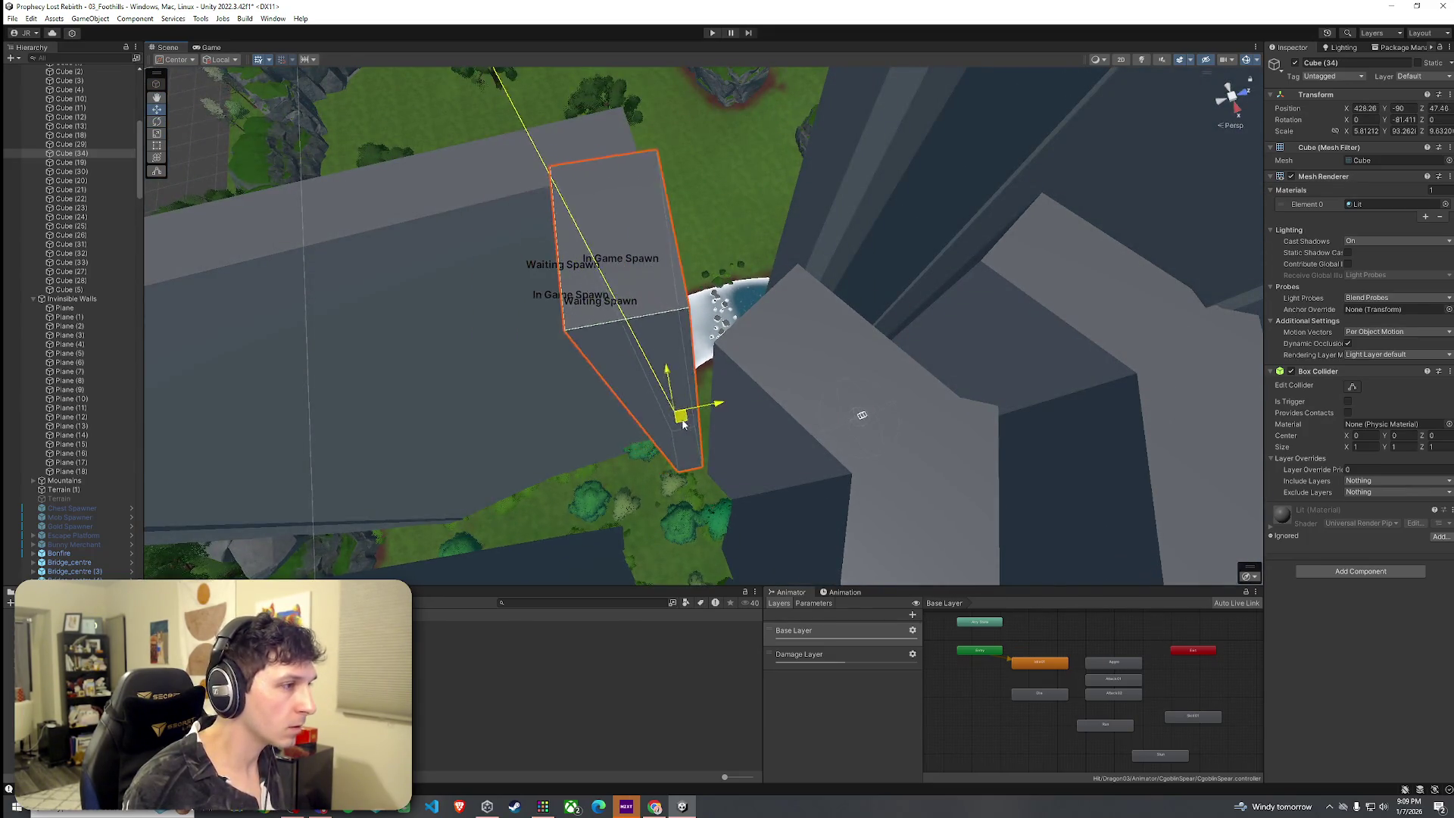